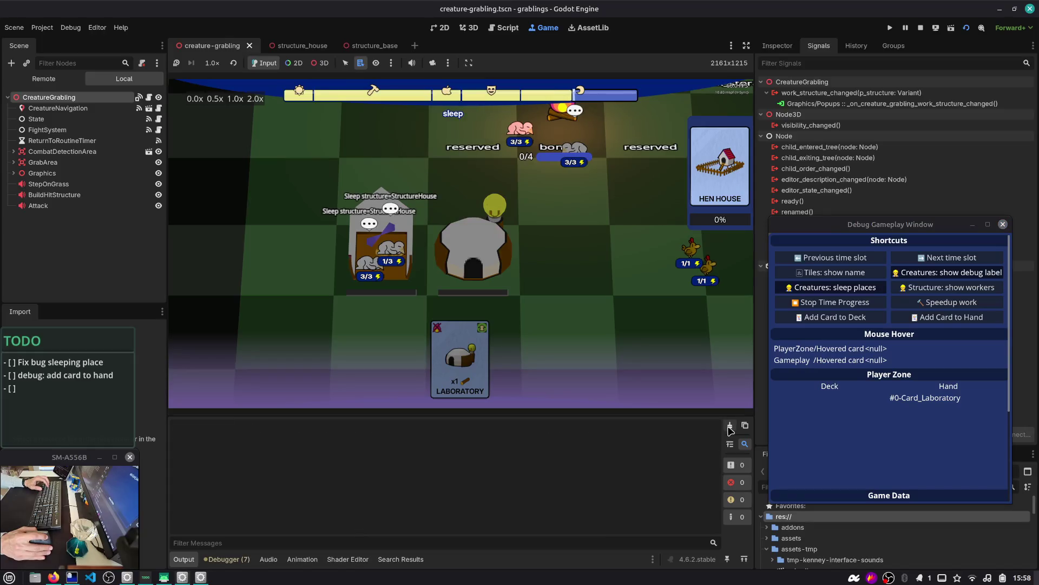
# - Clear the logged errors in the debugger and return to the output log
pyautogui.click(226, 559)
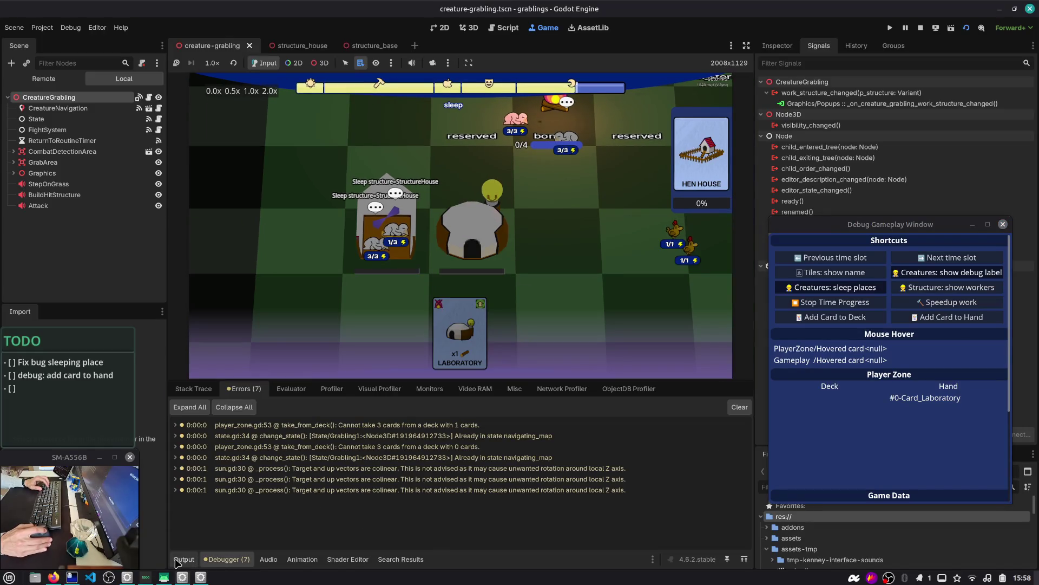
pyautogui.click(739, 407)
pyautogui.click(182, 558)
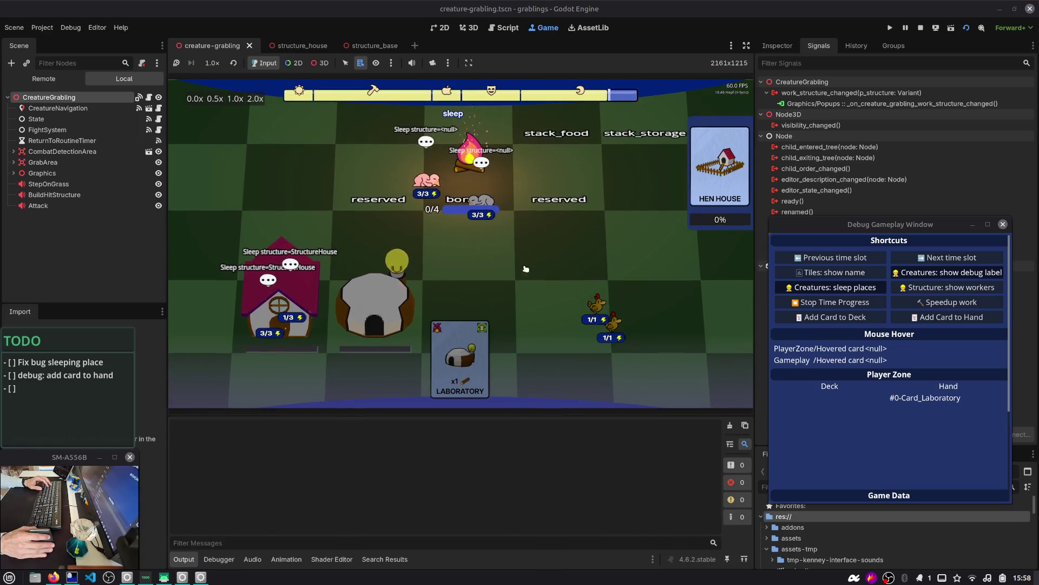
# - Advance the running game two time slots to the work slot and carry a grabling to a lower tile
pyautogui.click(963, 258)
pyautogui.click(963, 258)
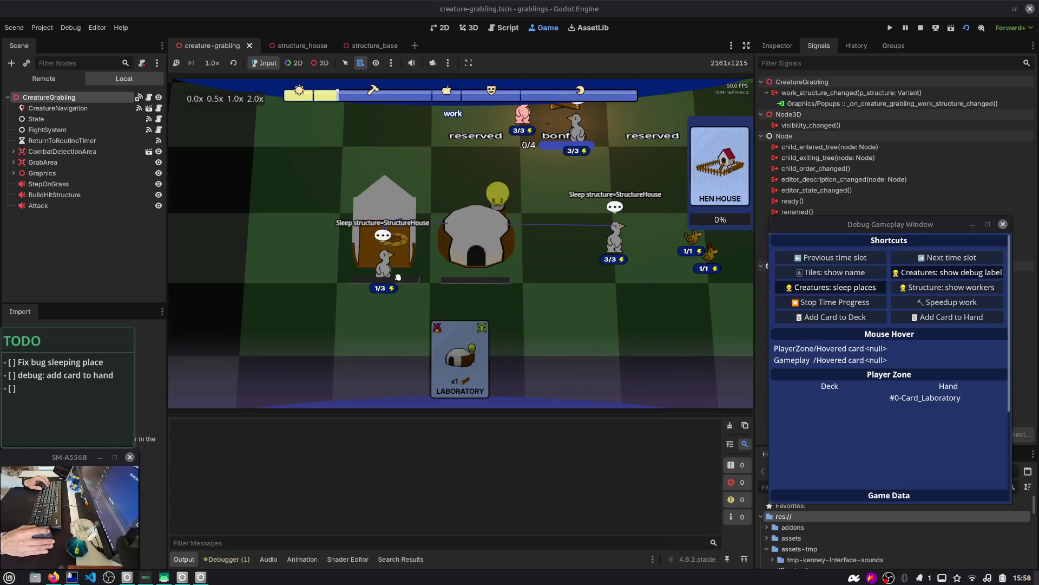
pyautogui.moveTo(530, 184); pyautogui.dragTo(575, 304)
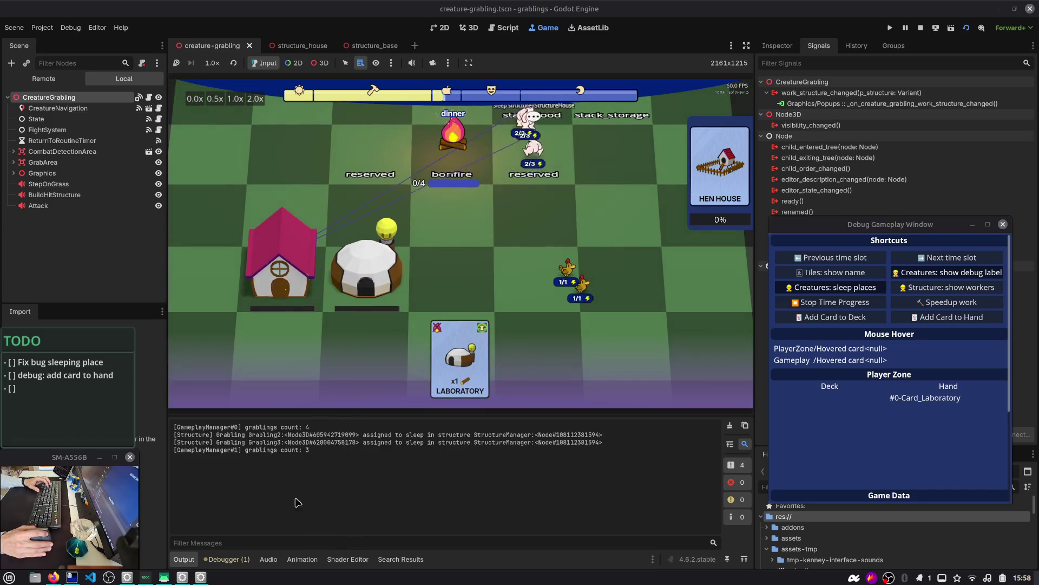
# - Recheck the debugger's error list and pan the game camera across the board
pyautogui.click(226, 559)
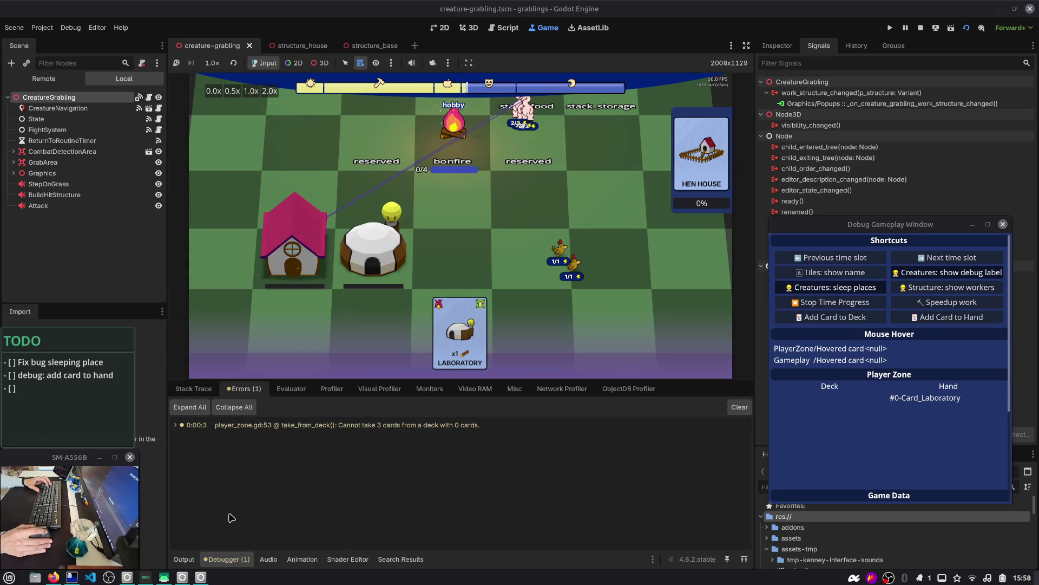
pyautogui.click(184, 559)
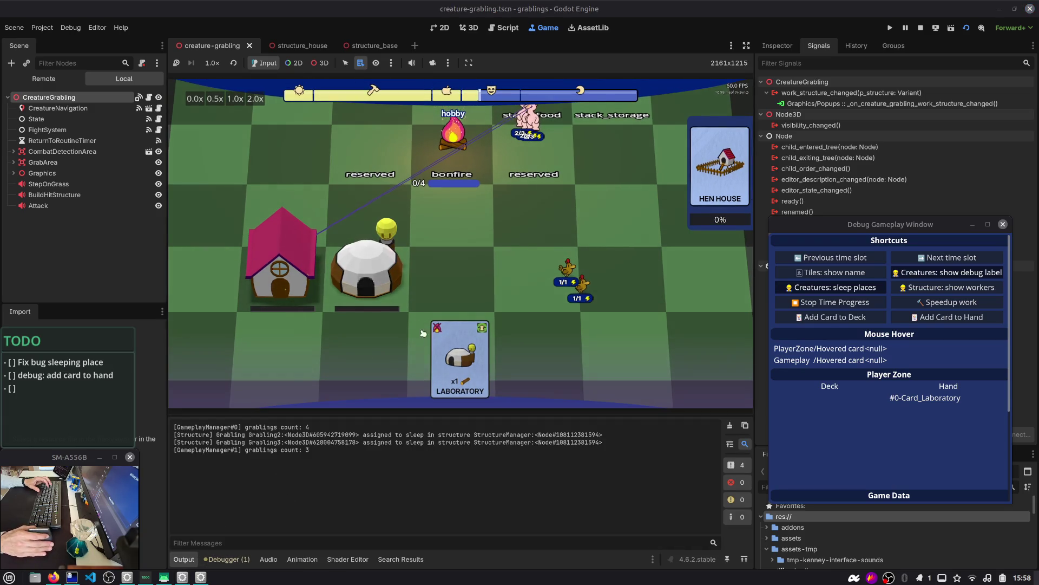
pyautogui.press('w')
pyautogui.press('d')
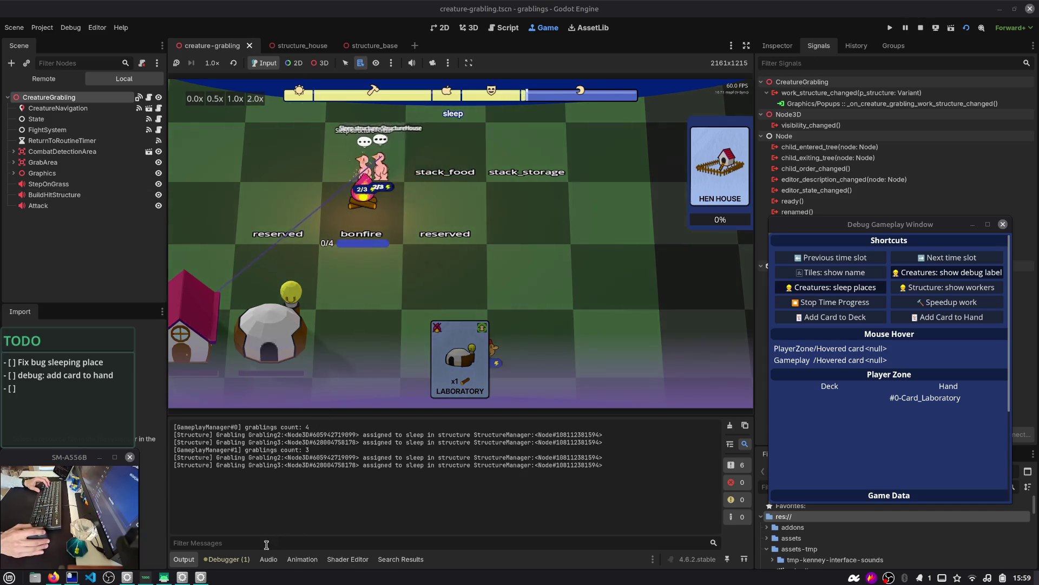
pyautogui.click(226, 558)
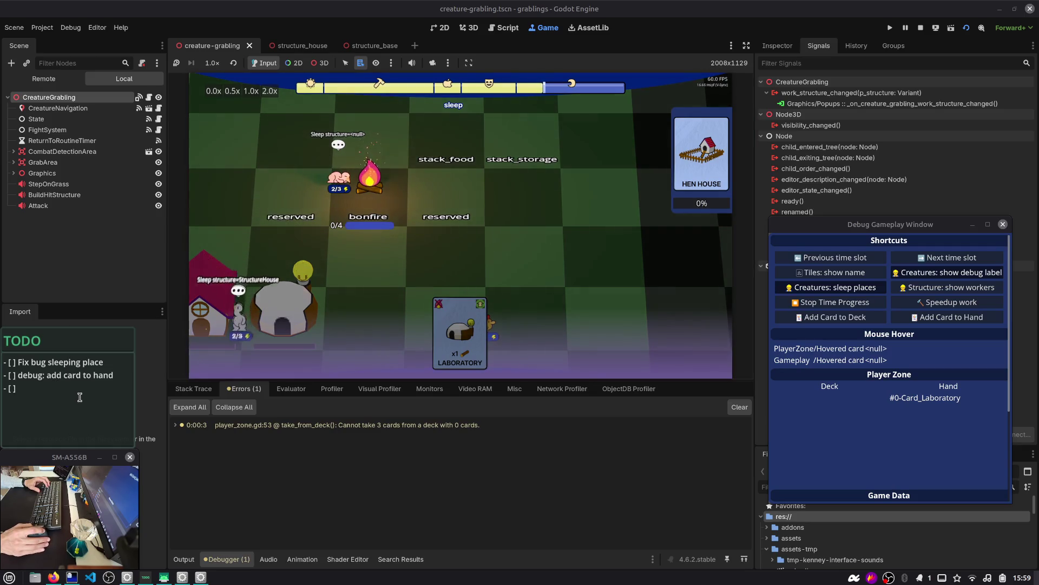
# - Add a 'popup hide on dying state' item to the TODO note and stop the game
pyautogui.press('Return')
pyautogui.write('- [ ] popup hide on')
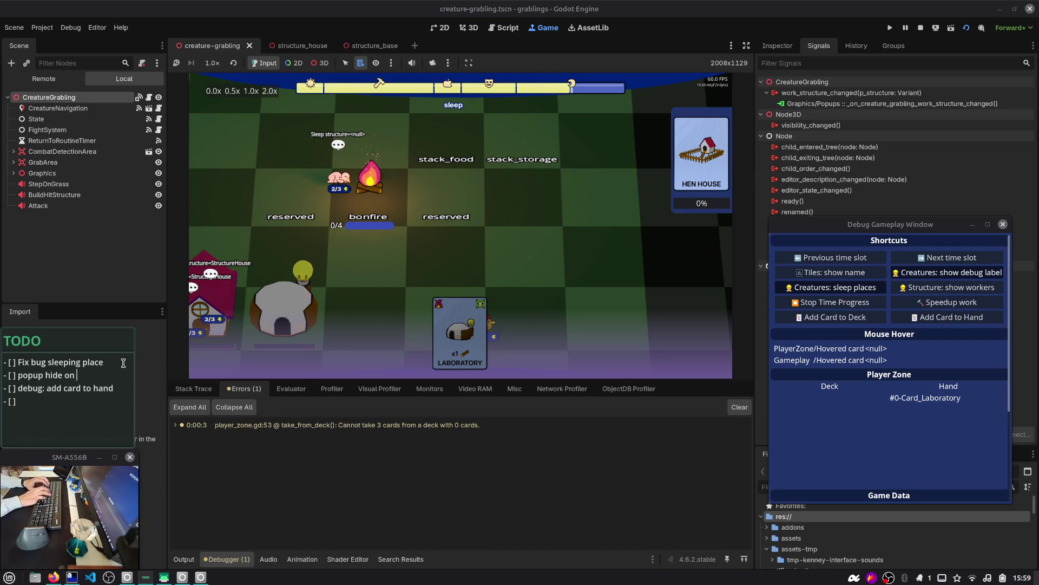
pyautogui.write('dying state')
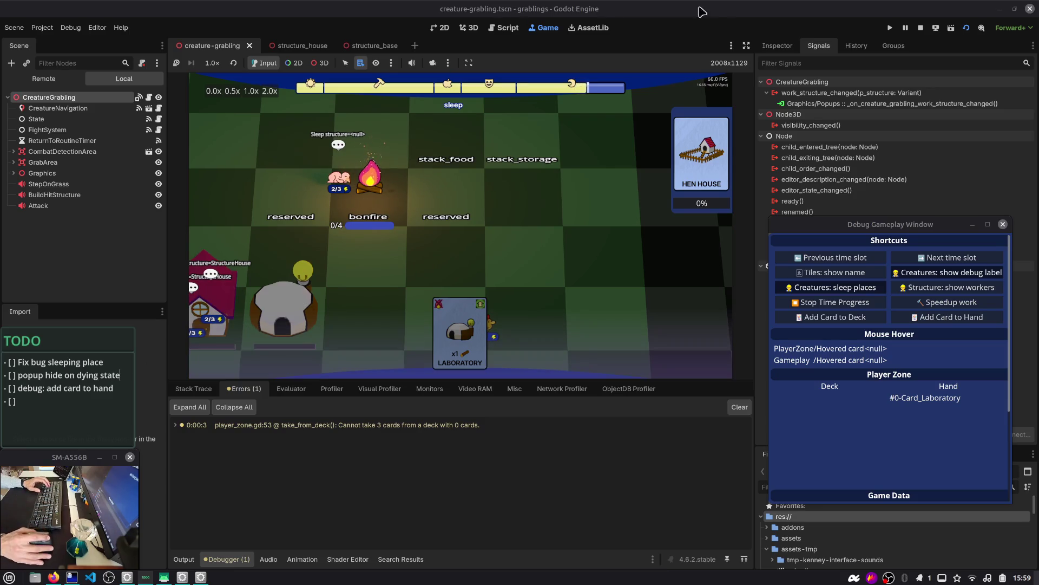
pyautogui.click(921, 27)
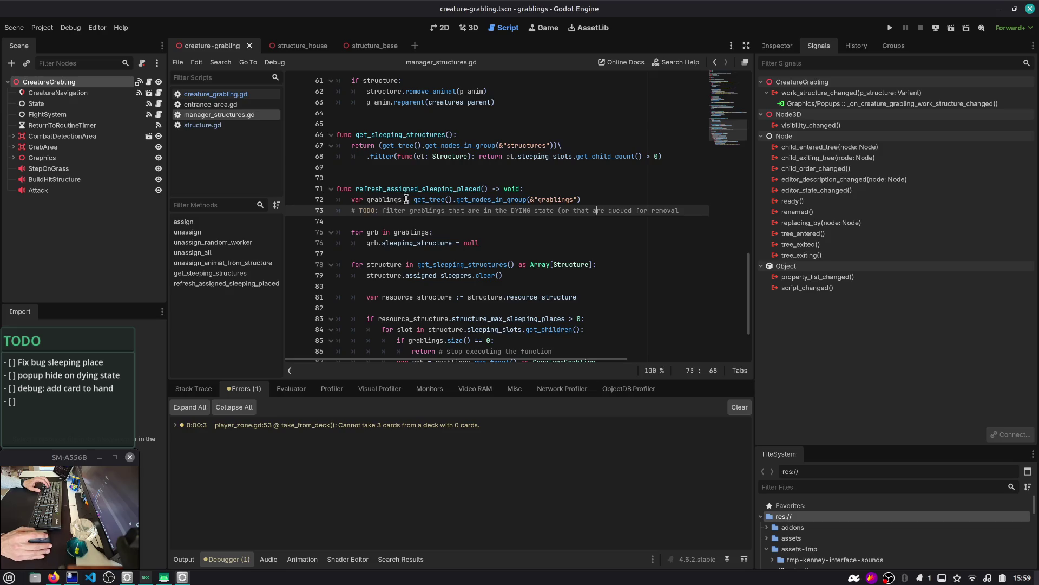
# - Search the project for 'get_grabling' and jump to the match in structure.gd
pyautogui.click(621, 196)
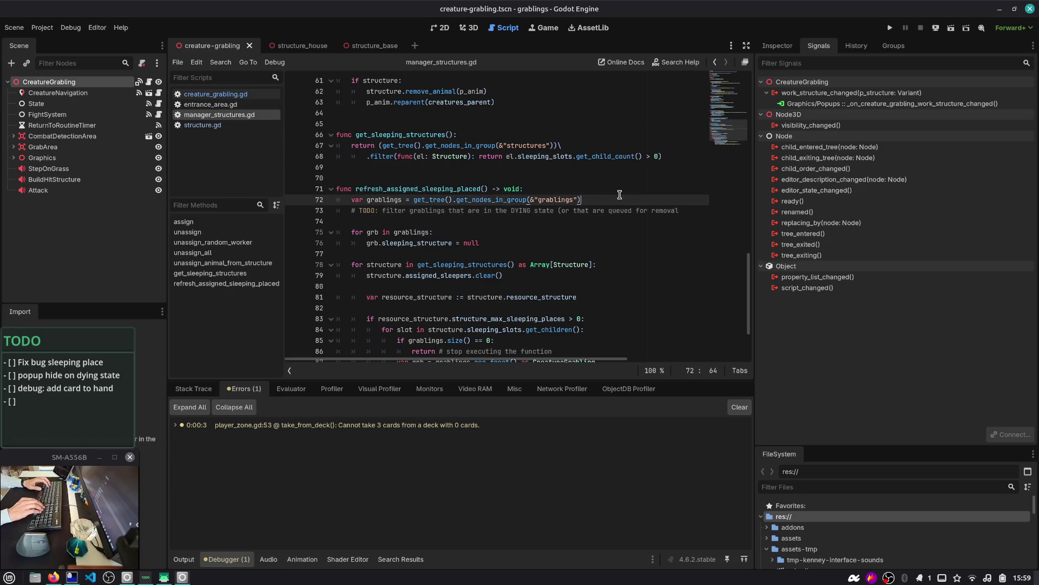
pyautogui.click(470, 205)
pyautogui.hotkey('ctrl', 'shift', 'f')
pyautogui.write('get_grabl')
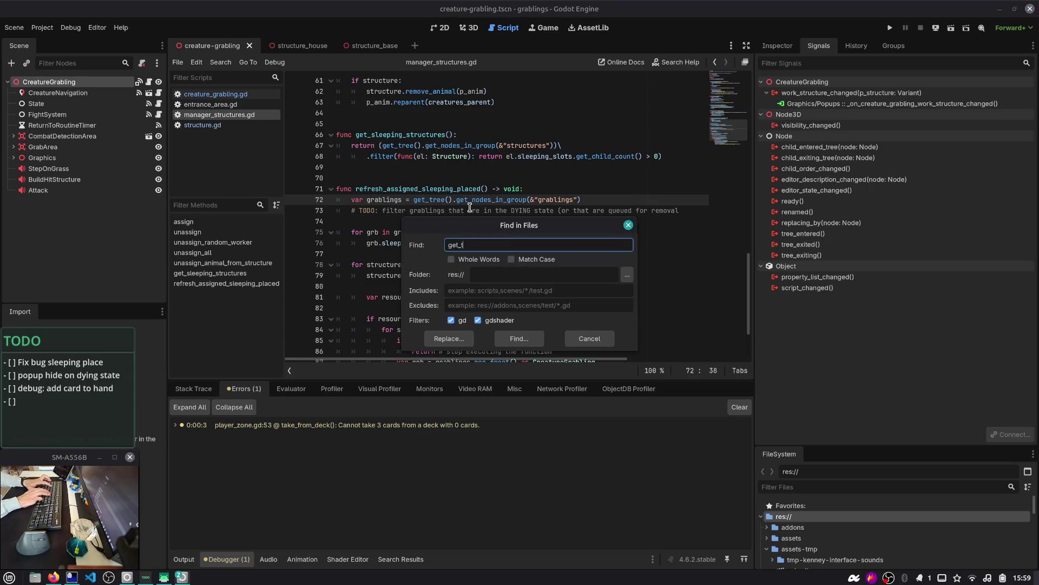
pyautogui.write('ing')
pyautogui.press('Return')
pyautogui.press('Down')
pyautogui.press('Down')
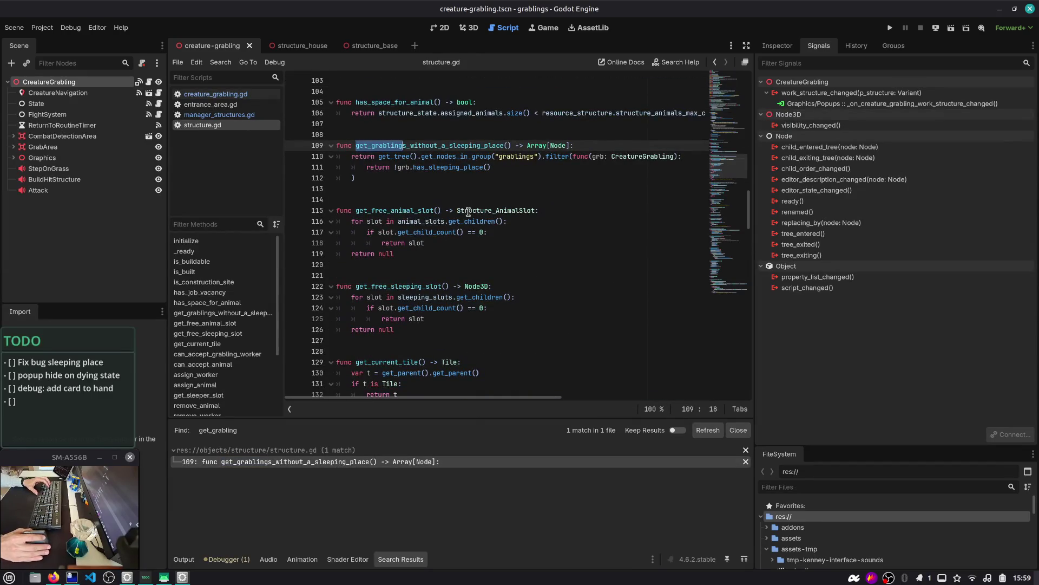
# - Cut get_grablings_without_a_sleeping_place from structure.gd and enlarge the FileSystem dock
pyautogui.scroll(1, 383, 172)
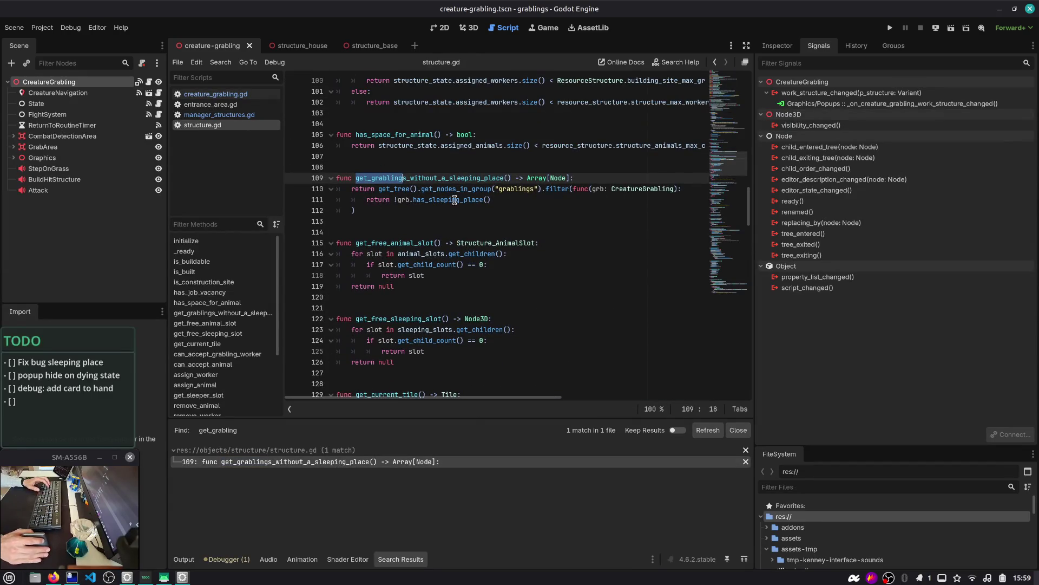
pyautogui.moveTo(367, 209); pyautogui.dragTo(389, 178)
pyautogui.doubleClick(389, 179)
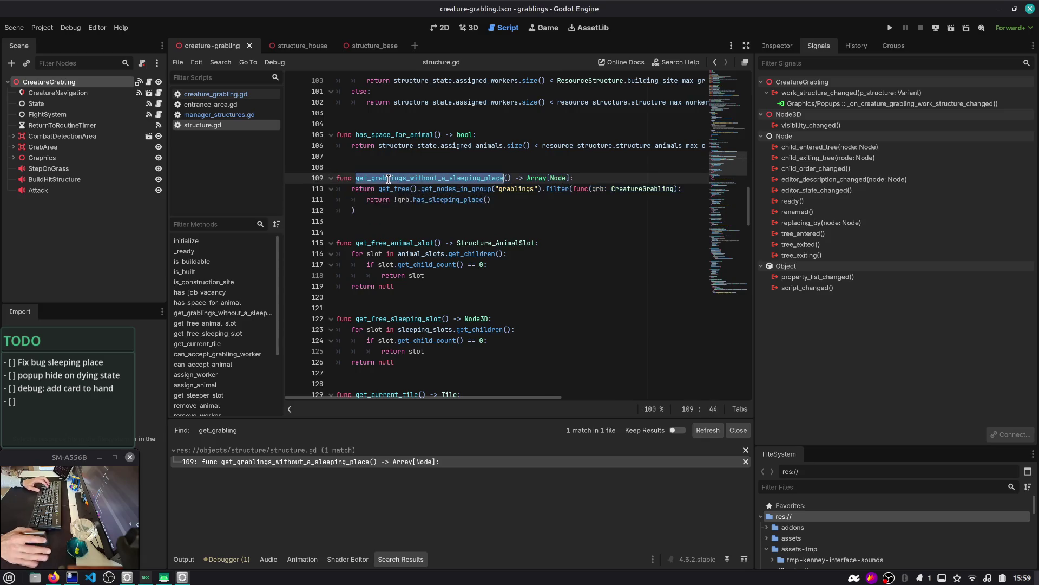
pyautogui.hotkey('ctrl', 'shift', 'f')
pyautogui.press('Return')
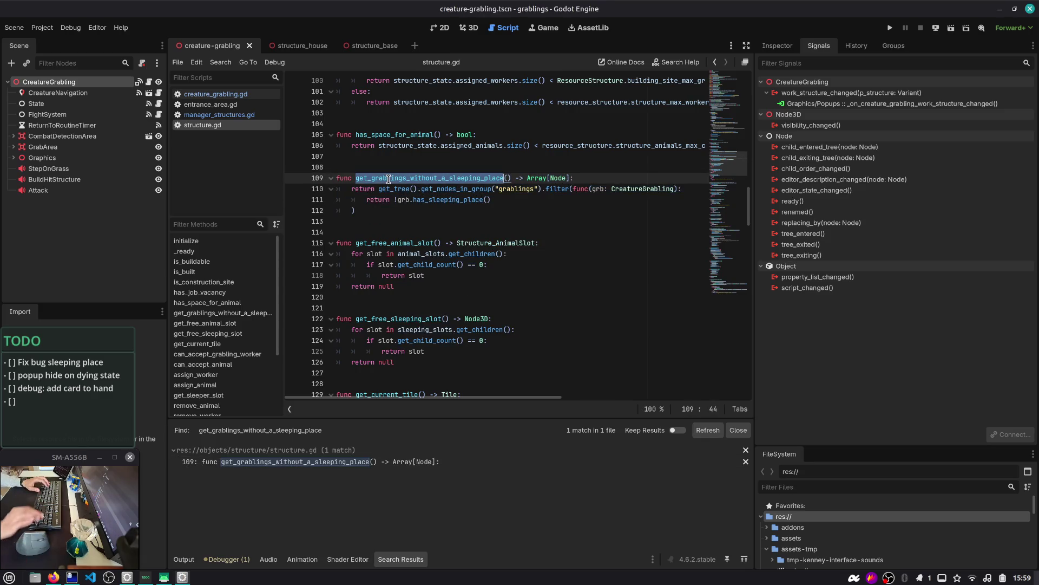
pyautogui.press('Home')
pyautogui.hotkey('shift', 'Down')
pyautogui.hotkey('shift', 'Down')
pyautogui.hotkey('shift', 'Down')
pyautogui.hotkey('shift', 'End')
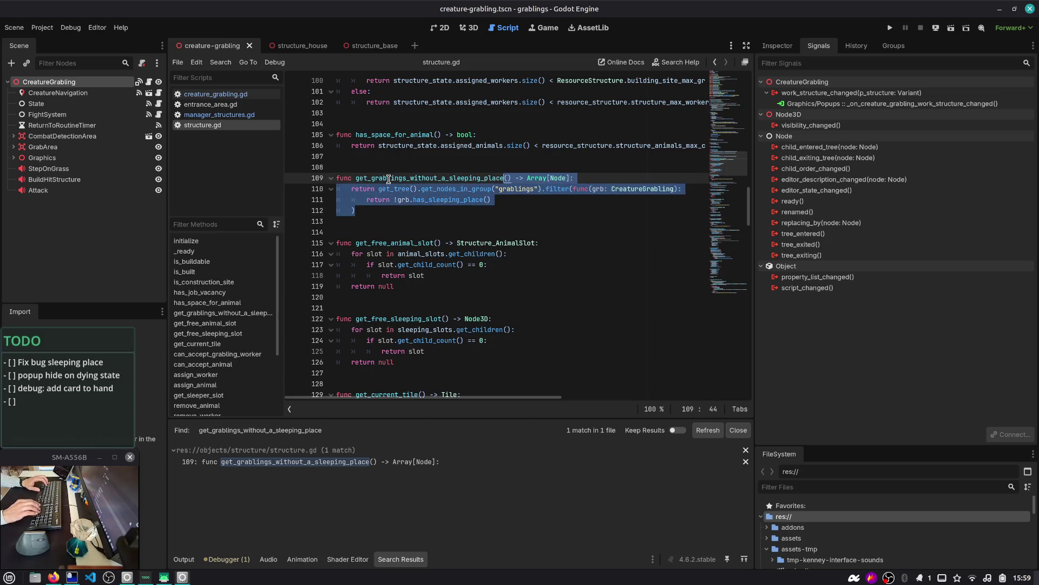
pyautogui.press('Delete')
pyautogui.press('Delete')
pyautogui.press('Delete')
pyautogui.press('Delete')
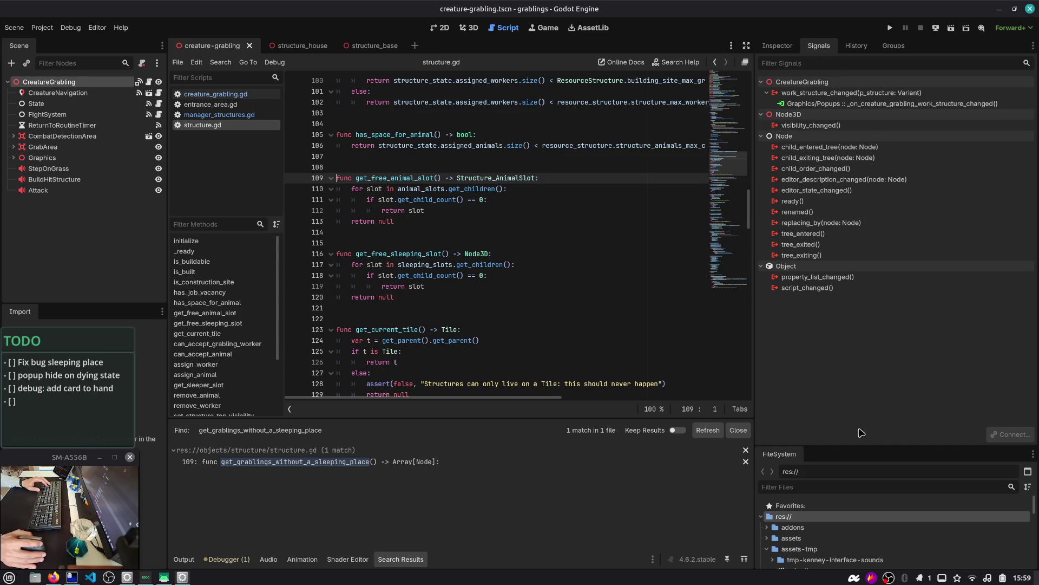
pyautogui.moveTo(857, 444); pyautogui.dragTo(857, 195)
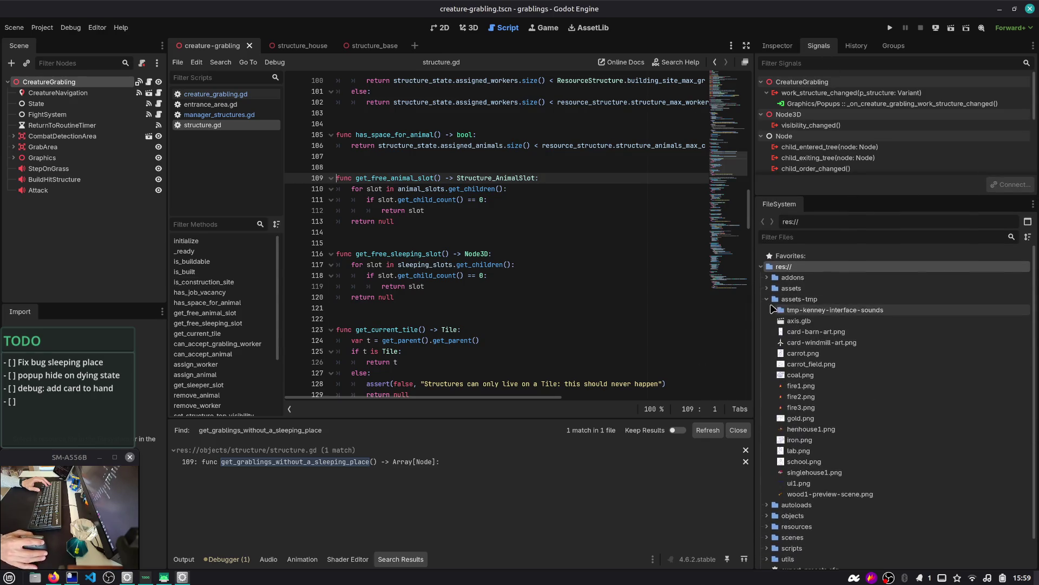
# - Collapse assets-tmp and open grablings_global_actions.gd via Quick Open Script with 'globals'
pyautogui.click(766, 299)
pyautogui.click(541, 264)
pyautogui.hotkey('ctrl', 'alt', 'o')
pyautogui.write('glob')
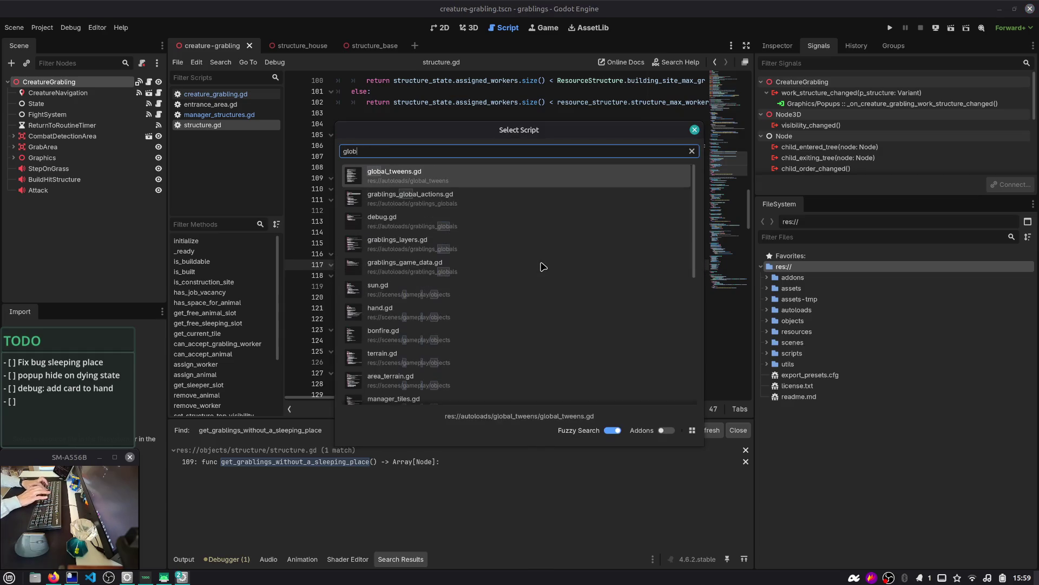
pyautogui.write('als')
pyautogui.press('Down')
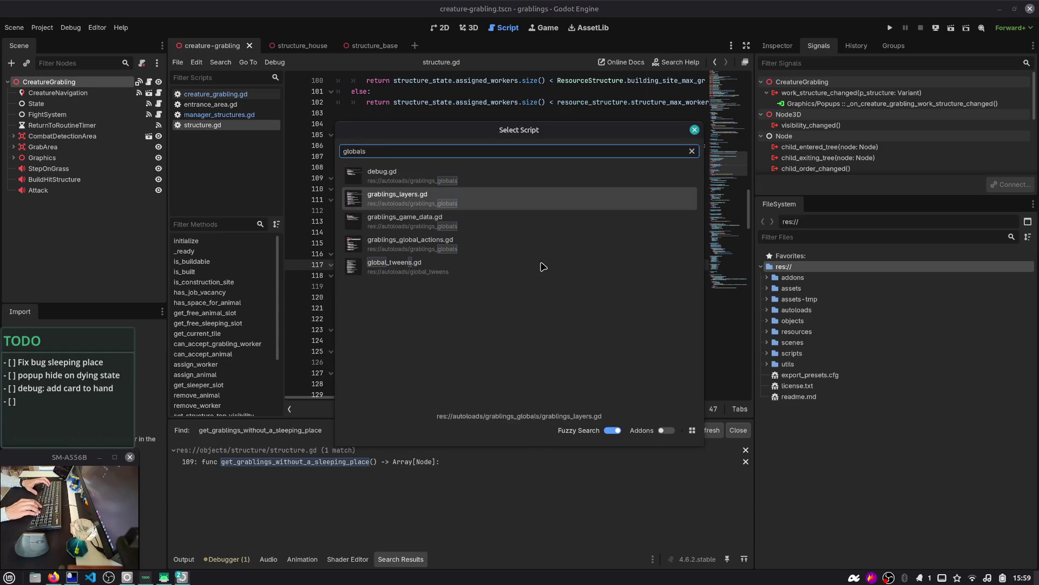
pyautogui.press('Down')
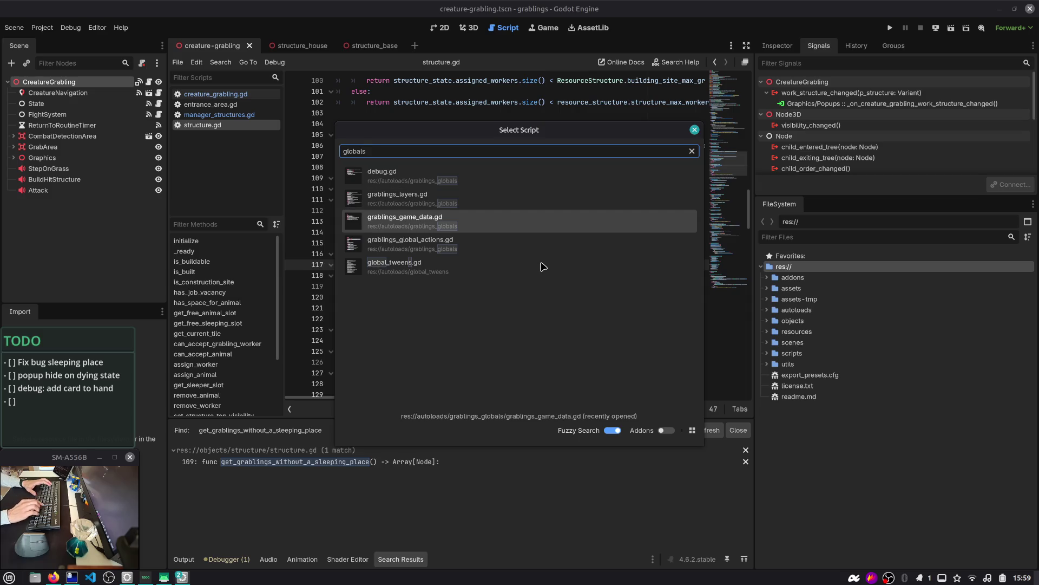
pyautogui.press('Down')
pyautogui.press('Return')
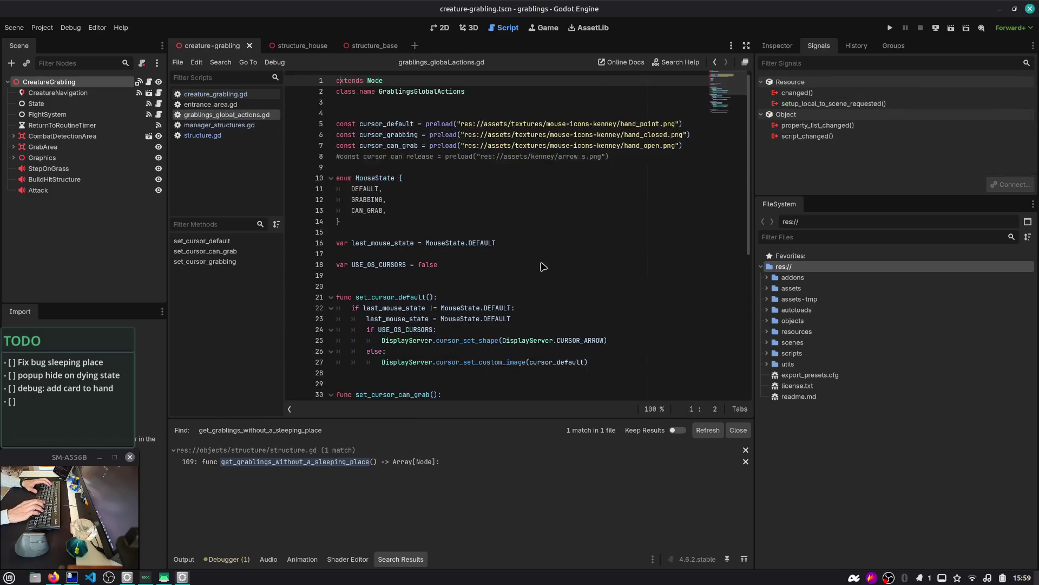
pyautogui.scroll(-8, 543, 266)
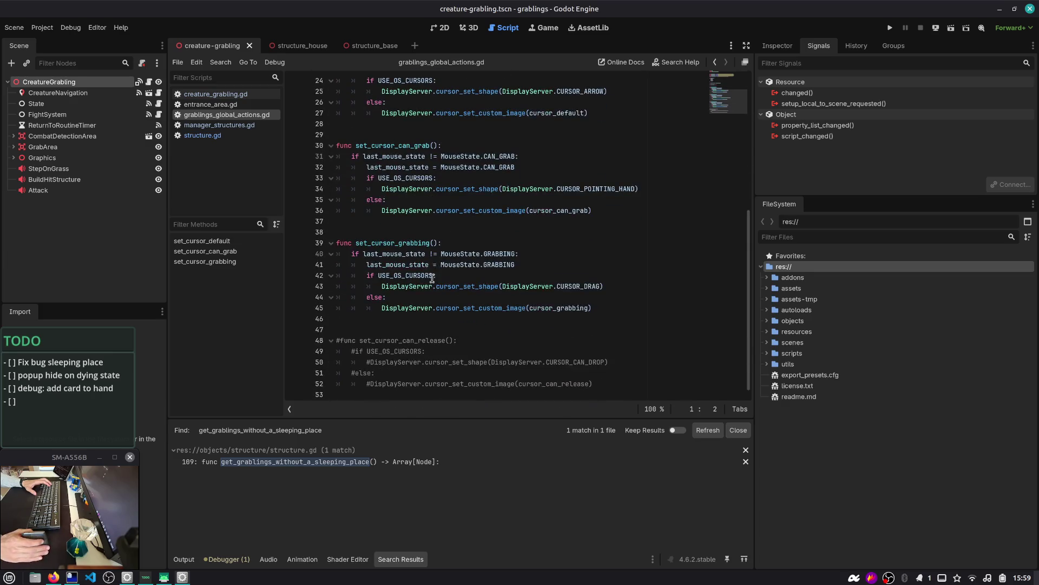
# - Reopen grablings_global_actions.gd, then open gameplay.tscn with Quick Open Scene
pyautogui.hotkey('ctrl', 'alt', 'o')
pyautogui.write('globals')
pyautogui.press('Down')
pyautogui.press('Down')
pyautogui.press('Down')
pyautogui.press('Return')
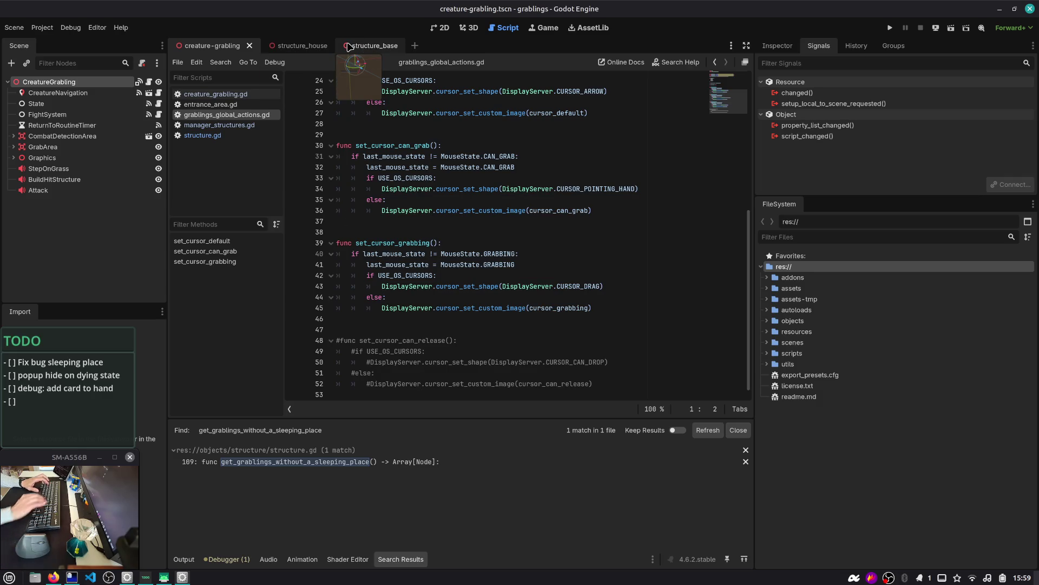
pyautogui.hotkey('ctrl', 'shift', 'o')
pyautogui.write('gameplay')
pyautogui.press('Return')
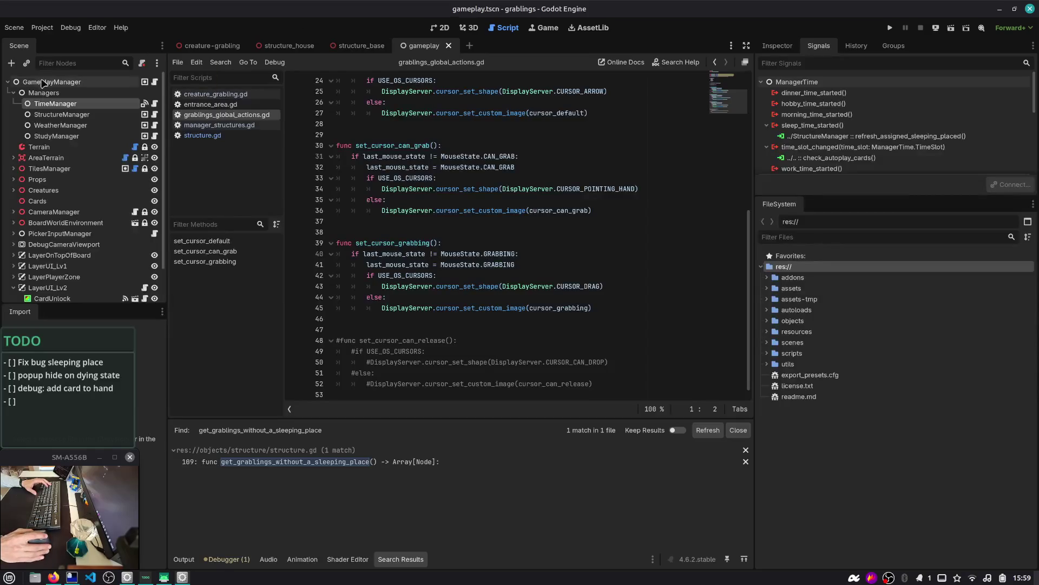
# - Paste the cut function into manager_structures.gd above refresh_assigned_sleeping_placed
pyautogui.click(156, 114)
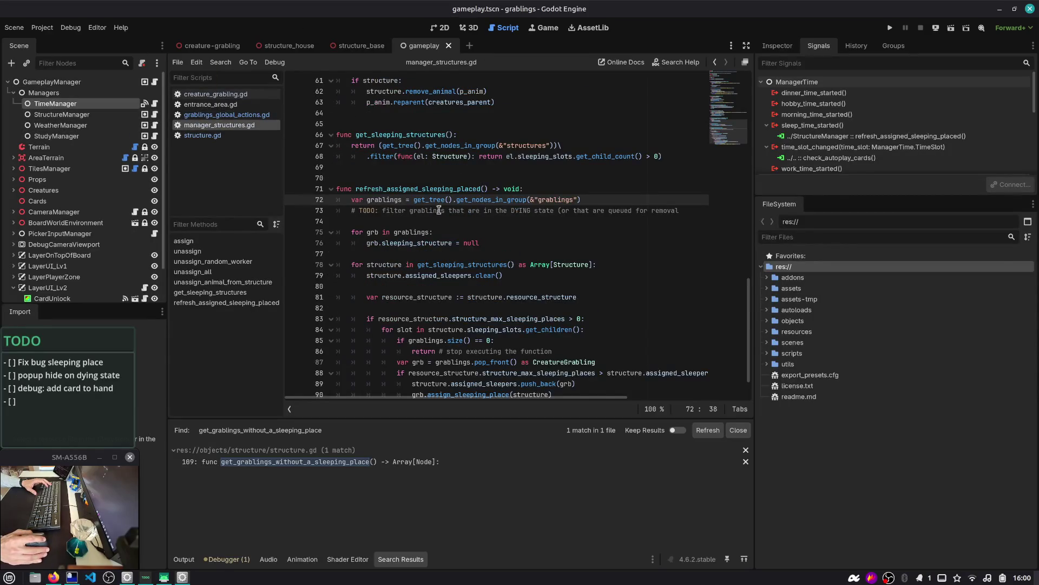
pyautogui.scroll(-1, 355, 265)
pyautogui.scroll(4, 355, 265)
pyautogui.moveTo(357, 273); pyautogui.dragTo(360, 269)
pyautogui.scroll(-3, 361, 269)
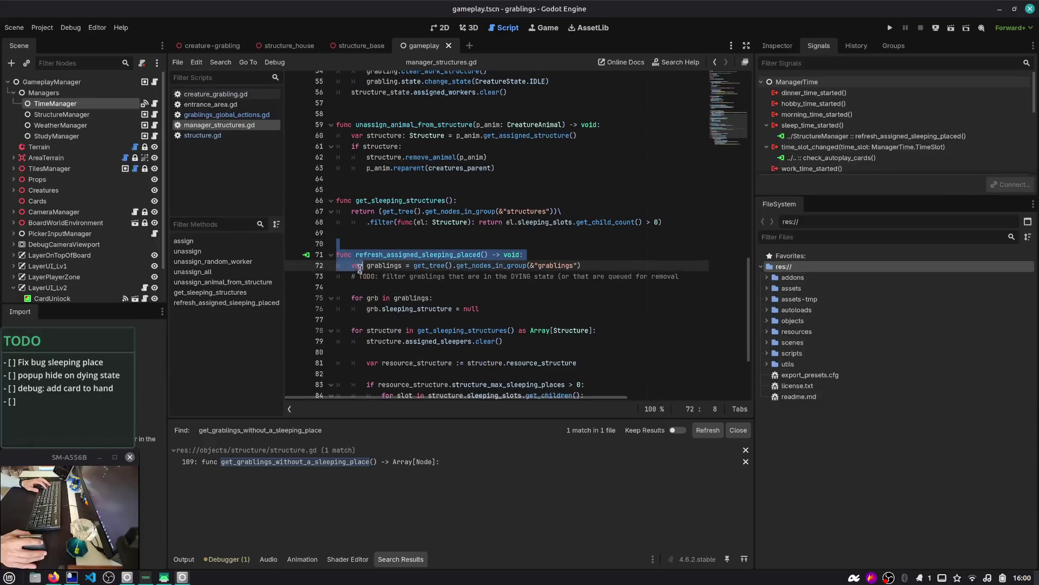
pyautogui.write('func get_grablings_without_a_sleeping_place() -> Array[Node]: \treturn get_tree().get_nodes_in_group("grablings").filter(func(grb: CreatureGrabling): \t\treturn !grb.has_sleeping_place() \t)')
pyautogui.press('Return')
pyautogui.press('Up')
pyautogui.press('Up')
pyautogui.press('Up')
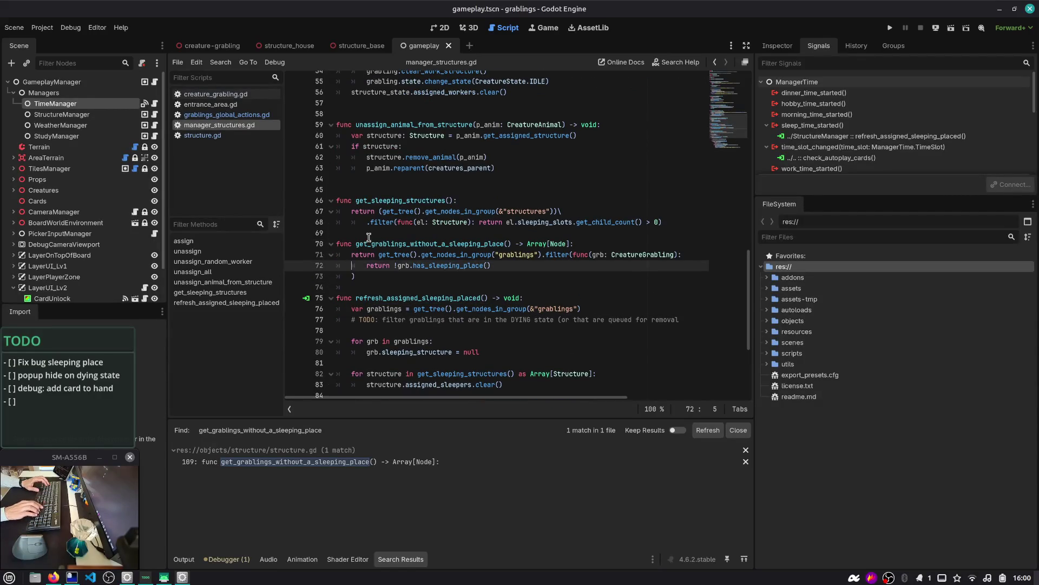
# - Prefix the grablings group name with & and add blank lines around the filtering function
pyautogui.hotkey('ctrl', 'Right')
pyautogui.hotkey('ctrl', 'Right')
pyautogui.hotkey('ctrl', 'Right')
pyautogui.write('&')
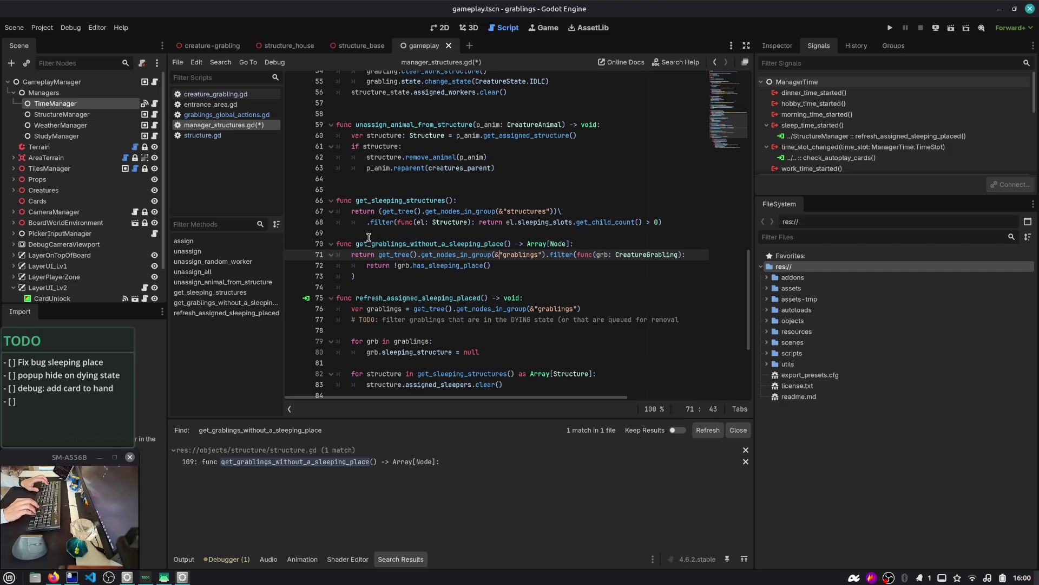
pyautogui.hotkey('ctrl', 'shift', 'Right')
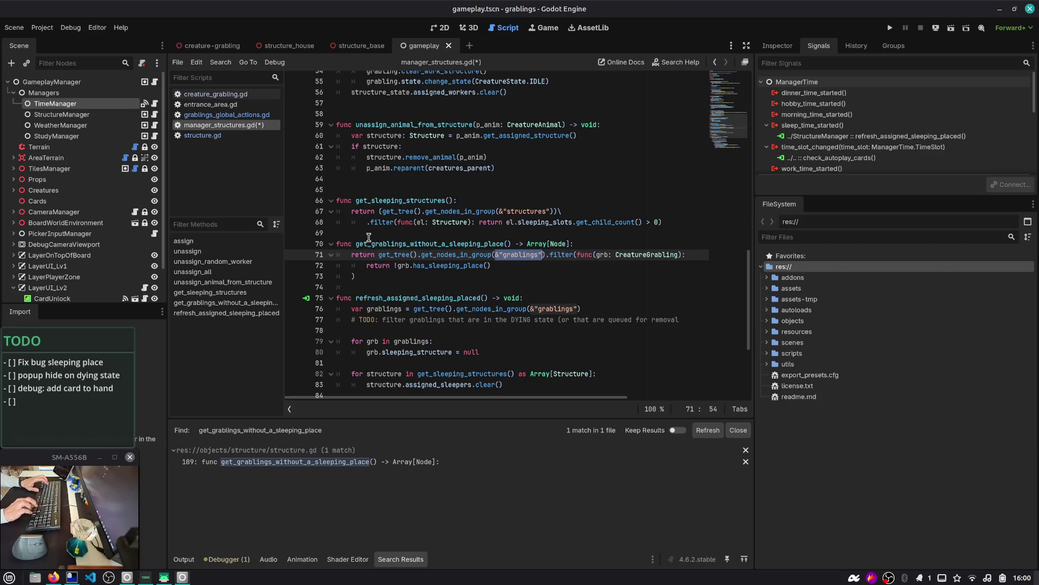
pyautogui.click(468, 278)
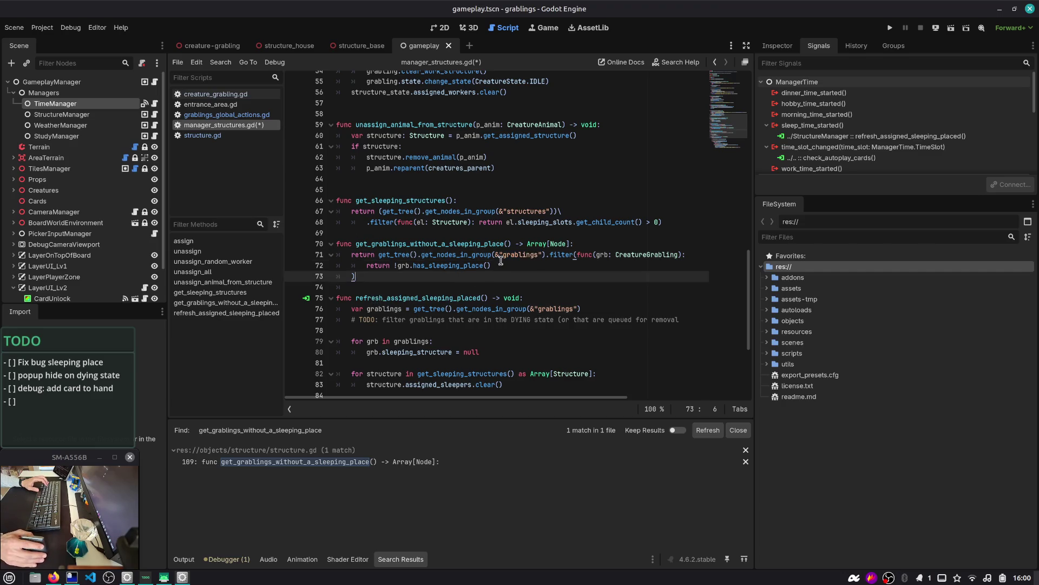
pyautogui.click(406, 228)
pyautogui.press('Return')
pyautogui.click(403, 299)
pyautogui.press('Return')
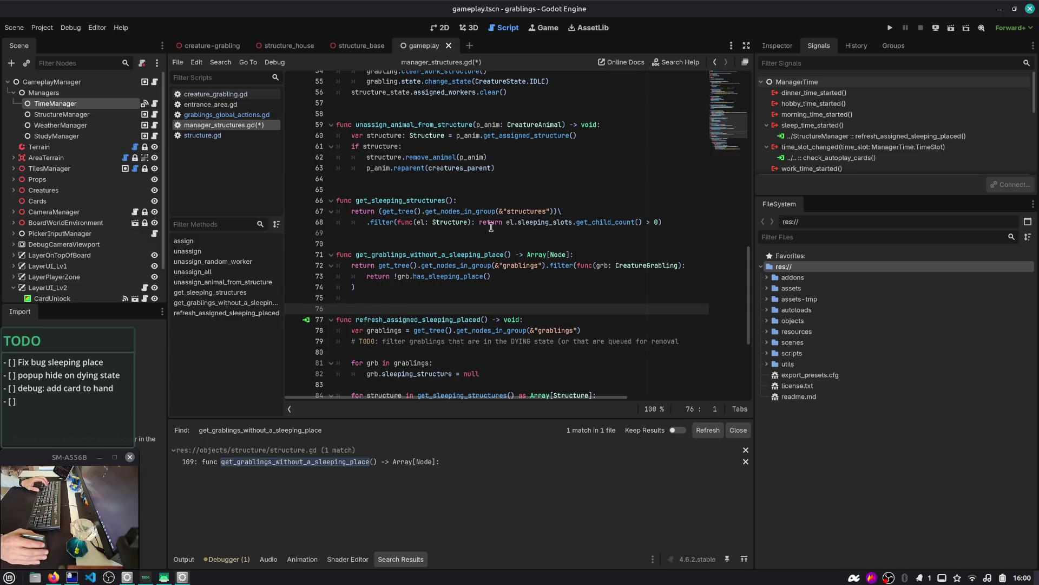
# - Insert a new line with an empty test string at the top of refresh_assigned_sleeping_placed
pyautogui.doubleClick(520, 266)
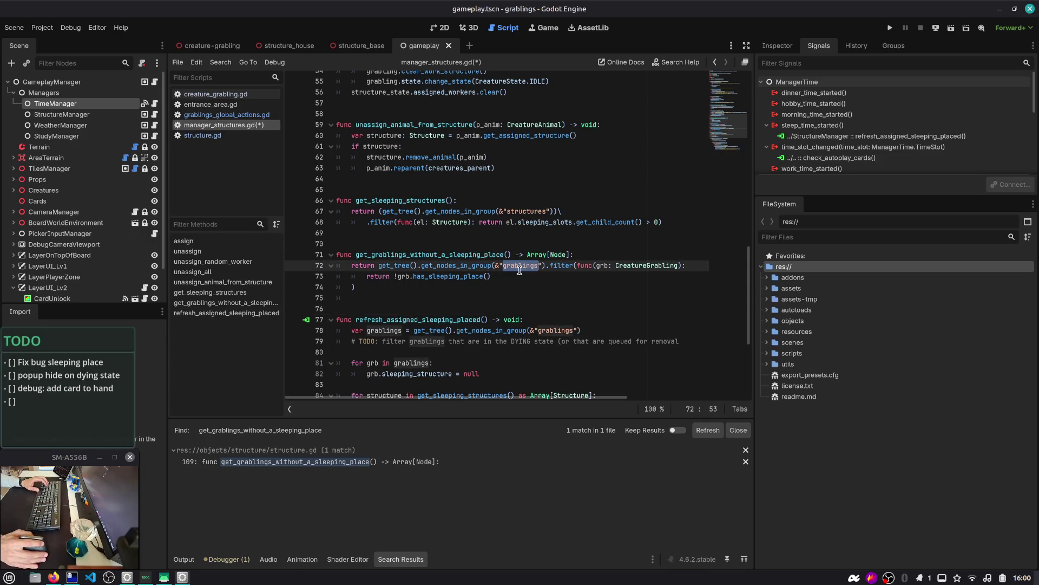
pyautogui.click(491, 190)
pyautogui.hotkey('ctrl', 'z')
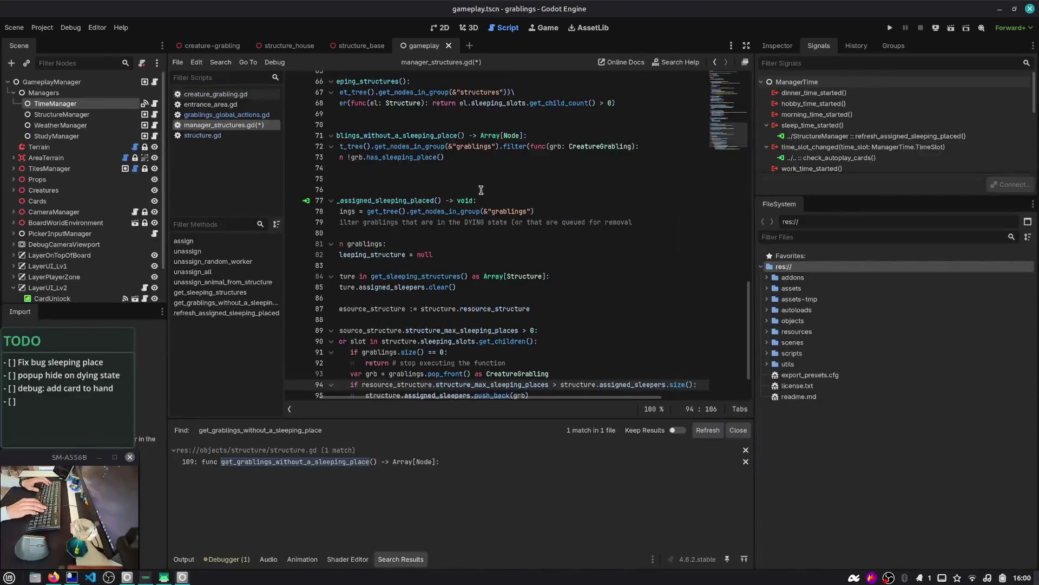
pyautogui.scroll(2, 487, 206)
pyautogui.hscroll(-3, 509, 239)
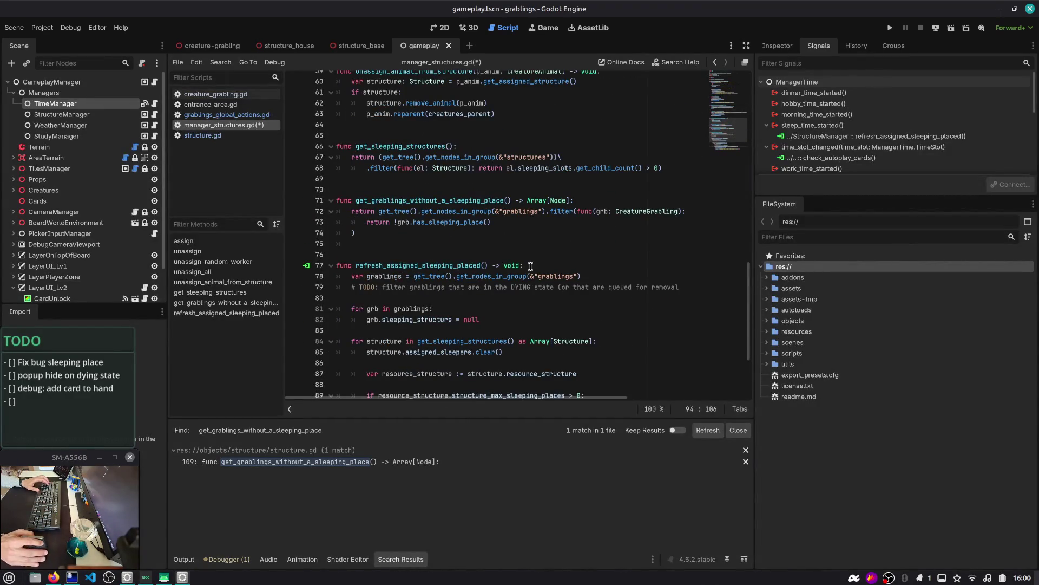
pyautogui.click(530, 266)
pyautogui.press('Return')
pyautogui.write('""')
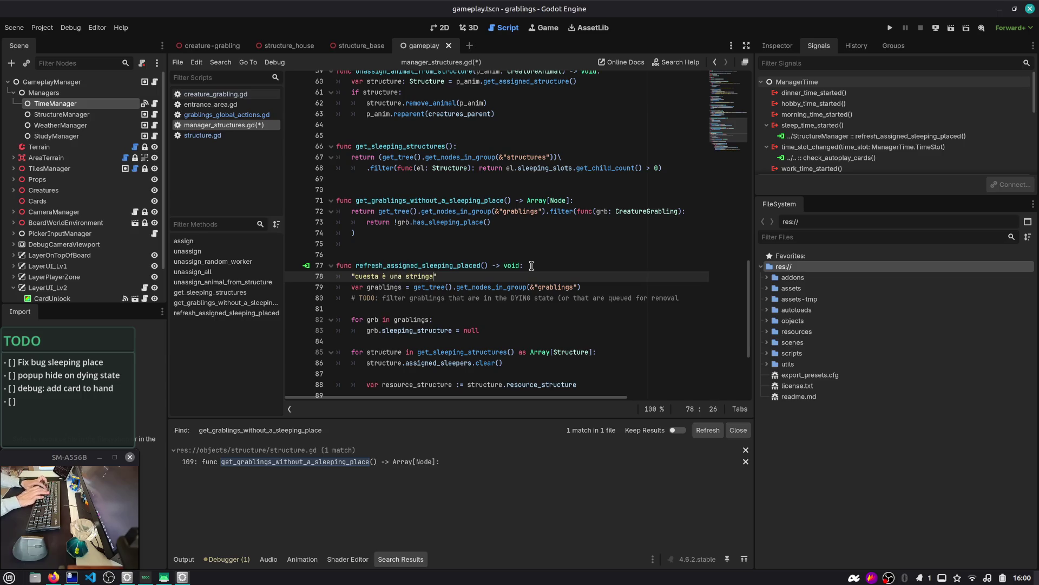
# - Add a second test string, then delete both test string lines and the leftover blank line
pyautogui.press('Return')
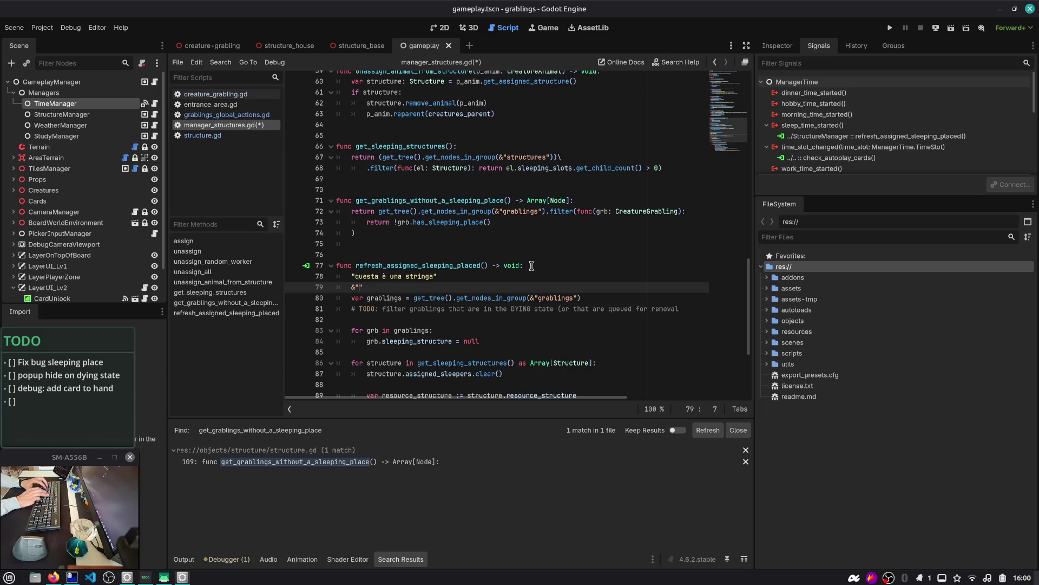
pyautogui.scroll(1, 532, 265)
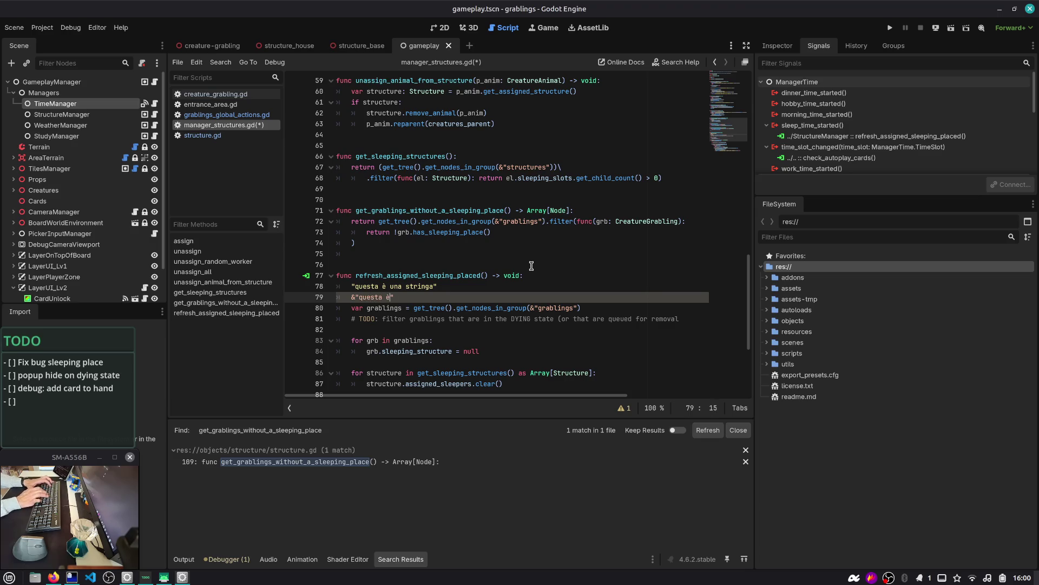
pyautogui.write('questa è una stringa diversa!')
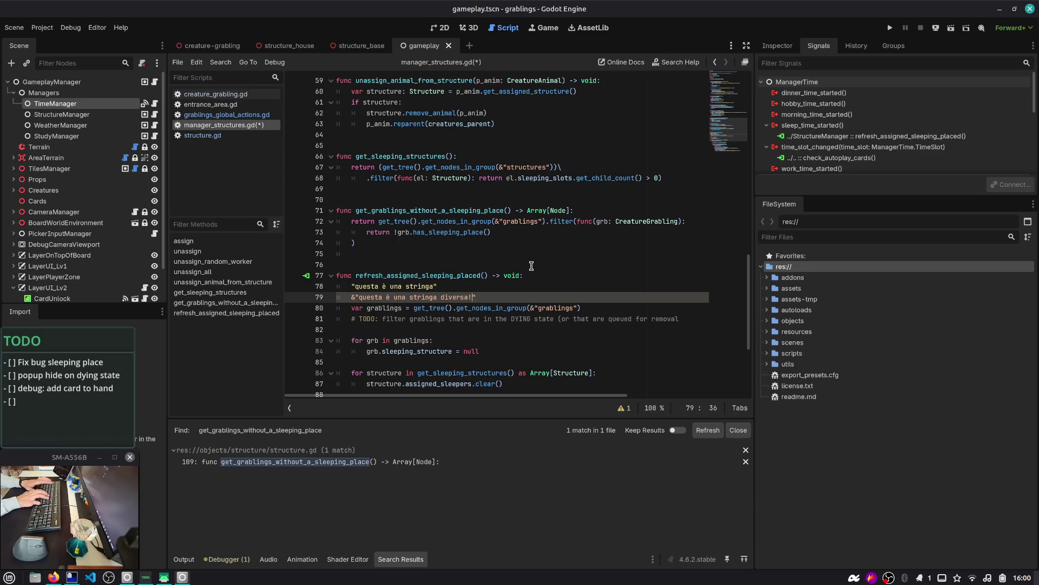
pyautogui.press('Return')
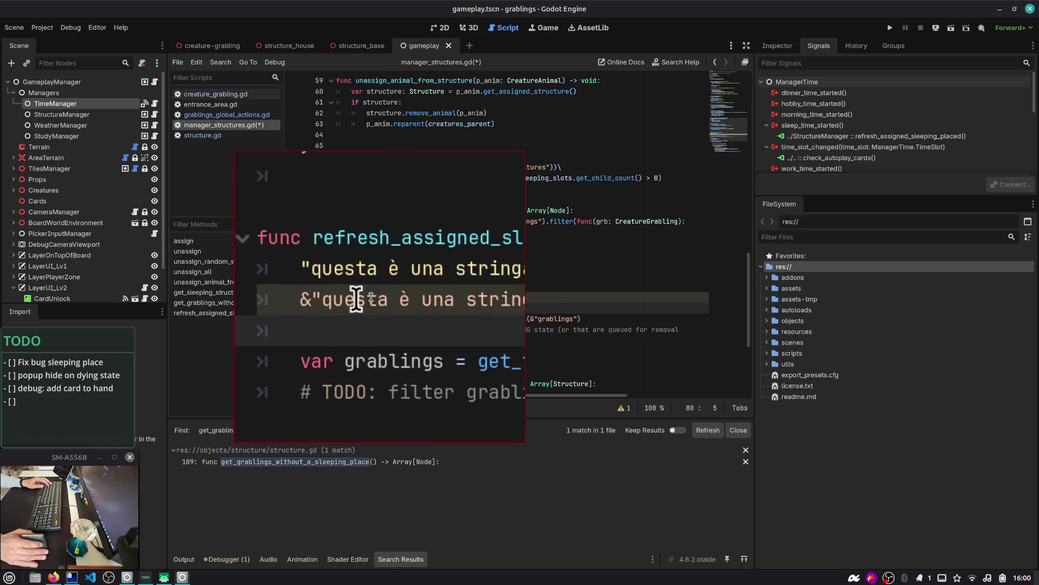
pyautogui.moveTo(328, 300); pyautogui.dragTo(339, 299)
pyautogui.click(387, 297)
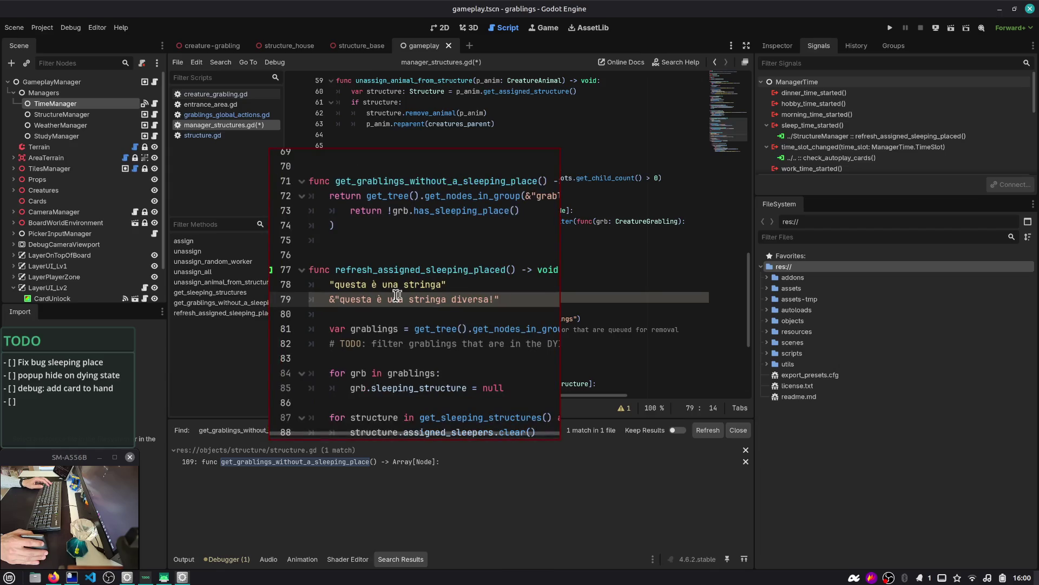
pyautogui.click(472, 297)
pyautogui.hotkey('shift', 'Home')
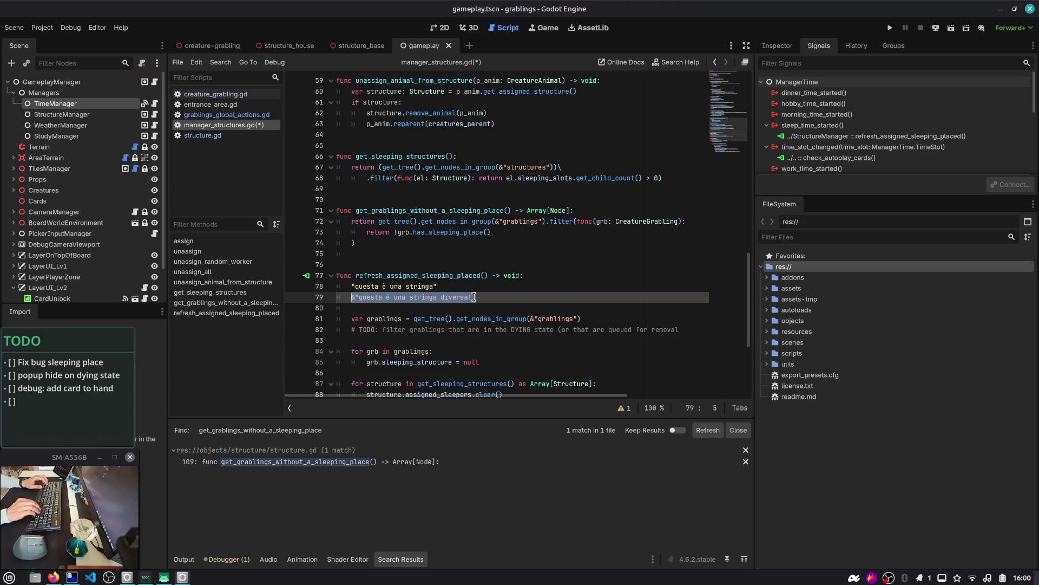
pyautogui.hotkey('shift', 'Up')
pyautogui.press('BackSpace')
pyautogui.press('BackSpace')
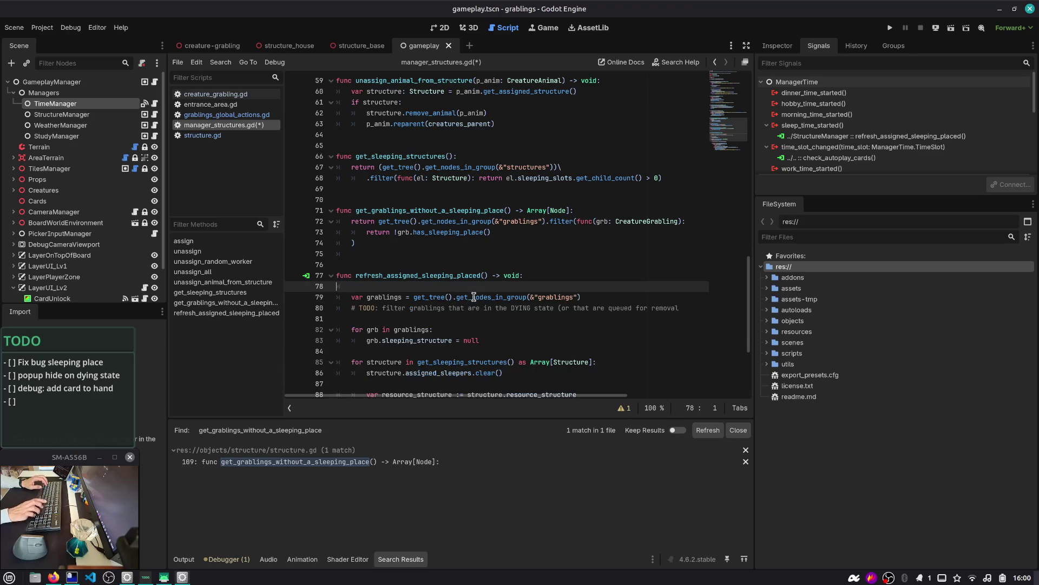
pyautogui.press('BackSpace')
# - Save manager_structures.gd
pyautogui.scroll(-2, 477, 260)
pyautogui.click(482, 253)
pyautogui.hotkey('ctrl', 's')
# - Inspect the grablings group argument on line 78 and the get_nodes_in_group documentation
pyautogui.doubleClick(399, 221)
pyautogui.doubleClick(547, 221)
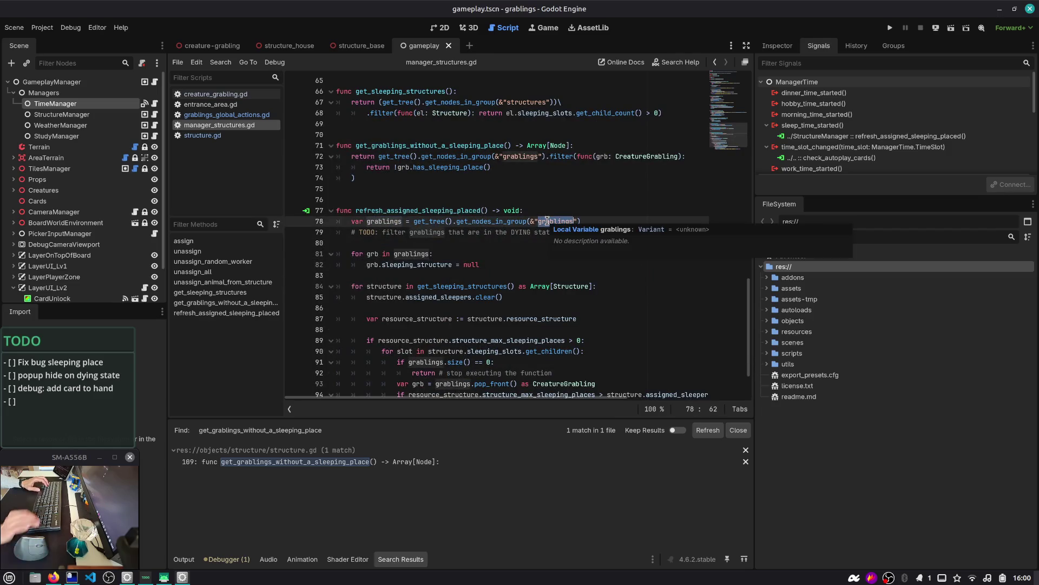
pyautogui.moveTo(580, 221)
pyautogui.mouseDown()
pyautogui.moveTo(457, 221)
pyautogui.moveTo(529, 221)
pyautogui.mouseUp()
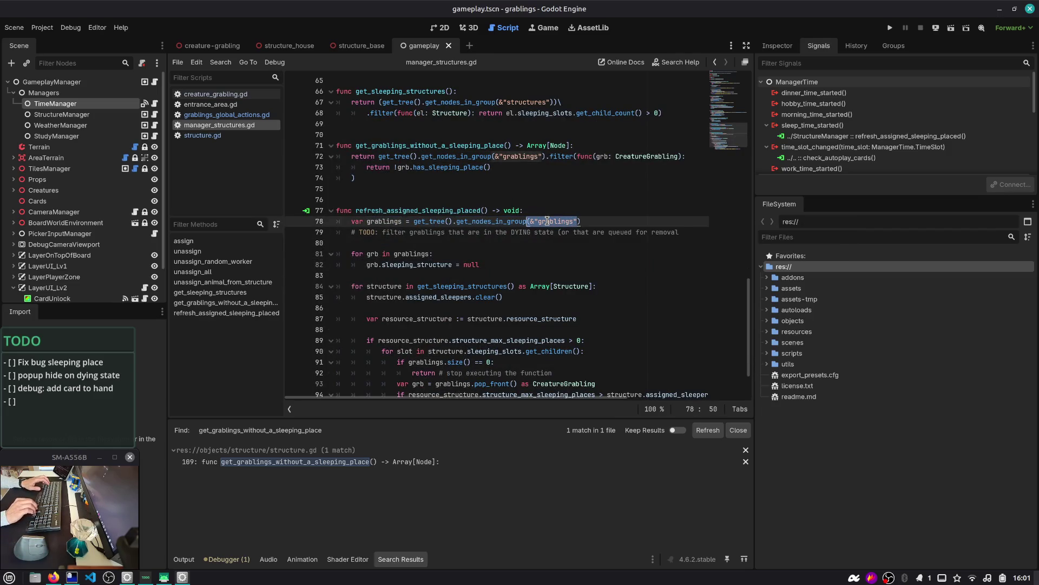
pyautogui.click(471, 225)
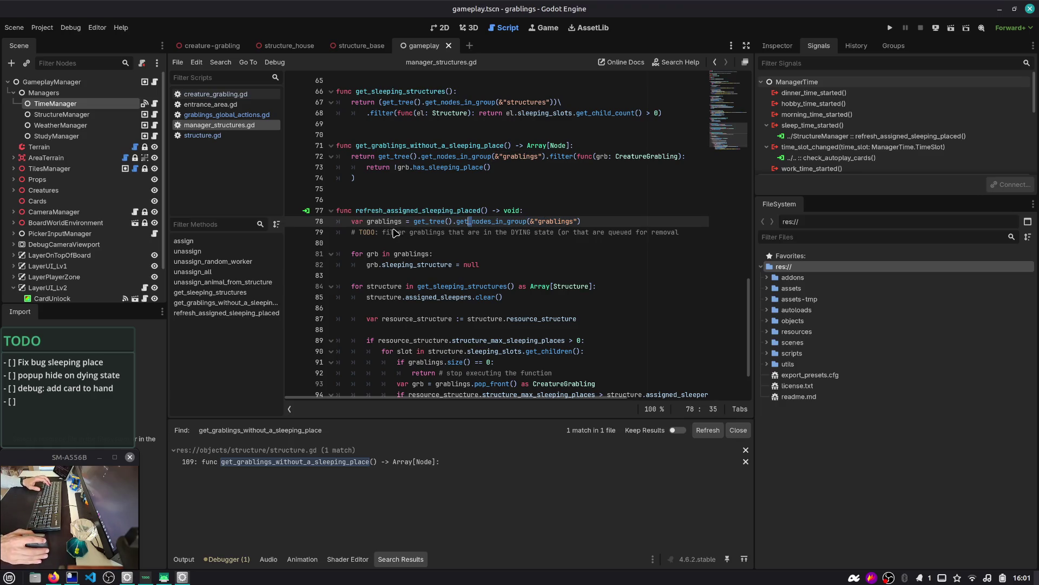
pyautogui.click(520, 221)
pyautogui.hotkey('ctrl', 'Left')
pyautogui.hotkey('ctrl', 'Left')
pyautogui.hotkey('ctrl', 'Left')
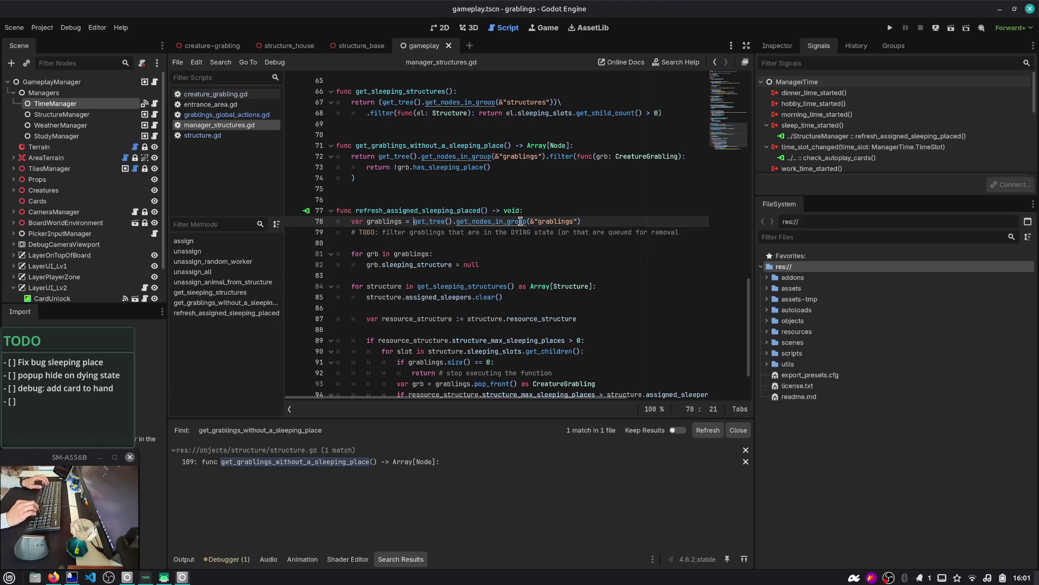
pyautogui.hotkey('ctrl', 'shift', 'Right')
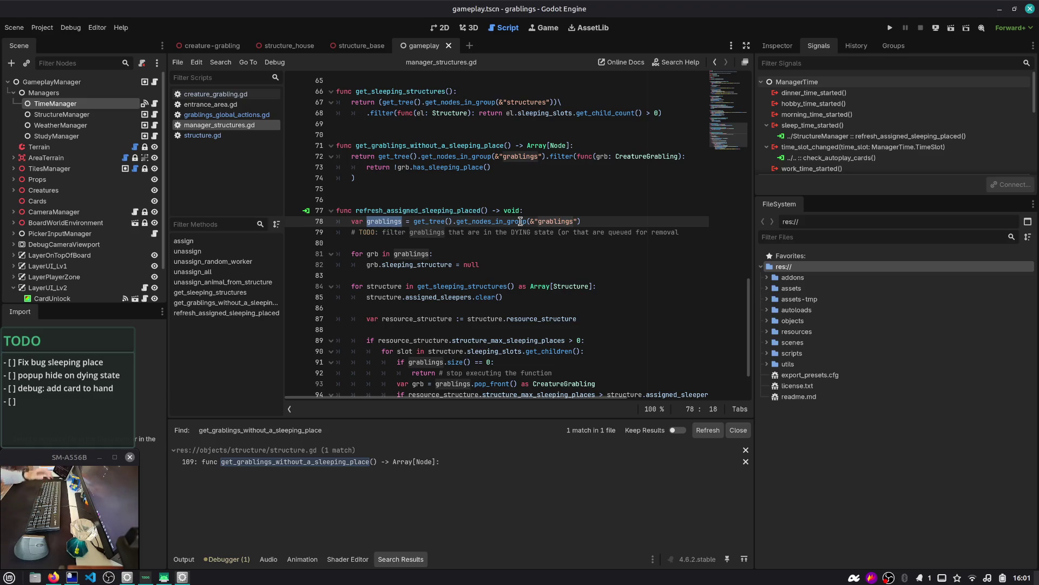
pyautogui.hotkey('alt', 'Tab')
pyautogui.hotkey('alt', 'Tab')
pyautogui.hotkey('alt', 'Tab')
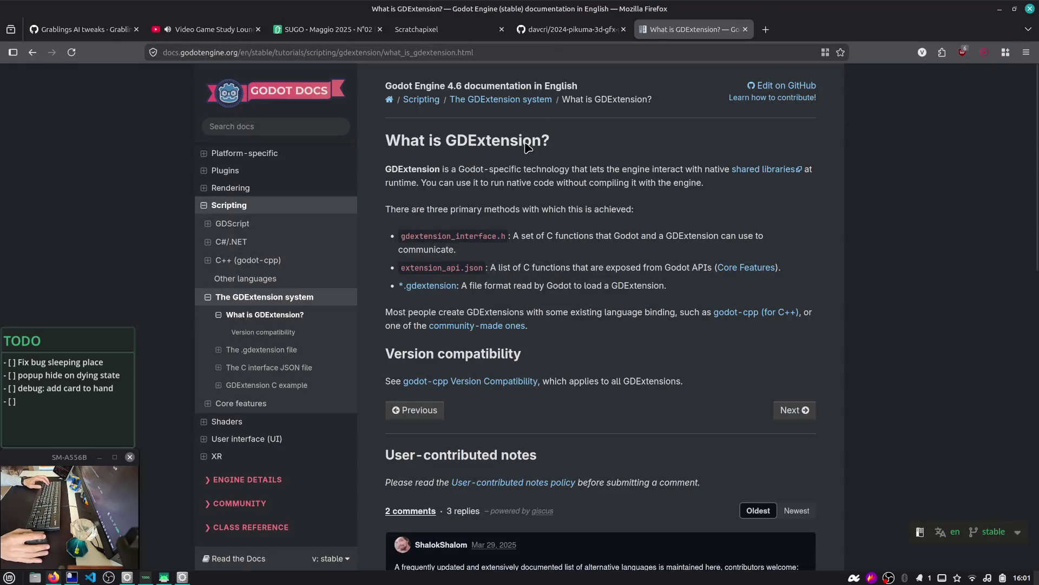
pyautogui.moveTo(334, 33)
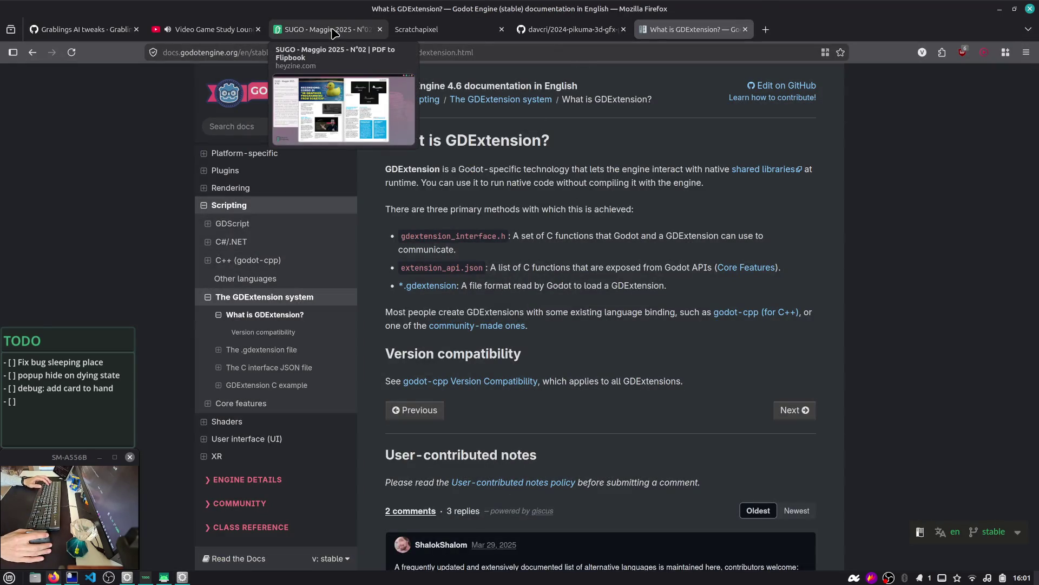
pyautogui.hotkey('alt', 'Tab')
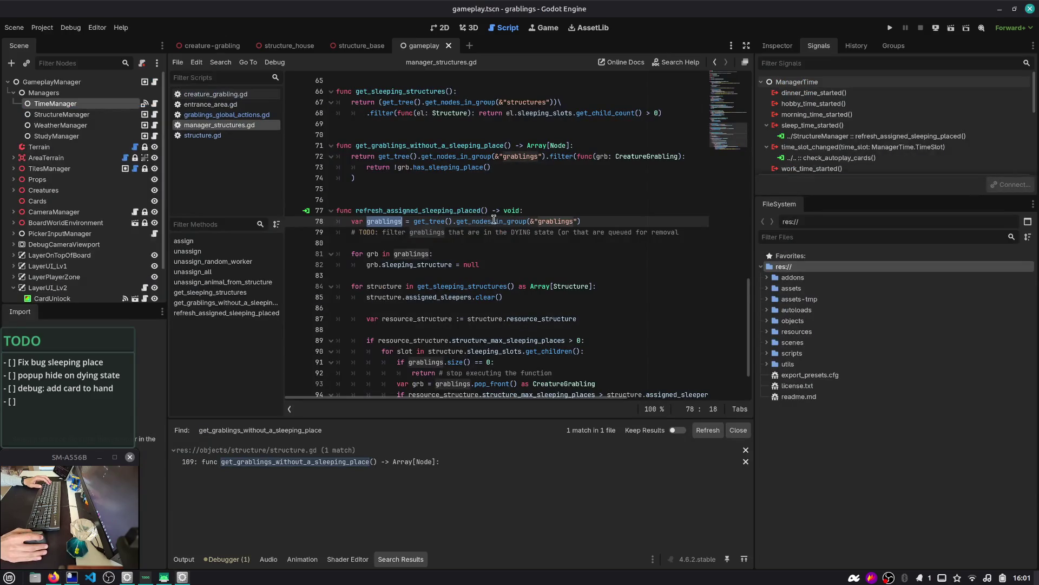
pyautogui.doubleClick(462, 223)
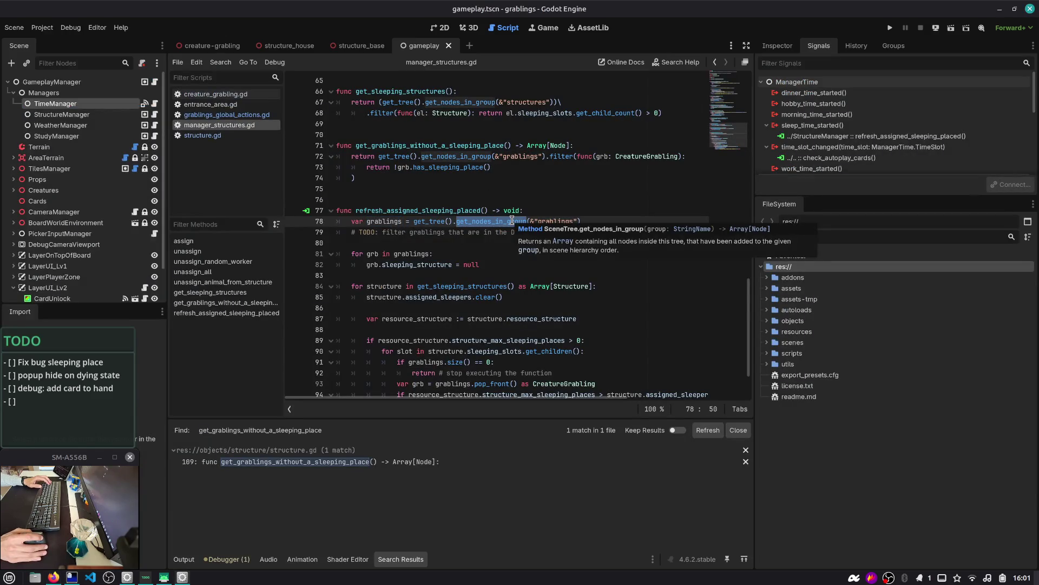
# - Rename the line 71 function from get_grablings_without_a_sleeping_place to get_grablings_alive
pyautogui.doubleClick(437, 146)
pyautogui.press('Right')
pyautogui.press('Right')
pyautogui.hotkey('ctrl', 'shift', 'Right')
pyautogui.press('BackSpace')
pyautogui.press('BackSpace')
pyautogui.press('BackSpace')
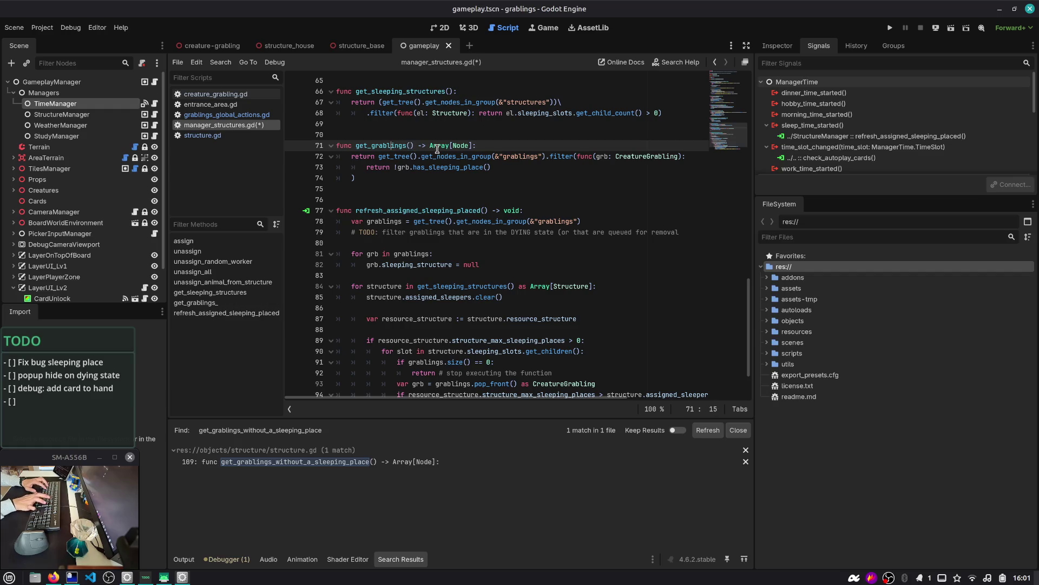
pyautogui.press('Left')
pyautogui.write('active_')
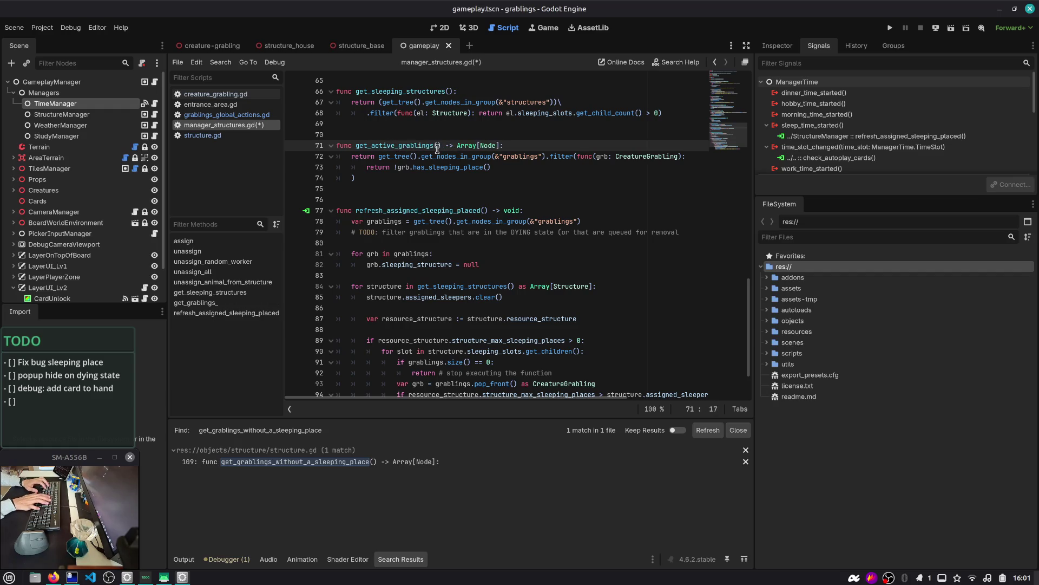
pyautogui.press('BackSpace')
pyautogui.press('BackSpace')
pyautogui.press('BackSpace')
pyautogui.write('alive_')
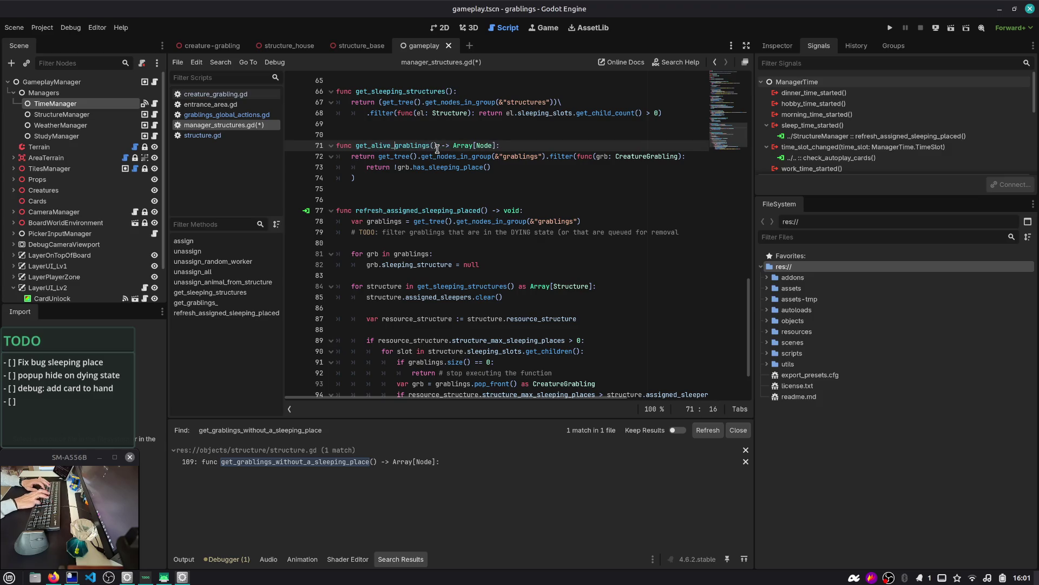
pyautogui.press('Left')
pyautogui.press('Left')
pyautogui.press('Left')
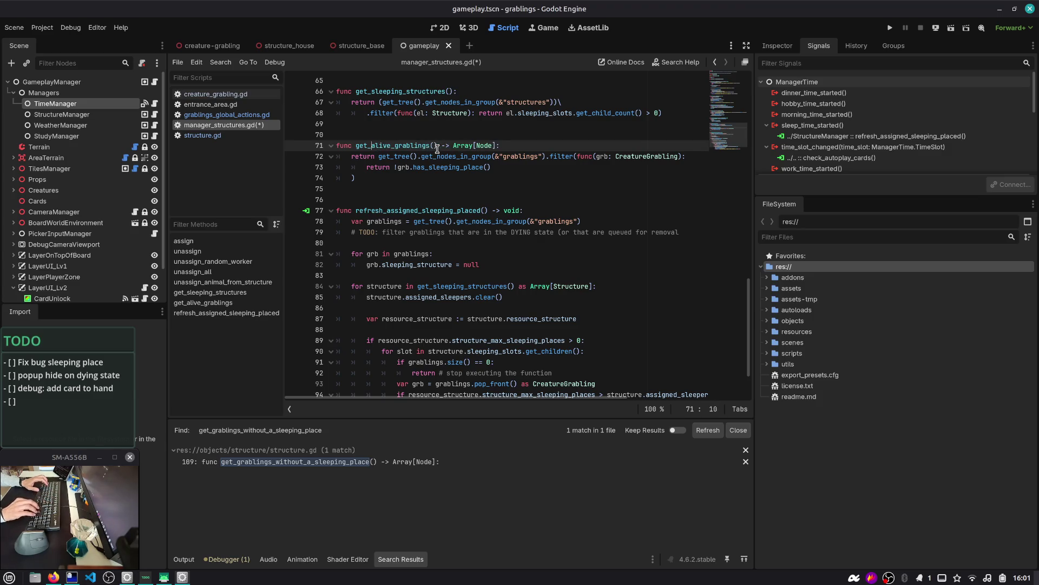
pyautogui.press('BackSpace')
pyautogui.write('_alive')
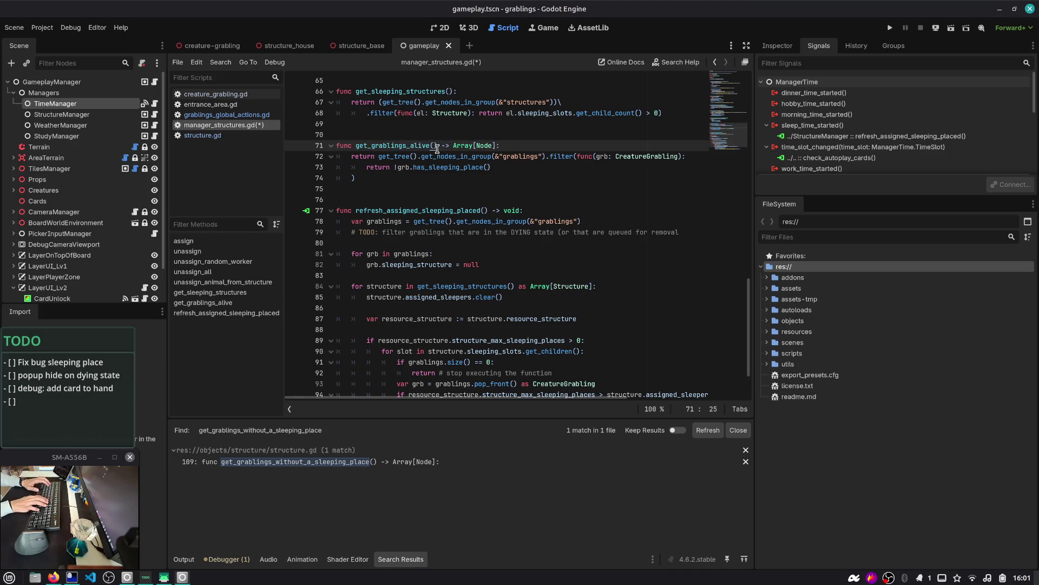
# - Replace line 78's group lookup with a get_grablings_alive() call and save
pyautogui.press('Down')
pyautogui.press('Down')
pyautogui.press('Up')
pyautogui.press('Down')
pyautogui.press('Up')
pyautogui.press('Down')
pyautogui.press('Down')
pyautogui.press('Down')
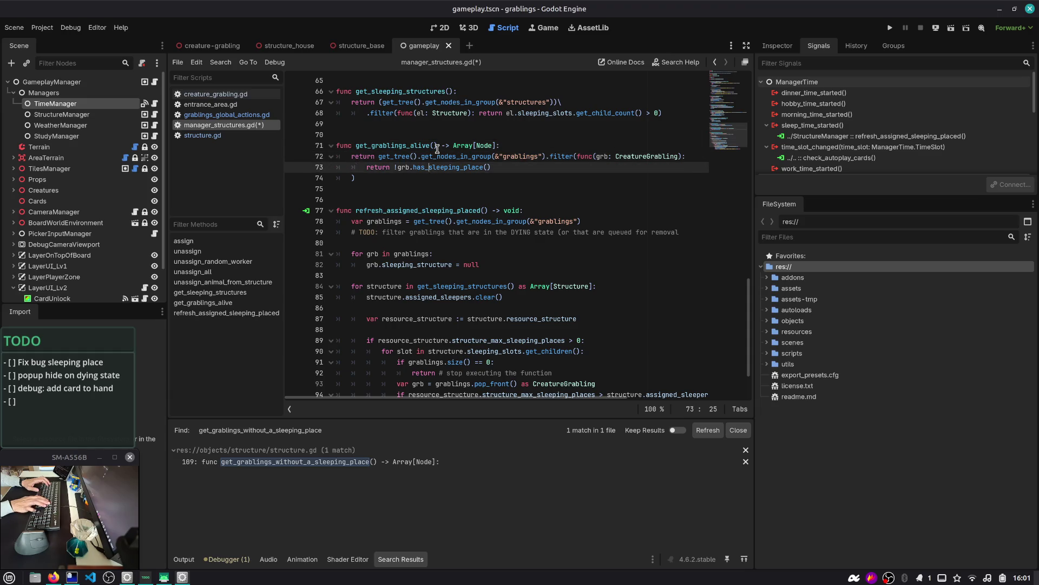
pyautogui.hotkey('shift', 'End')
pyautogui.write('get_gra')
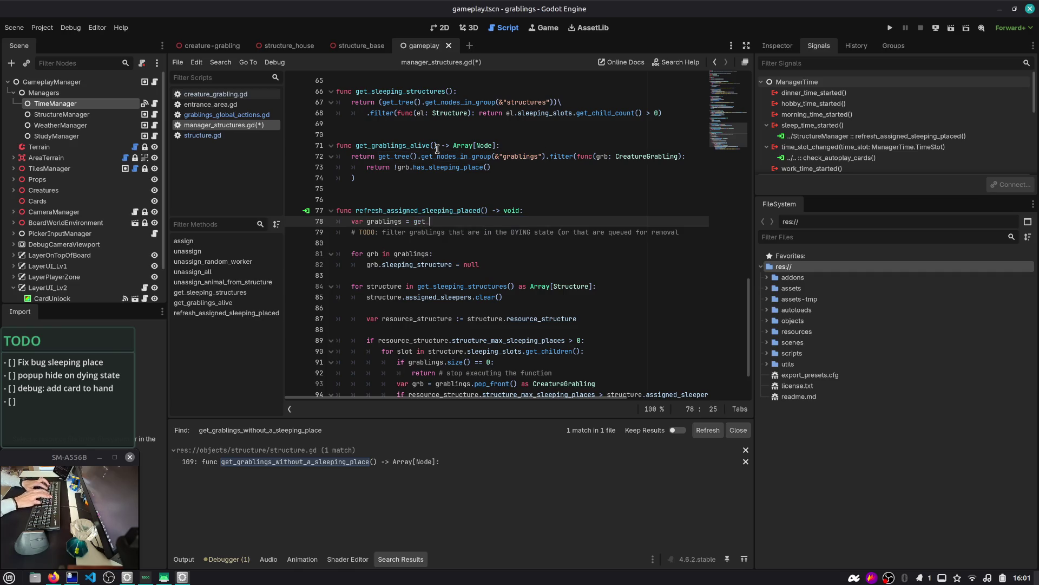
pyautogui.press('Return')
pyautogui.hotkey('ctrl', 's')
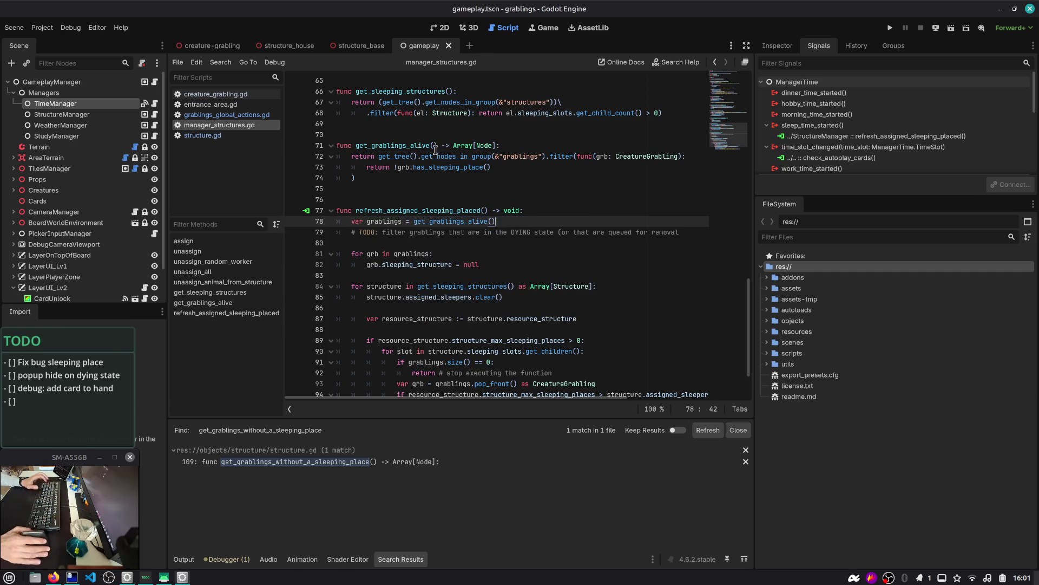
pyautogui.doubleClick(438, 222)
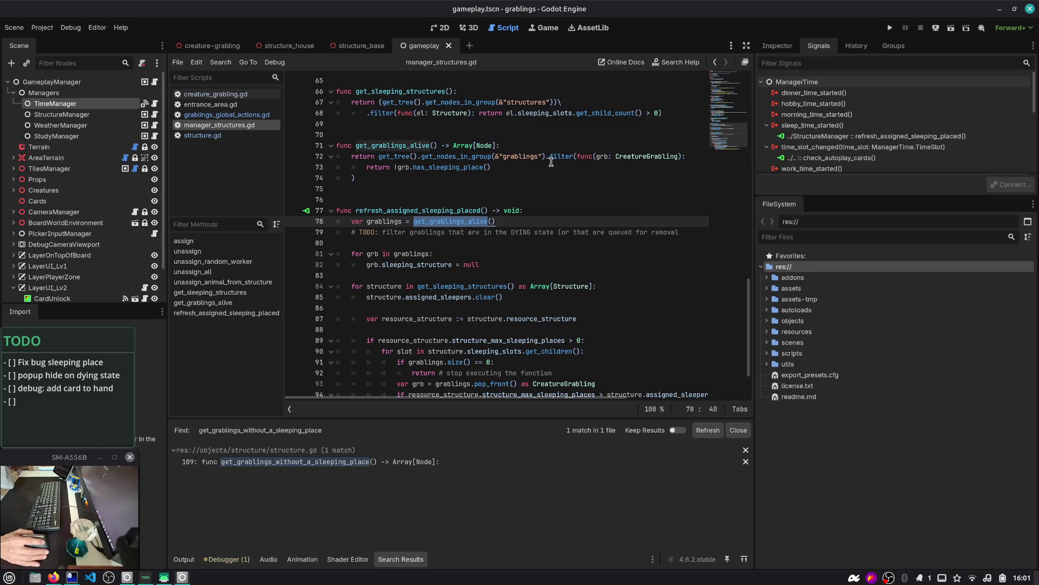
# - Replace has_sleeping_place() on line 73 so it reads return !grb.is_d
pyautogui.doubleClick(644, 156)
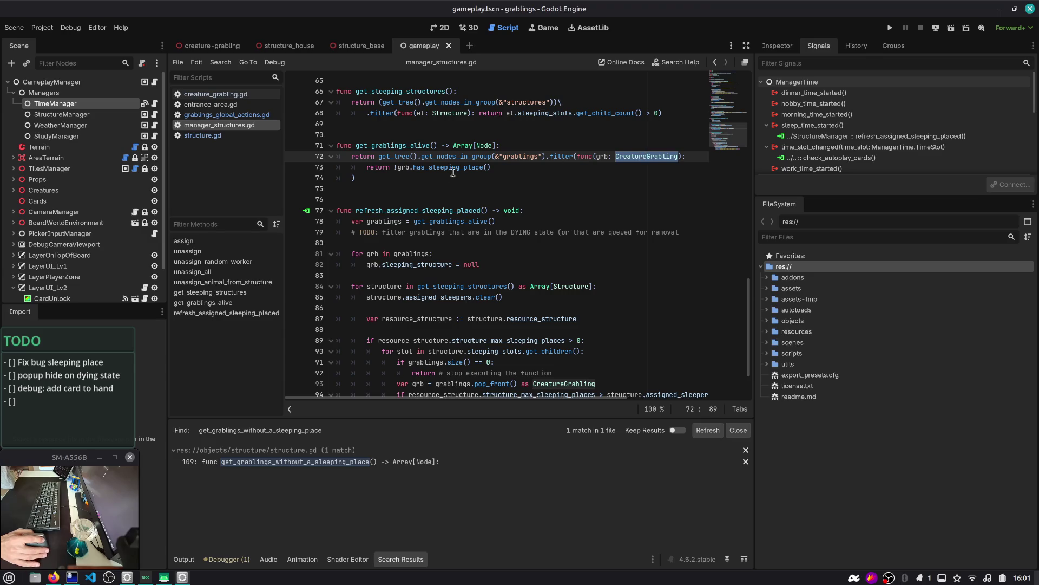
pyautogui.click(411, 168)
pyautogui.hotkey('shift', 'End')
pyautogui.write('s')
pyautogui.press('BackSpace')
pyautogui.press('BackSpace')
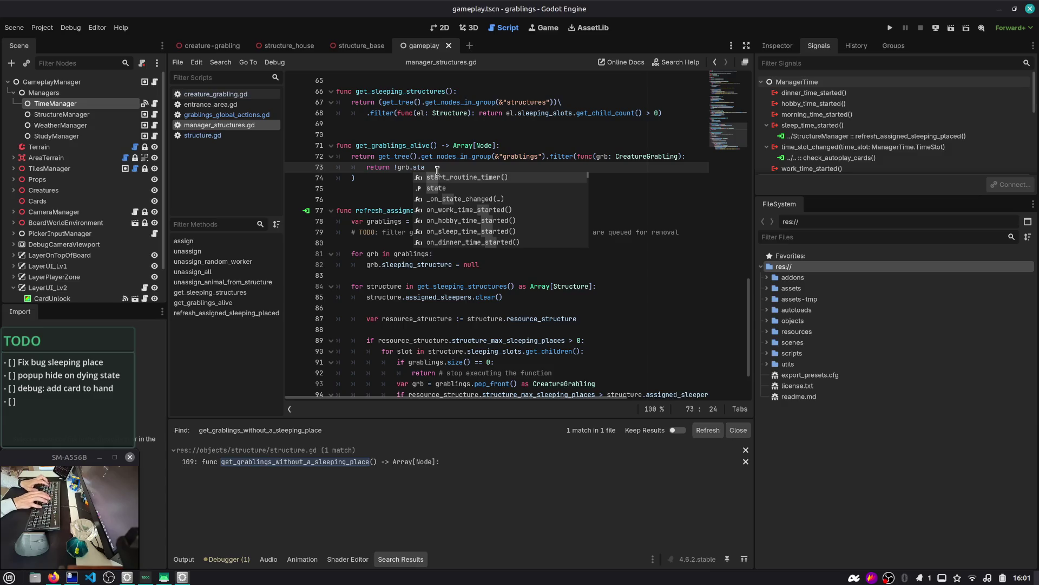
pyautogui.hotkey('ctrl', 'BackSpace')
pyautogui.hotkey('ctrl', 'Left')
pyautogui.press('End')
pyautogui.write('dy')
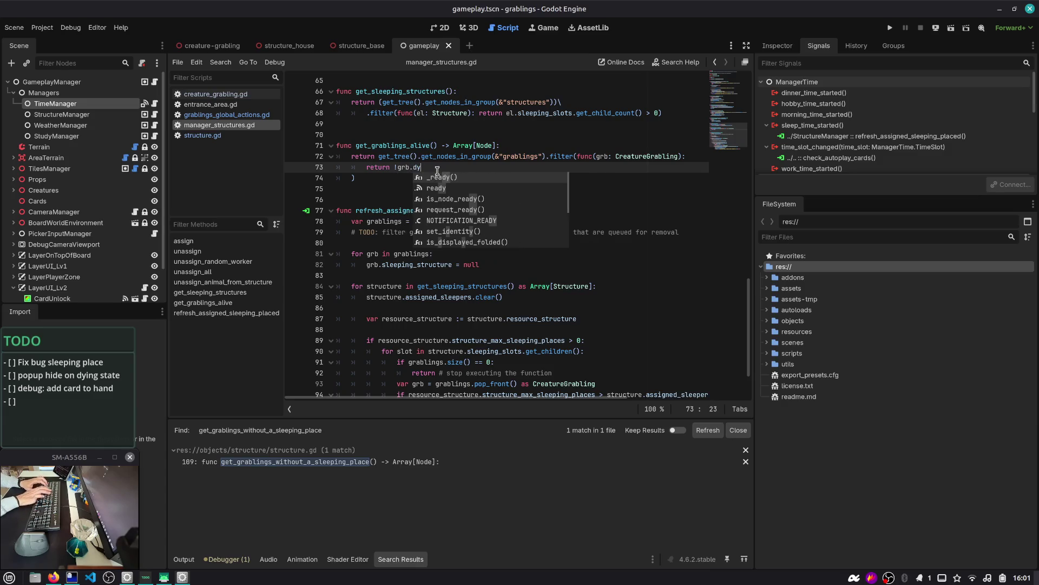
pyautogui.press('BackSpace')
pyautogui.press('BackSpace')
pyautogui.write('si')
pyautogui.press('BackSpace')
pyautogui.press('BackSpace')
pyautogui.write('is_d')
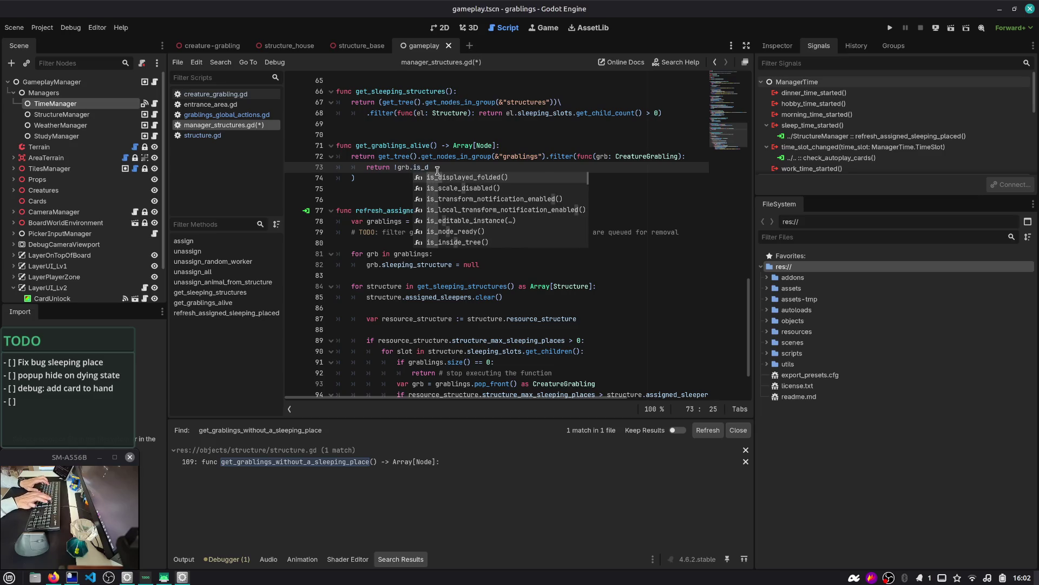
pyautogui.hotkey('ctrl', 'shift', 'Left')
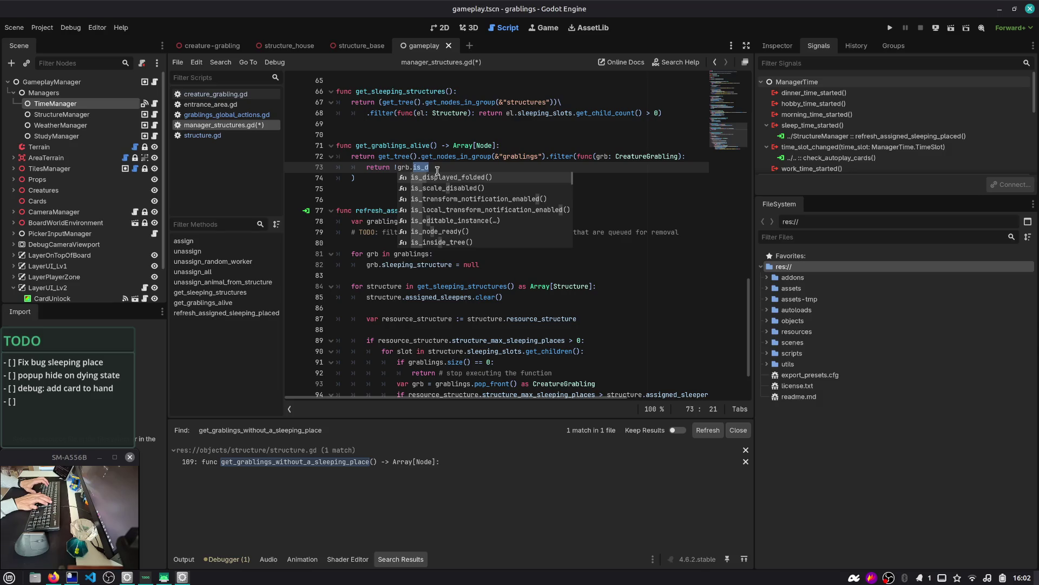
# - Switch to creature_grabling.gd and open its Go to Function search
pyautogui.hotkey('alt', 'Left')
pyautogui.click(453, 220)
pyautogui.hotkey('ctrl', 'alt', 'f')
# - Jump to is_grabbable and start a new is_dying() -> bool function below it
pyautogui.write('is_')
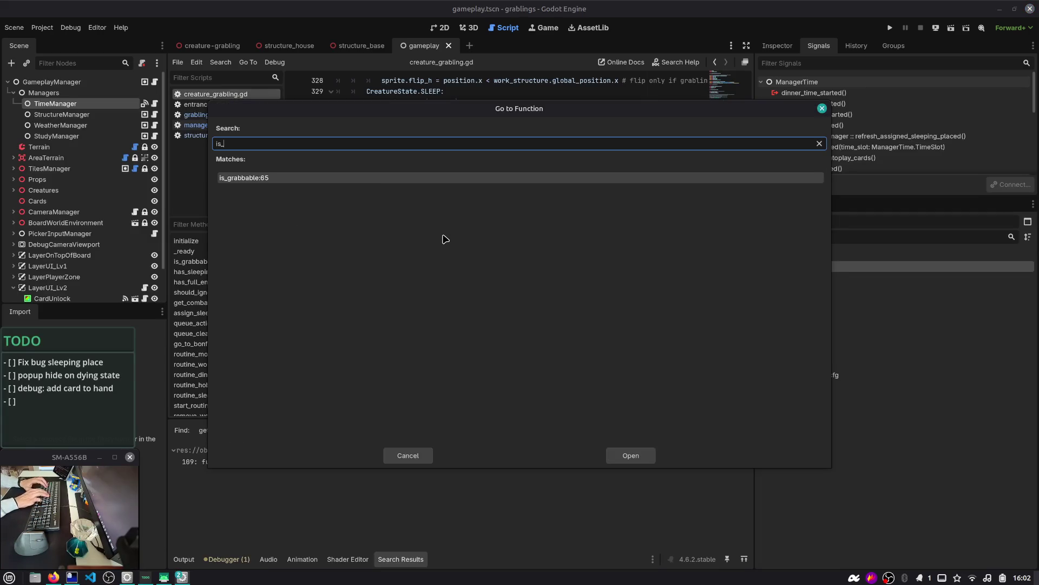
pyautogui.press('Return')
pyautogui.click(362, 100)
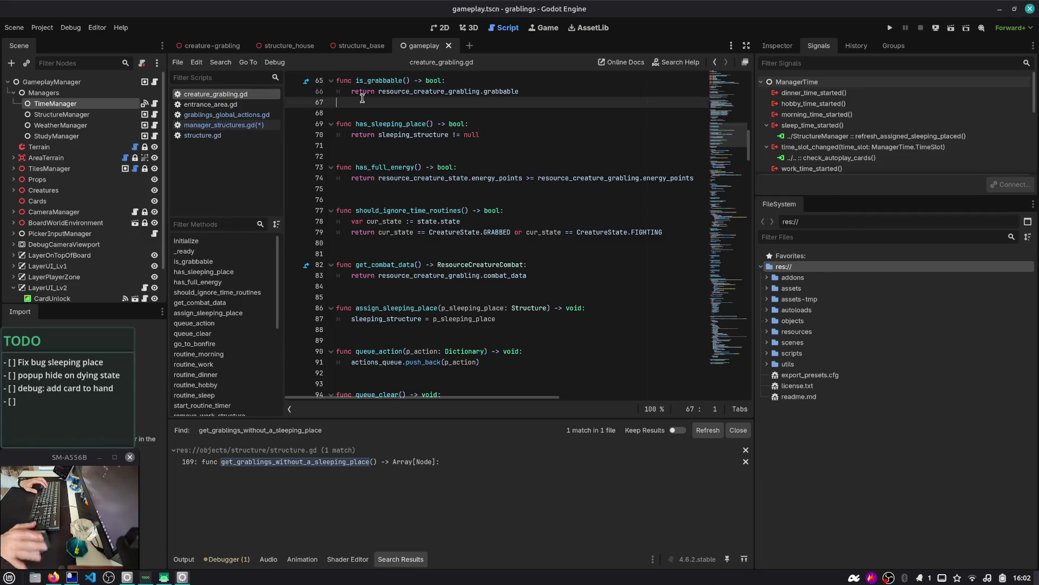
pyautogui.press('Return')
pyautogui.press('Return')
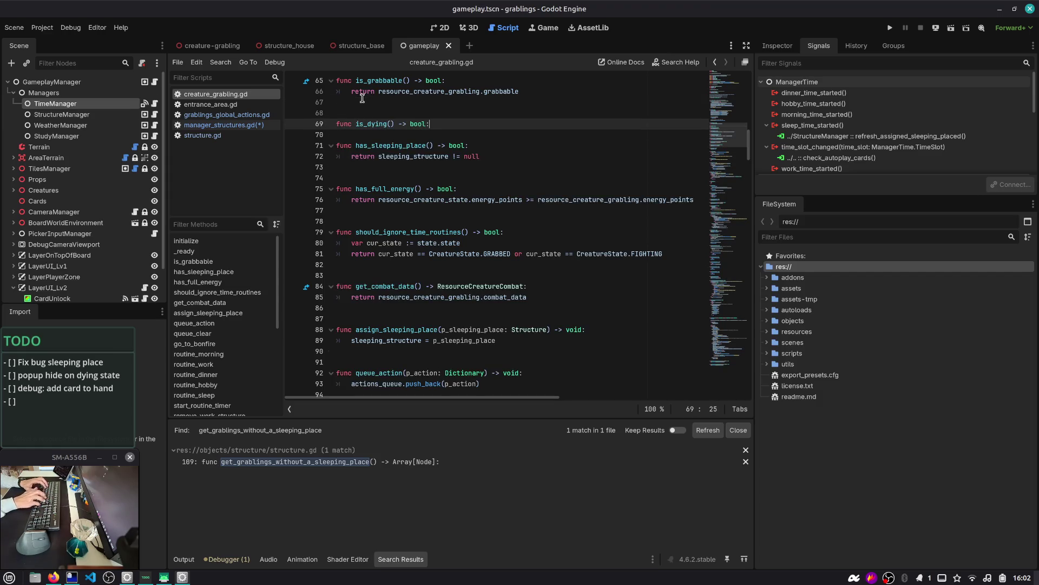
pyautogui.press('Return')
# - Give is_dying the body return state != CreatureState.DYING and save creature_grabling.gd
pyautogui.write('return state.is_')
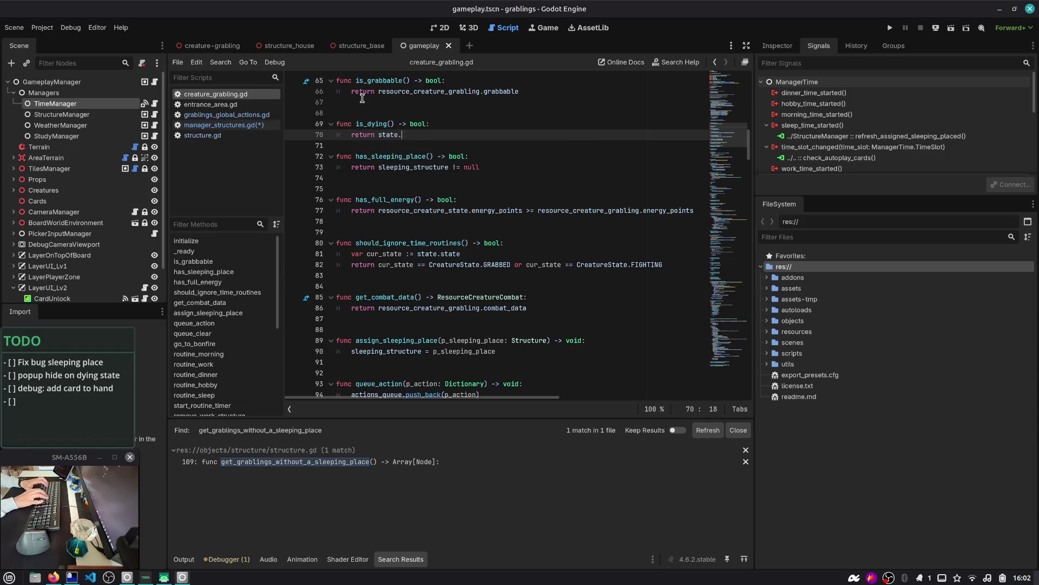
pyautogui.write('d')
pyautogui.press('BackSpace')
pyautogui.press('BackSpace')
pyautogui.press('BackSpace')
pyautogui.write('dea')
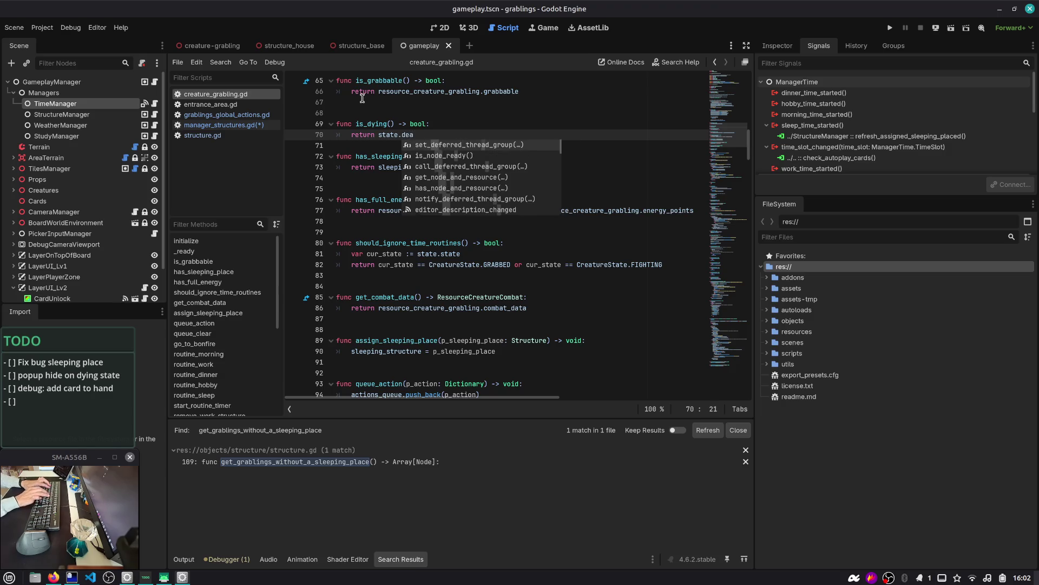
pyautogui.press('BackSpace')
pyautogui.press('BackSpace')
pyautogui.press('BackSpace')
pyautogui.write('kil')
pyautogui.press('BackSpace')
pyautogui.press('BackSpace')
pyautogui.press('BackSpace')
pyautogui.write('is')
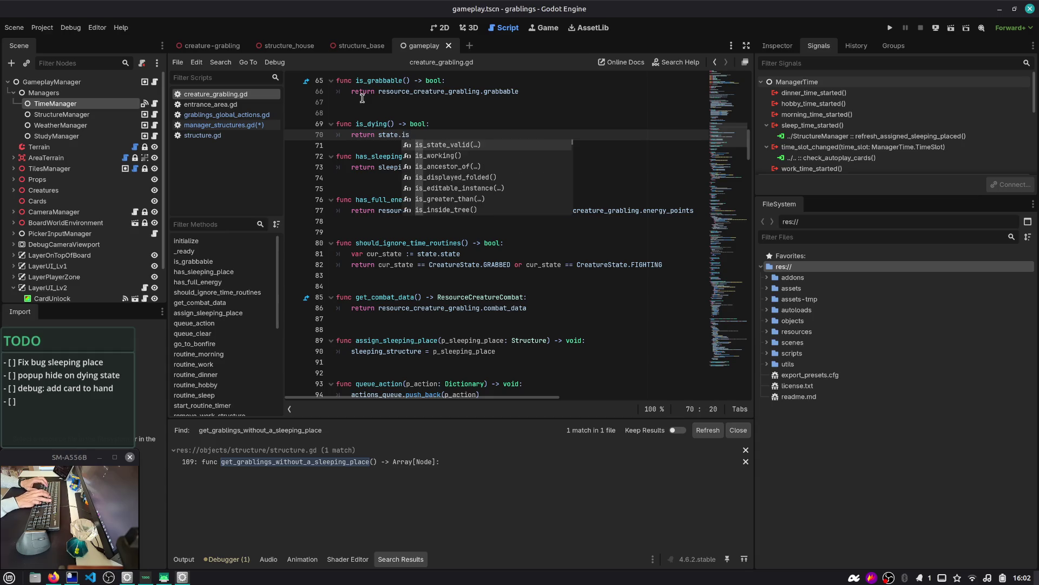
pyautogui.press('Down')
pyautogui.press('Down')
pyautogui.press('Down')
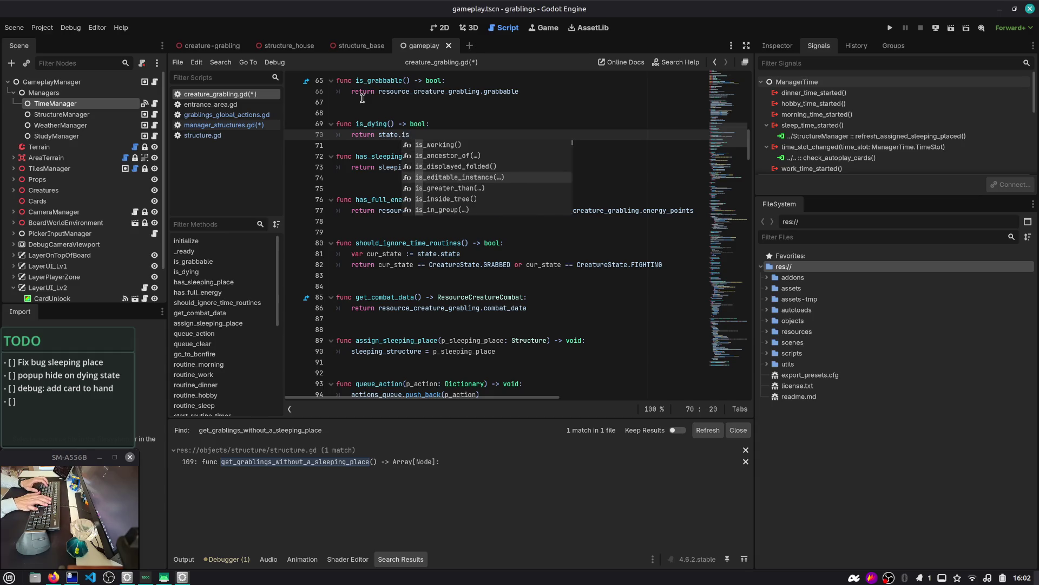
pyautogui.press('BackSpace')
pyautogui.press('BackSpace')
pyautogui.press('BackSpace')
pyautogui.press('BackSpace')
pyautogui.press('BackSpace')
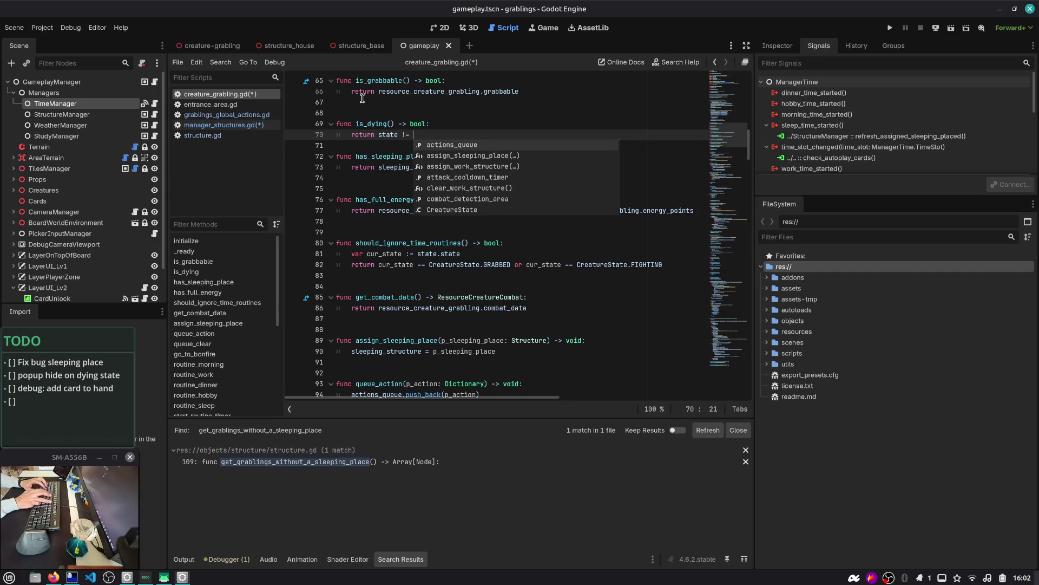
pyautogui.write('CreatureState.DYING')
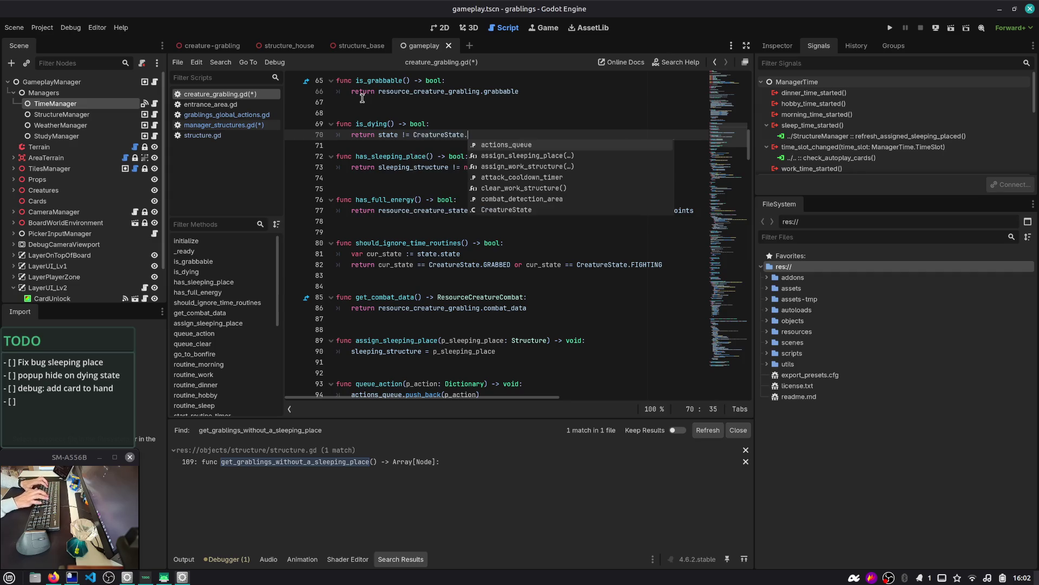
pyautogui.press('Return')
pyautogui.hotkey('ctrl', 's')
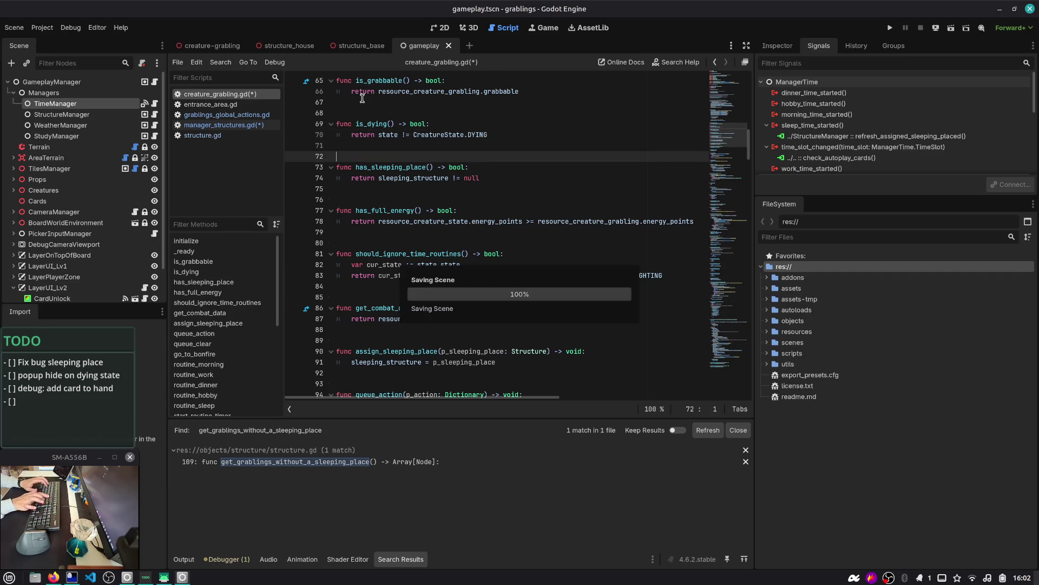
pyautogui.doubleClick(374, 122)
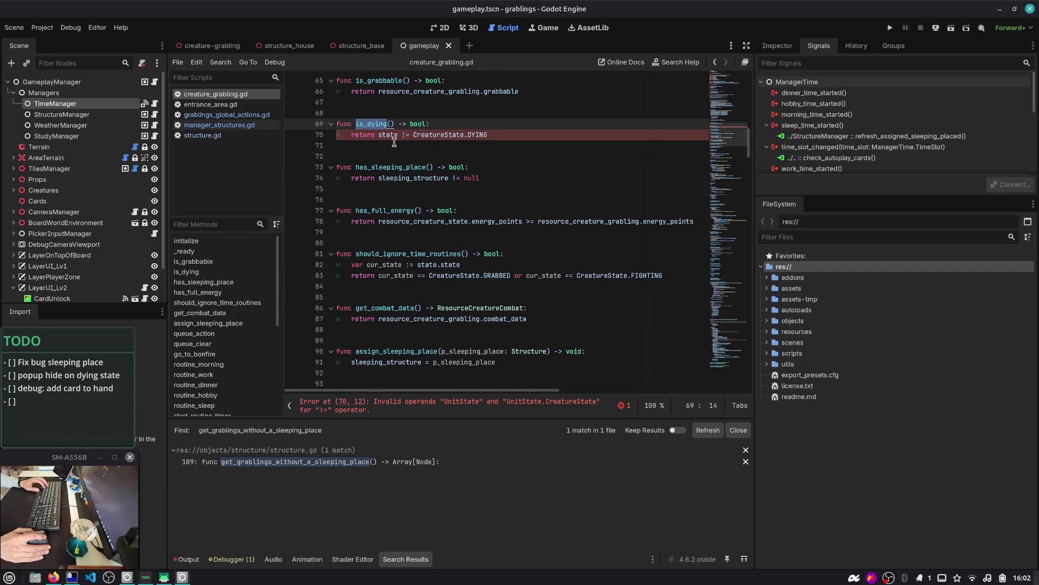
# - Change is_dying to compare state.state against CreatureState.DYING, clearing the error
pyautogui.doubleClick(386, 135)
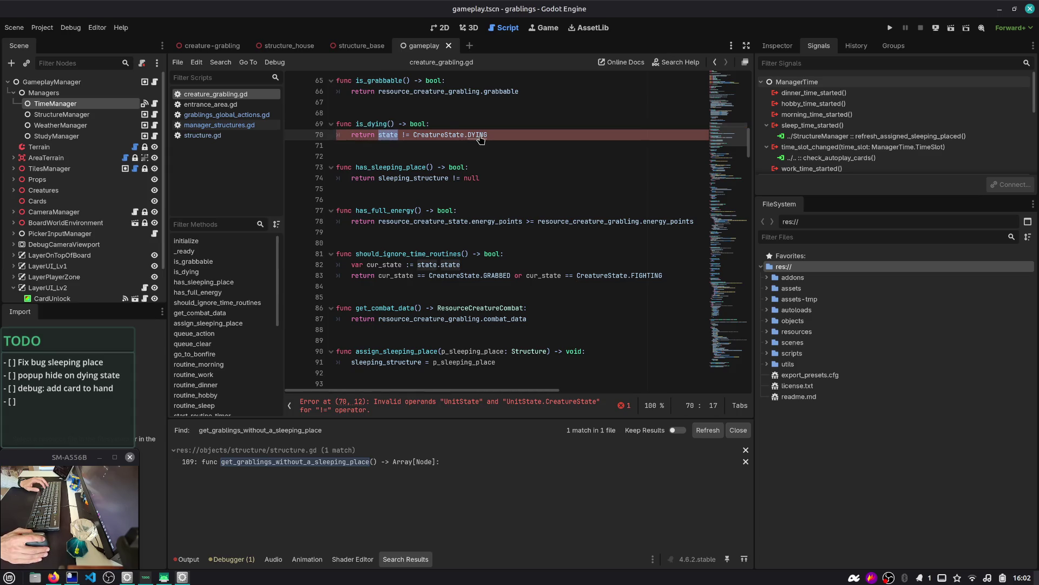
pyautogui.press('Right')
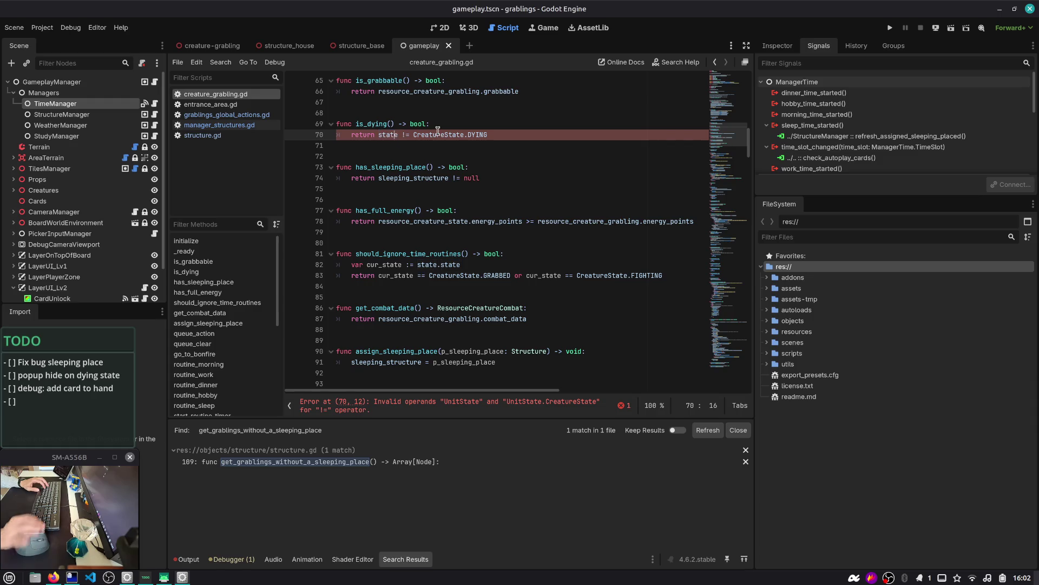
pyautogui.write('.state')
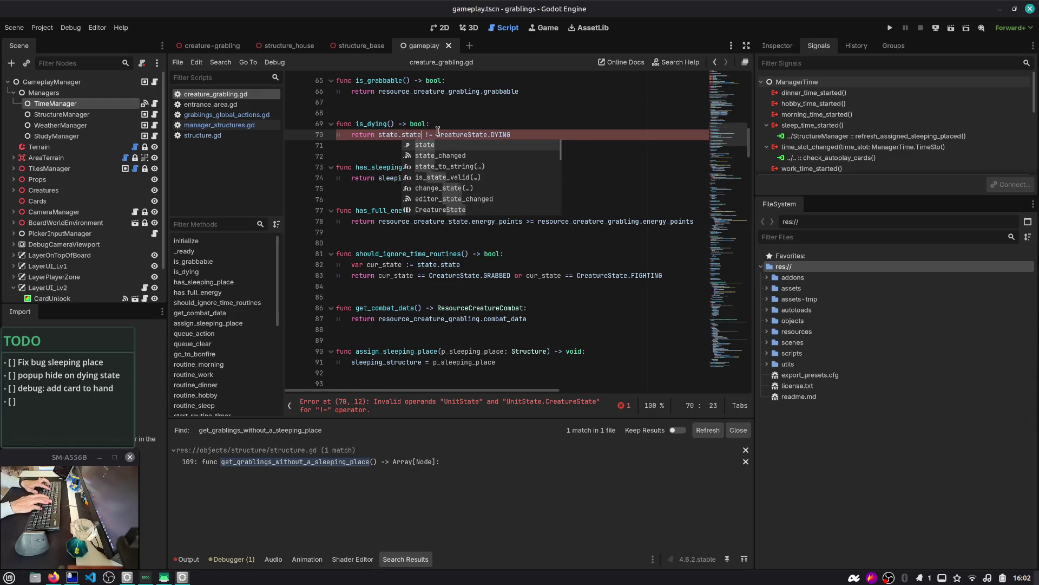
pyautogui.doubleClick(373, 124)
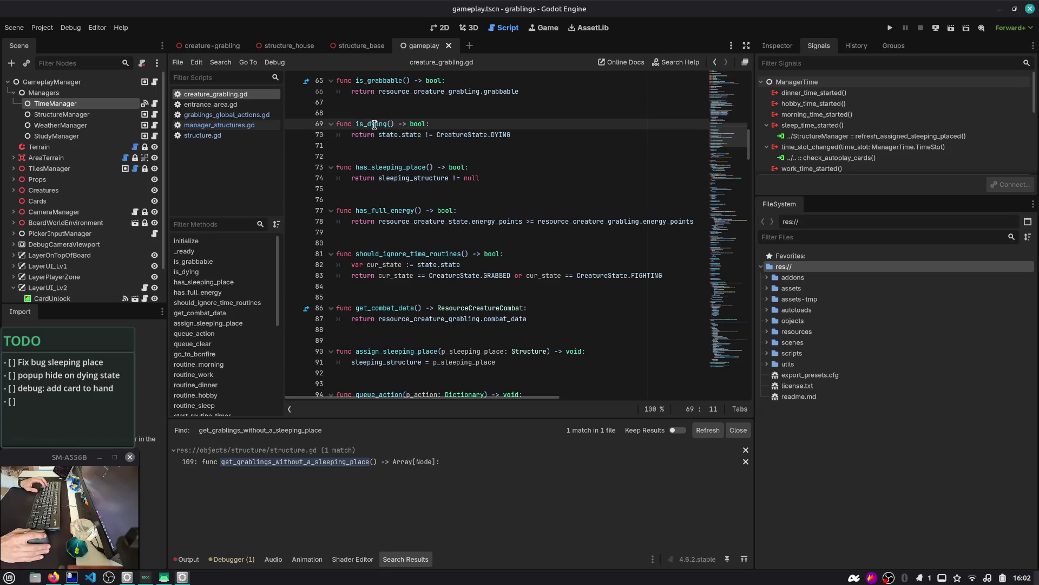
# - Use Go to Function to reach _on_state_changed, then switch to the chat desktop
pyautogui.hotkey('ctrl', 'alt', 'f')
pyautogui.write('change')
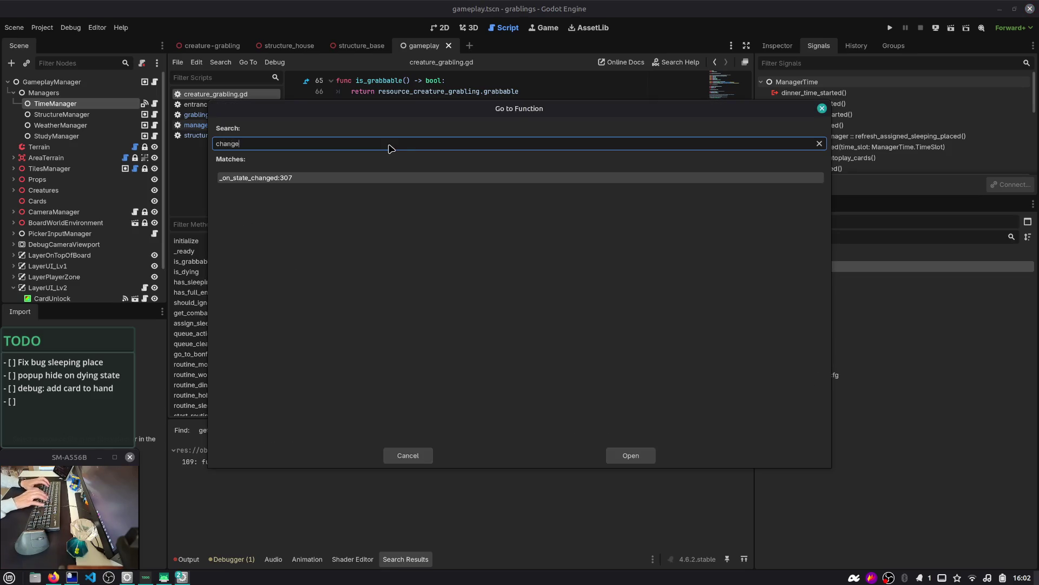
pyautogui.press('Return')
pyautogui.hotkey('ctrl', 'alt', 'Right')
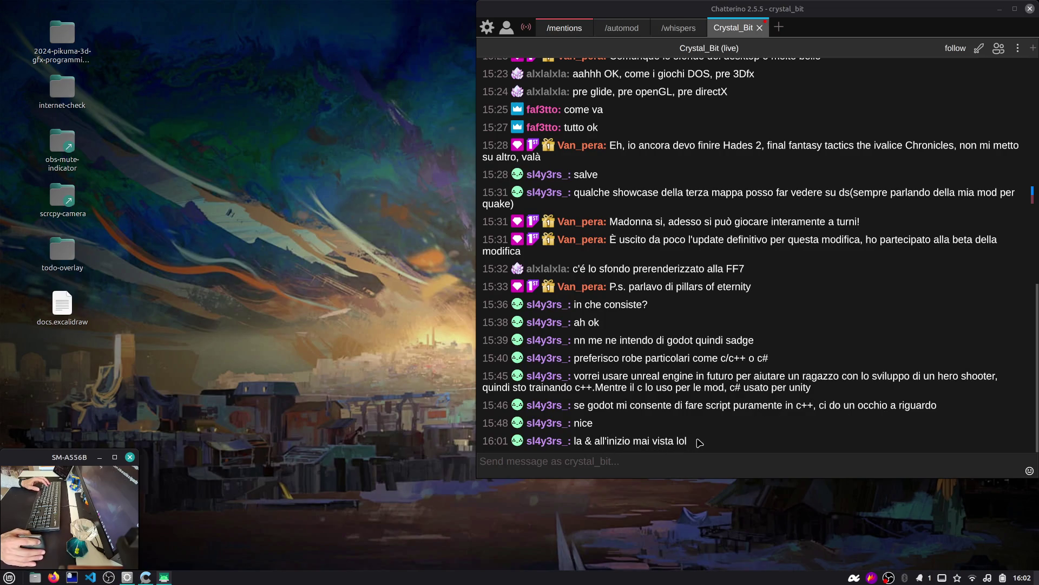
# - Glance at the Chatterino stream chat and return to the Godot editor desktop
pyautogui.click(685, 443)
pyautogui.press('super+1')
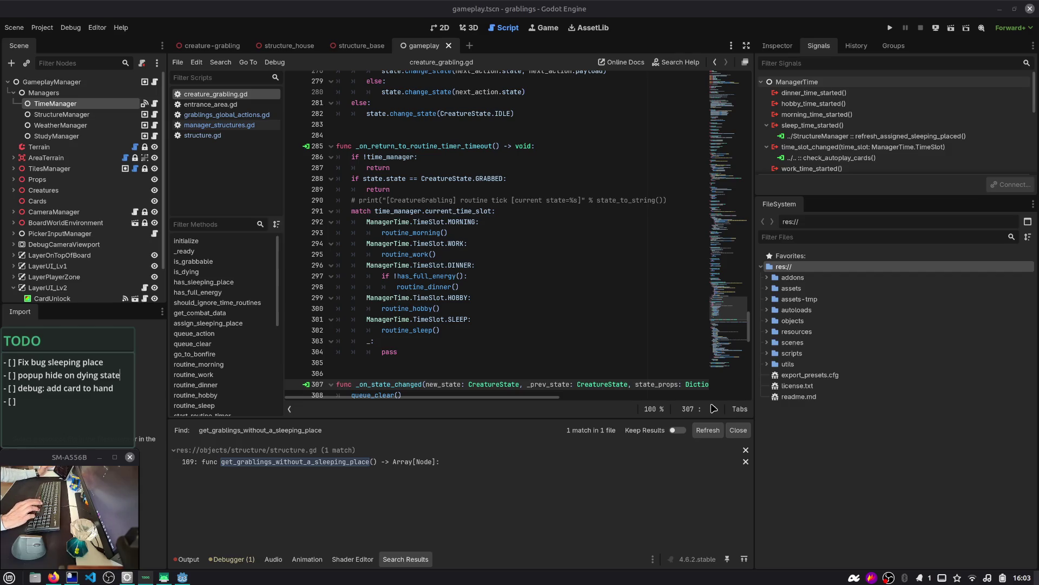
pyautogui.hotkey('ctrl', 'alt', 'Right')
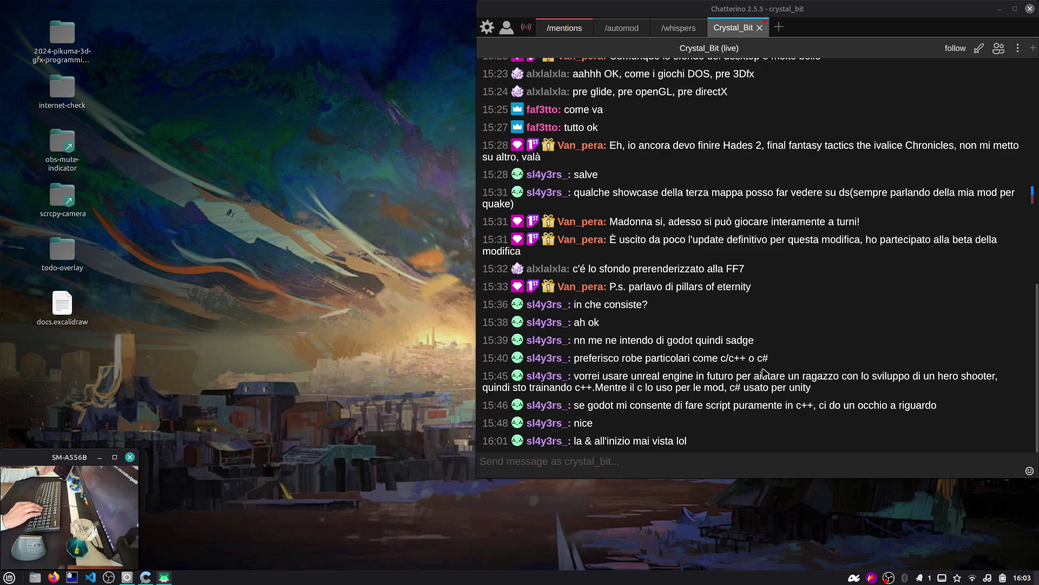
pyautogui.hotkey('ctrl', 'alt', 'Left')
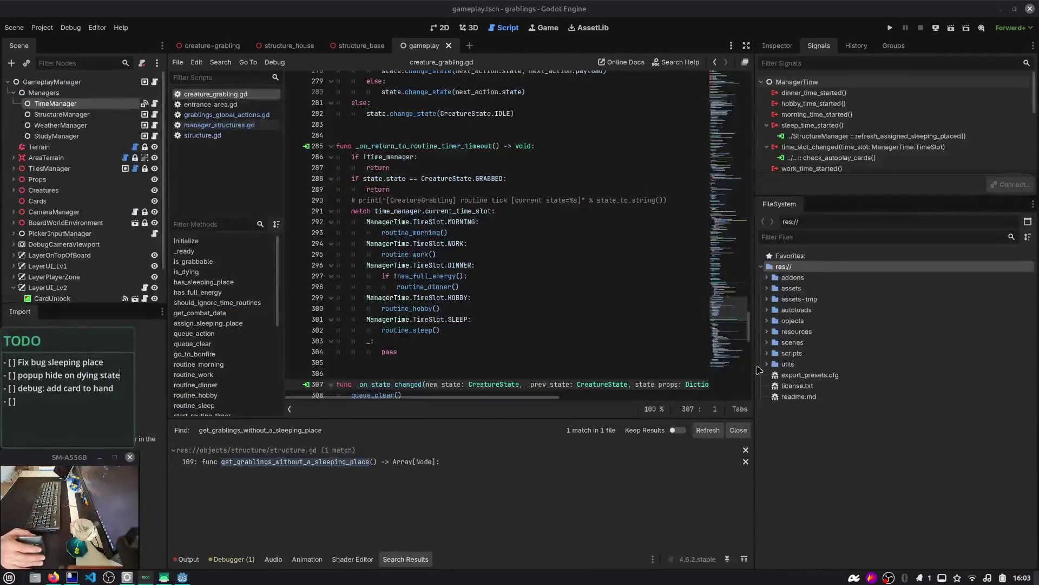
pyautogui.click(63, 577)
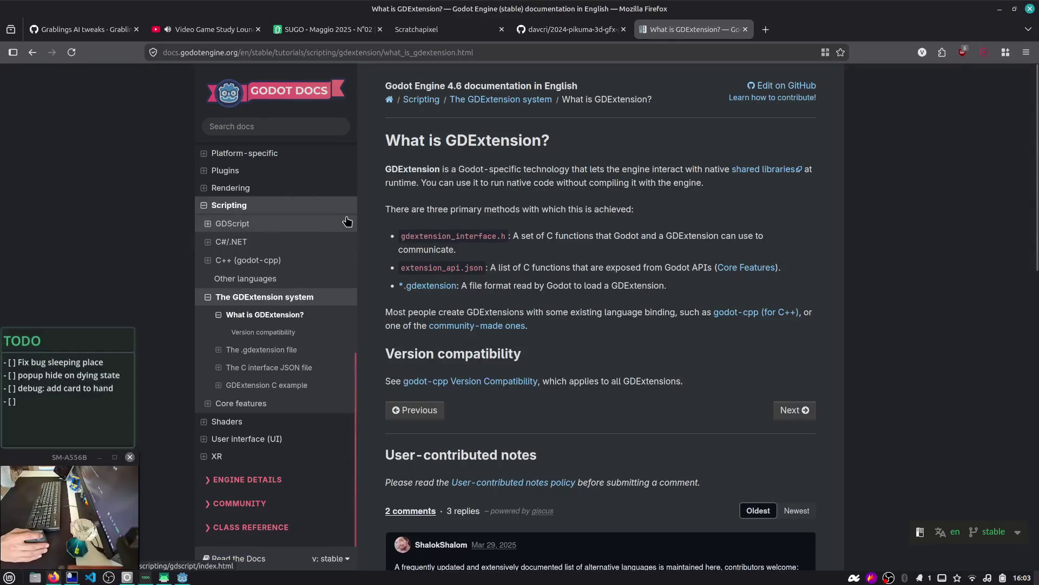
pyautogui.hotkey('alt', 'Tab')
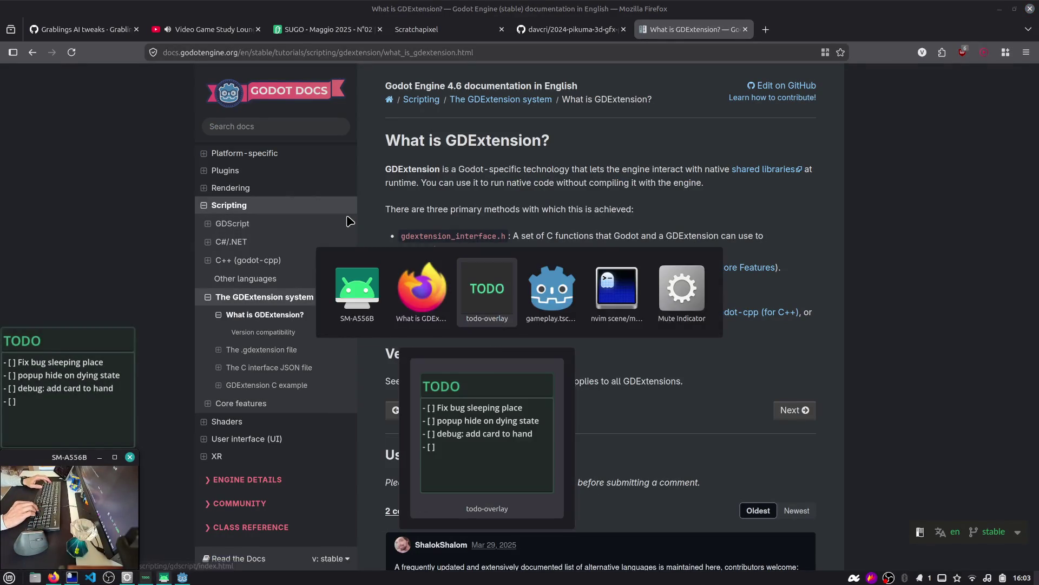
pyautogui.hotkey('alt', 'Tab')
pyautogui.hotkey('alt', 'Tab')
pyautogui.hotkey('alt', 'Tab')
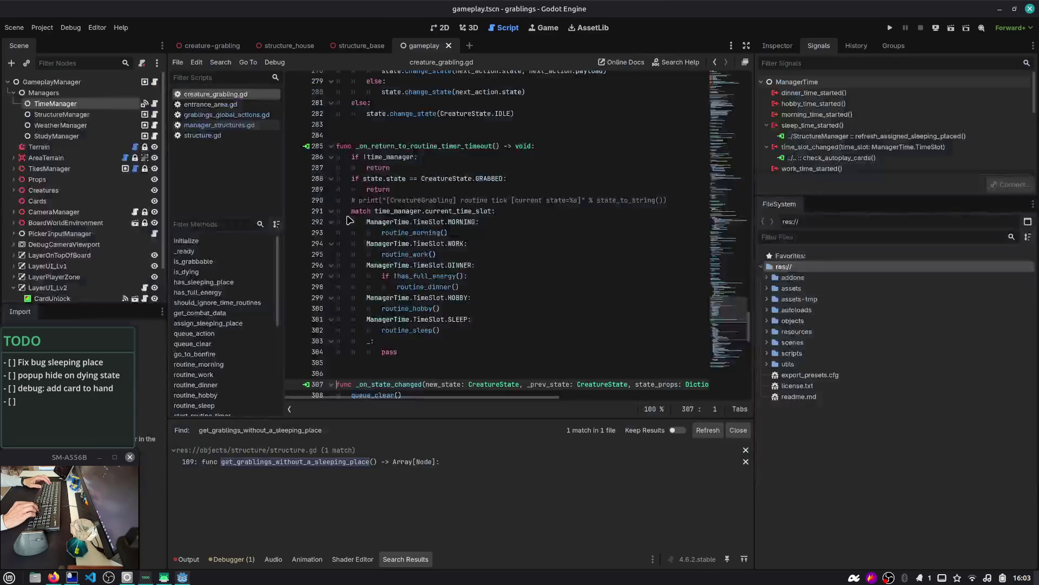
pyautogui.scroll(10, 447, 234)
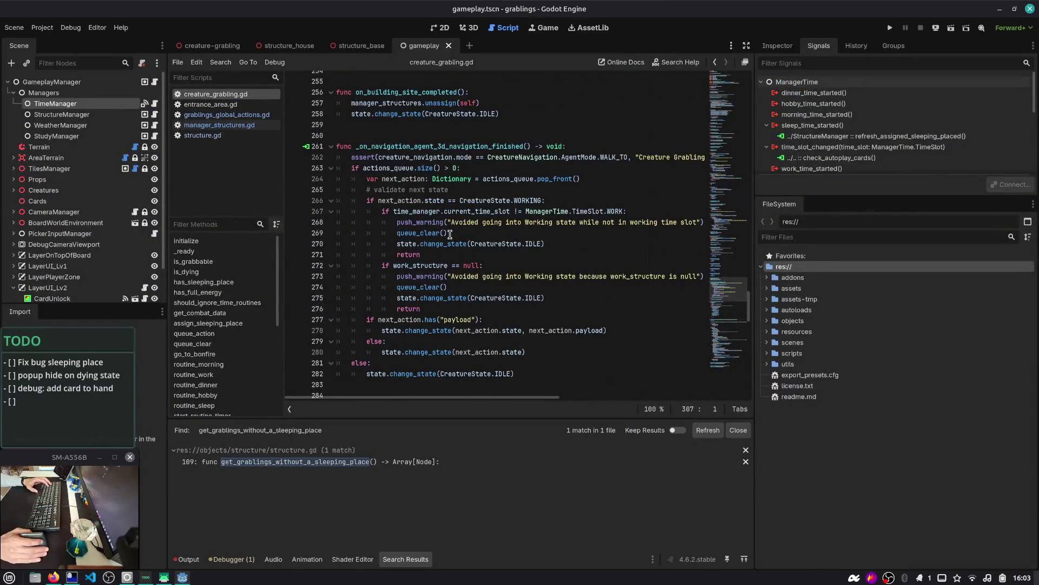
pyautogui.scroll(12, 449, 234)
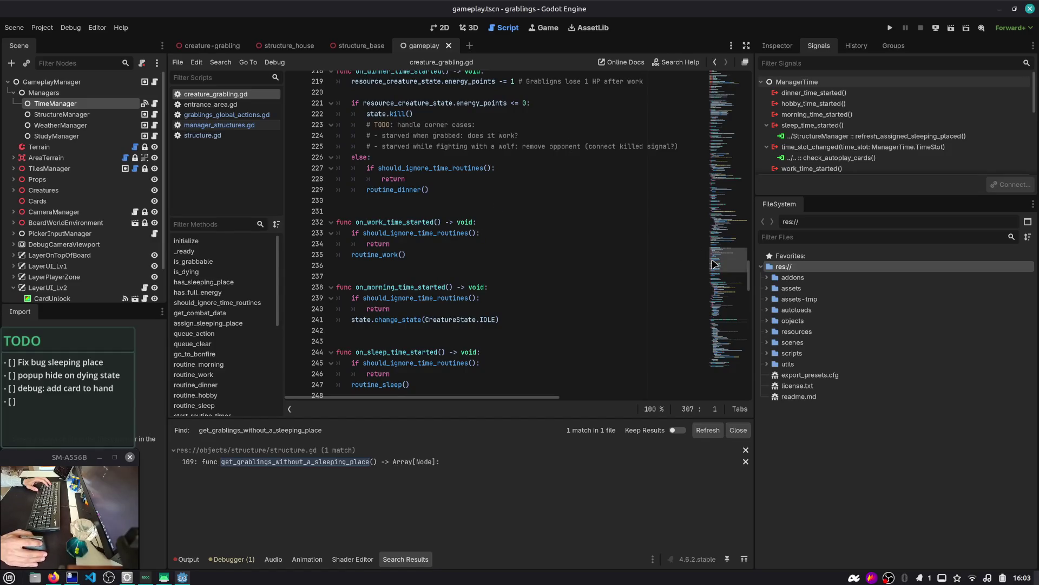
pyautogui.click(890, 28)
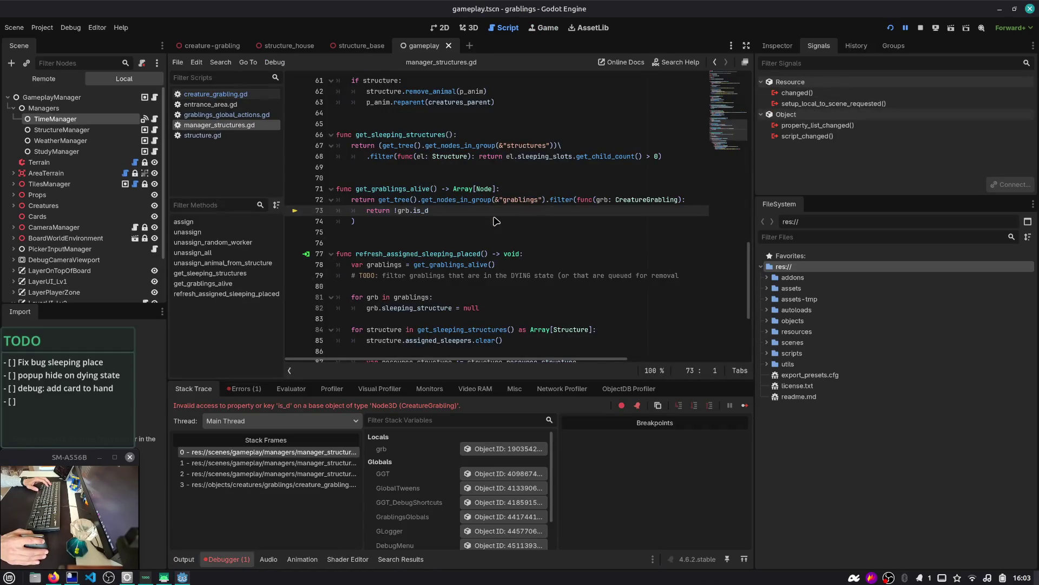
# - Complete the is_dying() call, delete the TODO comment, and save manager_structures.gd
pyautogui.write('y')
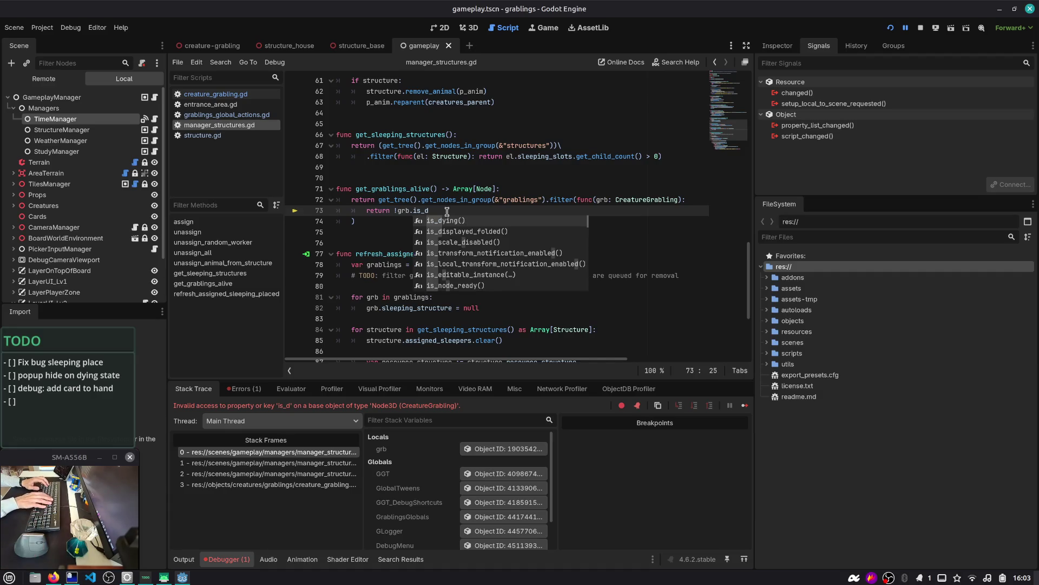
pyautogui.press('Return')
pyautogui.doubleClick(386, 189)
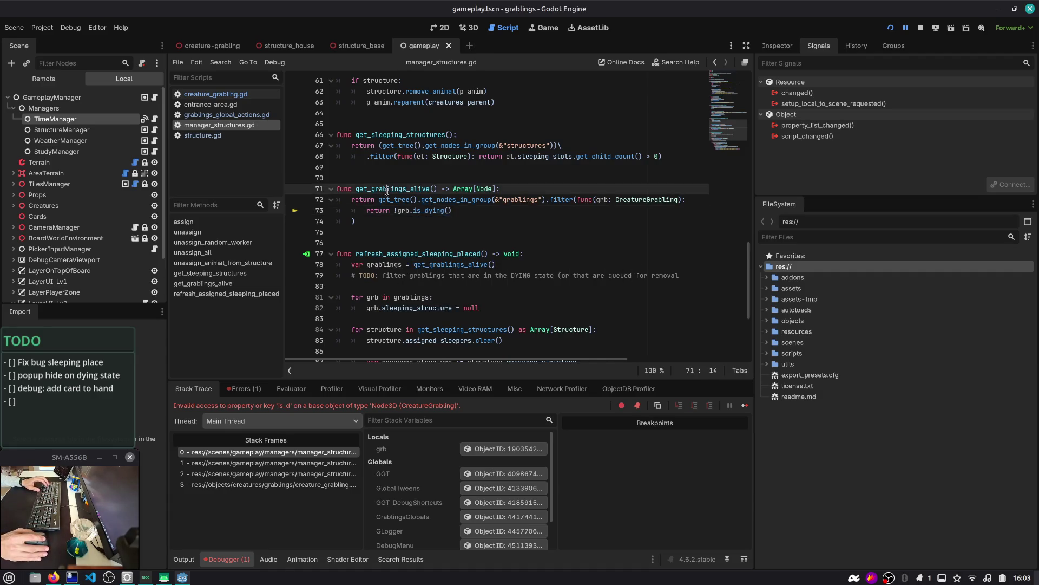
pyautogui.click(447, 265)
pyautogui.tripleClick(460, 276)
pyautogui.press('BackSpace')
pyautogui.hotkey('ctrl', 's')
# - Relaunch the game with F5 and stop it
pyautogui.doubleClick(453, 266)
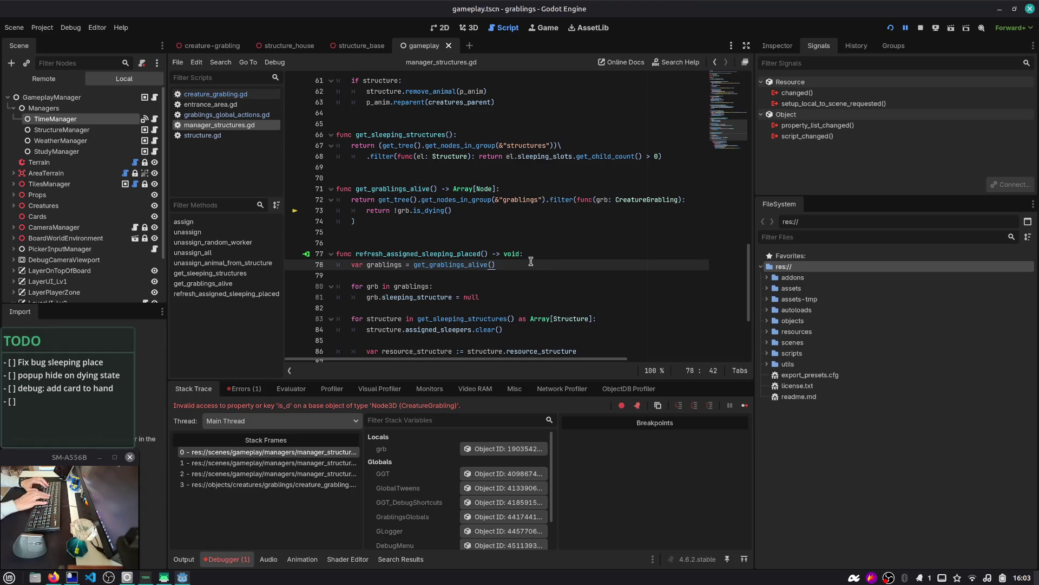
pyautogui.press('F5')
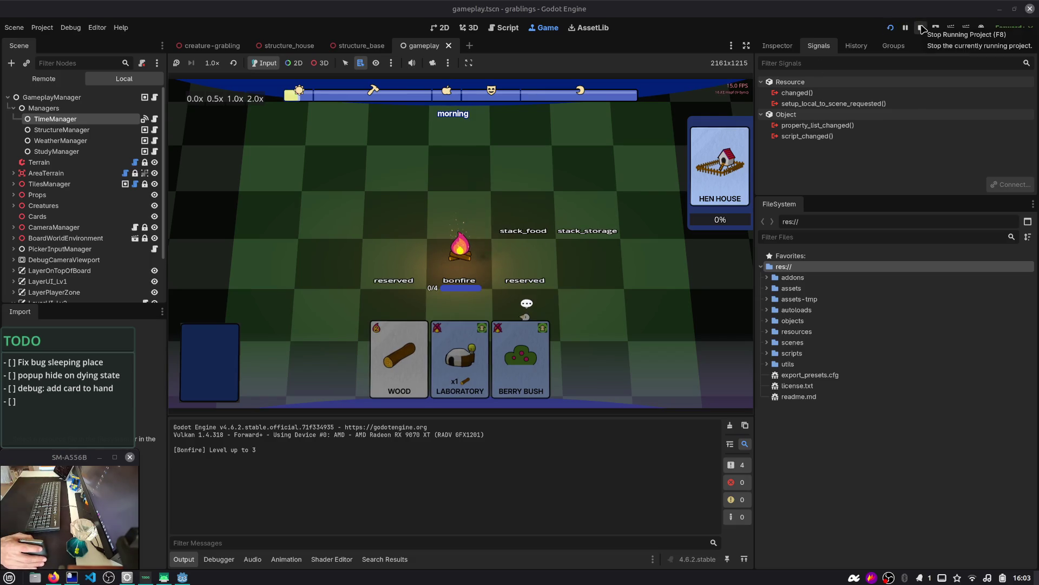
pyautogui.click(922, 28)
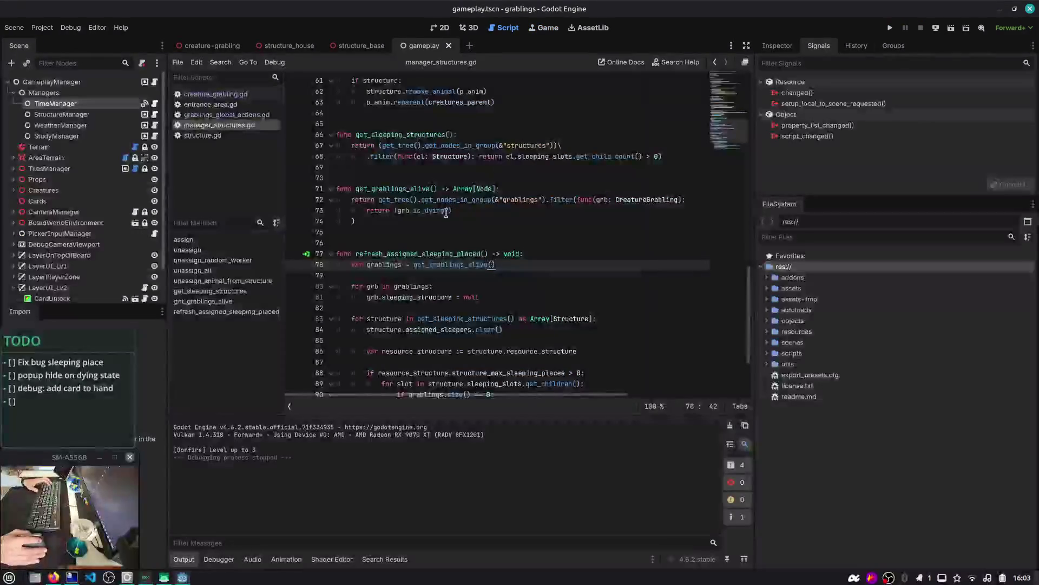
# - Open gameplay.gd, unfold _ready(), and add a new line at its end
pyautogui.click(155, 81)
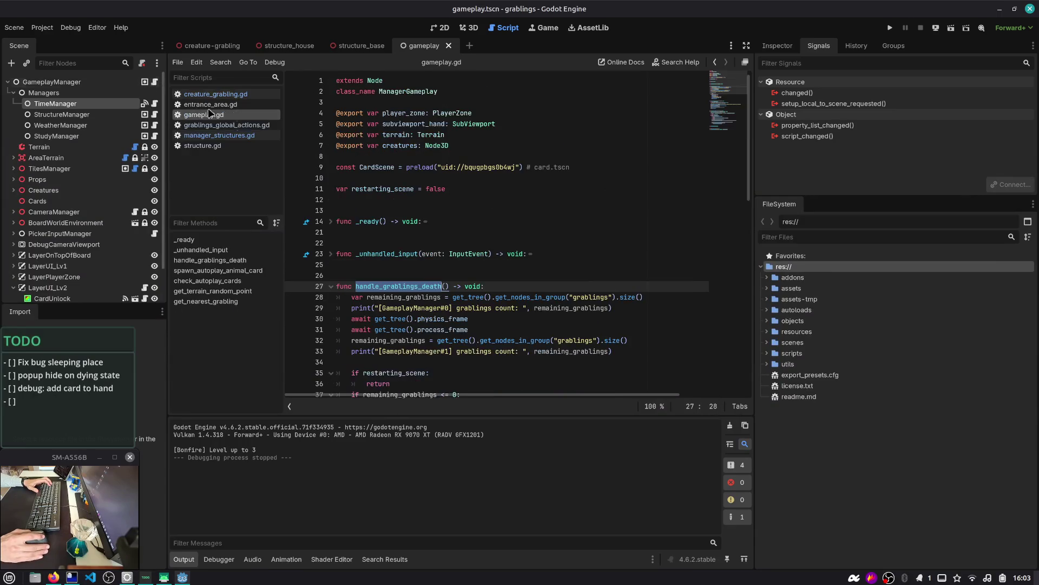
pyautogui.click(428, 222)
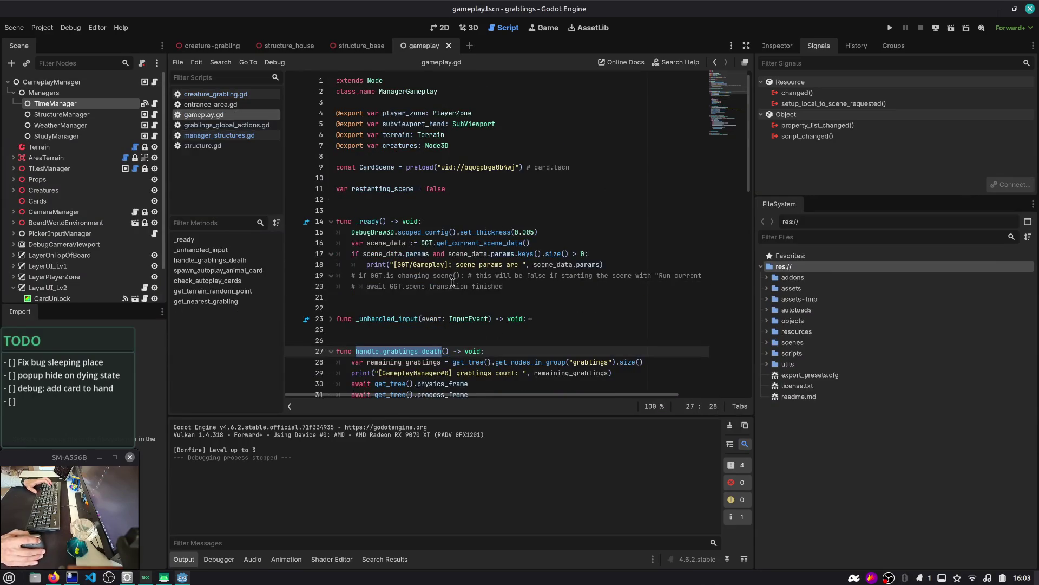
pyautogui.click(434, 286)
pyautogui.press('Down')
pyautogui.press('Up')
pyautogui.press('End')
pyautogui.press('Return')
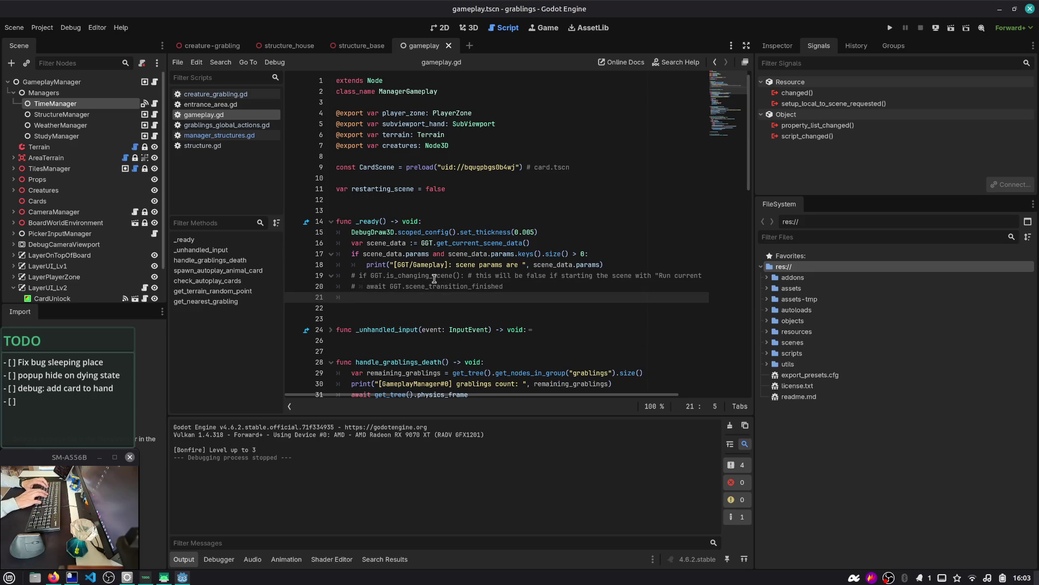
# - Write a ToastManager.info call joining the two Italian strings, save, and run the game
pyautogui.write('ToastManager.')
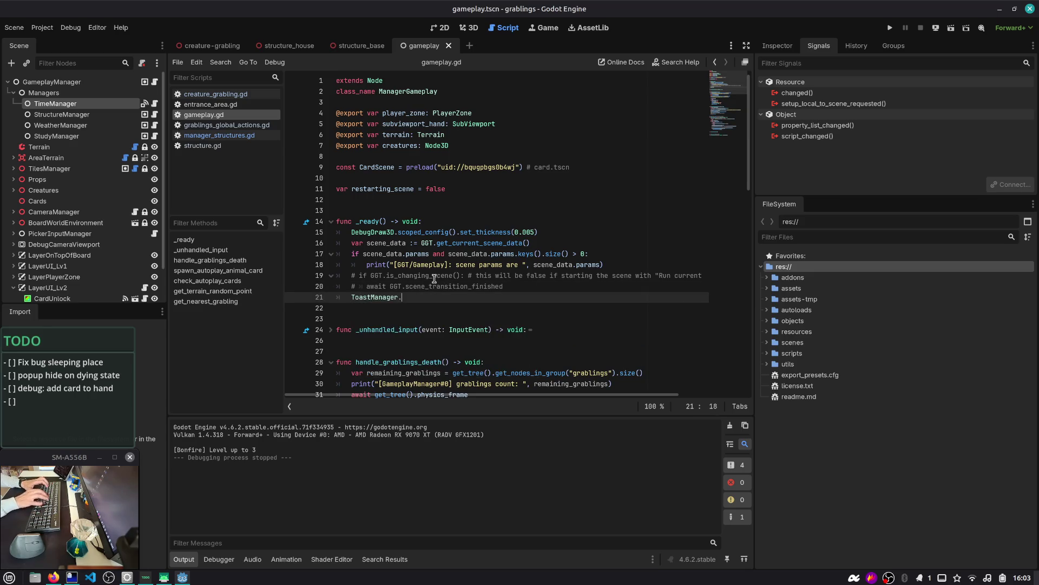
pyautogui.write('in')
pyautogui.press('Return')
pyautogui.write('"')
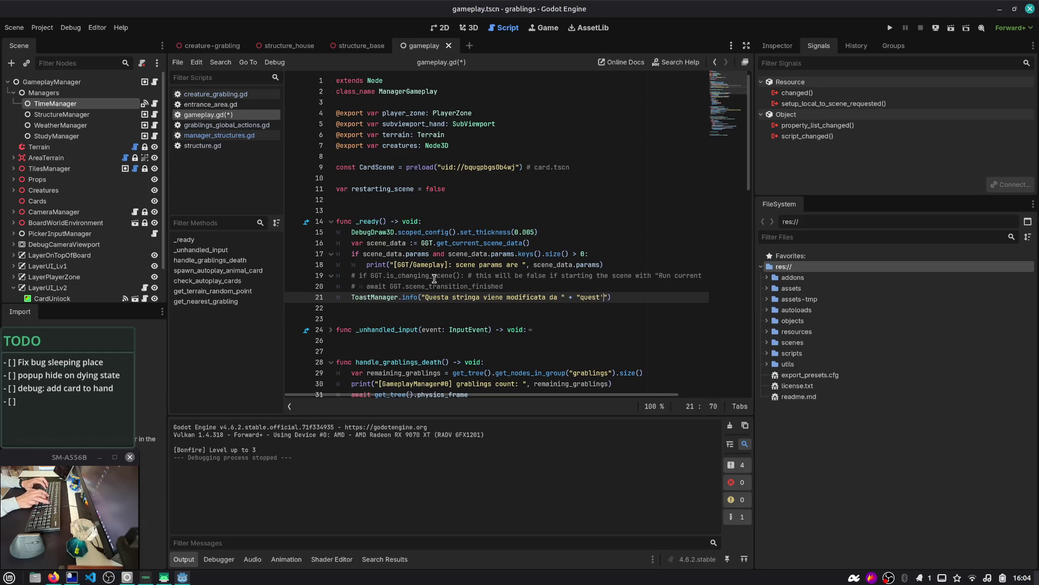
pyautogui.write('a')
pyautogui.hotkey('ctrl', 's')
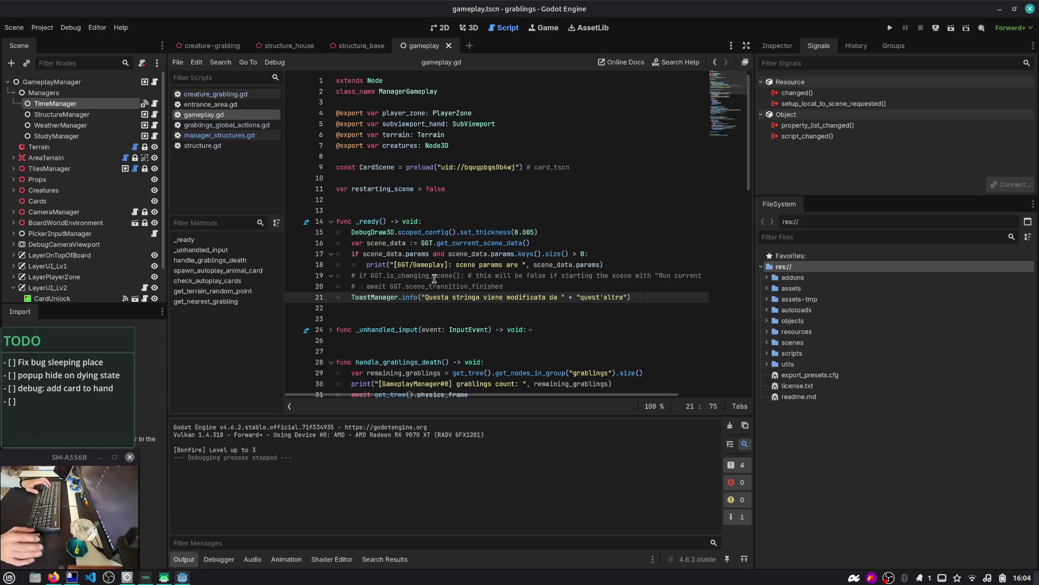
pyautogui.click(890, 28)
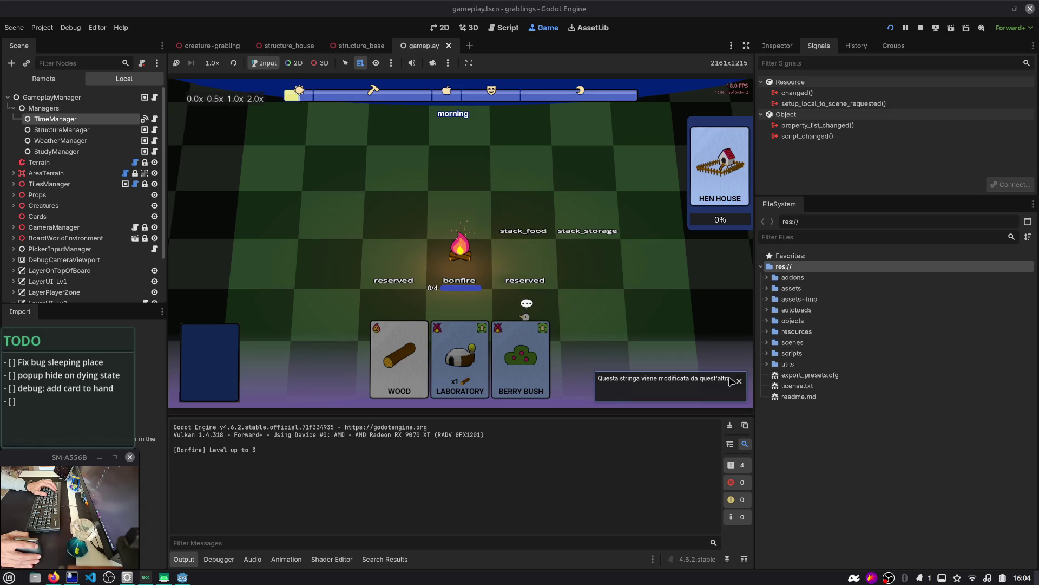
# - Prefix the toast's first string with &, retest the game, and select that string
pyautogui.click(921, 27)
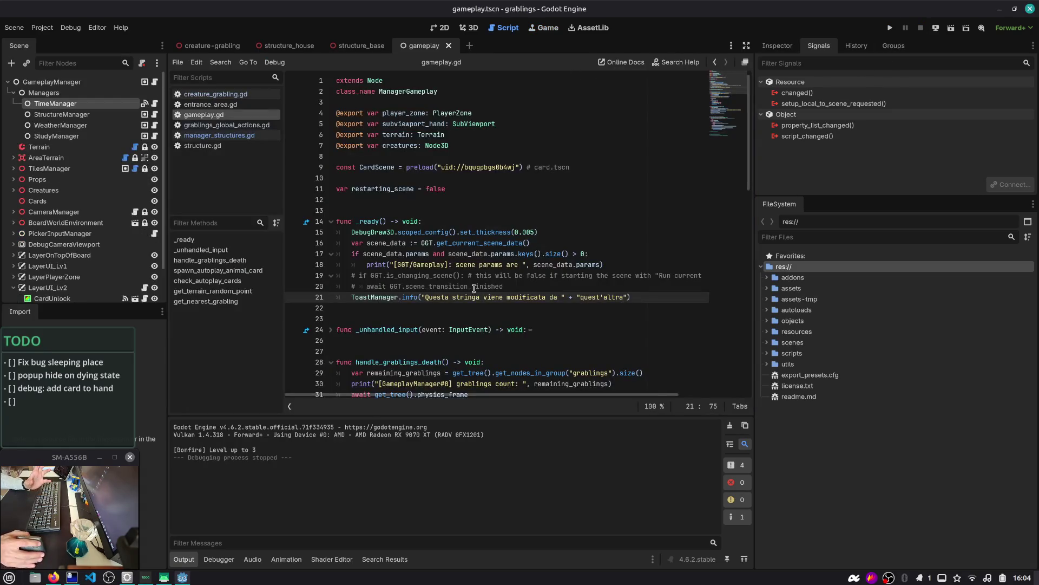
pyautogui.write('&')
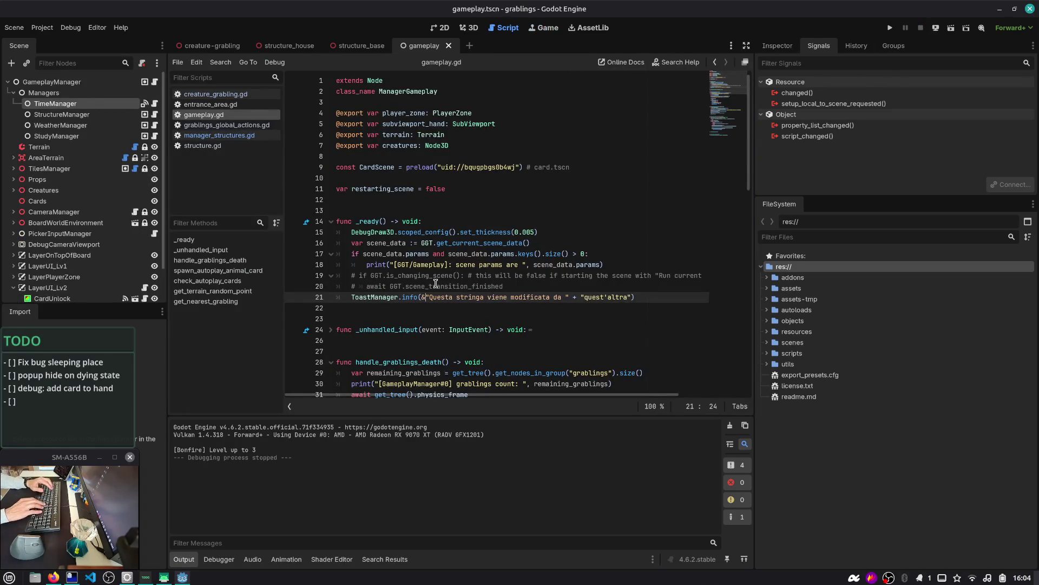
pyautogui.press('F6')
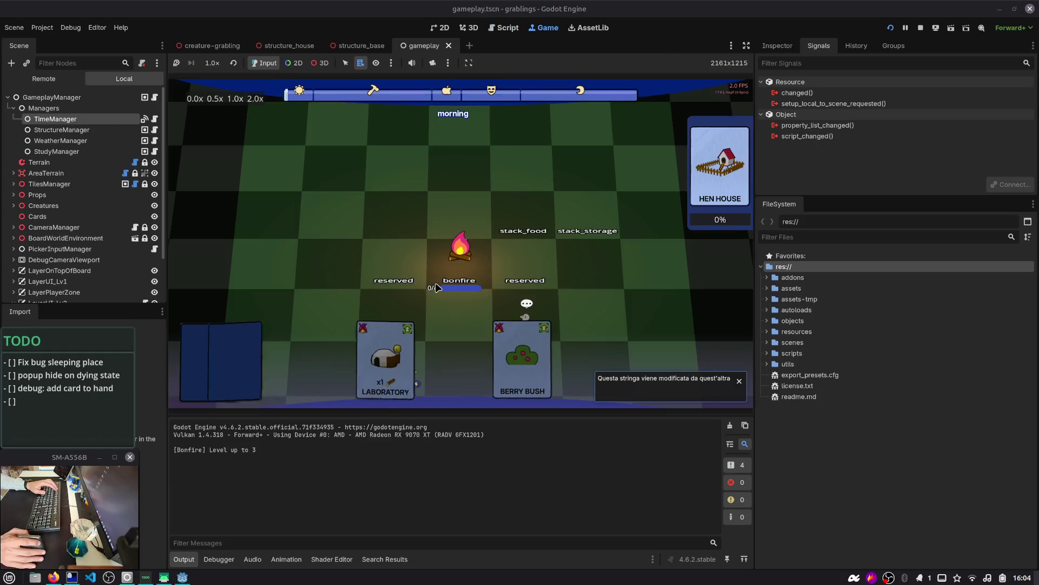
pyautogui.click(920, 28)
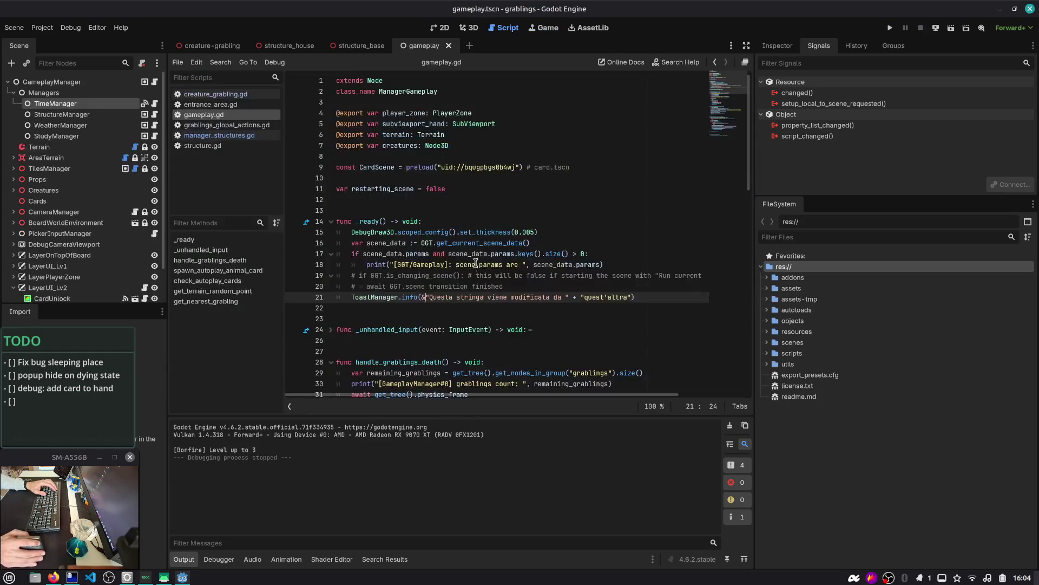
pyautogui.press('Left')
pyautogui.press('Left')
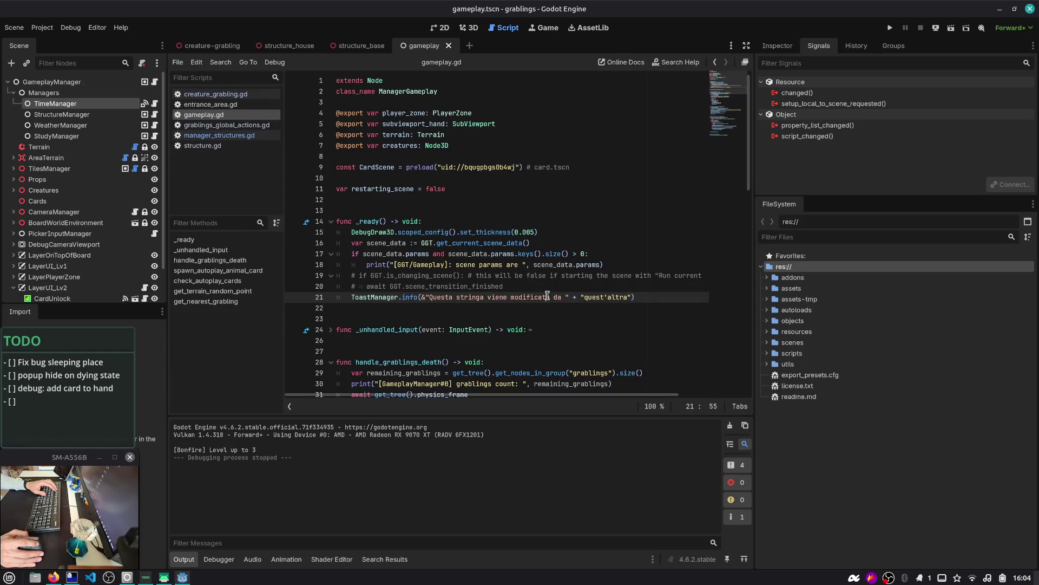
pyautogui.hotkey('ctrl', 'shift', 'Right')
pyautogui.hotkey('ctrl', 'shift', 'Right')
pyautogui.hotkey('ctrl', 'shift', 'Right')
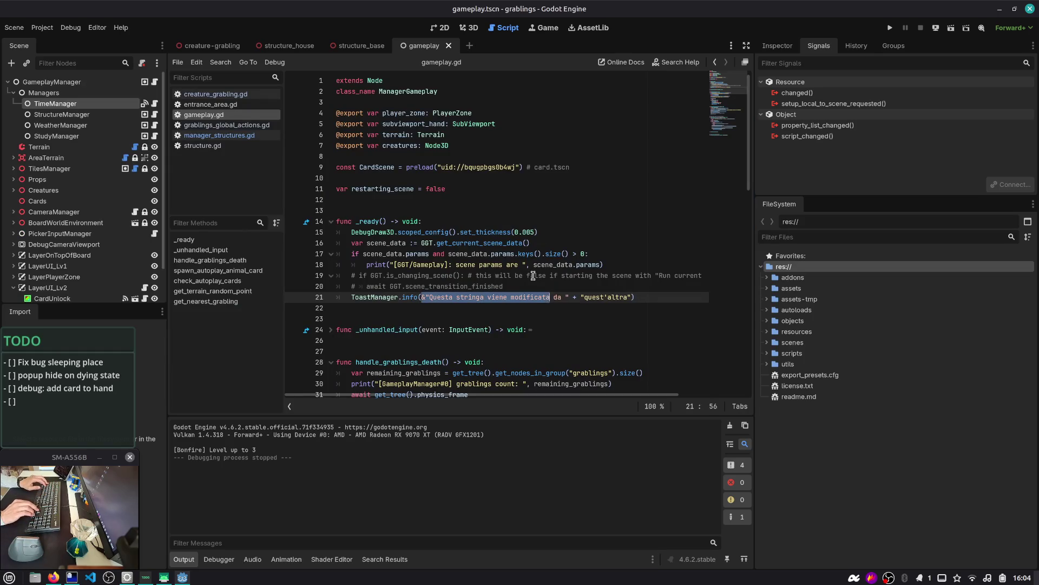
# - Add var asd set to the pasted &-string, then asd = "", above the toast call
pyautogui.hotkey('ctrl', 'shift', 'Return')
pyautogui.write('var asd =')
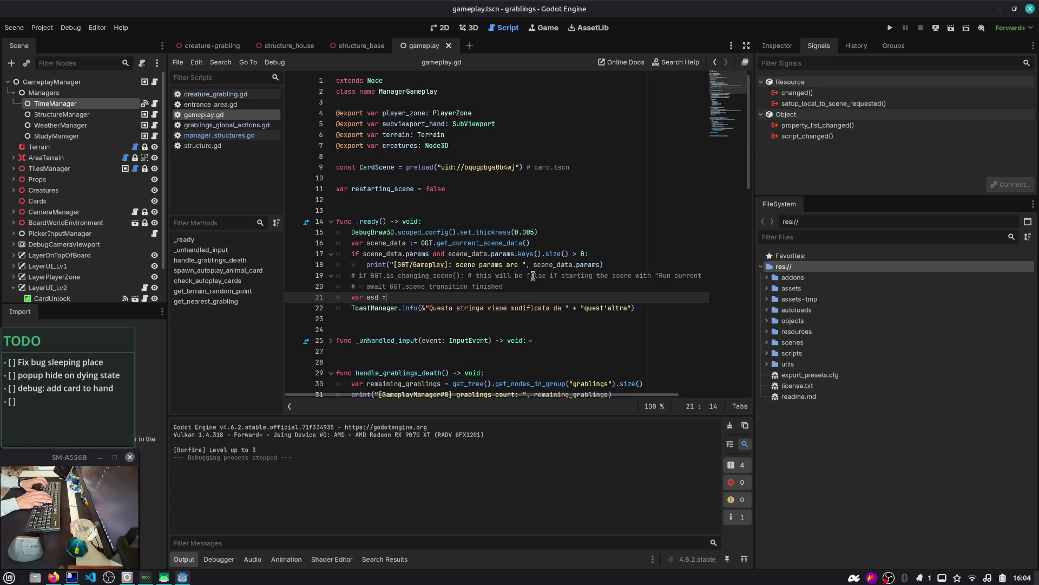
pyautogui.write('&"Questa stringa viene modificata da "')
pyautogui.press('Return')
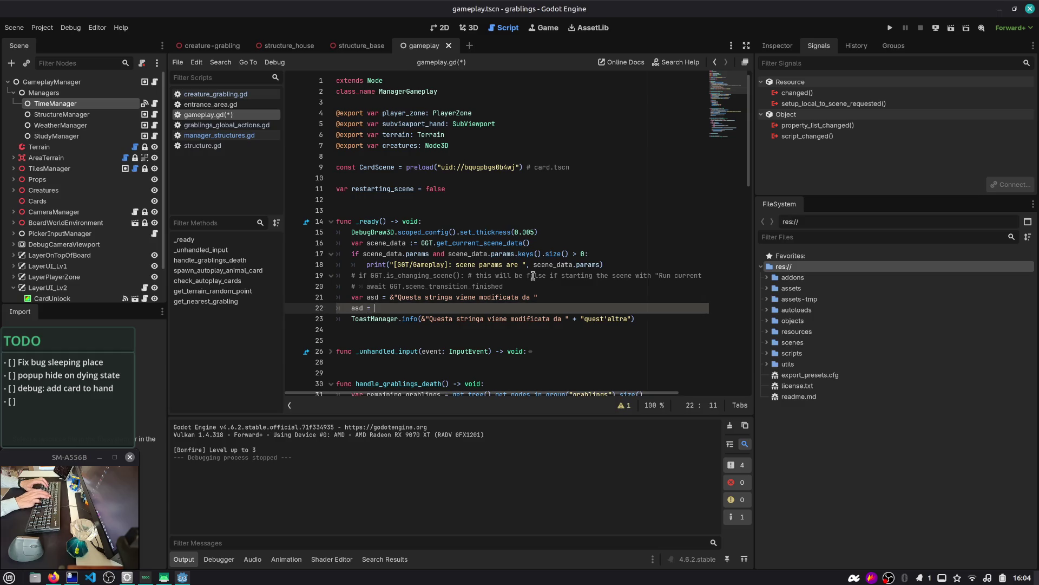
pyautogui.write('"')
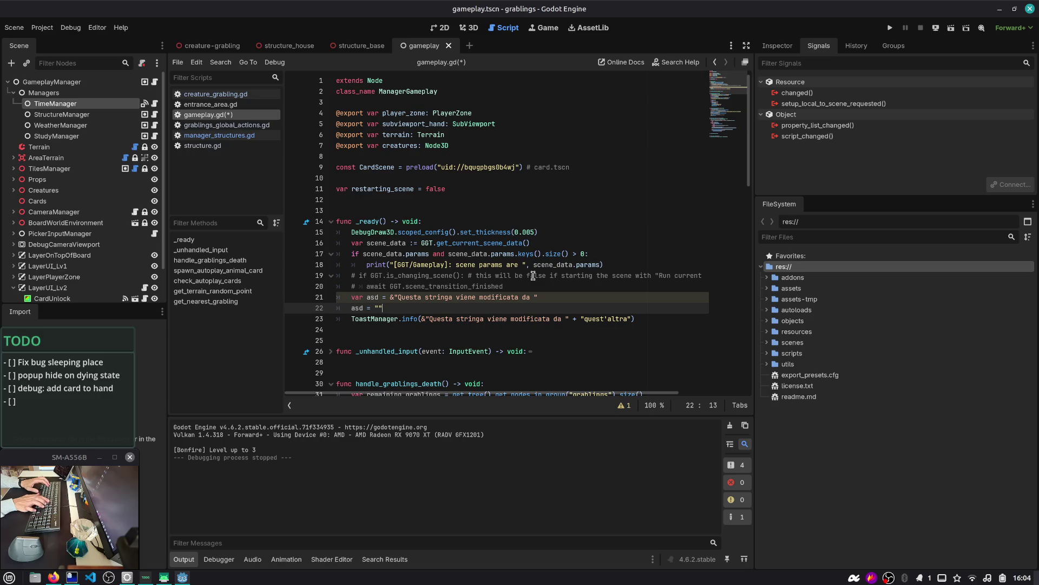
pyautogui.press('Return')
pyautogui.press('Up')
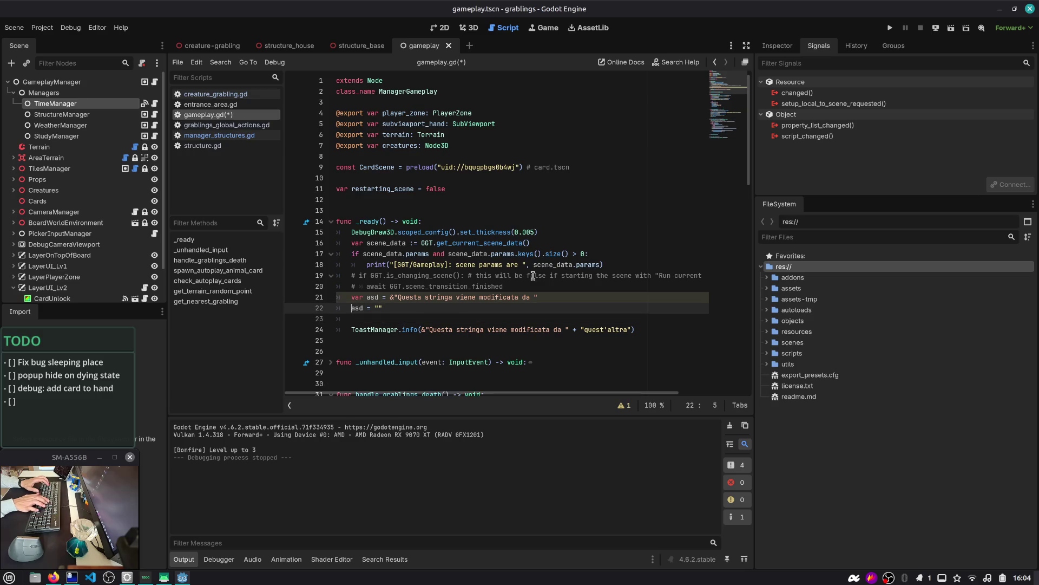
pyautogui.hotkey('alt', 'Tab')
pyautogui.hotkey('ctrl', 't')
# - Search 'godot unique strings' and open the Godot String class docs
pyautogui.write('g')
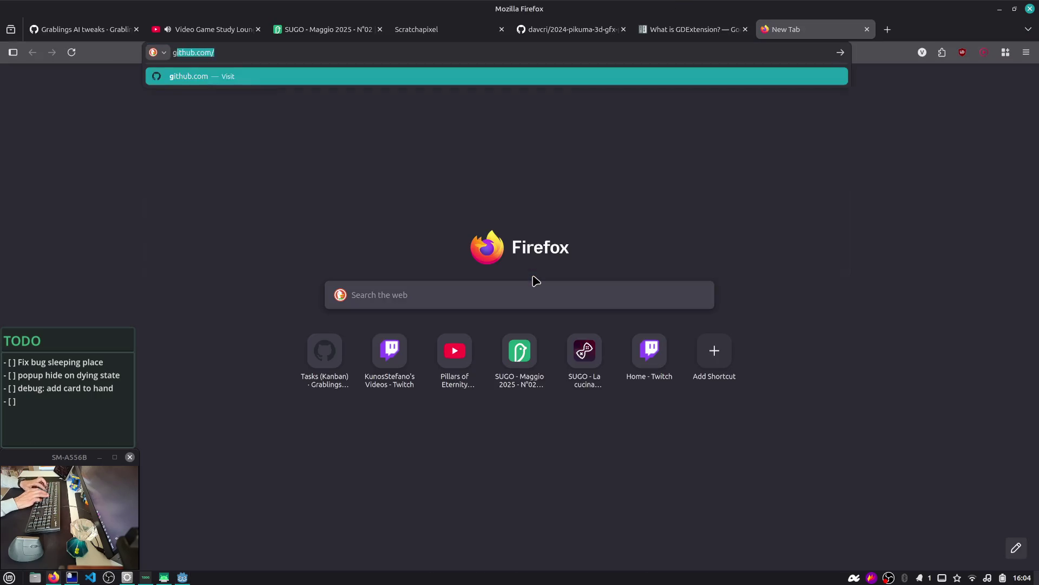
pyautogui.write('odot unique strings')
pyautogui.press('Return')
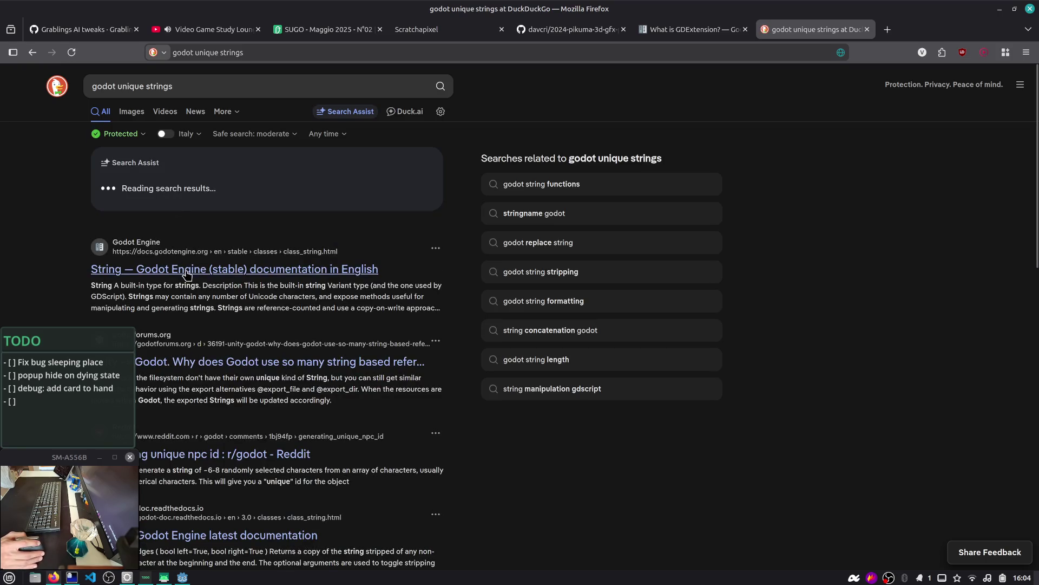
pyautogui.click(187, 270)
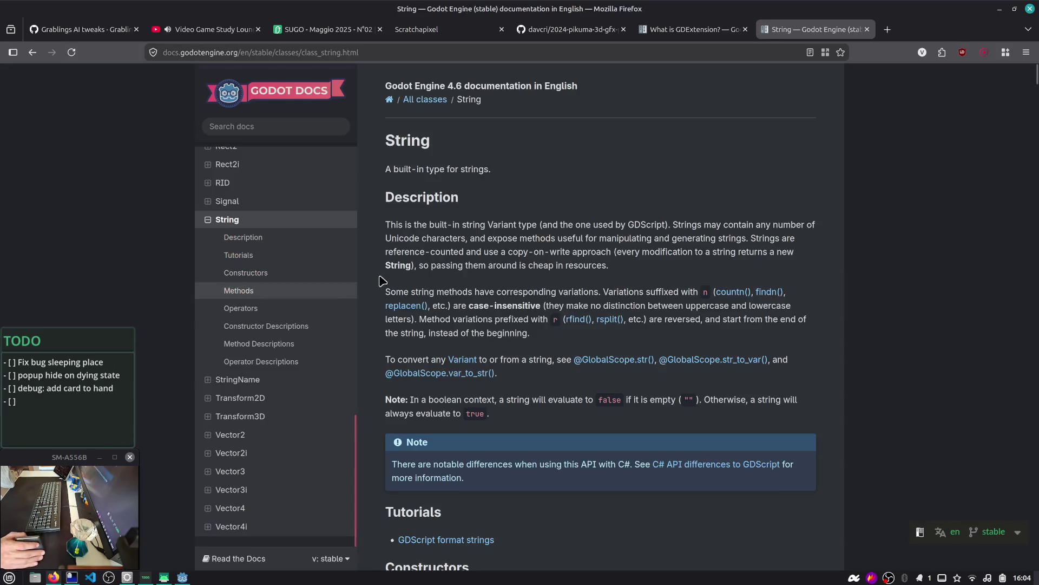
# - Step through the '%' matches on the String page, then go back to the results
pyautogui.hotkey('ctrl', 'f')
pyautogui.write('%')
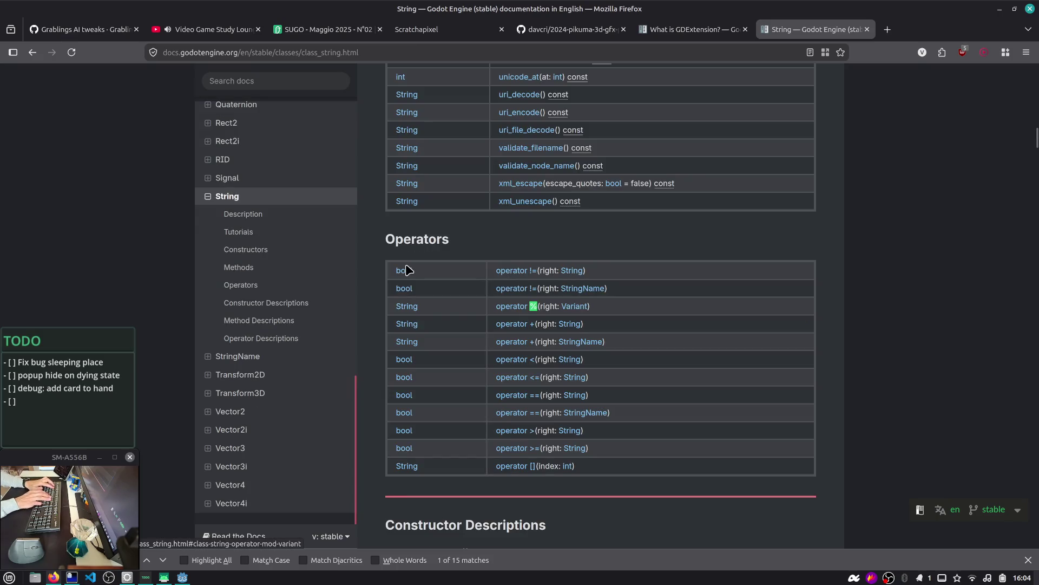
pyautogui.press('Return')
pyautogui.press('Return')
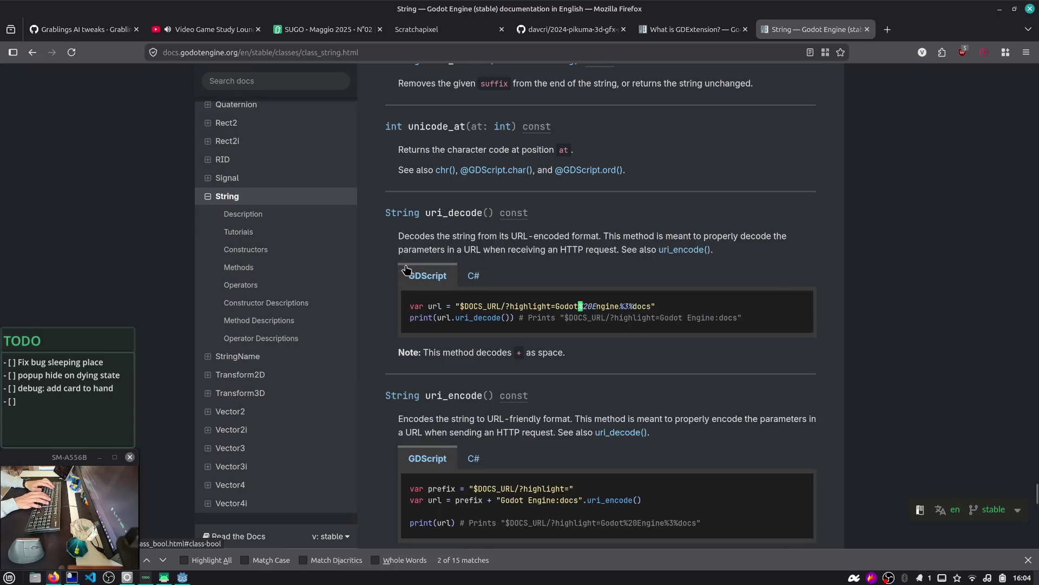
pyautogui.press('Return')
pyautogui.press('Return')
pyautogui.press('Return')
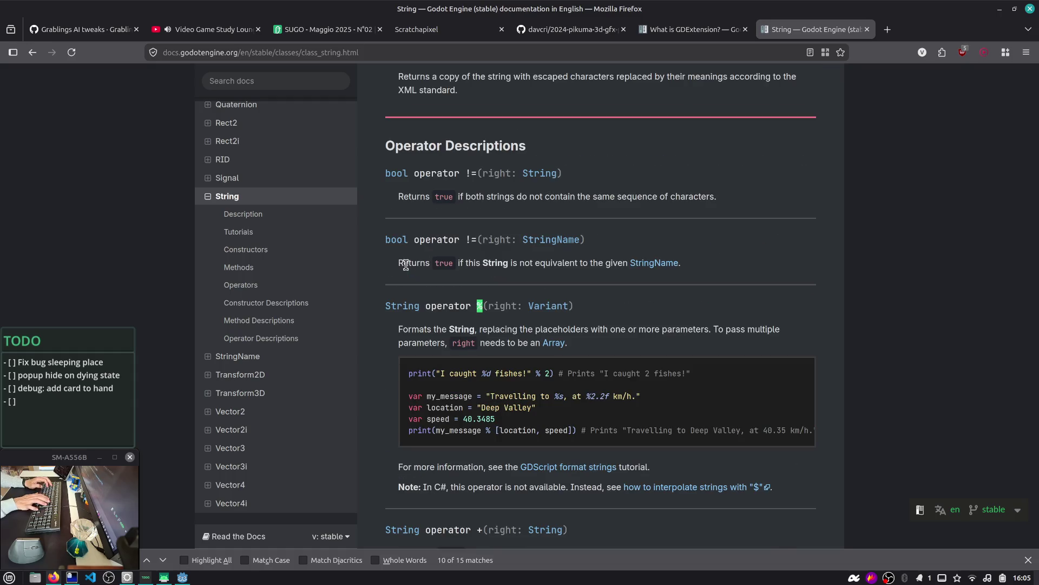
pyautogui.press('Return')
pyautogui.press('Return')
pyautogui.press('Return')
pyautogui.press('Return')
pyautogui.press('Return')
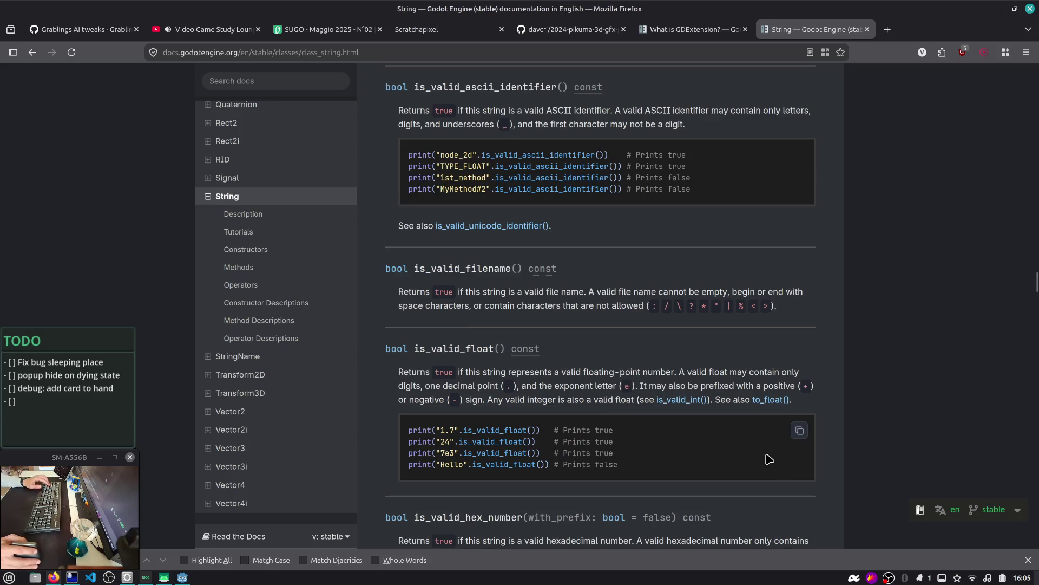
pyautogui.write('s')
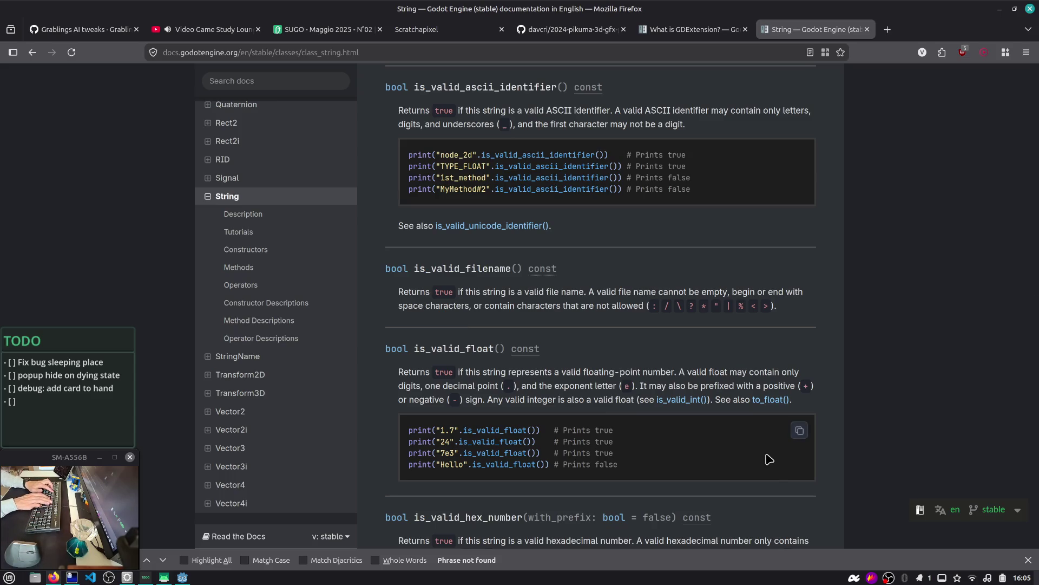
pyautogui.press('BackSpace')
pyautogui.press('Return')
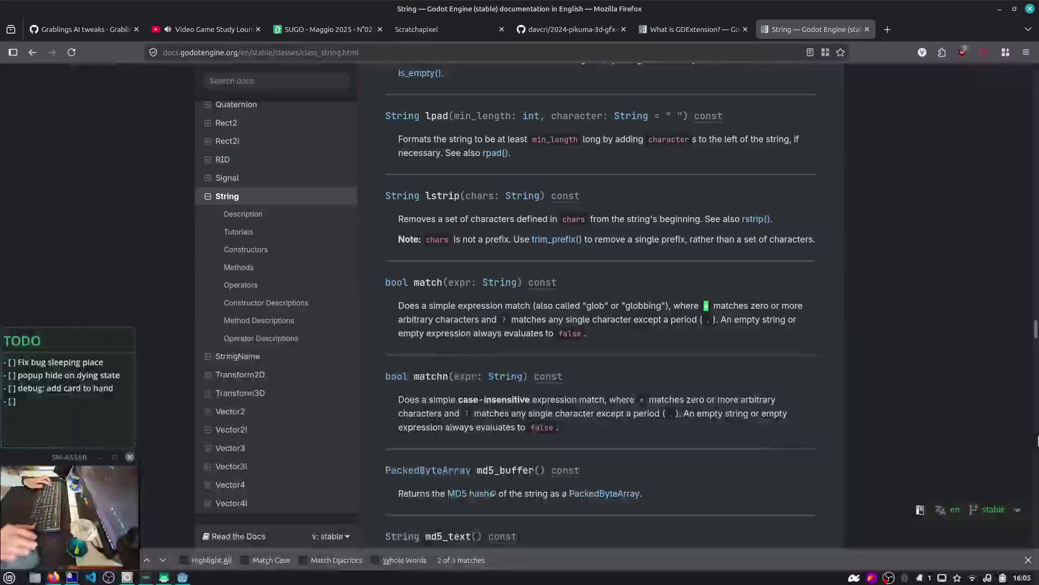
pyautogui.click(36, 53)
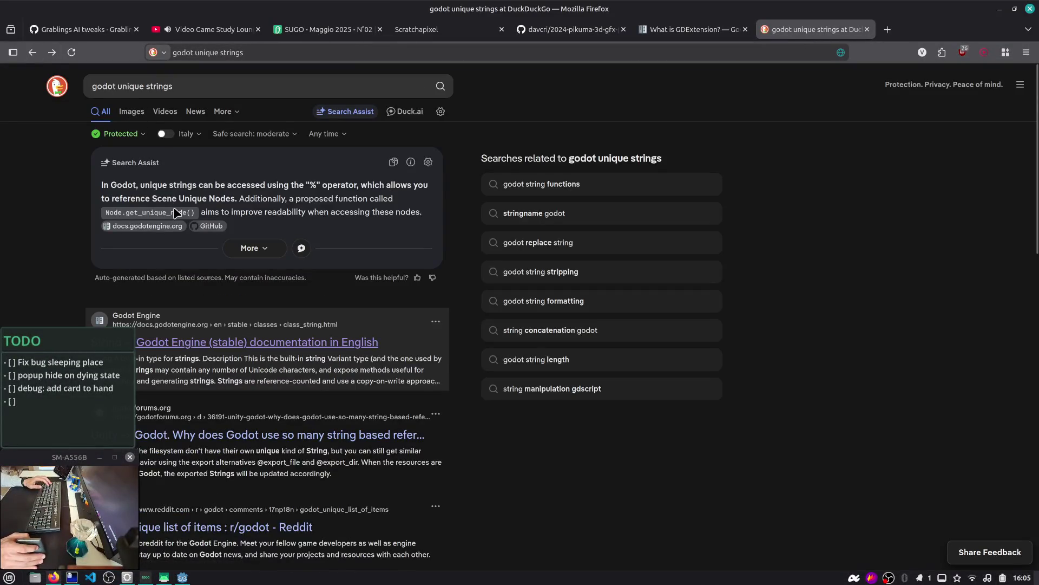
# - Append & to the query and search 'godot unique strings &'
pyautogui.scroll(-5, 175, 214)
pyautogui.scroll(5, 175, 214)
pyautogui.click(216, 84)
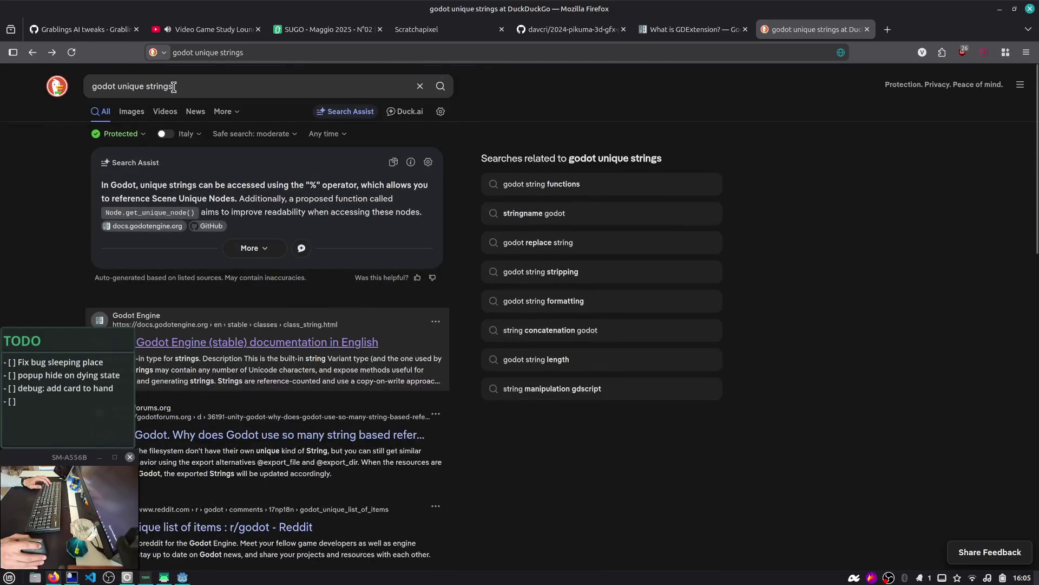
pyautogui.write(' &')
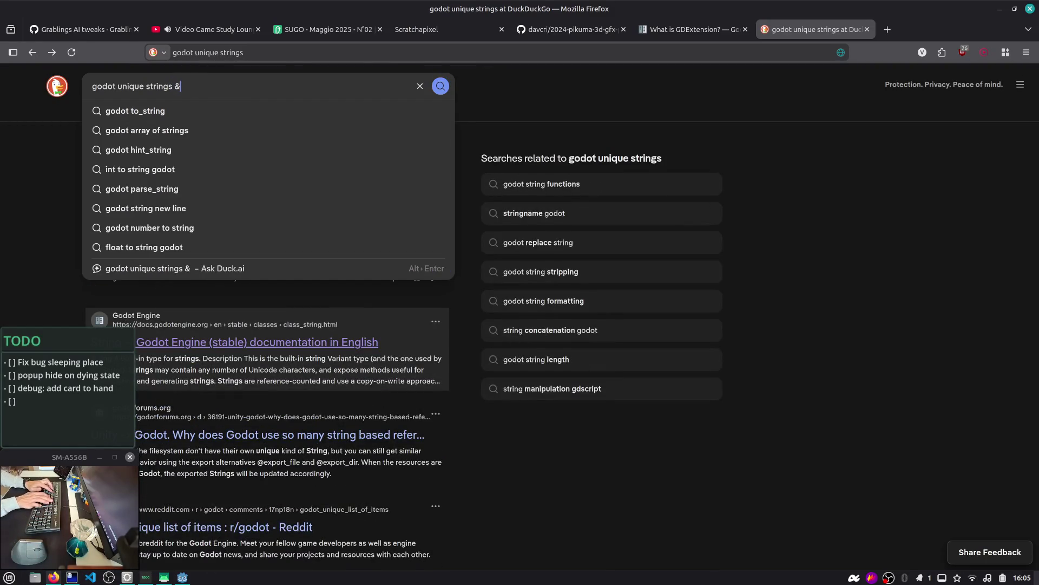
pyautogui.press('Return')
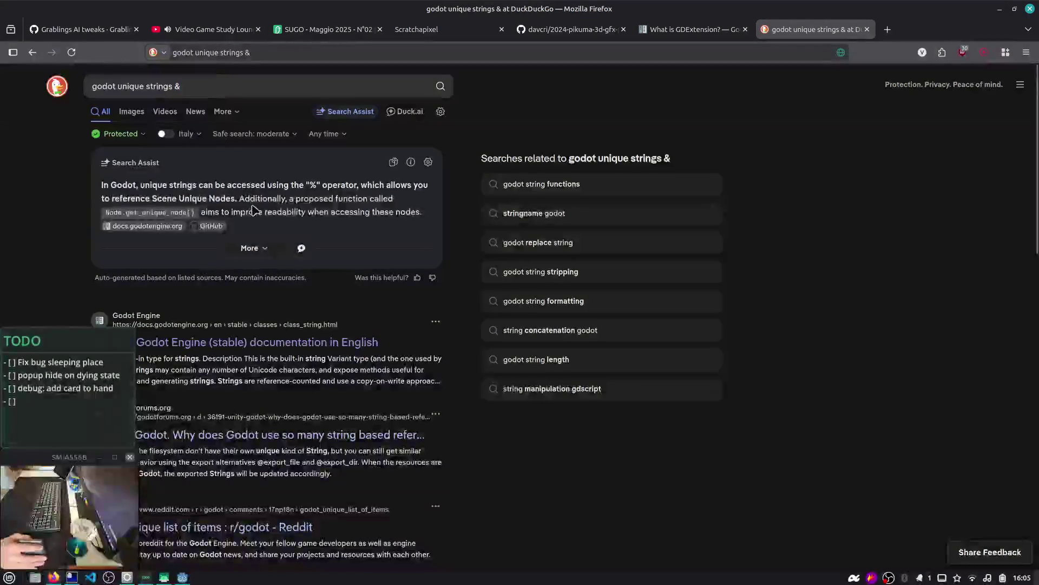
# - Refine the search with "string_example" and send the query to Duck.ai
pyautogui.scroll(-5, 252, 209)
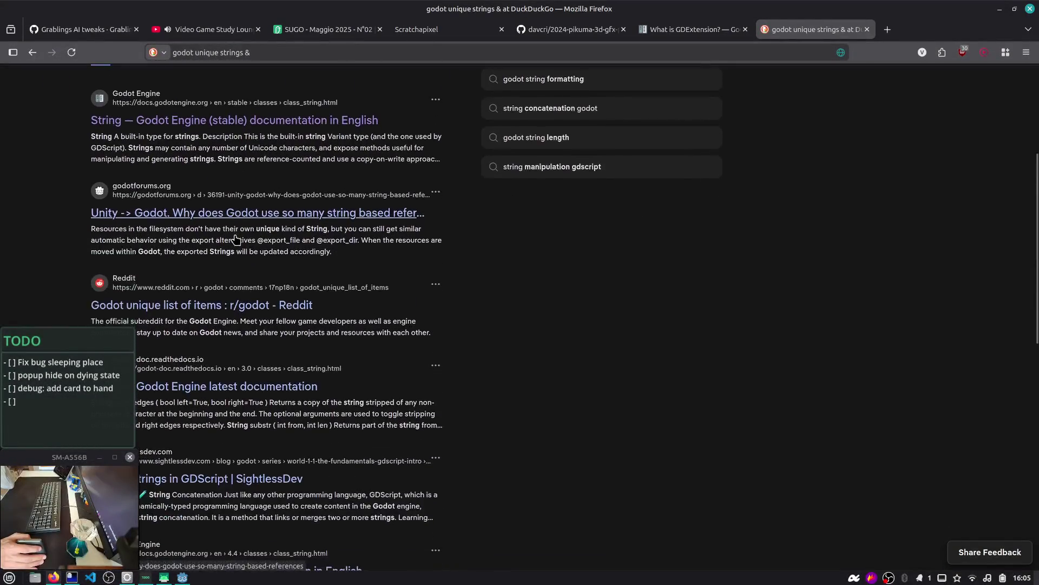
pyautogui.scroll(-2, 236, 239)
pyautogui.scroll(7, 237, 217)
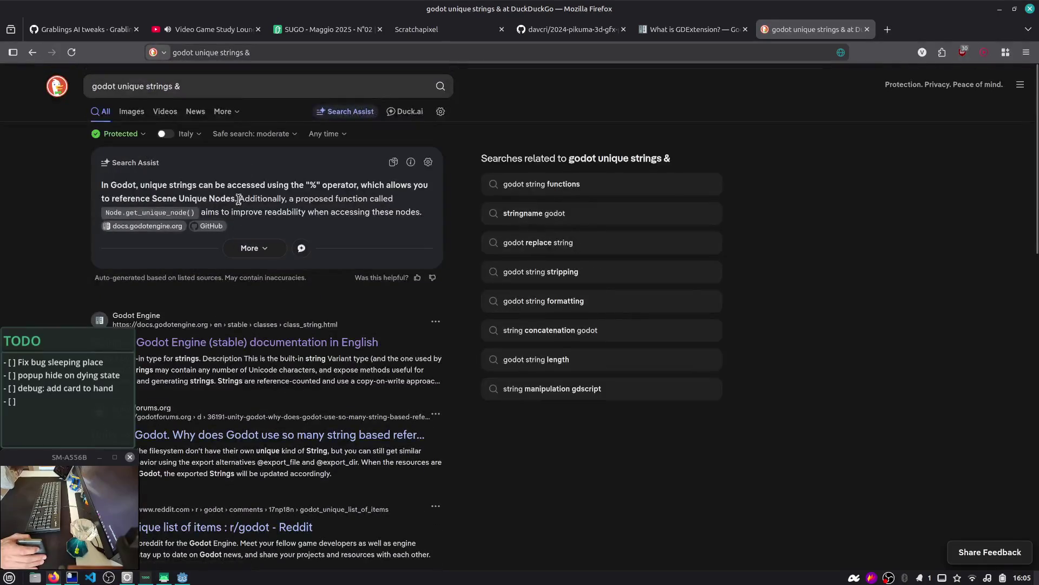
pyautogui.click(203, 87)
pyautogui.write('"string_example"')
pyautogui.press('Return')
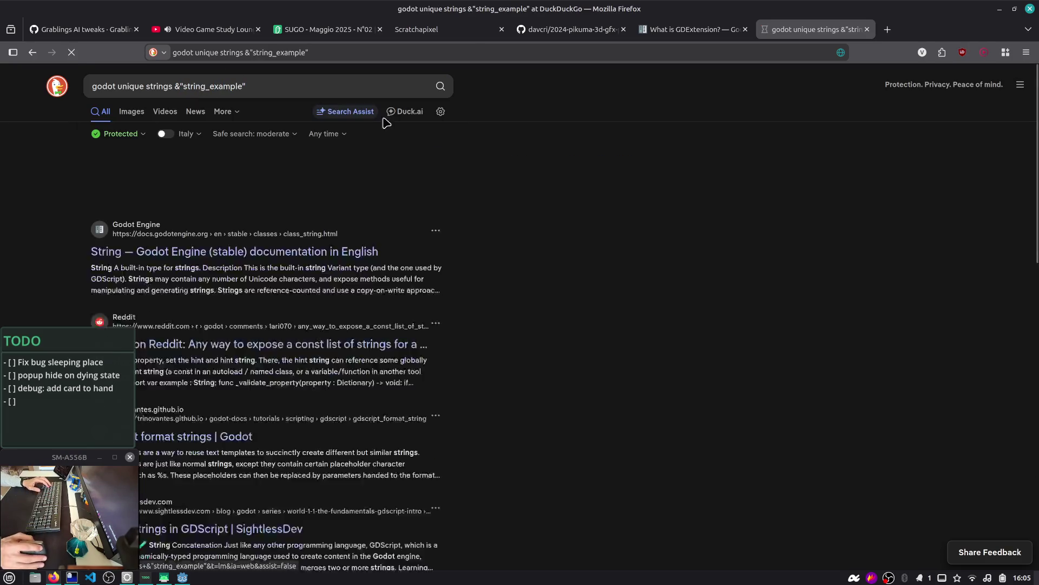
pyautogui.click(390, 111)
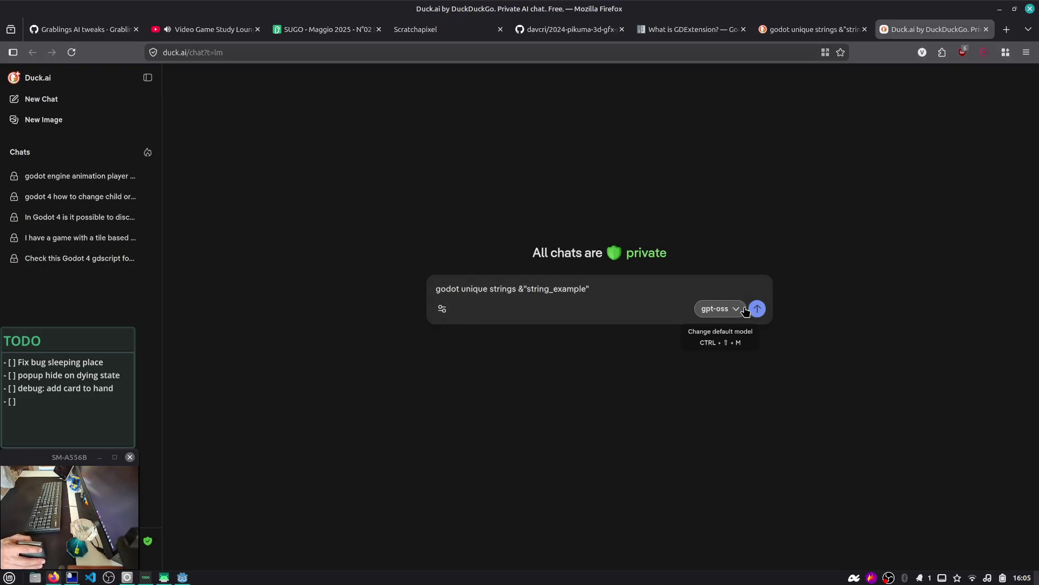
# - Ask Duck.ai the query, read the answer, and send a follow-up about the &"" syntax
pyautogui.click(757, 308)
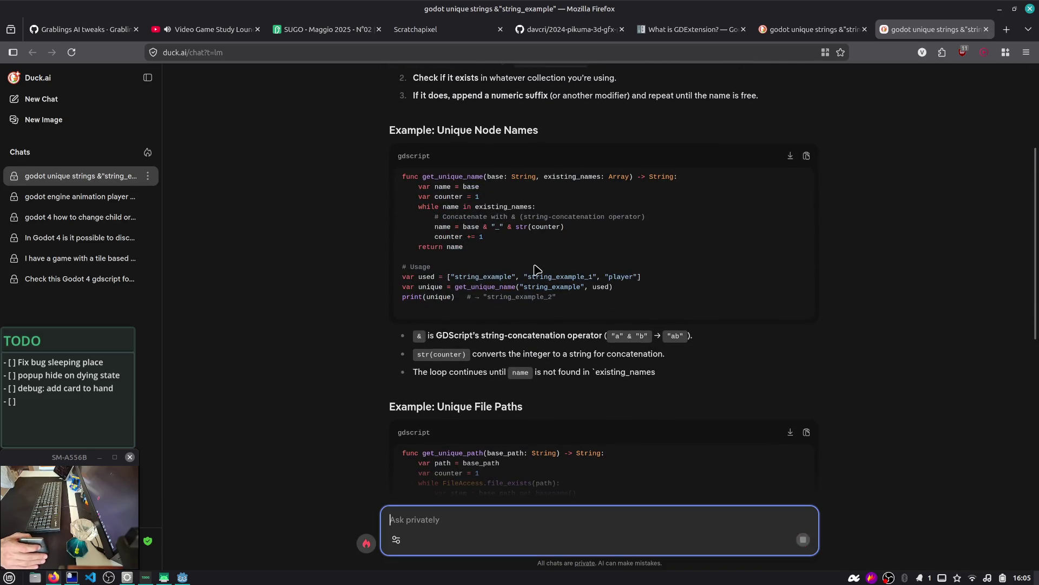
pyautogui.scroll(-3, 534, 336)
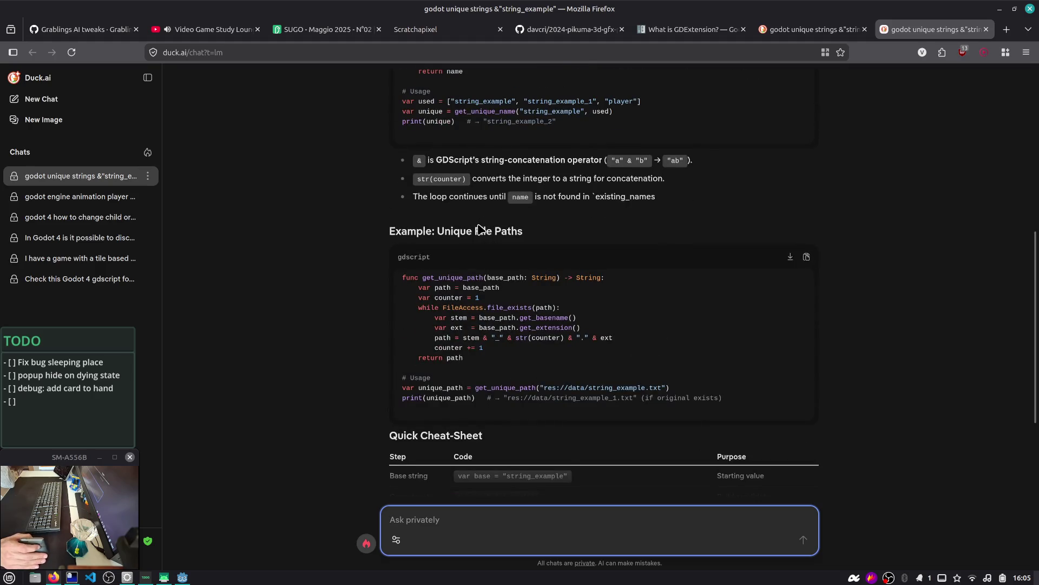
pyautogui.scroll(-2, 480, 228)
pyautogui.scroll(10, 433, 355)
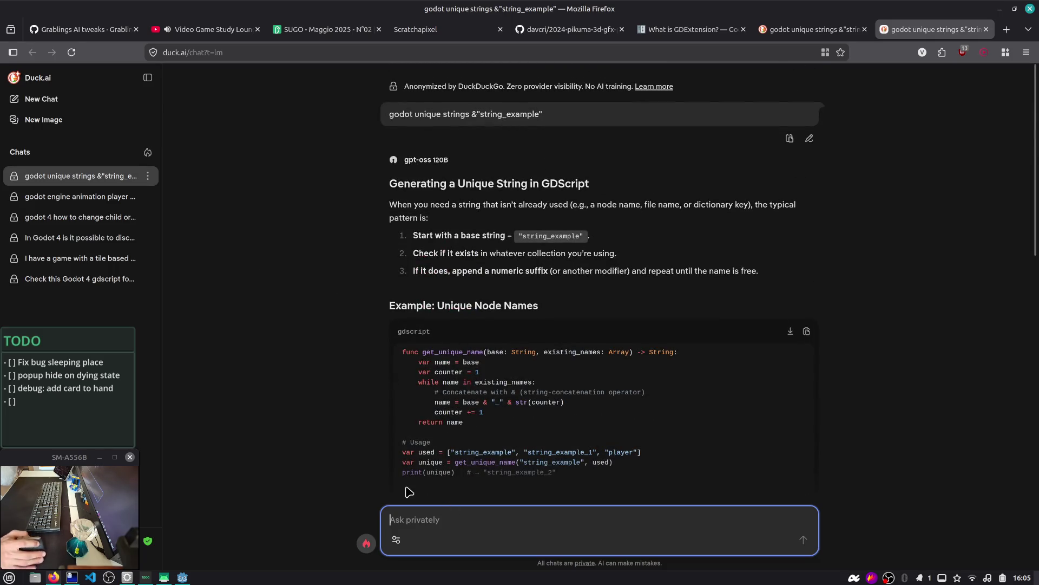
pyautogui.write('in godot4 is possible to define strings with &"" syntax. How this syntax is called')
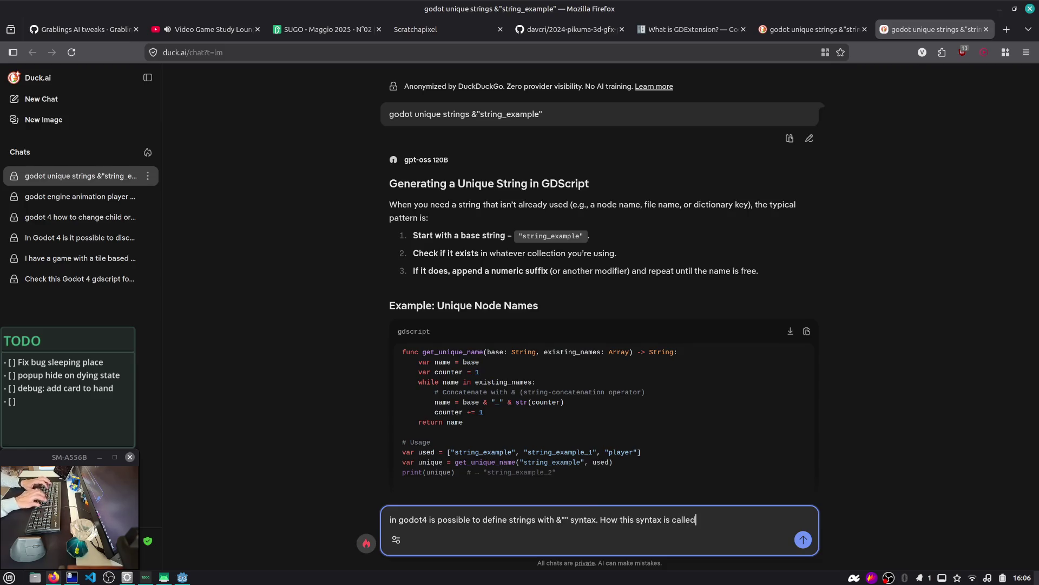
pyautogui.write('?')
pyautogui.press('Return')
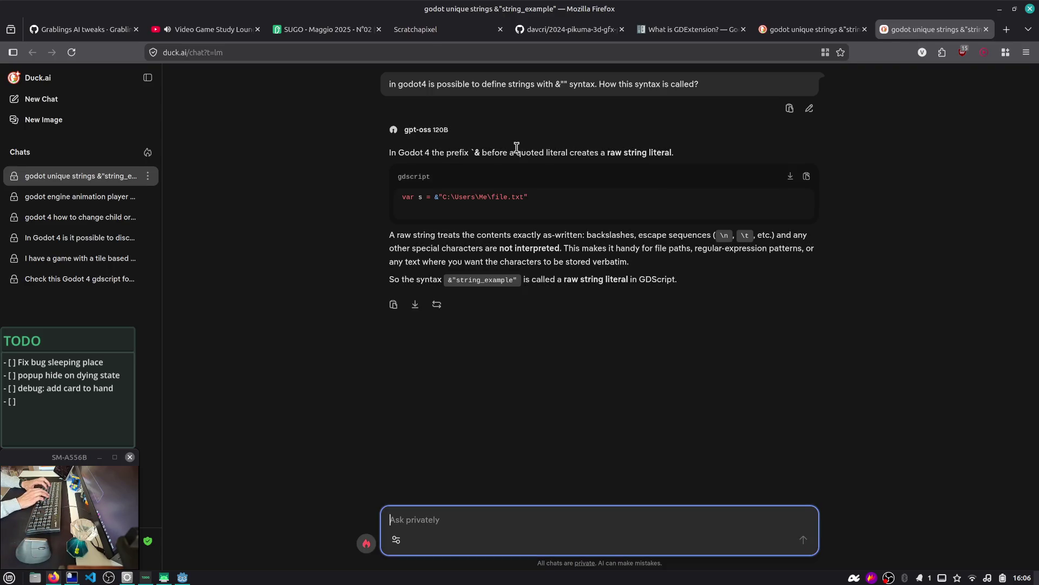
# - Search the web for 'raw string literal godot' in a new tab
pyautogui.hotkey('ctrl', 't')
pyautogui.write('raw string literal godot')
pyautogui.press('Return')
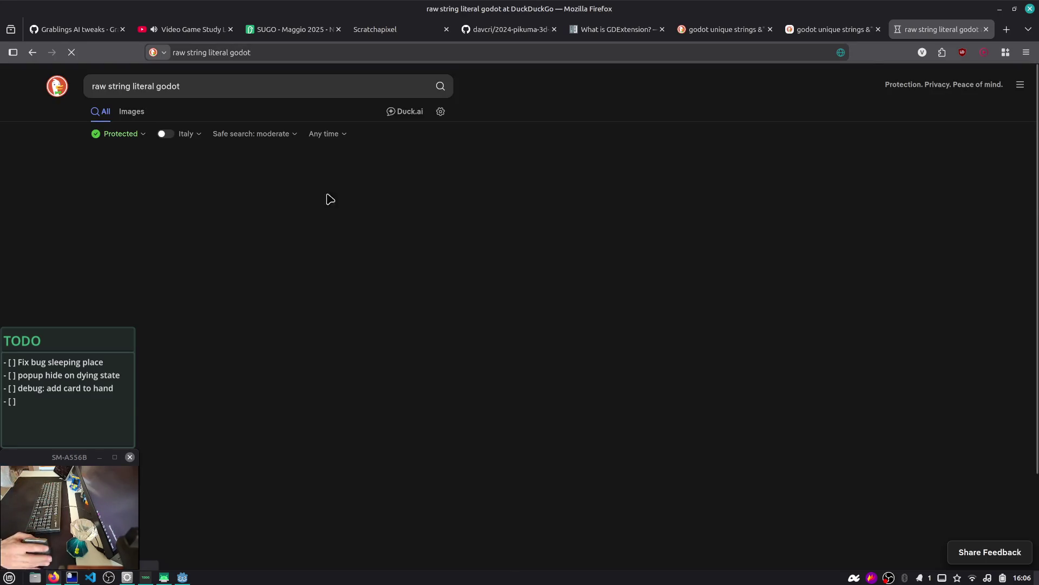
# - Open the GitHub raw string literals proposal #5362 and follow it to pull request #74995
pyautogui.scroll(-3, 252, 271)
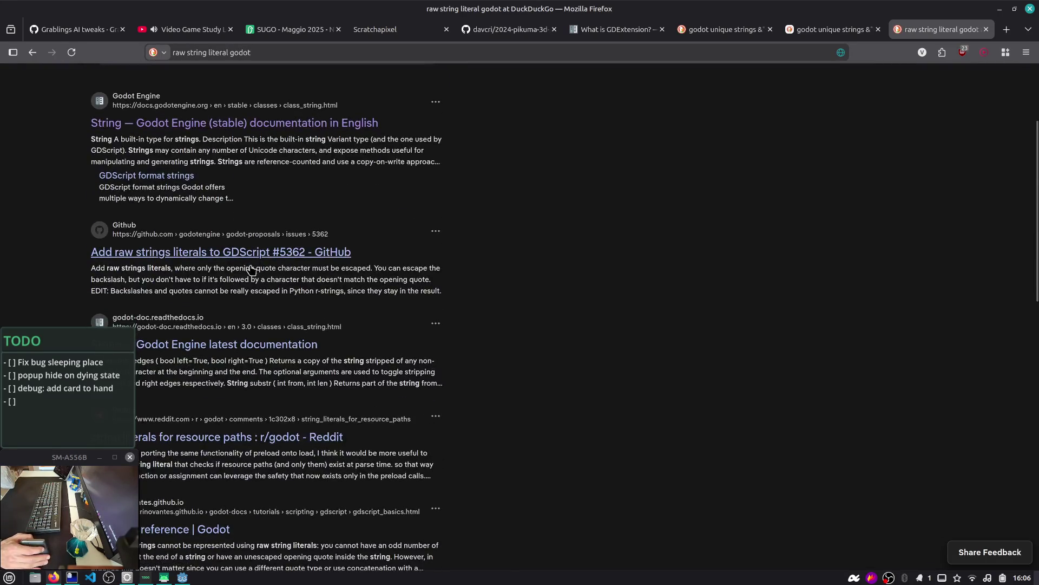
pyautogui.click(249, 259)
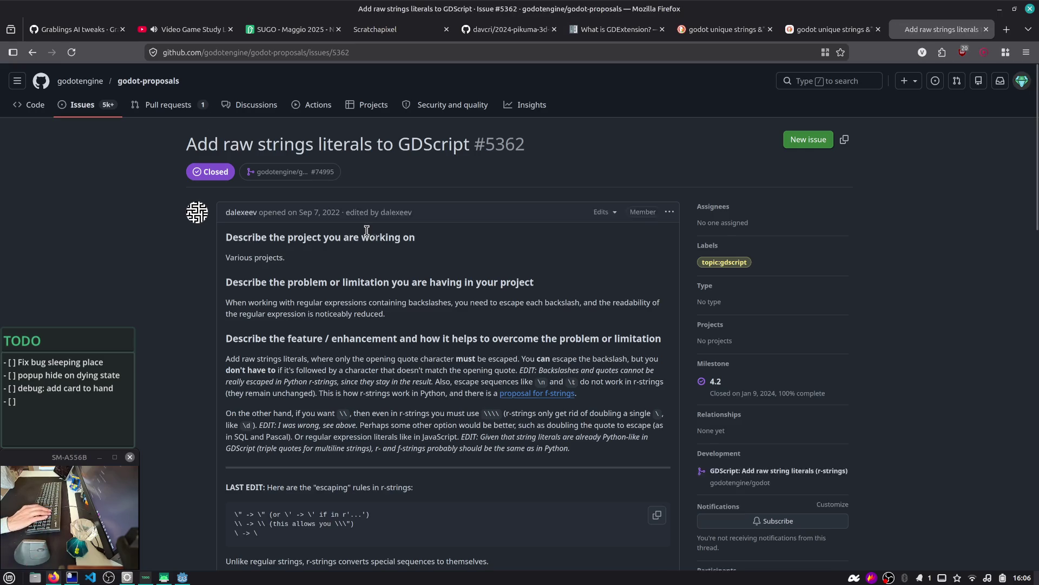
pyautogui.scroll(-15, 366, 230)
pyautogui.click(342, 208)
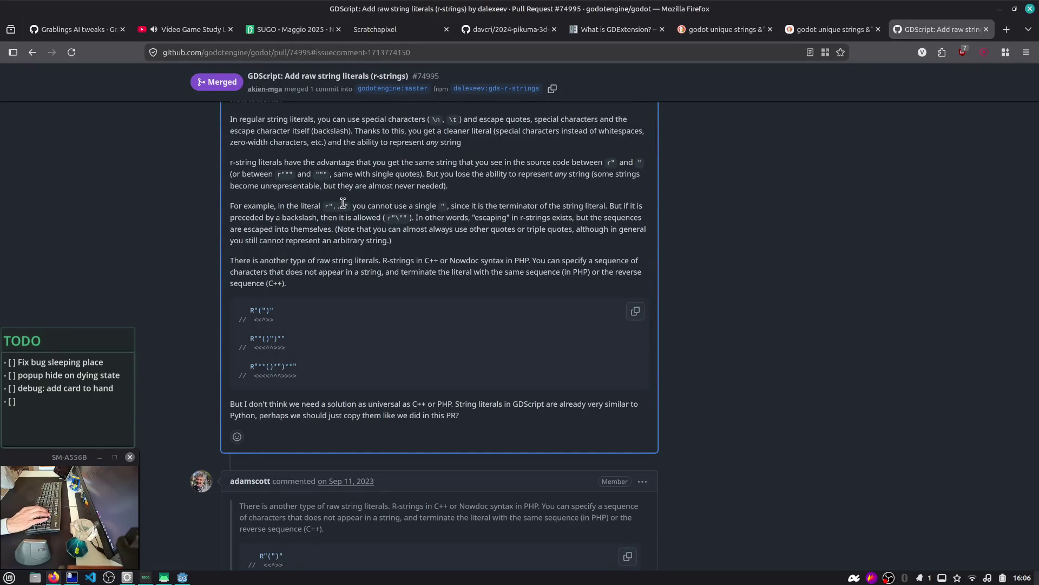
# - Read pull request #74995 down to its merged notice, then search 'godot engine 4 raw strings literals'
pyautogui.press('End')
pyautogui.scroll(6, 343, 207)
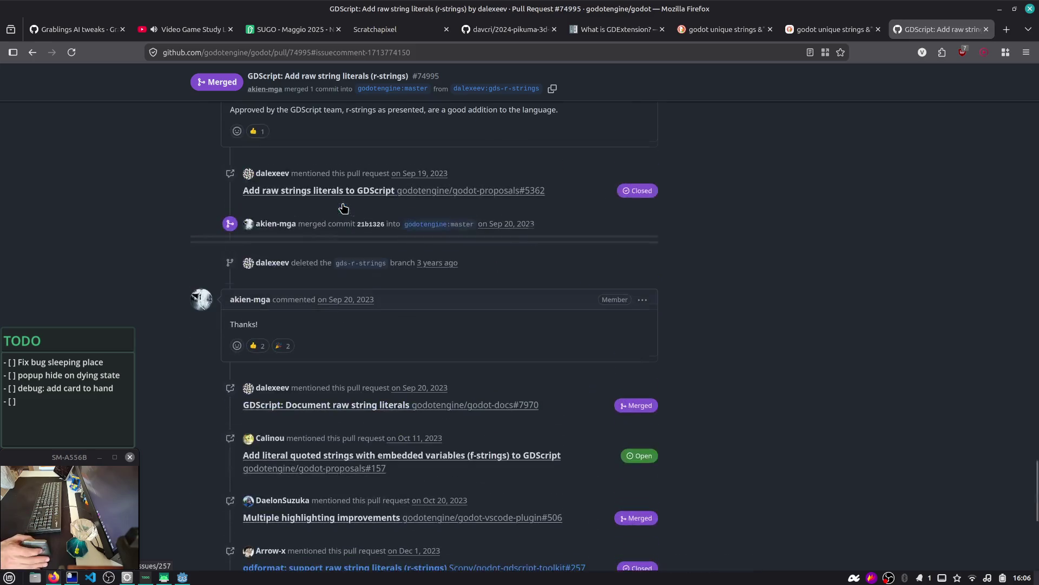
pyautogui.scroll(3, 332, 319)
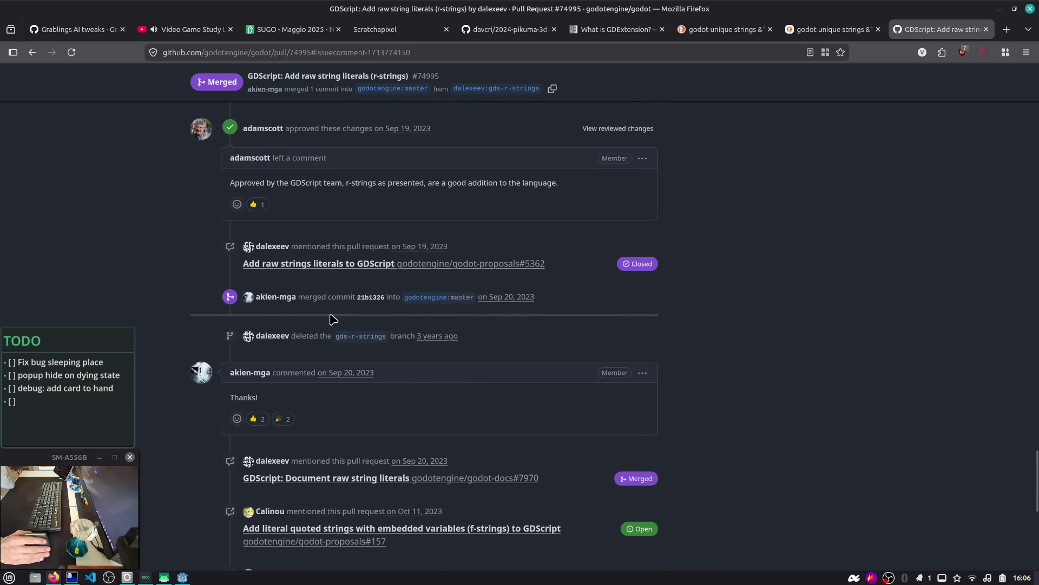
pyautogui.scroll(9, 253, 385)
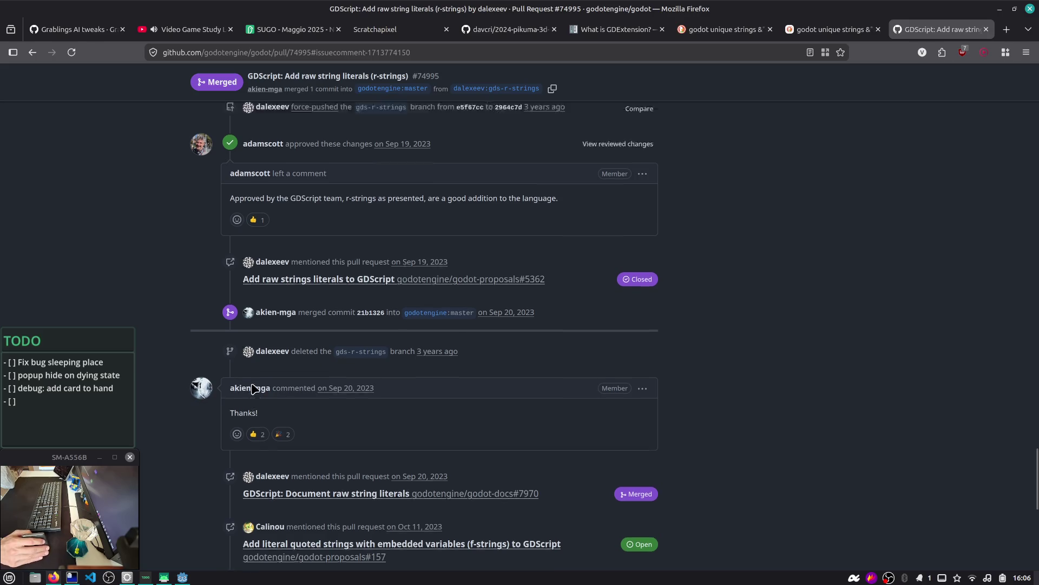
pyautogui.scroll(-20, 254, 388)
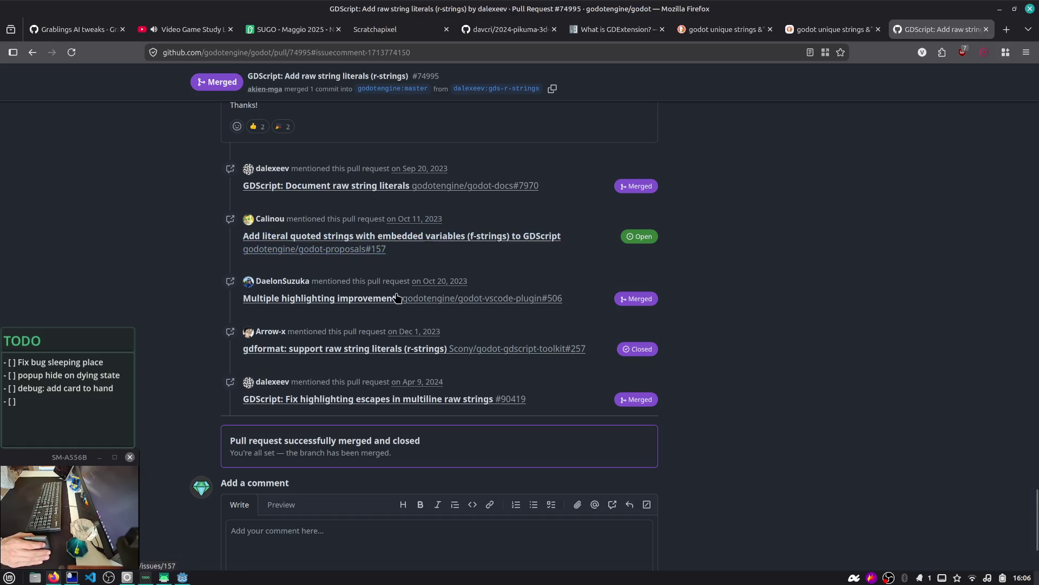
pyautogui.moveTo(353, 403)
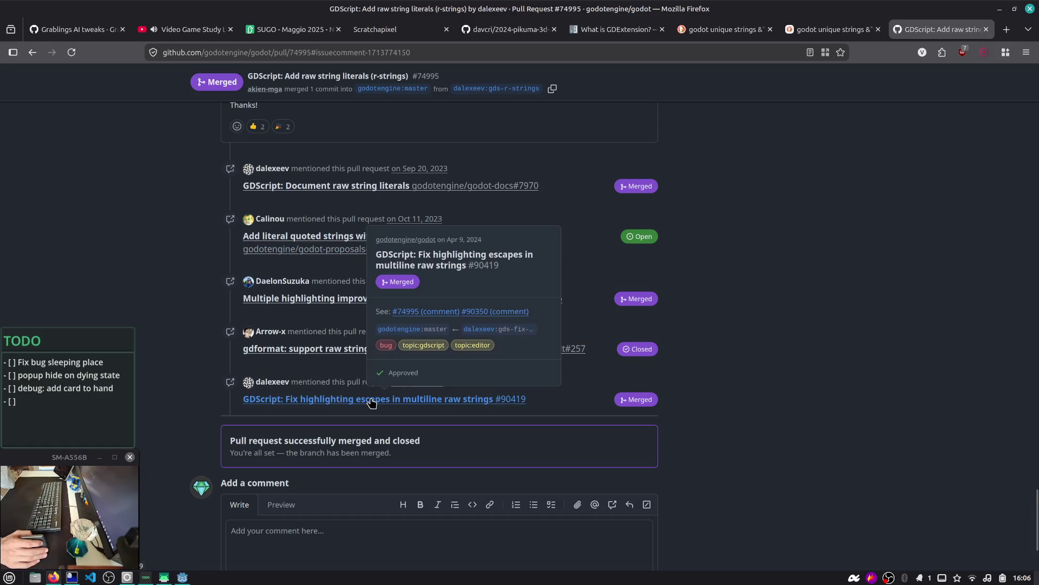
pyautogui.hotkey('ctrl', 'l')
pyautogui.write('godo')
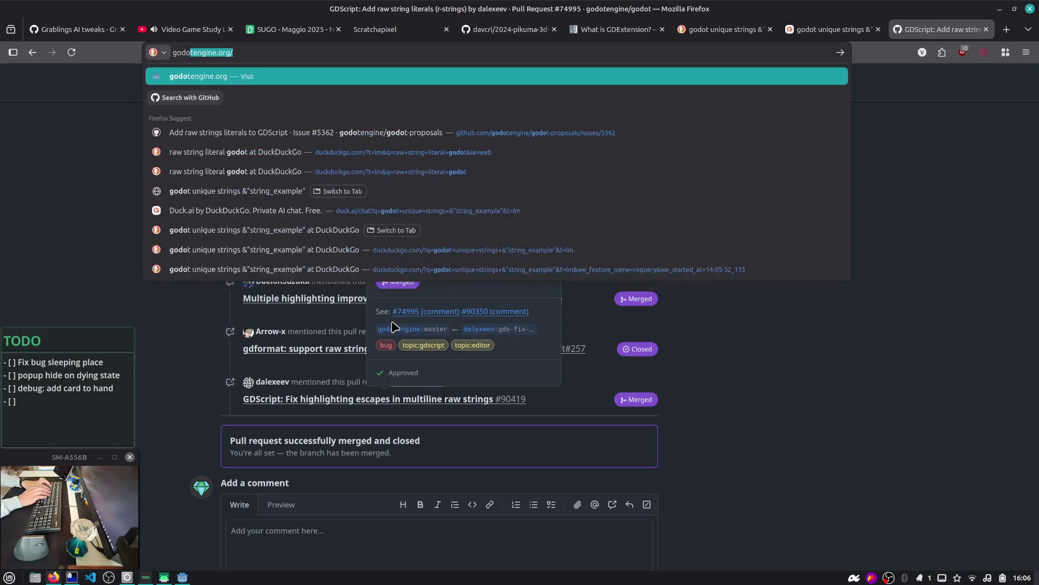
pyautogui.write('t engine 4 ra')
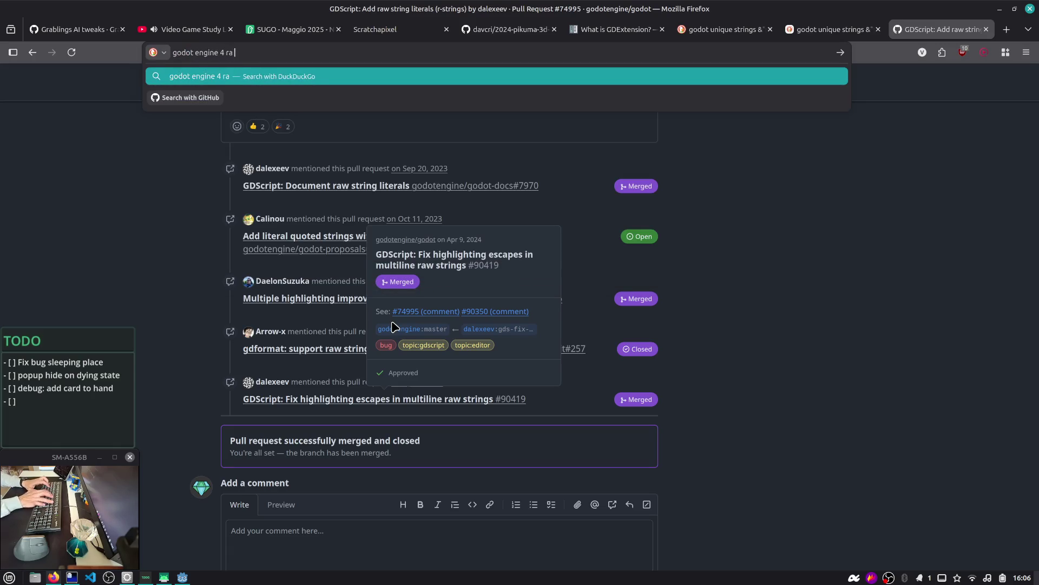
pyautogui.write('w strings literals')
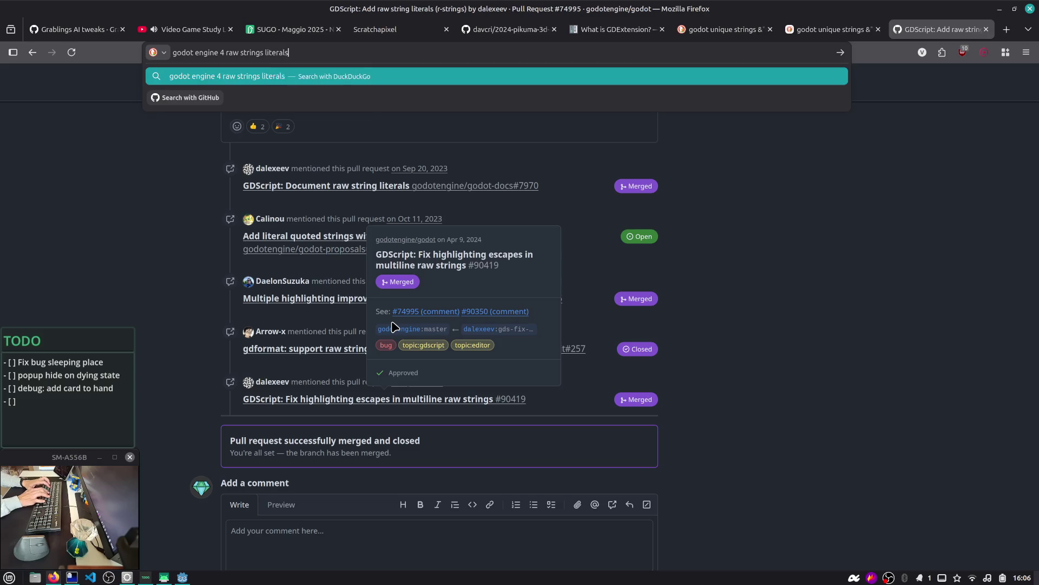
# - Run the raw strings literals search and open the Godot String class documentation
pyautogui.press('Return')
pyautogui.scroll(-3, 204, 234)
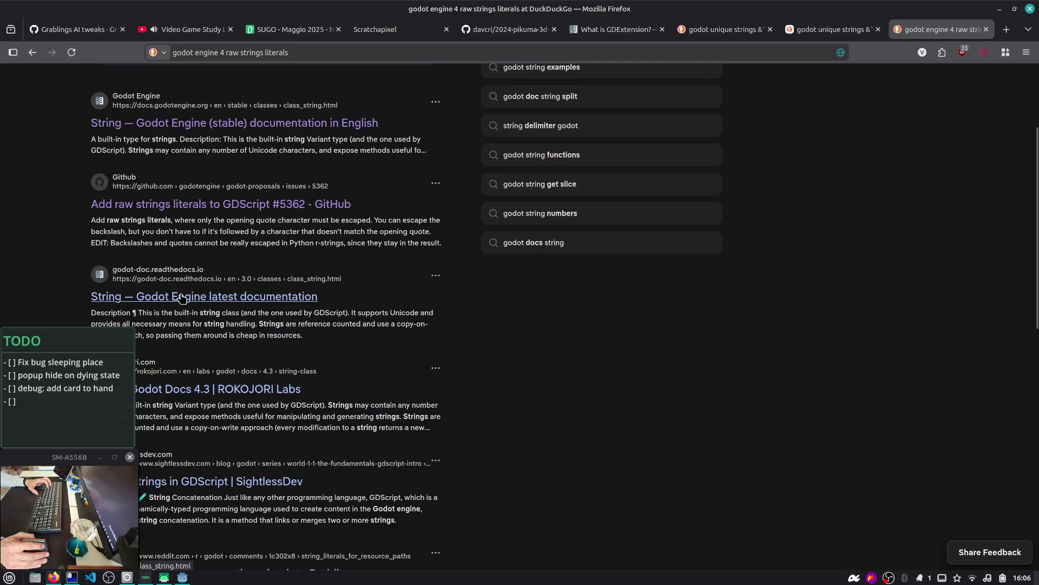
pyautogui.scroll(2, 182, 298)
pyautogui.click(255, 178)
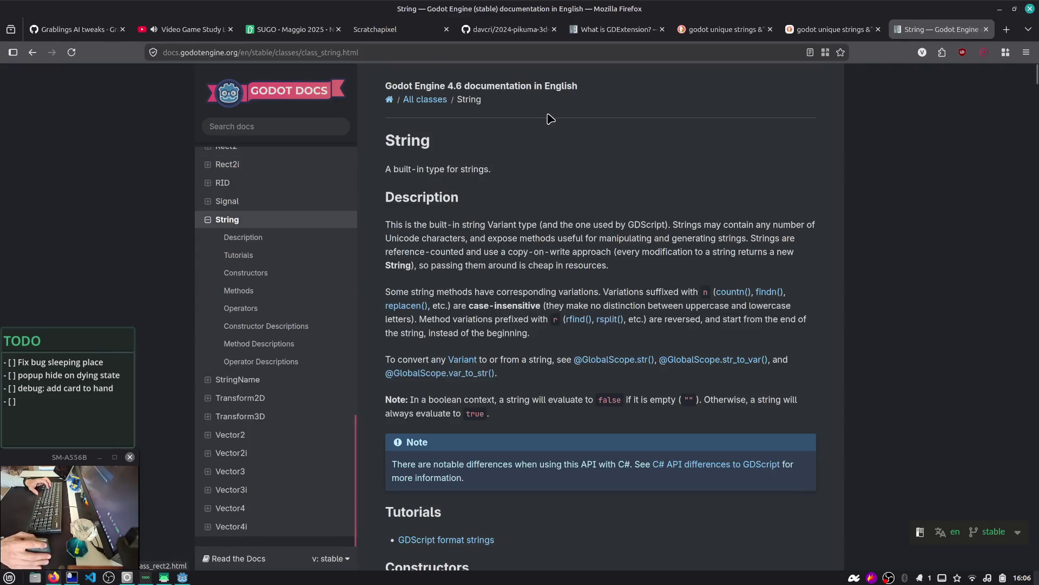
# - Search the docs for 'strings literal' and open the GDScript format strings page, then return to Godot
pyautogui.click(282, 126)
pyautogui.write('strings literal')
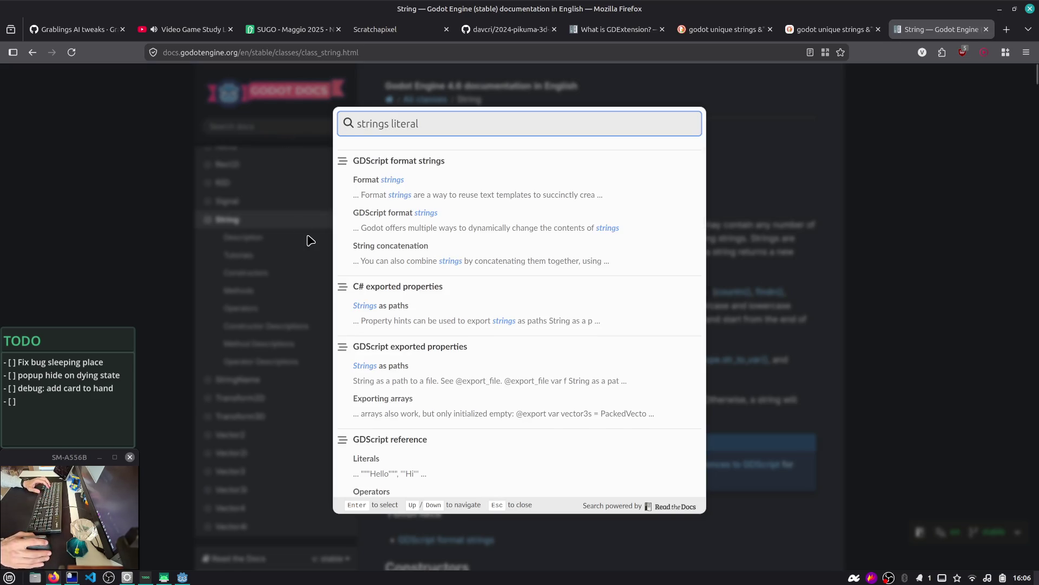
pyautogui.scroll(-2, 405, 389)
pyautogui.scroll(2, 405, 388)
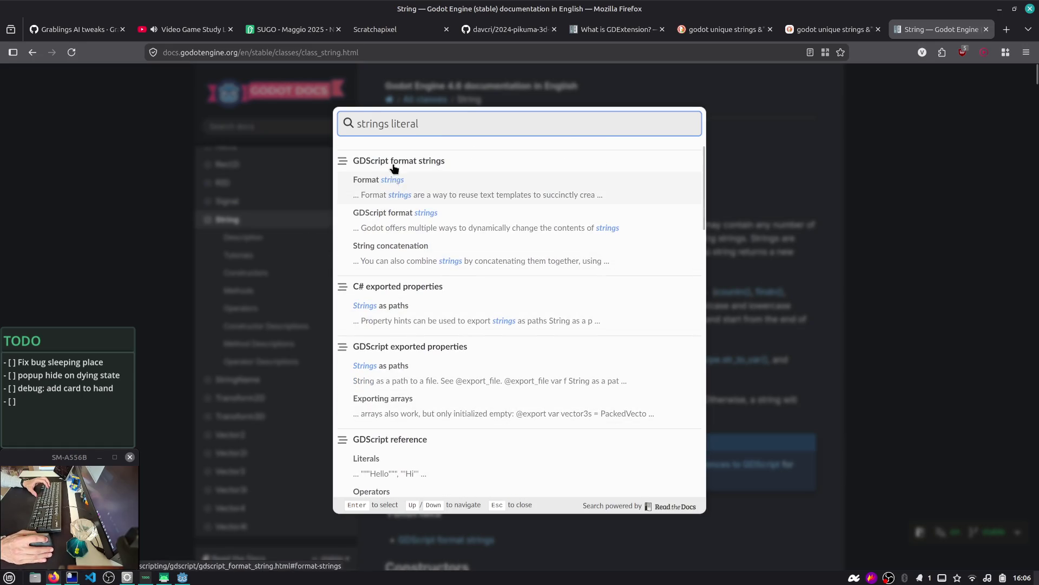
pyautogui.press('BackSpace')
pyautogui.press('BackSpace')
pyautogui.press('BackSpace')
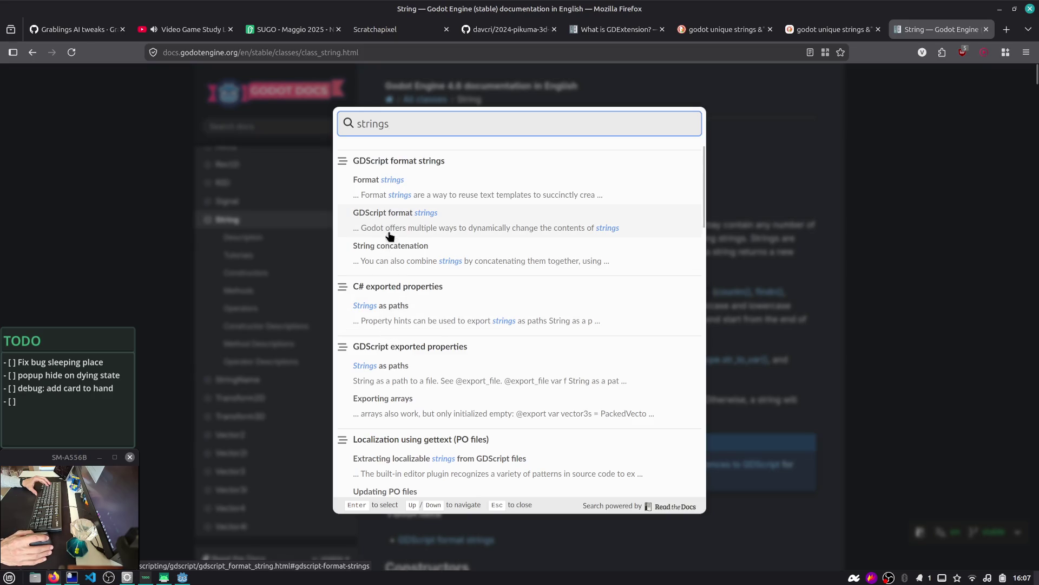
pyautogui.click(390, 181)
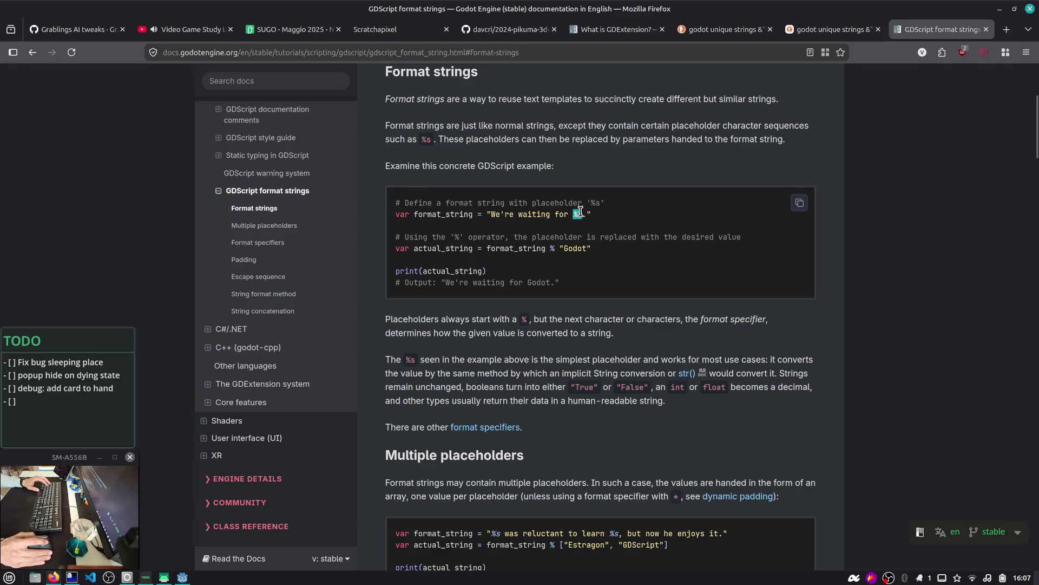
pyautogui.hotkey('alt', 'Tab')
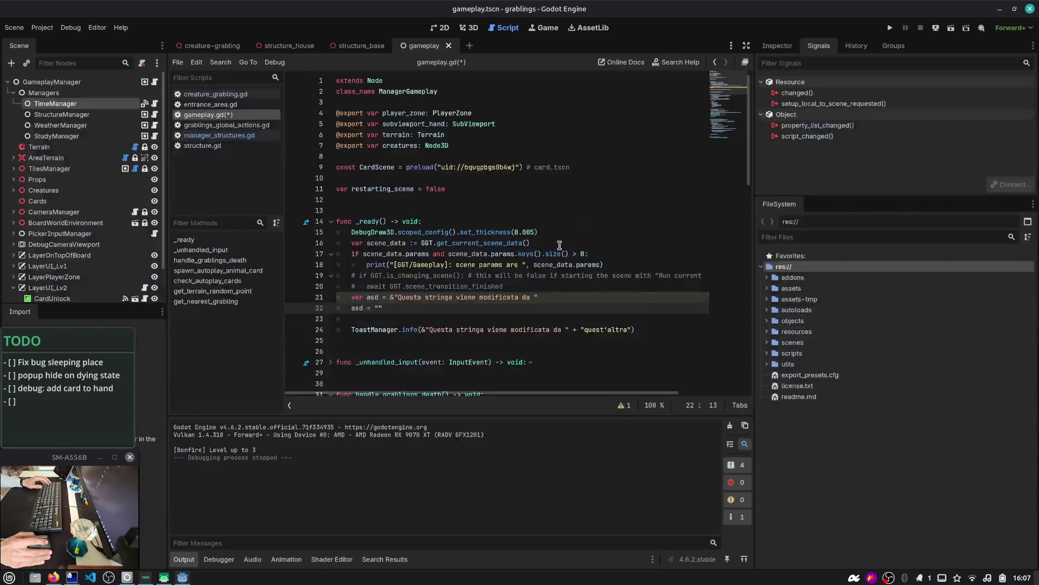
# - Append & to line 21 of gameplay.gd and delete the empty asd assignment on line 22
pyautogui.click(562, 300)
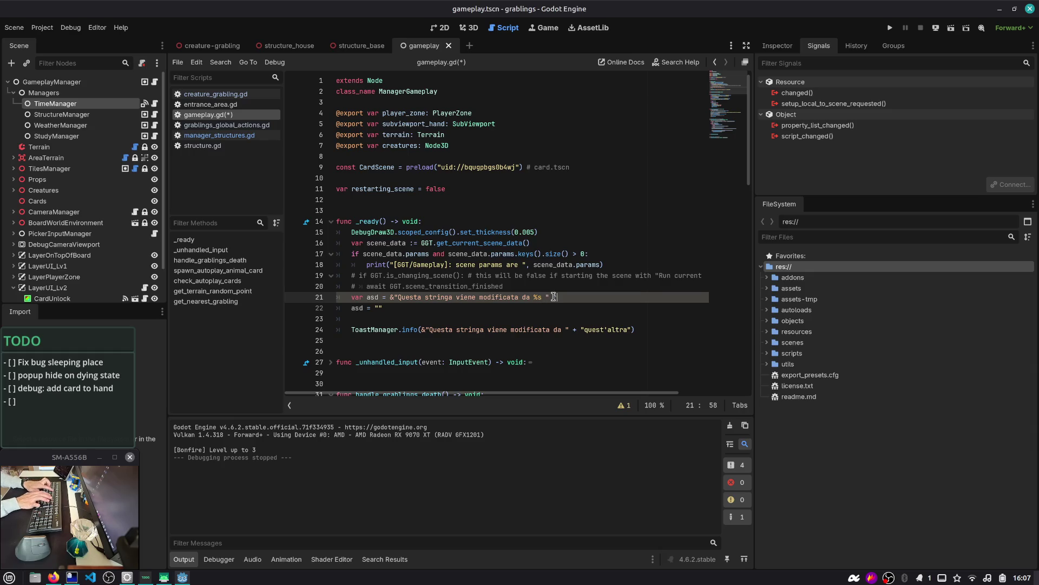
pyautogui.write('&')
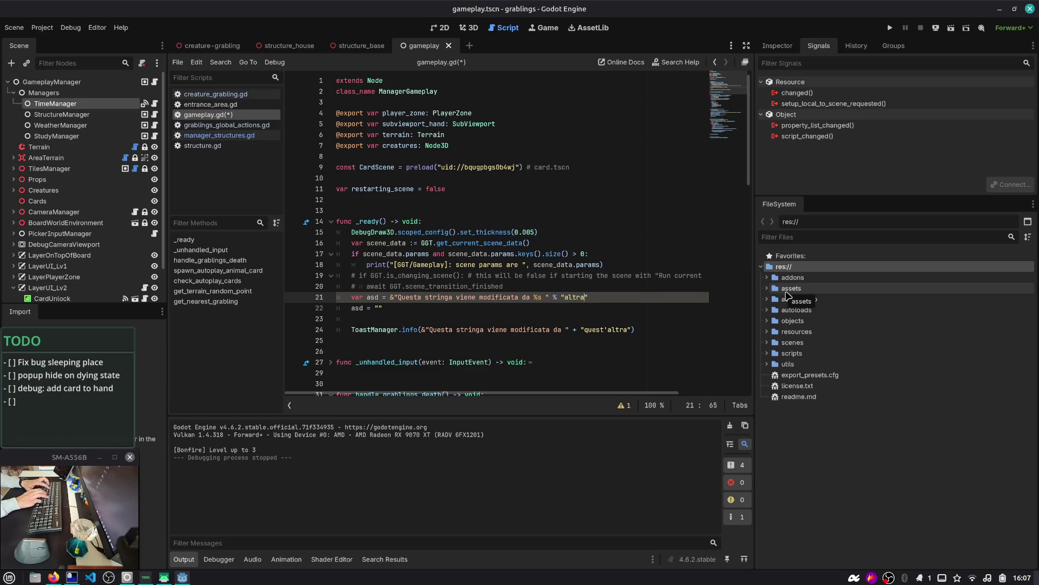
pyautogui.press('Down')
pyautogui.hotkey('ctrl', 'shift', 'k')
pyautogui.hotkey('ctrl', 'shift', 'k')
pyautogui.press('Down')
# - Change the ToastManager.info message argument to asd, save, and test-run the game
pyautogui.press('Up')
pyautogui.hotkey('ctrl', 'Right')
pyautogui.hotkey('ctrl', 'Right')
pyautogui.hotkey('ctrl', 'Right')
pyautogui.hotkey('shift', 'End')
pyautogui.write('asd')
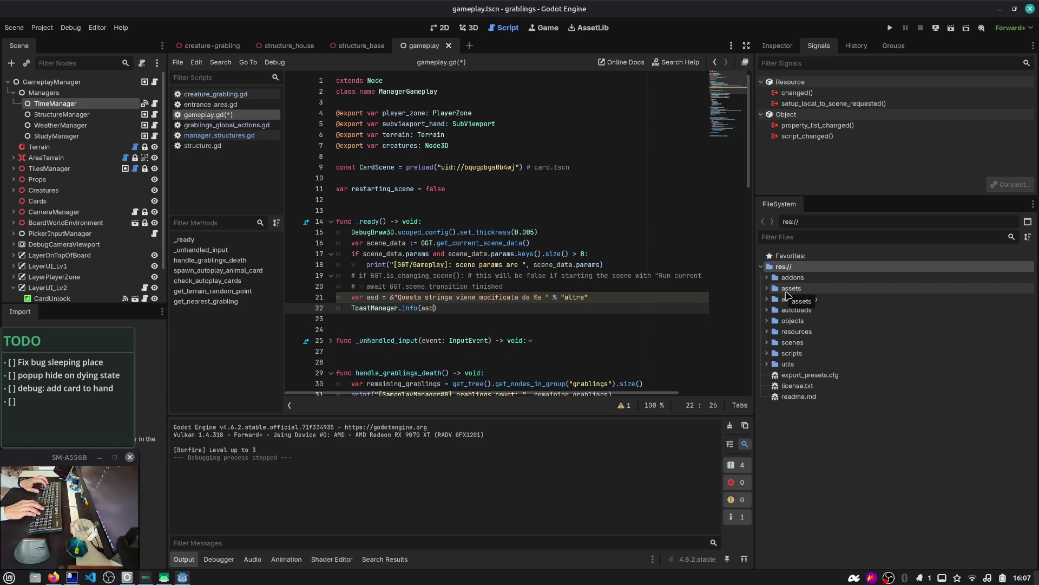
pyautogui.hotkey('ctrl', 's')
pyautogui.press('F5')
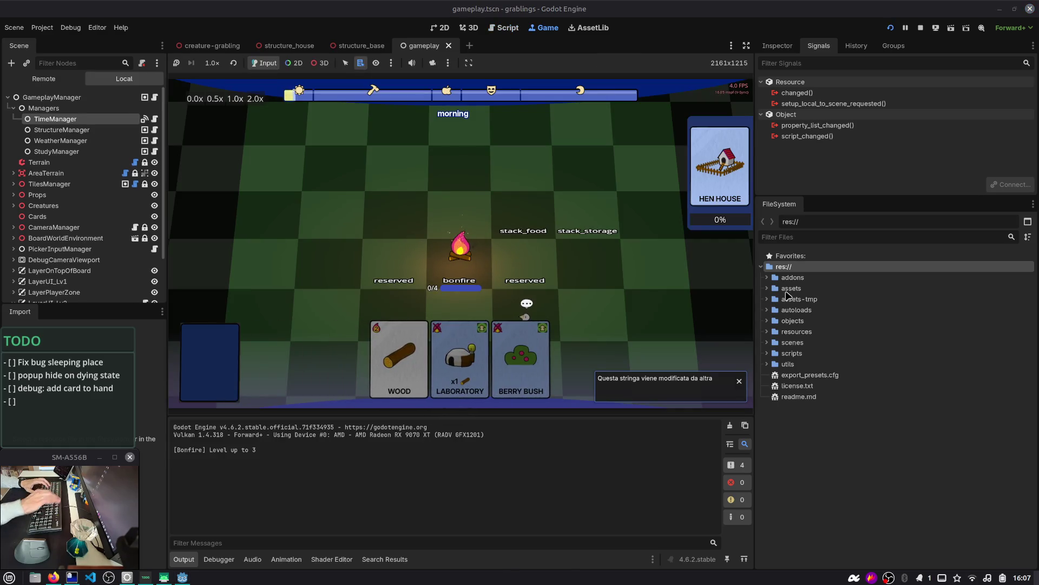
pyautogui.press('F8')
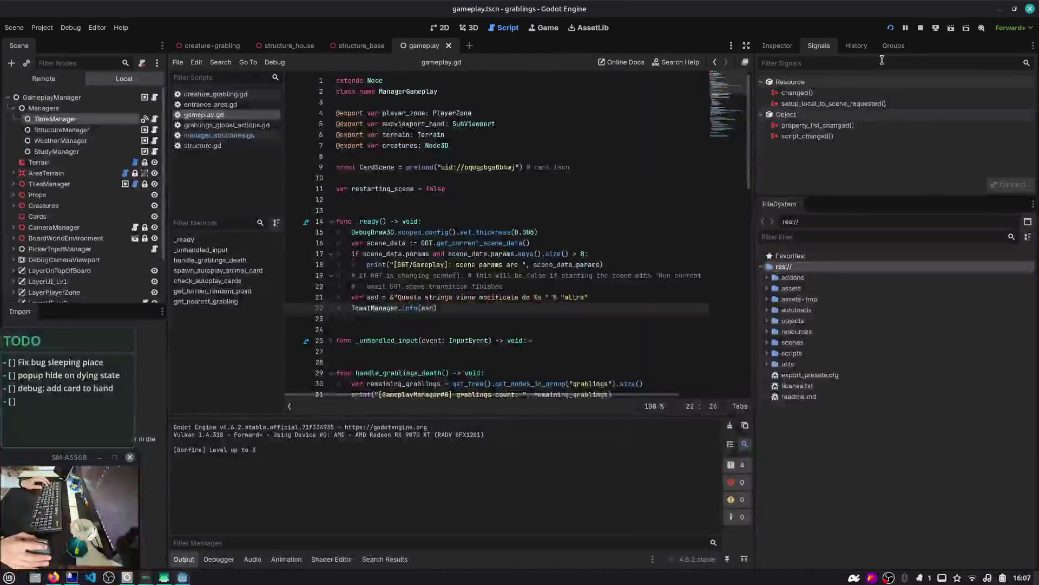
pyautogui.hotkey('alt', 'Tab')
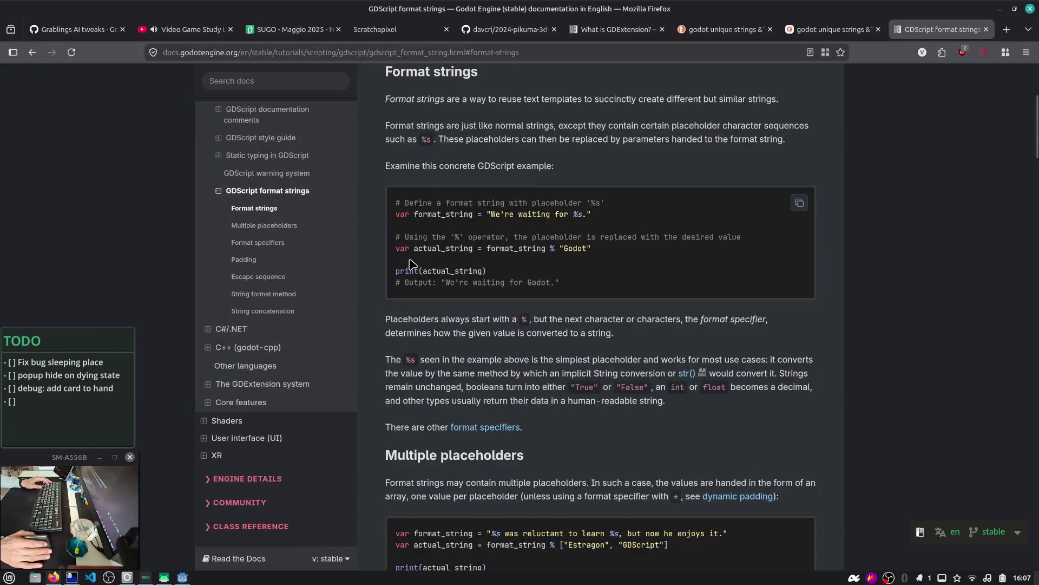
# - Search within the format strings docs page and scroll down through it
pyautogui.hotkey('ctrl', 'f')
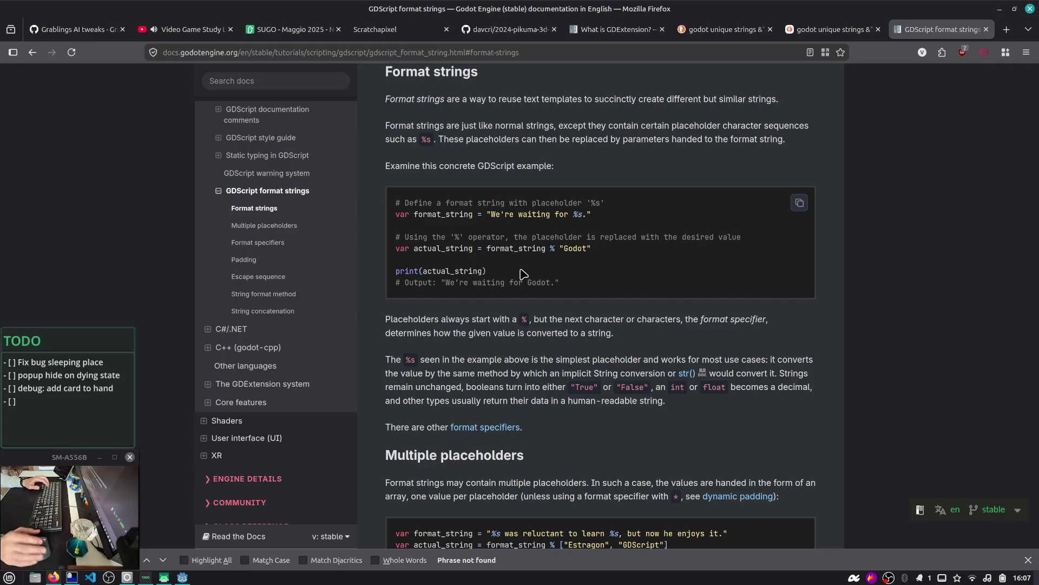
pyautogui.scroll(-15, 523, 274)
pyautogui.scroll(-20, 522, 275)
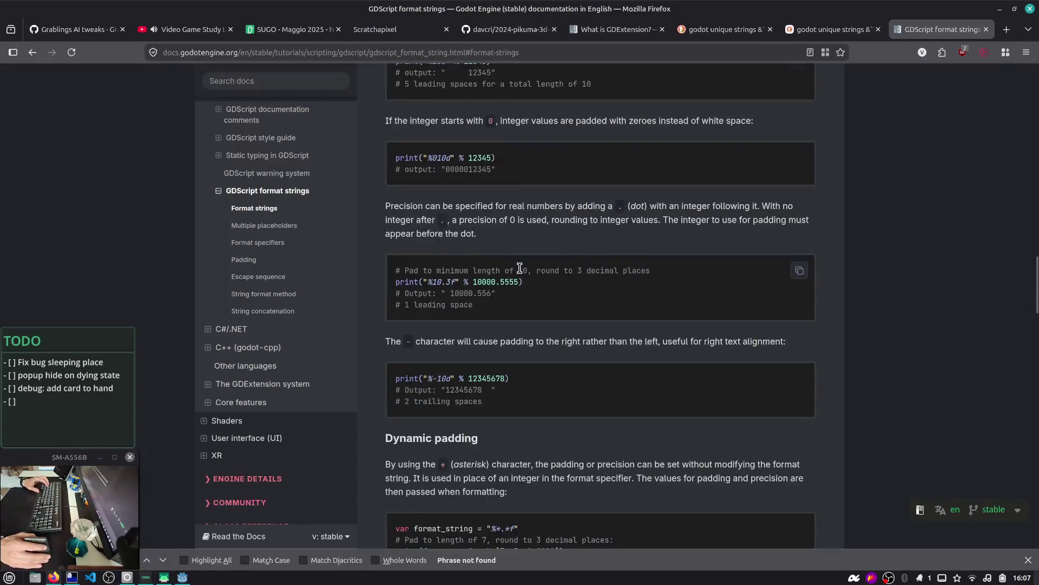
pyautogui.scroll(-5, 521, 277)
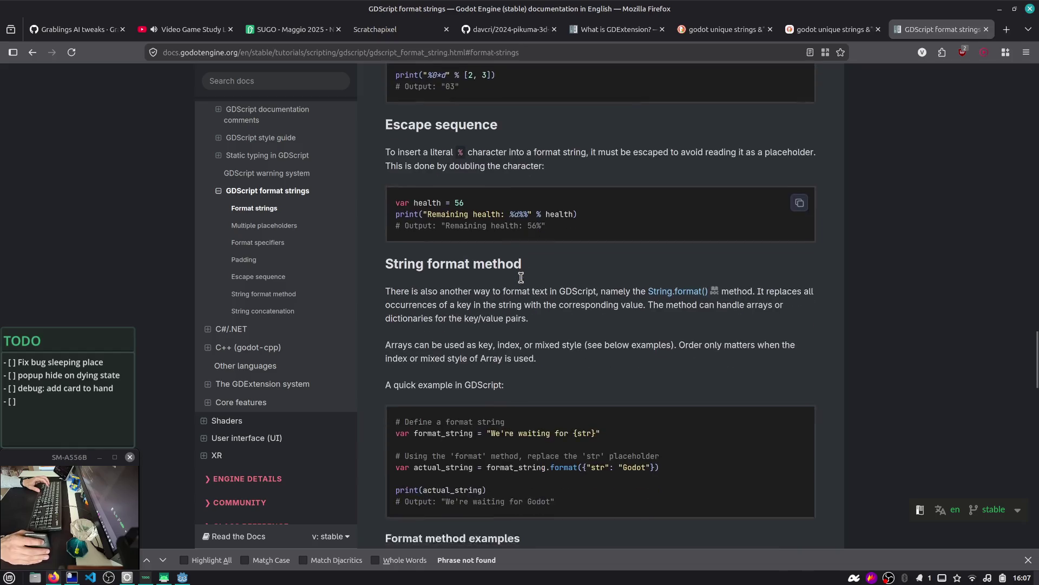
pyautogui.scroll(-4, 479, 230)
pyautogui.scroll(-3, 477, 227)
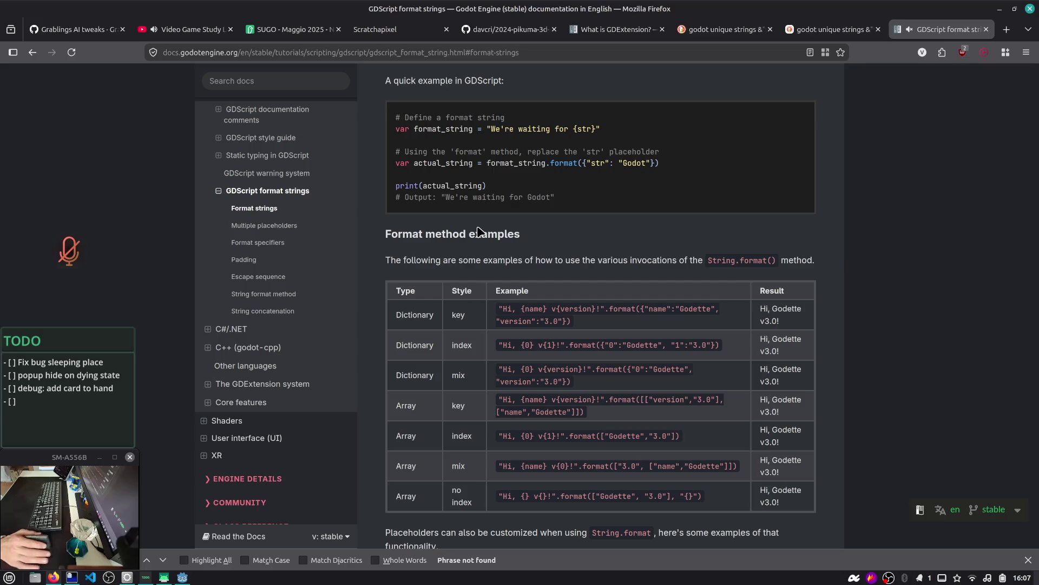
pyautogui.scroll(-10, 478, 232)
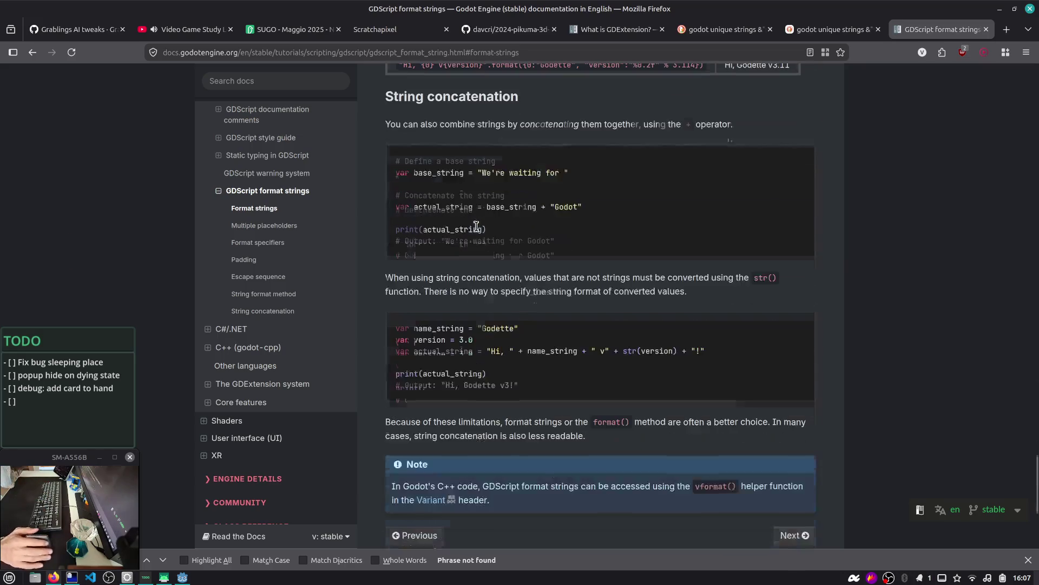
pyautogui.scroll(-7, 481, 226)
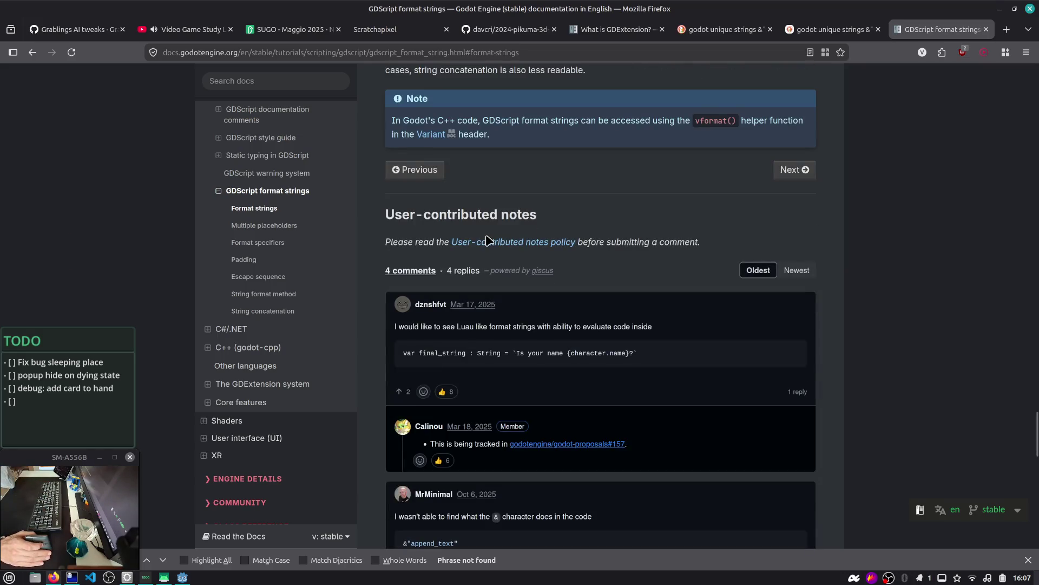
pyautogui.scroll(-7, 488, 240)
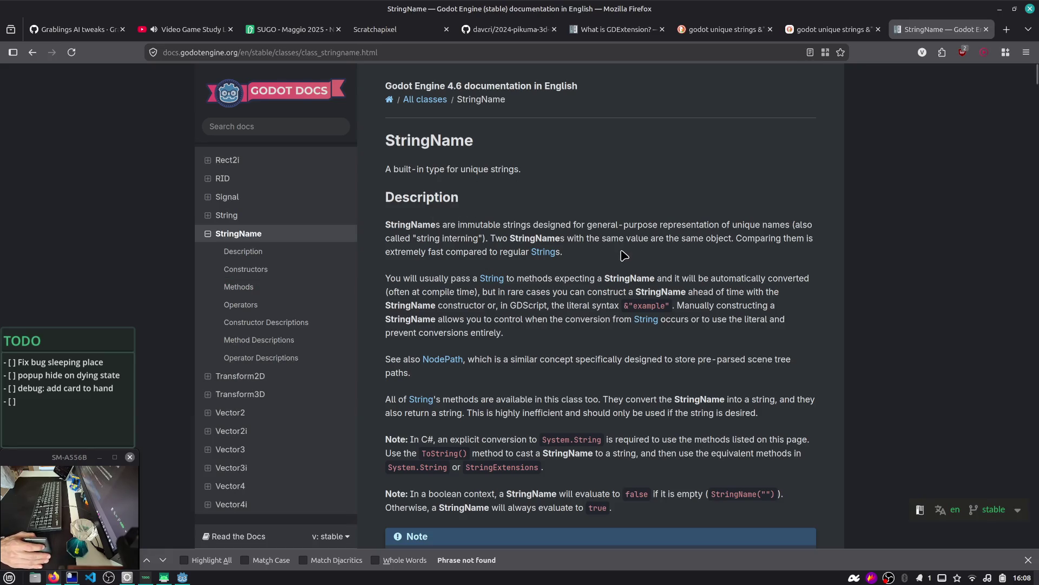
# - Highlight 'immutable' in the StringName class reference, then go back to gameplay.gd in Godot
pyautogui.doubleClick(476, 224)
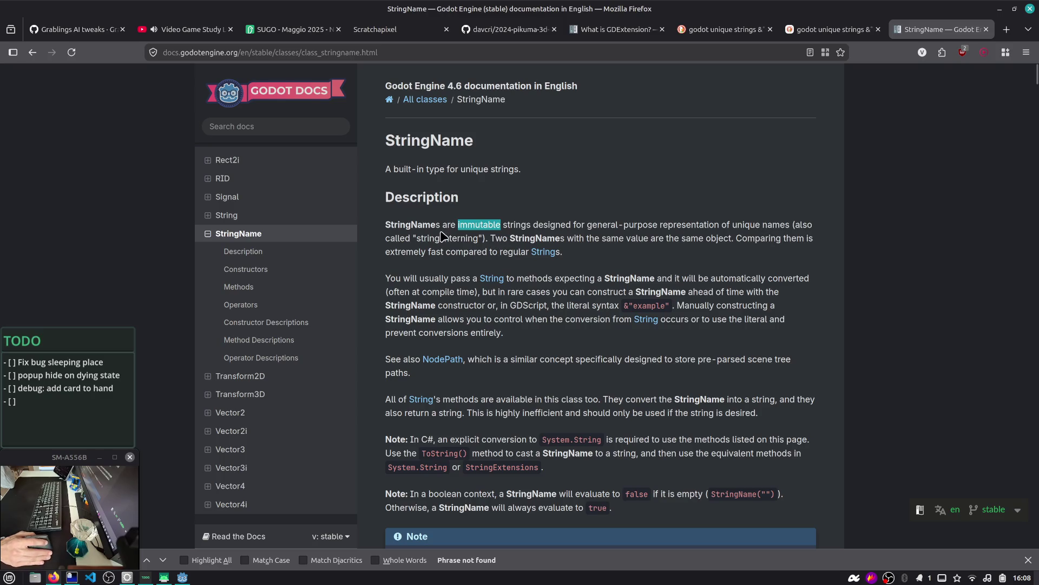
pyautogui.click(418, 237)
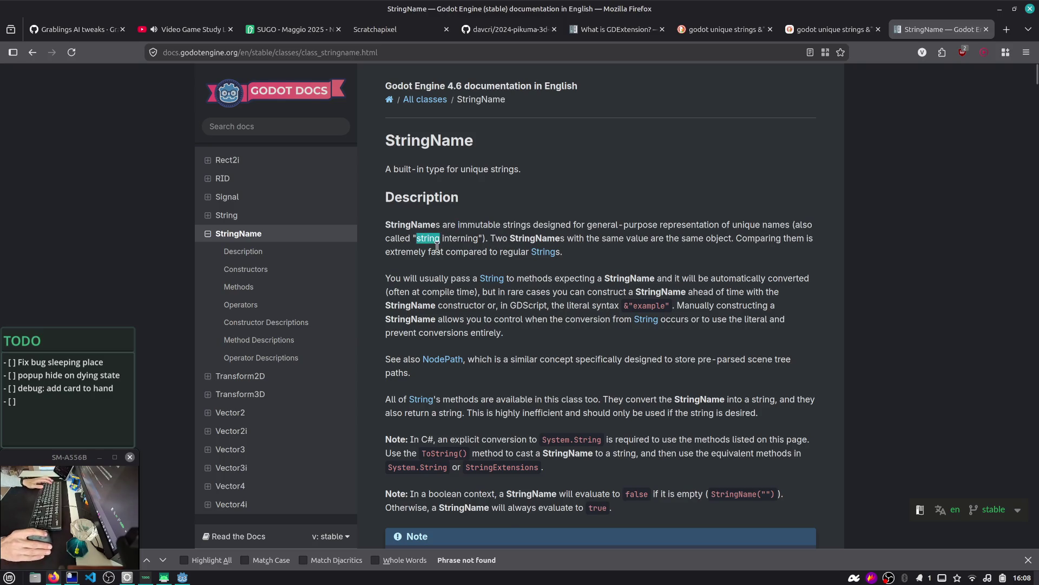
pyautogui.hotkey('alt', 'Tab')
pyautogui.scroll(-1, 406, 265)
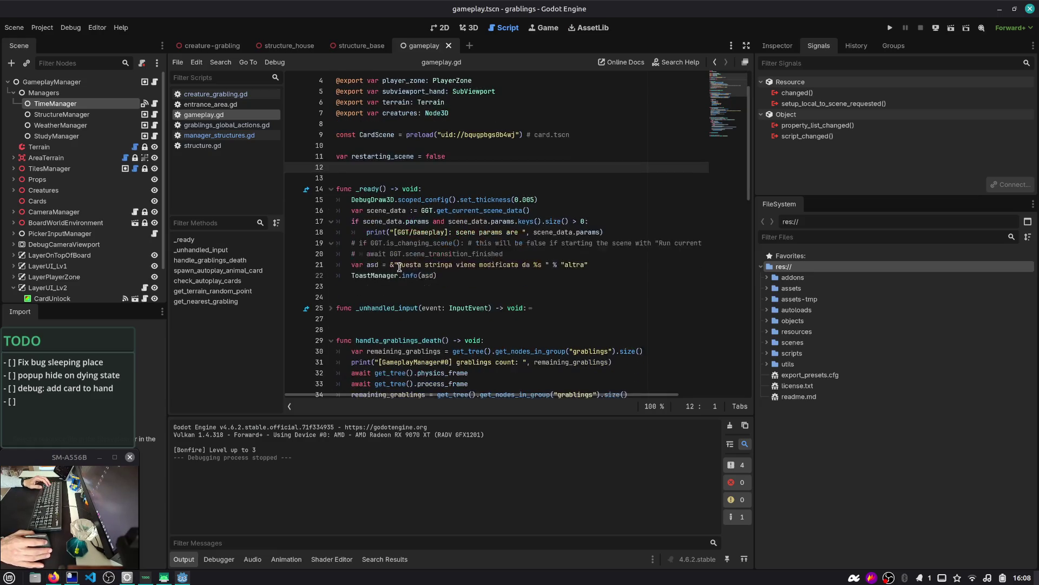
# - Delete the two test toast lines from gameplay.gd and move down to line 70
pyautogui.click(397, 241)
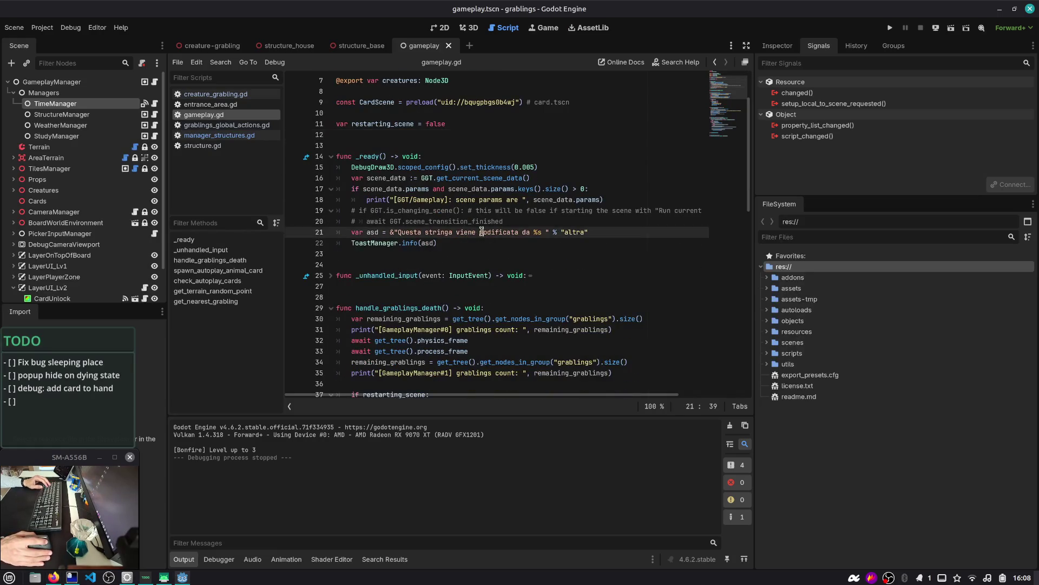
pyautogui.hotkey('ctrl', 'shift', 'k')
pyautogui.hotkey('ctrl', 'shift', 'k')
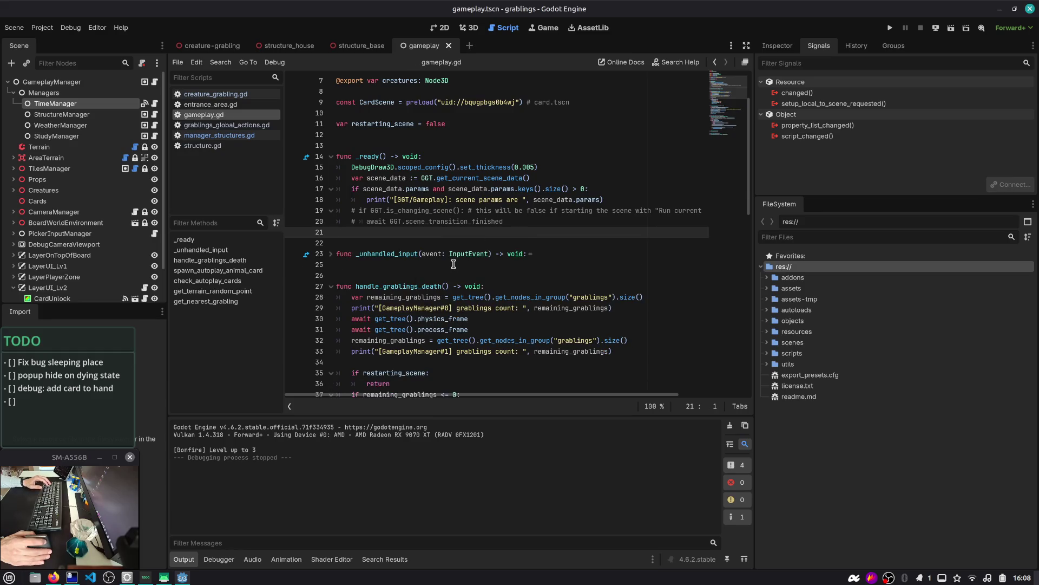
pyautogui.click(453, 263)
pyautogui.scroll(-8, 454, 264)
pyautogui.scroll(-7, 454, 263)
pyautogui.click(454, 265)
# - Search the project for 'match' and open tile.gd at the match tt: result
pyautogui.hotkey('ctrl', 'shift', 'f')
pyautogui.write('match')
pyautogui.press('Return')
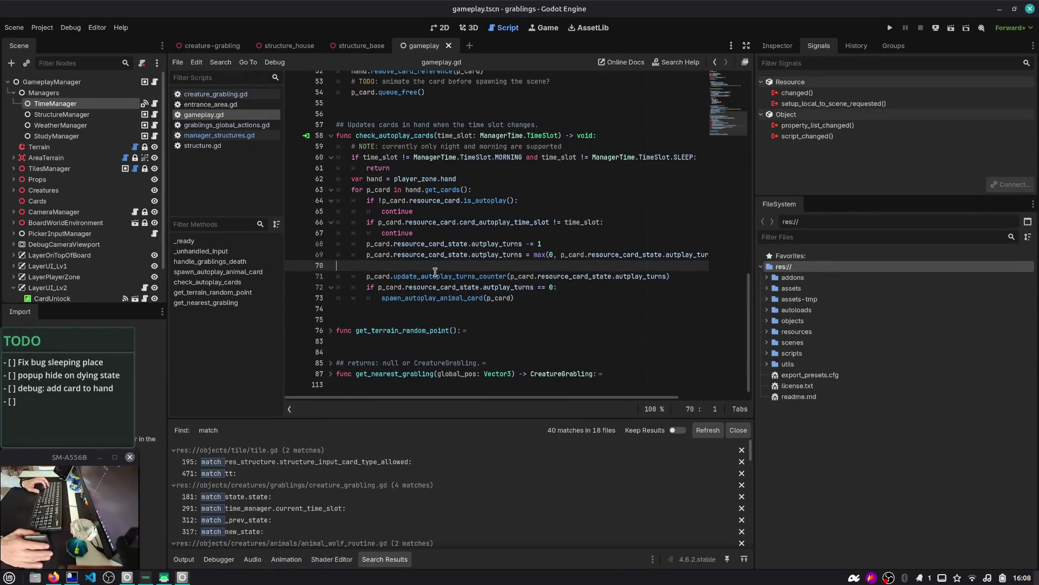
pyautogui.click(238, 473)
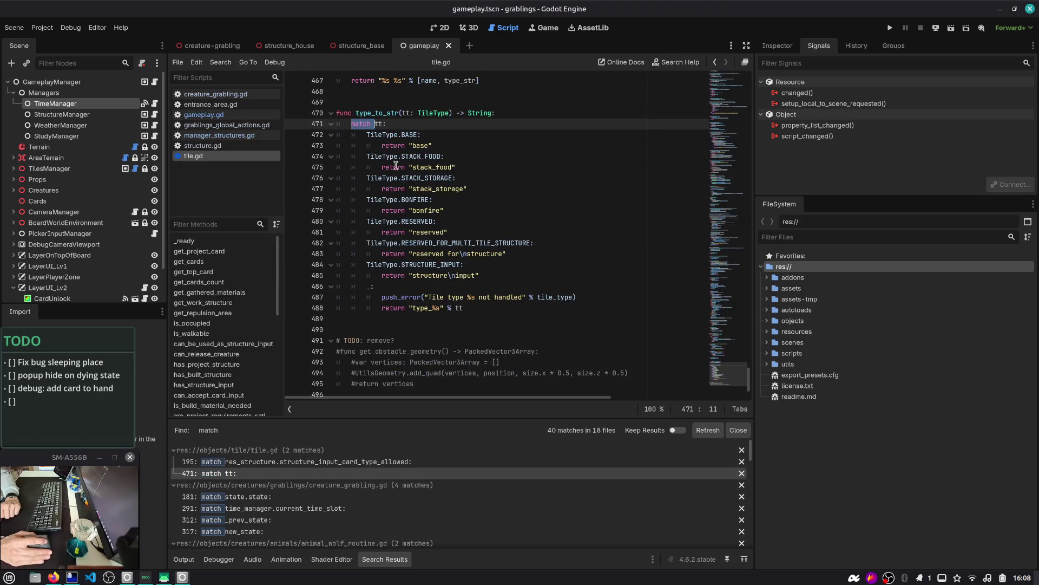
# - Go to the return lines of the type_to_str function in tile.gd
pyautogui.click(409, 135)
pyautogui.click(411, 145)
pyautogui.doubleClick(427, 168)
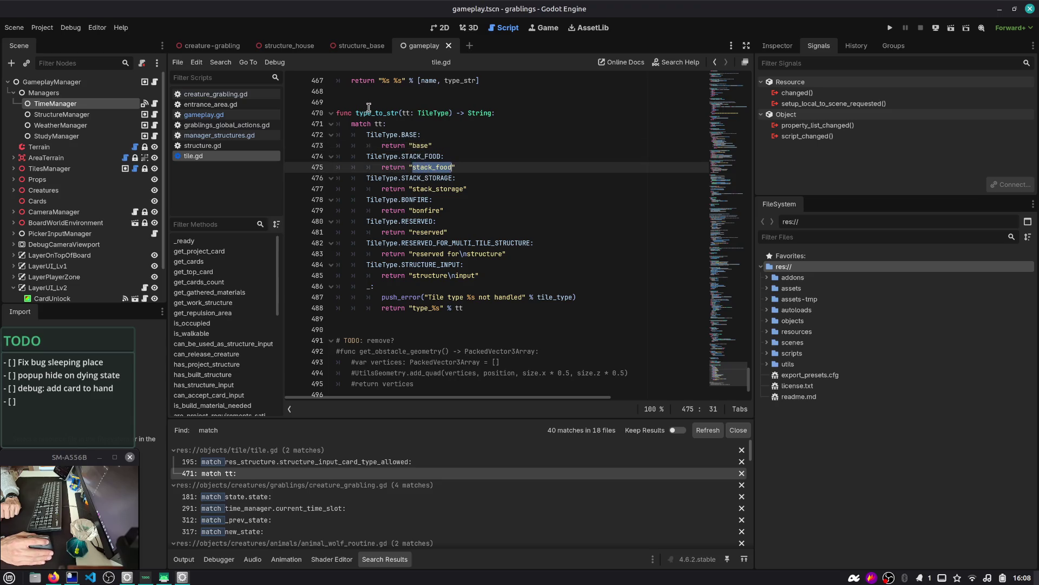
pyautogui.doubleClick(368, 113)
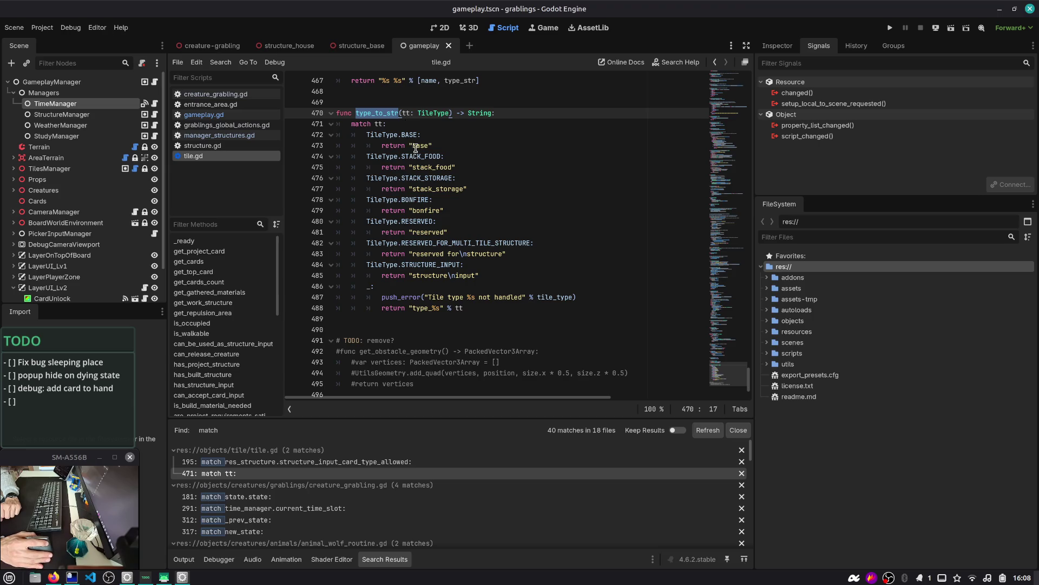
pyautogui.press('Down')
pyautogui.press('Down')
pyautogui.press('Down')
# - Prefix each return string (base, stack_food, stack_storage, bonfire, reserved…) with & and save tile.gd
pyautogui.press('Down')
pyautogui.press('Up')
pyautogui.press('Left')
pyautogui.press('Left')
pyautogui.press('Left')
pyautogui.write('&')
pyautogui.press('Down')
pyautogui.press('Down')
pyautogui.press('Left')
pyautogui.write('&')
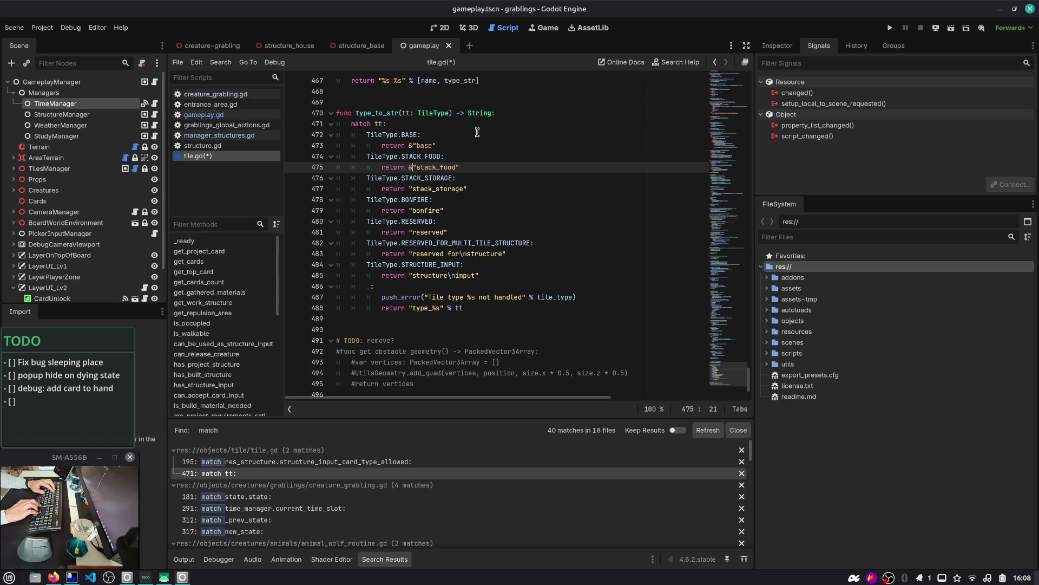
pyautogui.press('Down')
pyautogui.press('Down')
pyautogui.write('&')
pyautogui.press('Down')
pyautogui.press('Down')
pyautogui.write('&')
pyautogui.press('Down')
pyautogui.press('Down')
pyautogui.write('&')
pyautogui.press('Down')
pyautogui.press('Down')
pyautogui.write('&')
pyautogui.press('Down')
pyautogui.press('Down')
pyautogui.write('&')
pyautogui.press('Down')
pyautogui.press('Down')
pyautogui.press('Down')
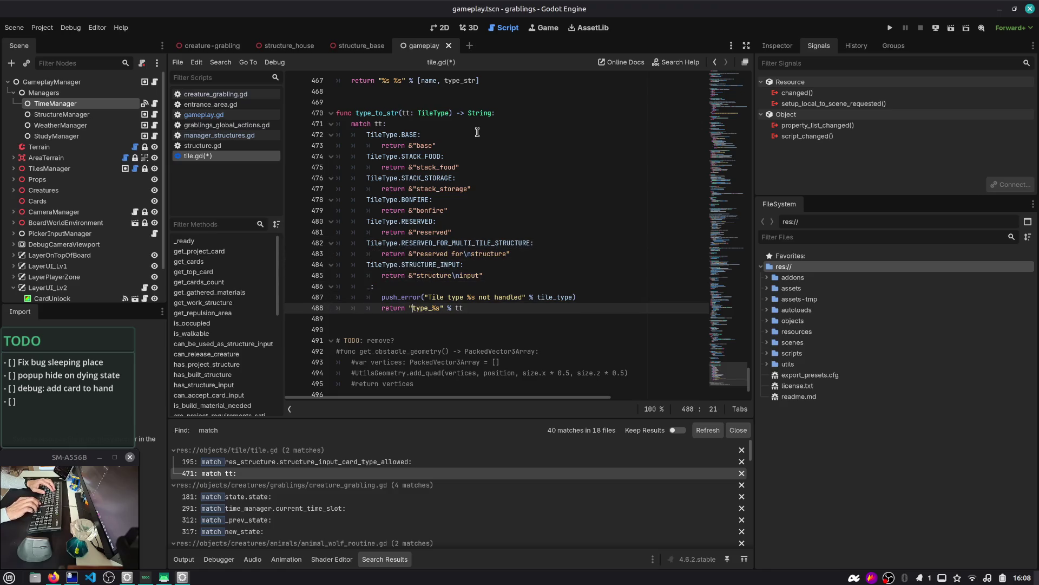
pyautogui.press('Right')
pyautogui.press('Up')
pyautogui.press('Up')
pyautogui.press('Up')
pyautogui.hotkey('ctrl', 's')
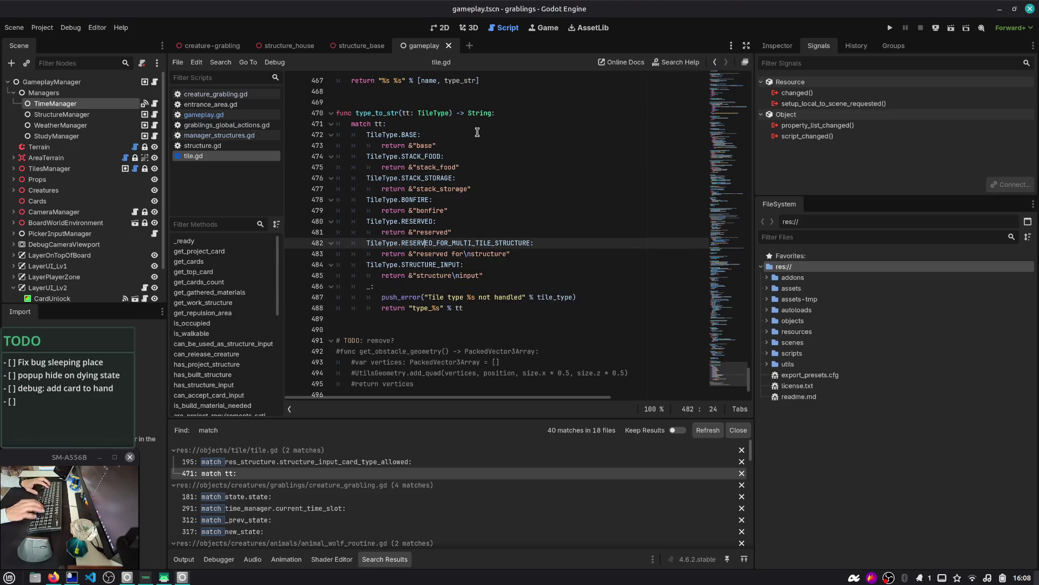
# - Check the new &"base" and &"stack_food" returns by selecting them
pyautogui.moveTo(409, 145); pyautogui.dragTo(458, 144)
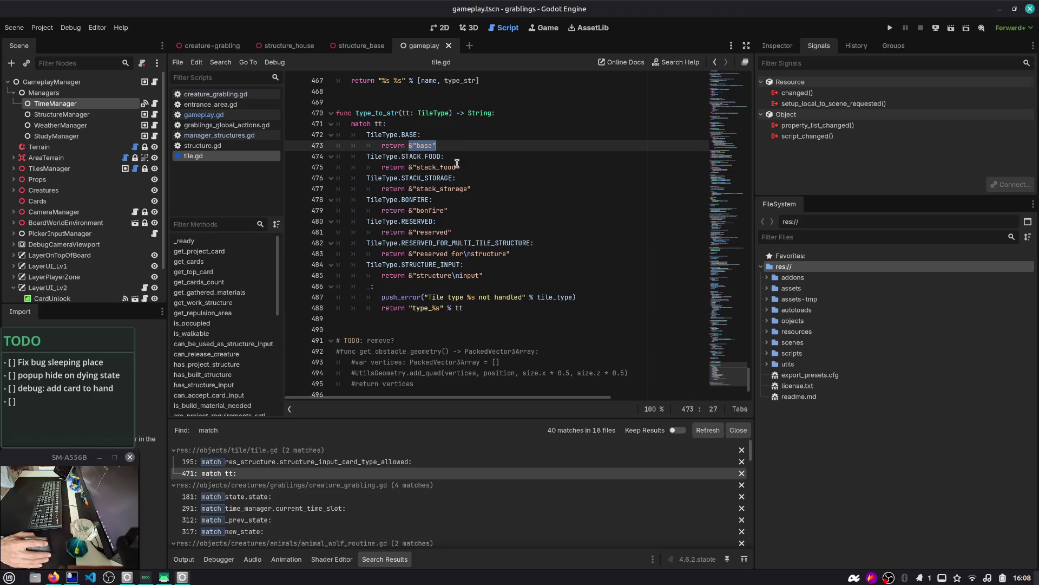
pyautogui.doubleClick(438, 168)
pyautogui.moveTo(407, 167); pyautogui.dragTo(464, 167)
pyautogui.click(464, 166)
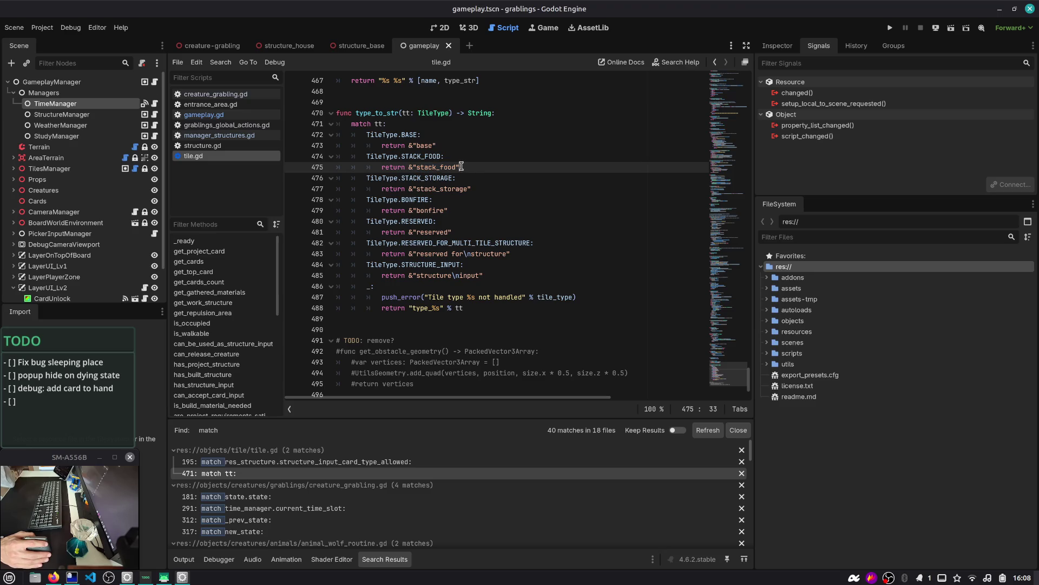
pyautogui.hotkey('ctrl', 'alt', 'Right')
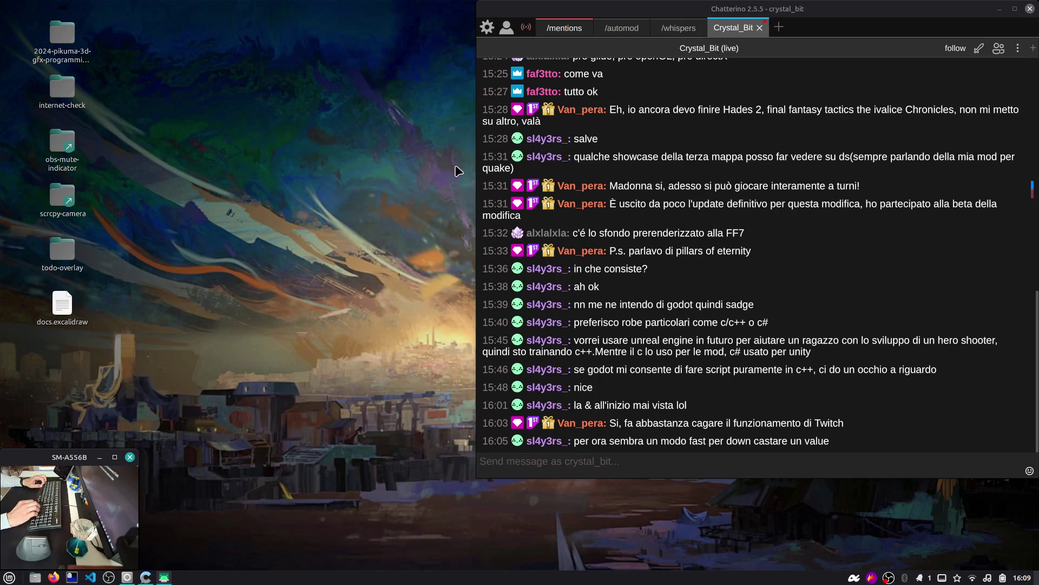
# - Leave the Chatterino workspace for Workspace 1 and bring up the StringName docs
pyautogui.hotkey('ctrl', 'alt', 'Left')
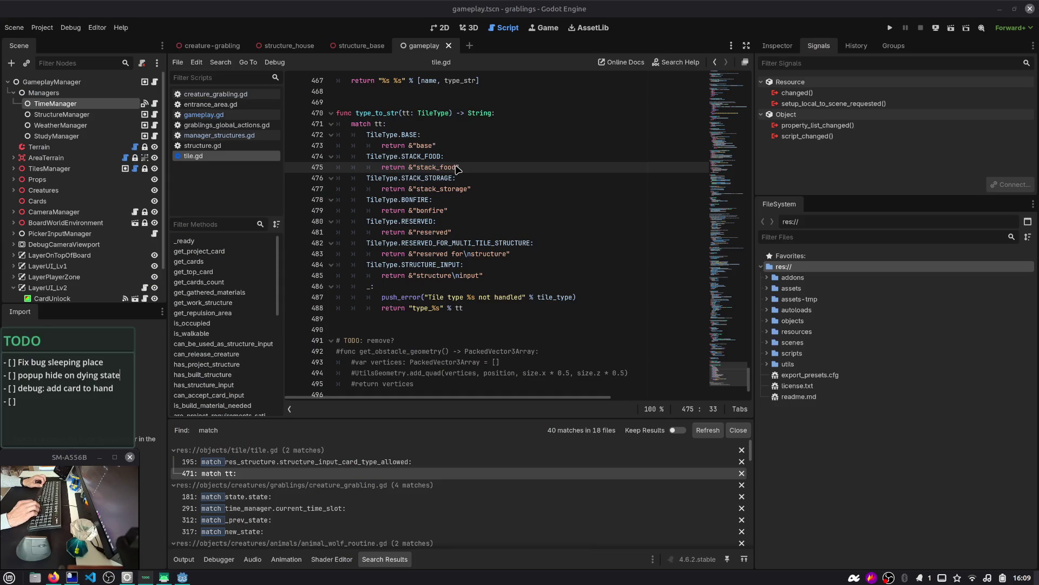
pyautogui.hotkey('alt', 'Tab')
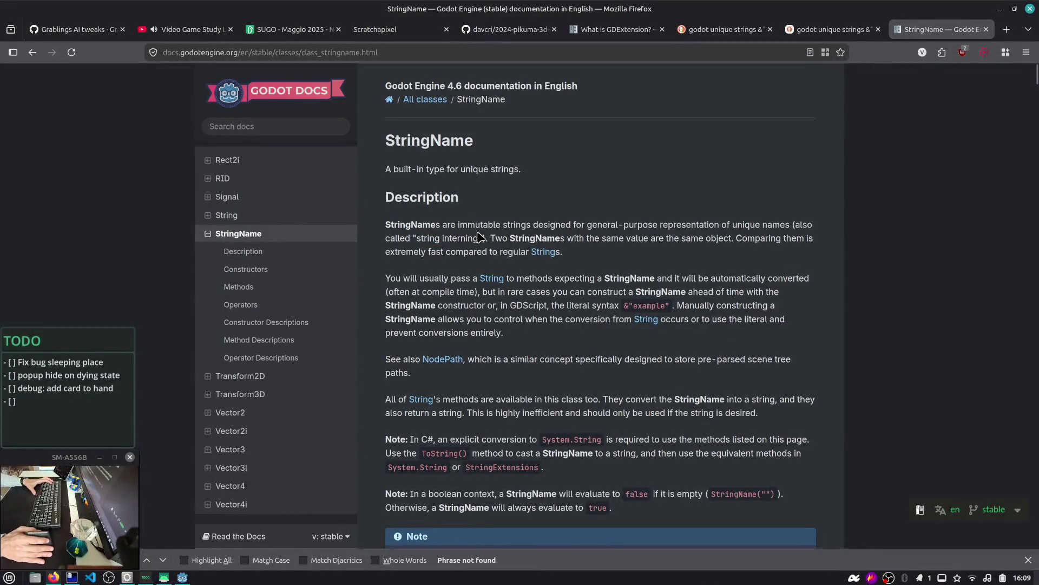
# - Read the StringName description, highlighting the sentence on manually constructing a StringName
pyautogui.scroll(-2, 479, 236)
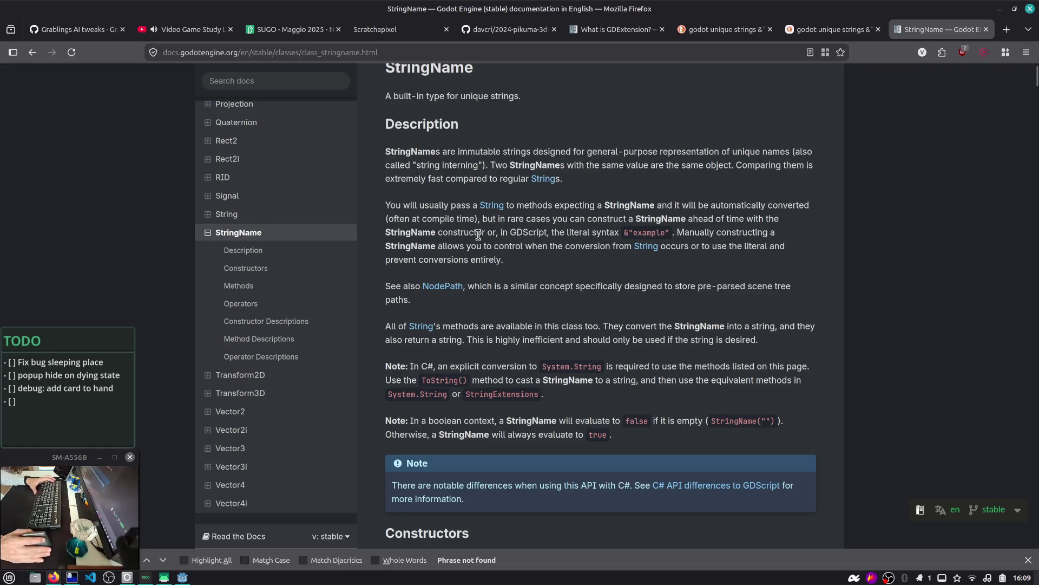
pyautogui.scroll(-2, 481, 232)
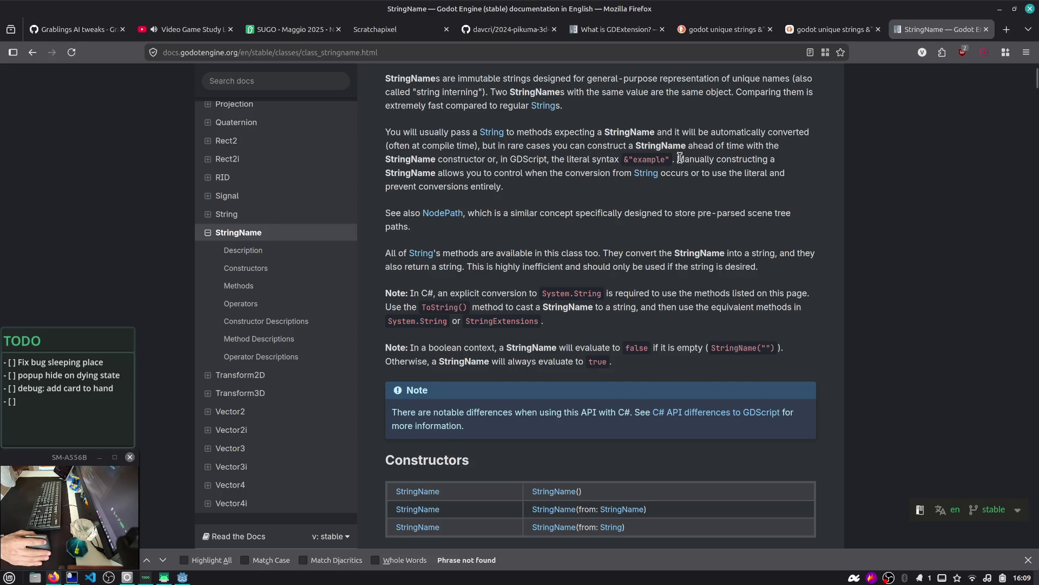
pyautogui.moveTo(677, 159); pyautogui.dragTo(732, 189)
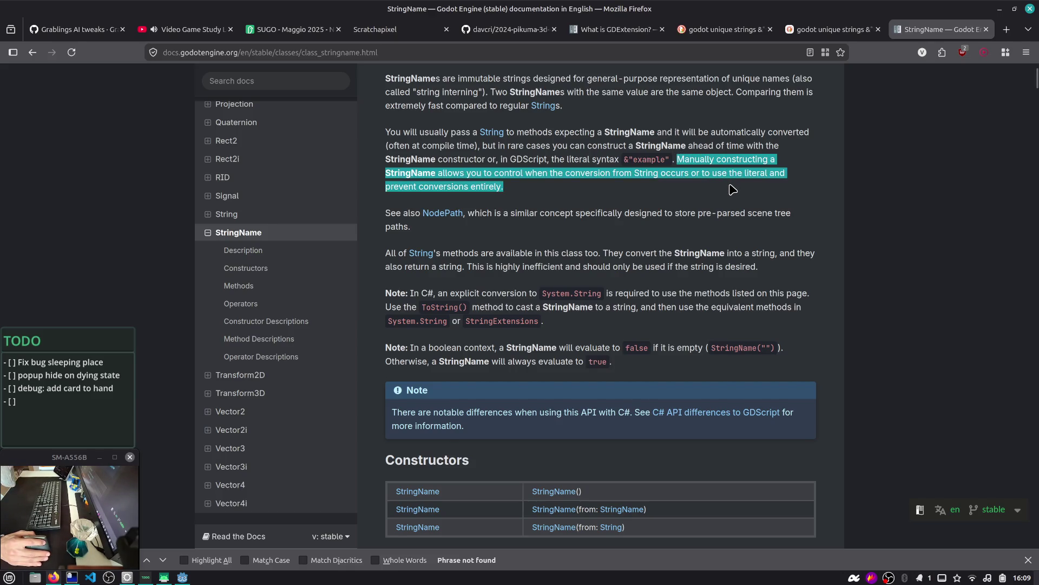
pyautogui.click(732, 189)
pyautogui.scroll(-3, 658, 205)
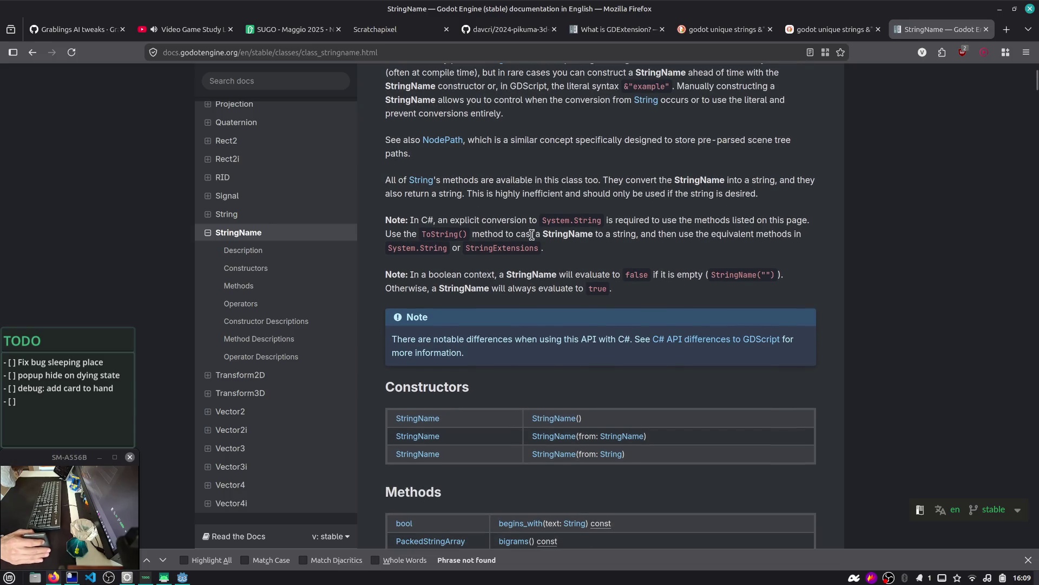
pyautogui.scroll(5, 539, 259)
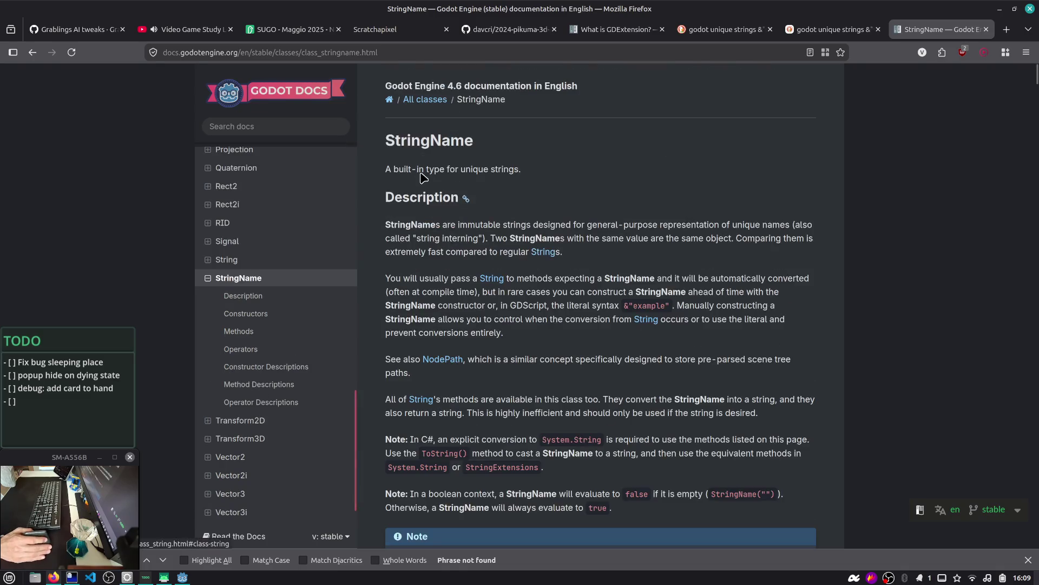
# - Highlight the sentence on StringNames comparing faster than Strings, then scroll to Constructors
pyautogui.doubleClick(426, 141)
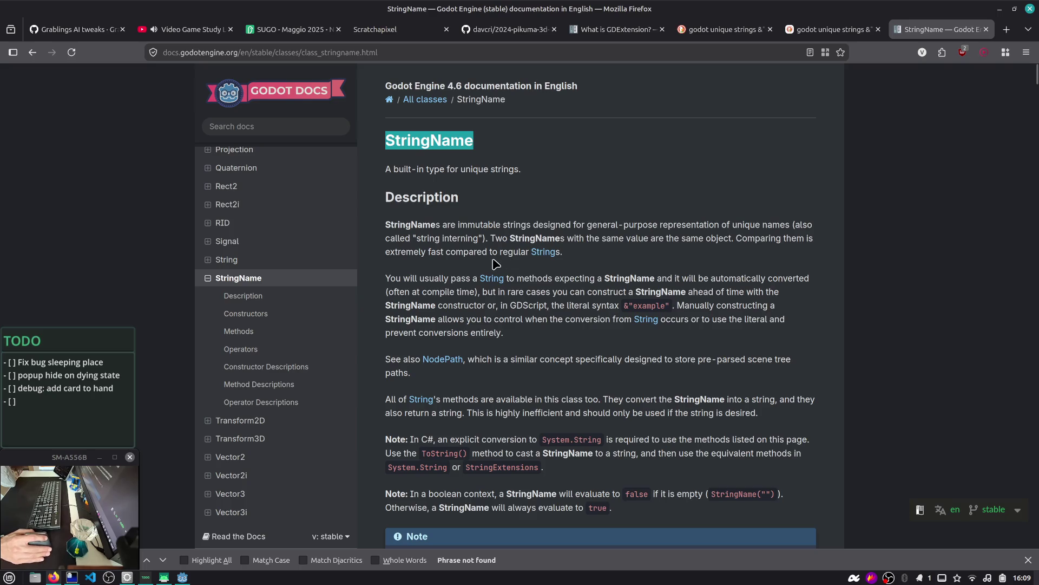
pyautogui.moveTo(406, 252); pyautogui.dragTo(585, 257)
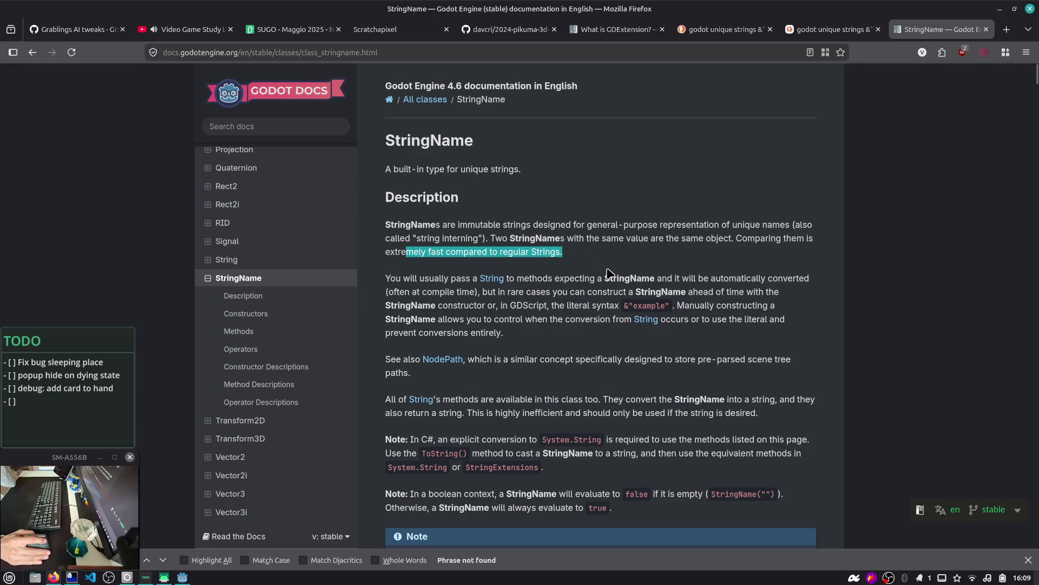
pyautogui.click(622, 265)
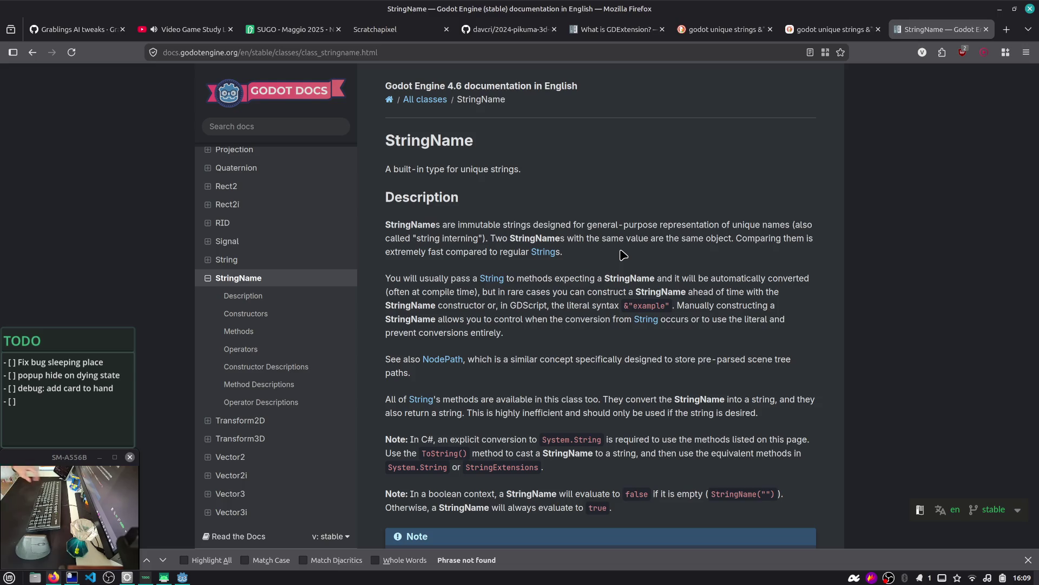
pyautogui.scroll(-1, 568, 248)
pyautogui.scroll(-3, 568, 247)
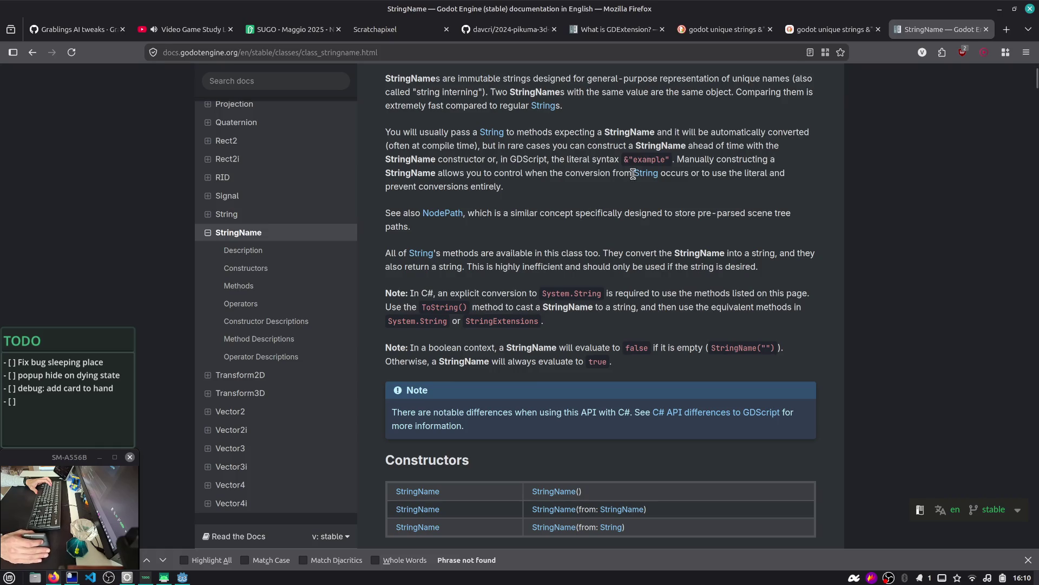
# - Quit nvim's node.h in the terminal and clear the screen
pyautogui.hotkey('alt', 'Tab')
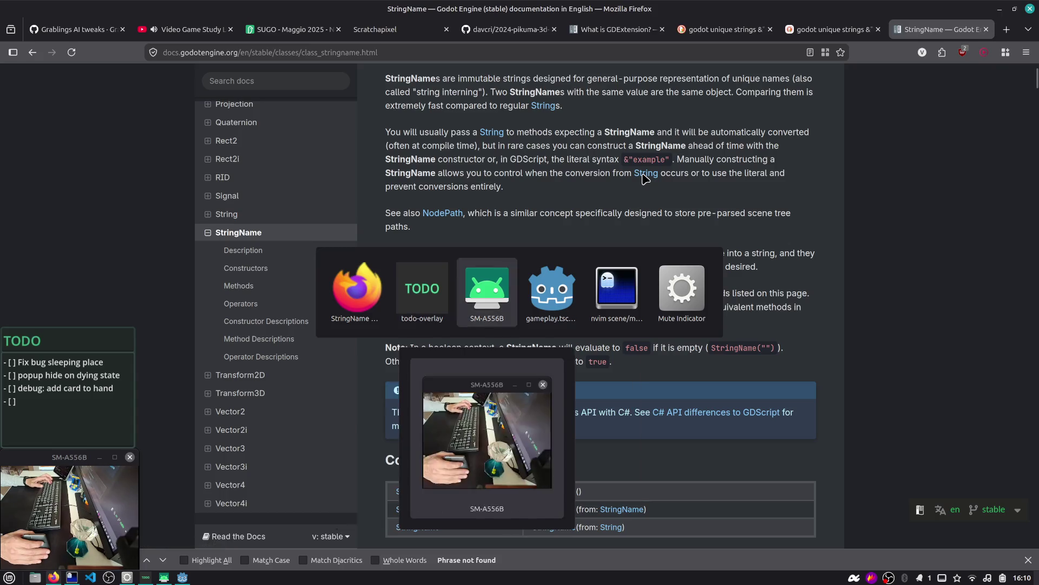
pyautogui.write(':')
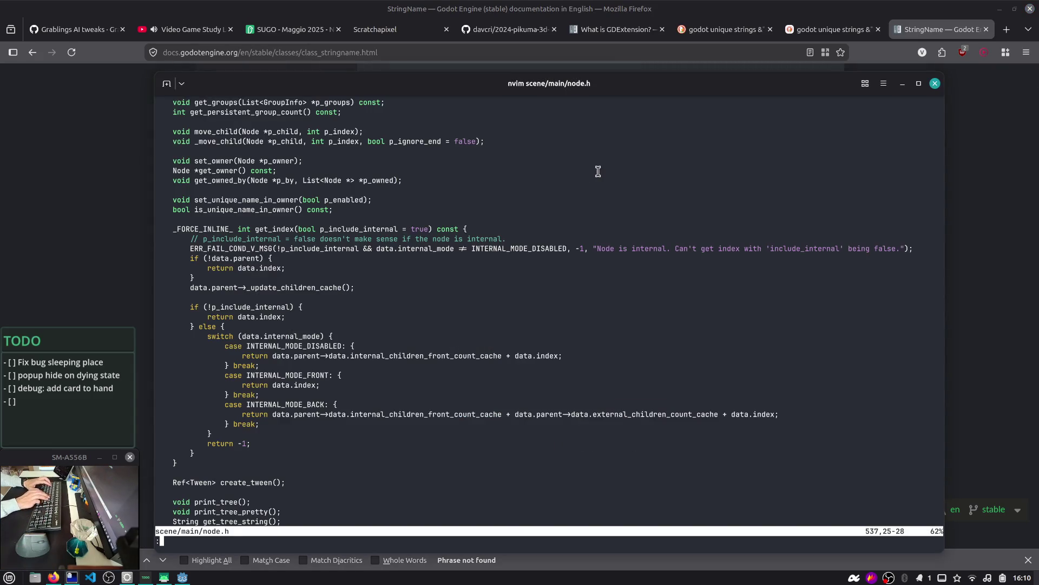
pyautogui.press('Return')
pyautogui.write('nvim')
pyautogui.press('Right')
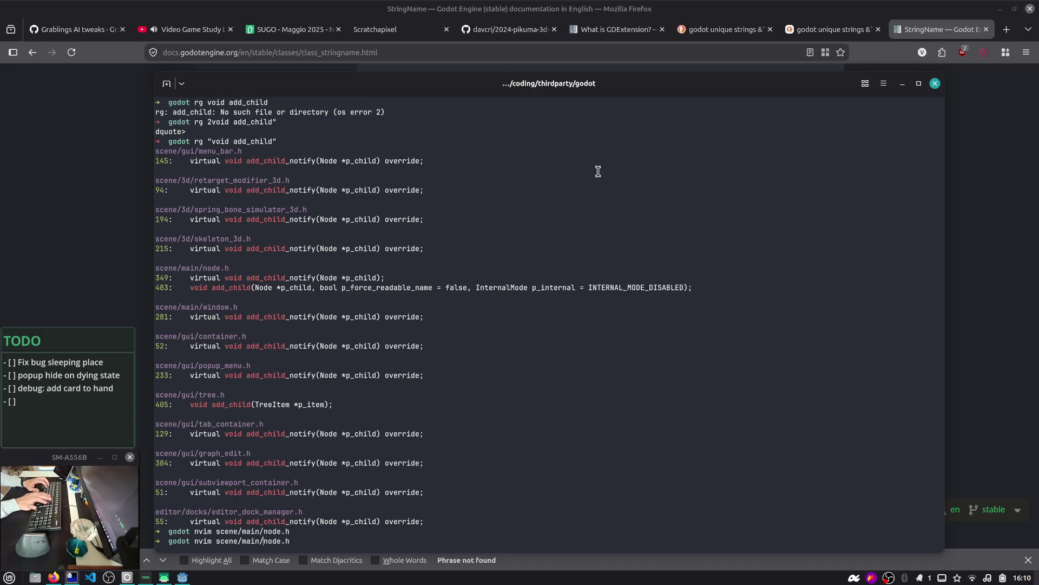
pyautogui.hotkey('ctrl', 'c')
pyautogui.hotkey('ctrl', 'l')
# - Search the Godot source with rg for StringName and scroll through the matches
pyautogui.write('rg String')
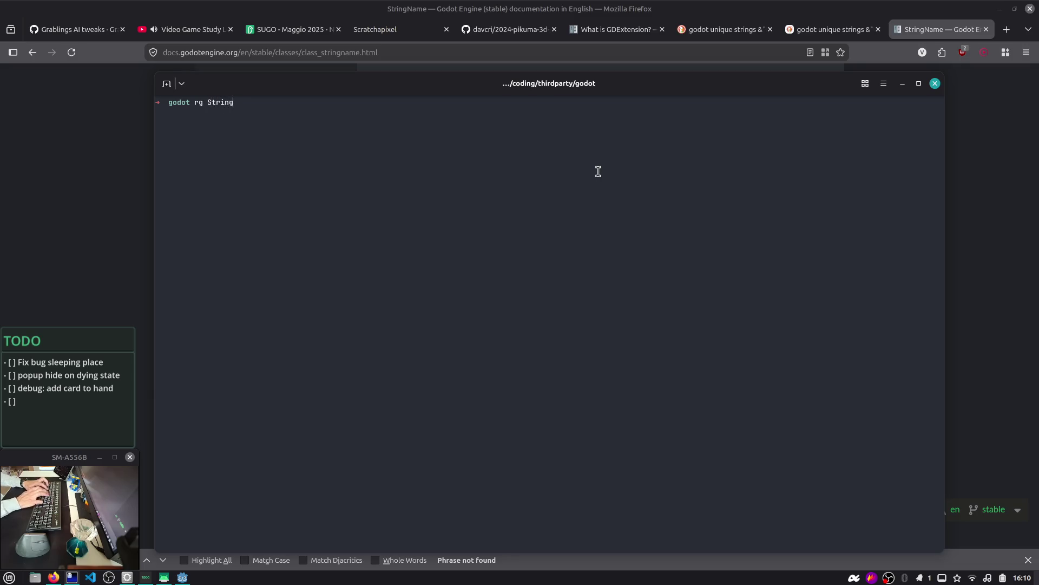
pyautogui.write('Name')
pyautogui.press('Return')
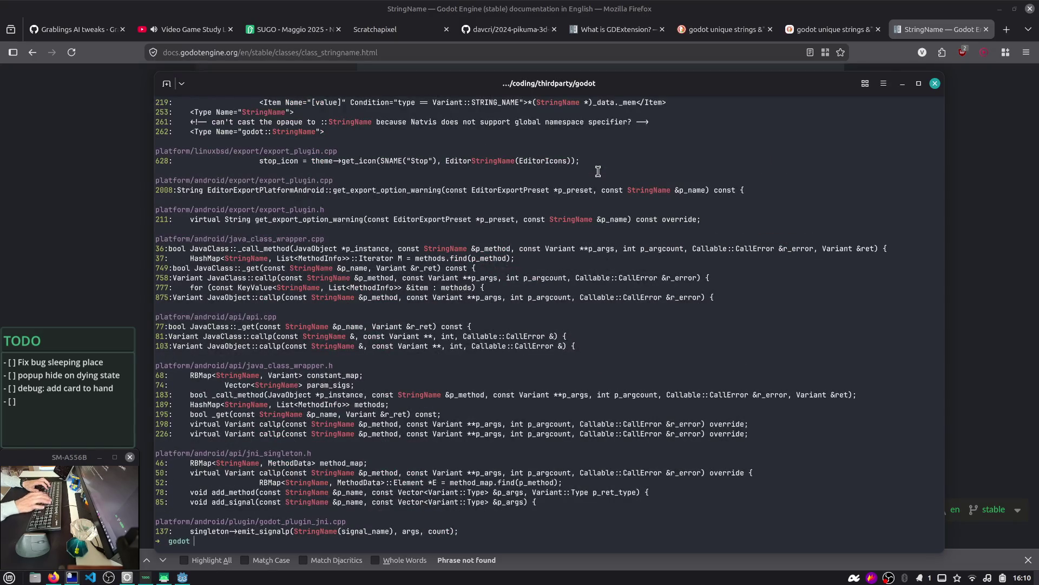
pyautogui.scroll(10, 286, 196)
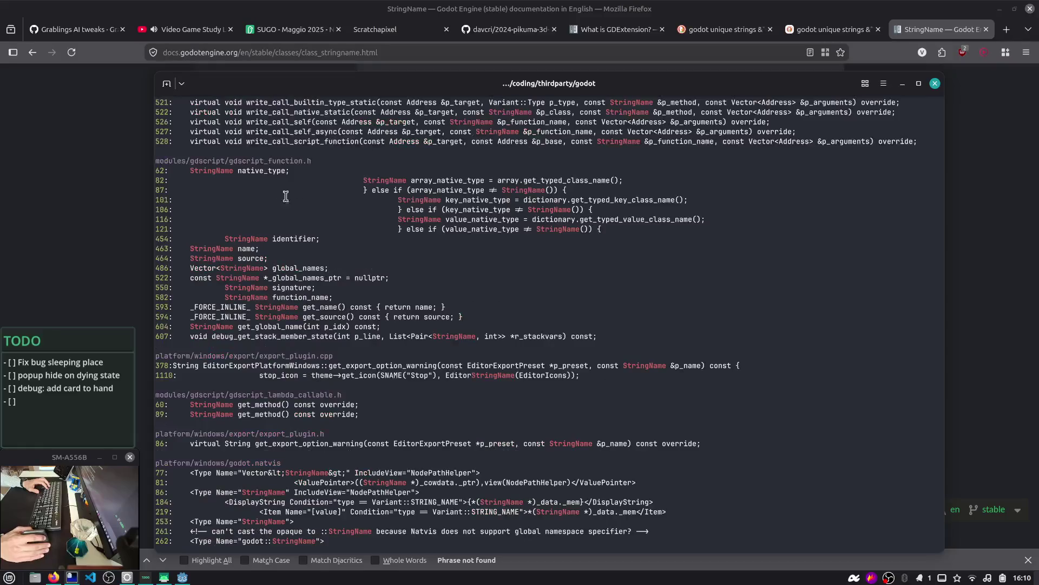
pyautogui.scroll(15, 286, 196)
pyautogui.scroll(15, 272, 184)
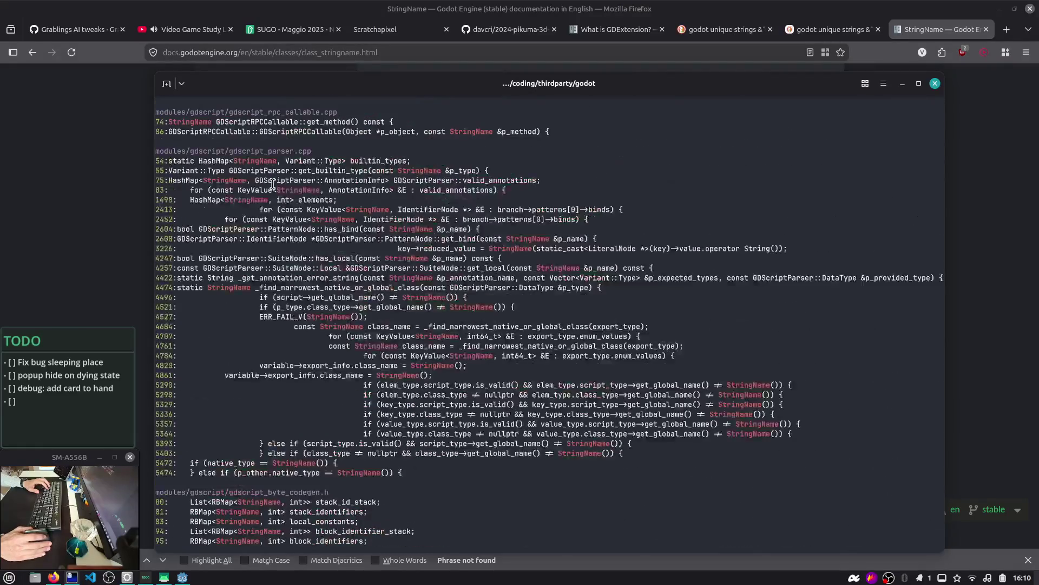
pyautogui.scroll(10, 272, 184)
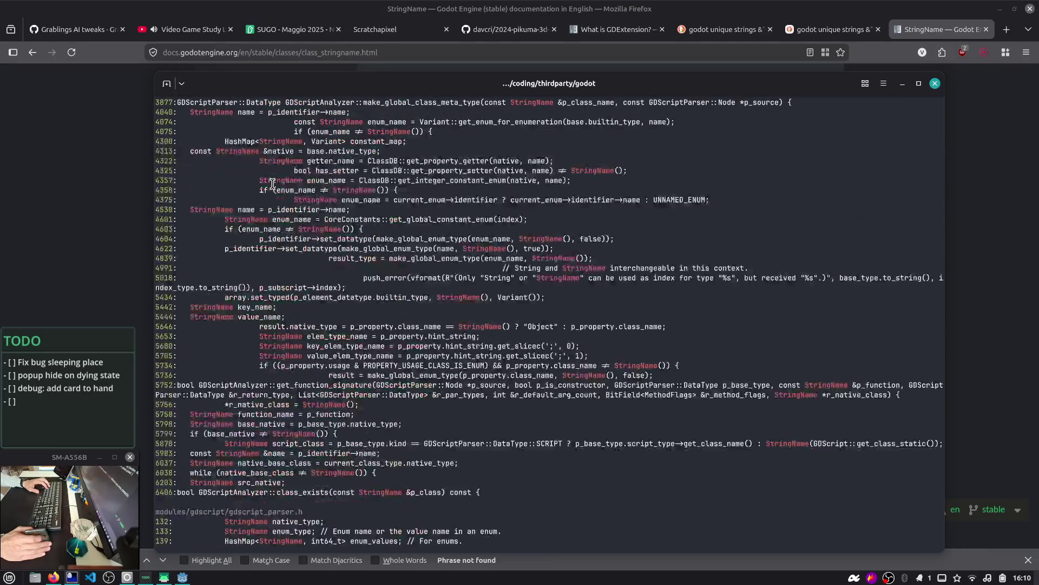
pyautogui.scroll(5, 234, 185)
pyautogui.scroll(-20, 233, 186)
pyautogui.write('fd string_nam')
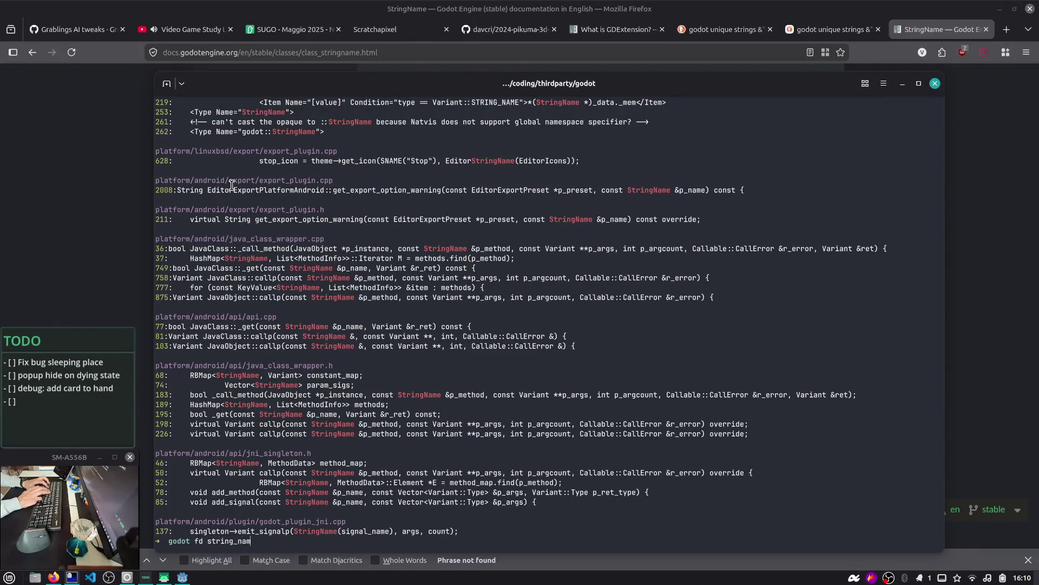
# - Find files named string_name with fd and open core/string/string_name.cpp in nvim
pyautogui.write('e')
pyautogui.press('Return')
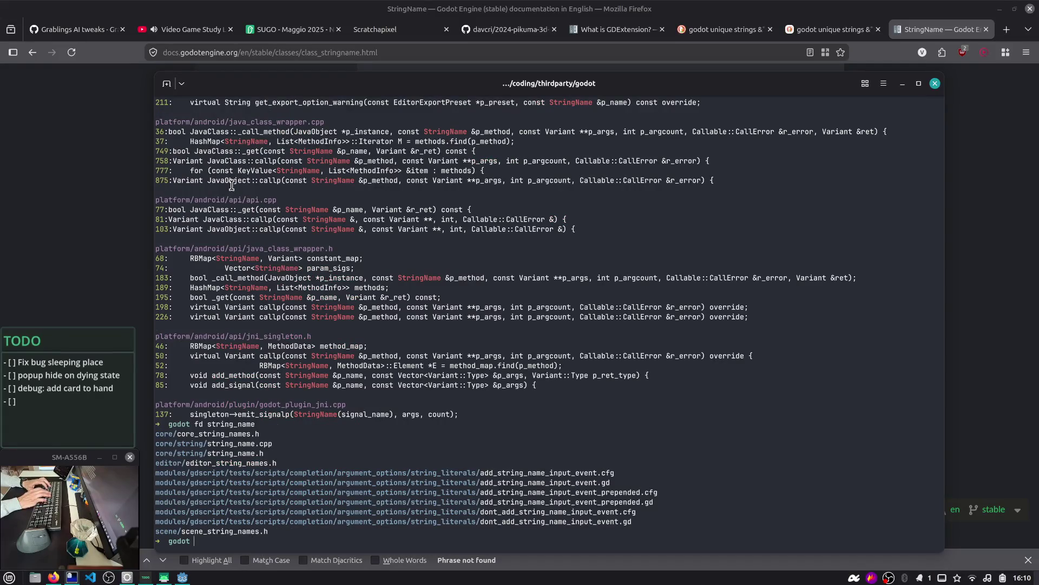
pyautogui.write('nvim core/string/')
pyautogui.press('Tab')
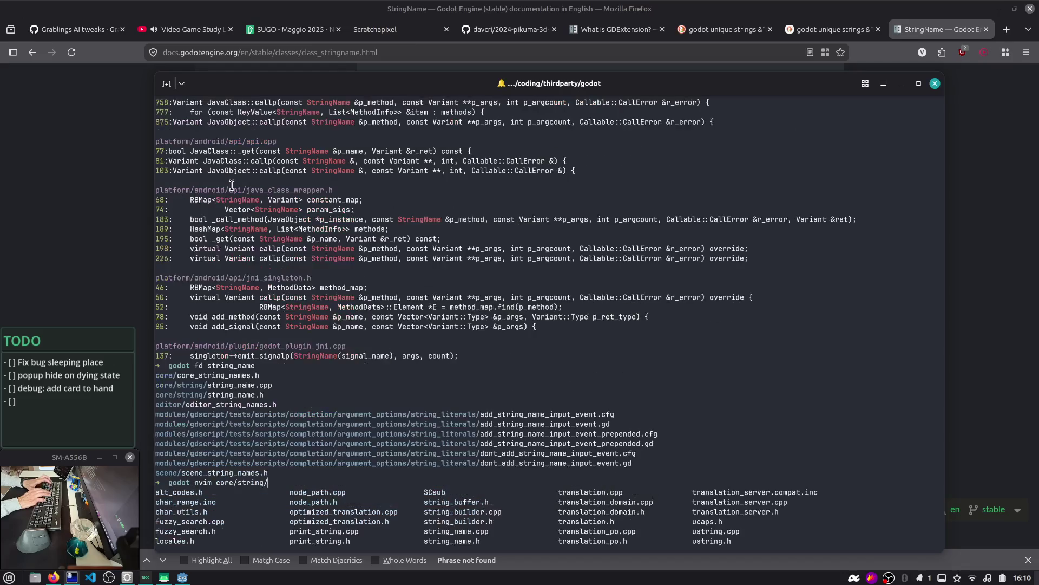
pyautogui.write('string_')
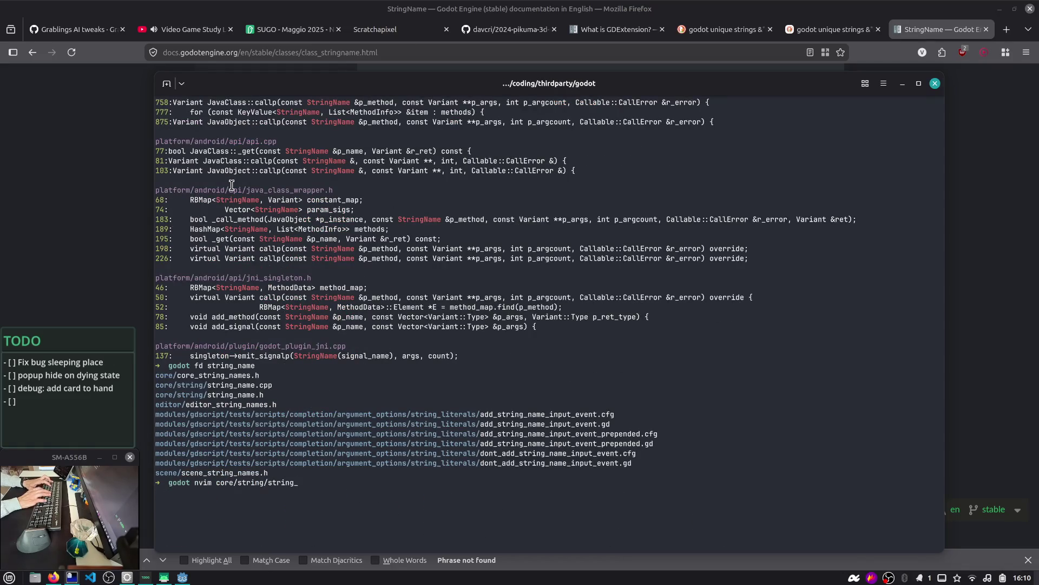
pyautogui.press('Tab')
pyautogui.press('Tab')
pyautogui.press('Tab')
pyautogui.press('Return')
pyautogui.press('Return')
# - Read string_name.cpp's Table struct, TABLE_LEN line, allocator declaration and debug code
pyautogui.press('}')
pyautogui.press('}')
pyautogui.press('}')
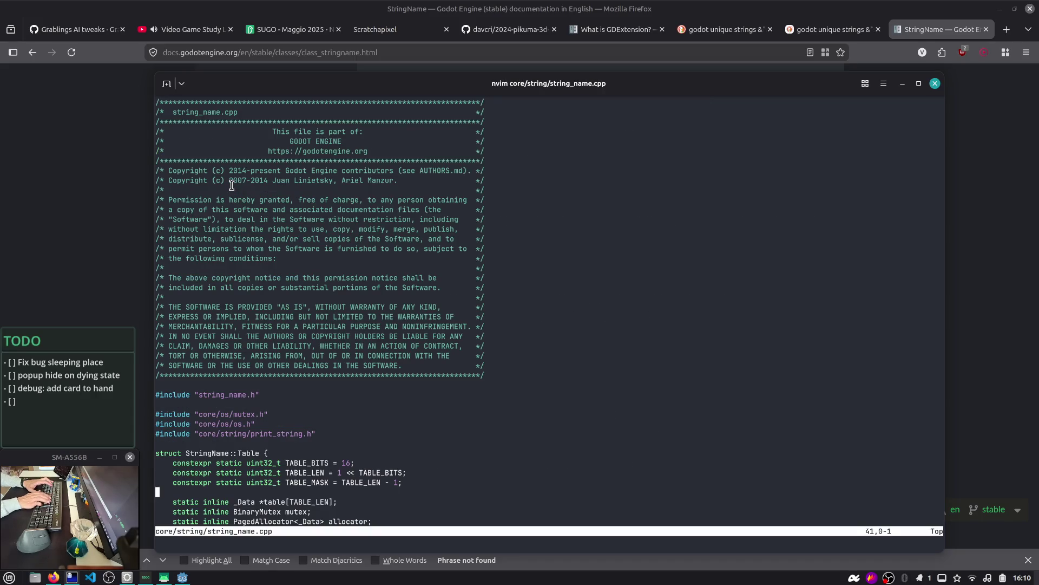
pyautogui.press('j')
pyautogui.press('j')
pyautogui.press('j')
pyautogui.press('k')
pyautogui.press('k')
pyautogui.press('k')
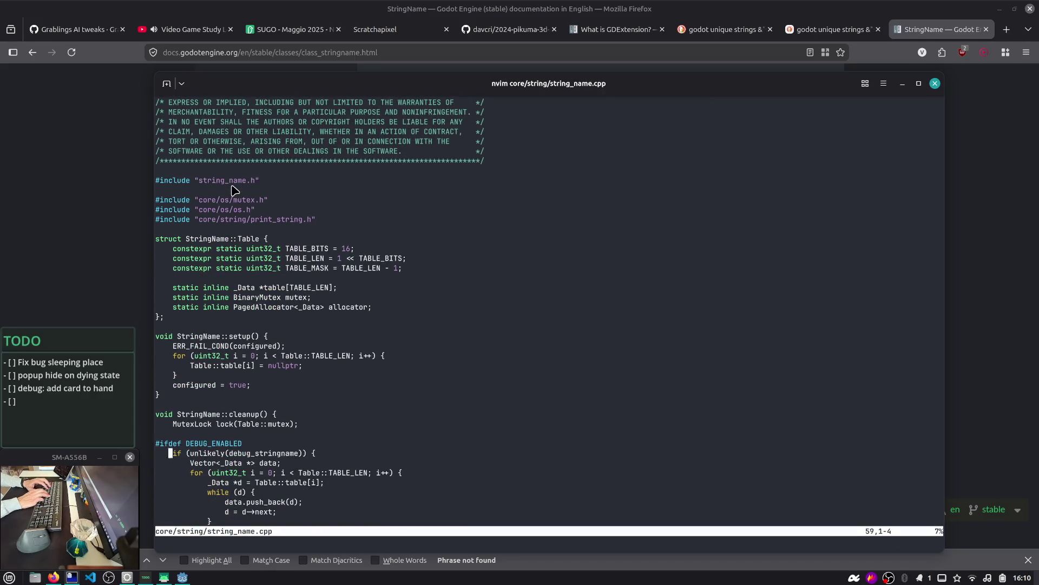
pyautogui.press('j')
pyautogui.press('j')
pyautogui.press('k')
pyautogui.press('w')
pyautogui.press('w')
pyautogui.press('w')
pyautogui.press('b')
pyautogui.press('w')
pyautogui.press('k')
pyautogui.press('k')
pyautogui.press('k')
pyautogui.press('j')
pyautogui.press('j')
pyautogui.press('j')
pyautogui.press('k')
pyautogui.press('k')
pyautogui.press('k')
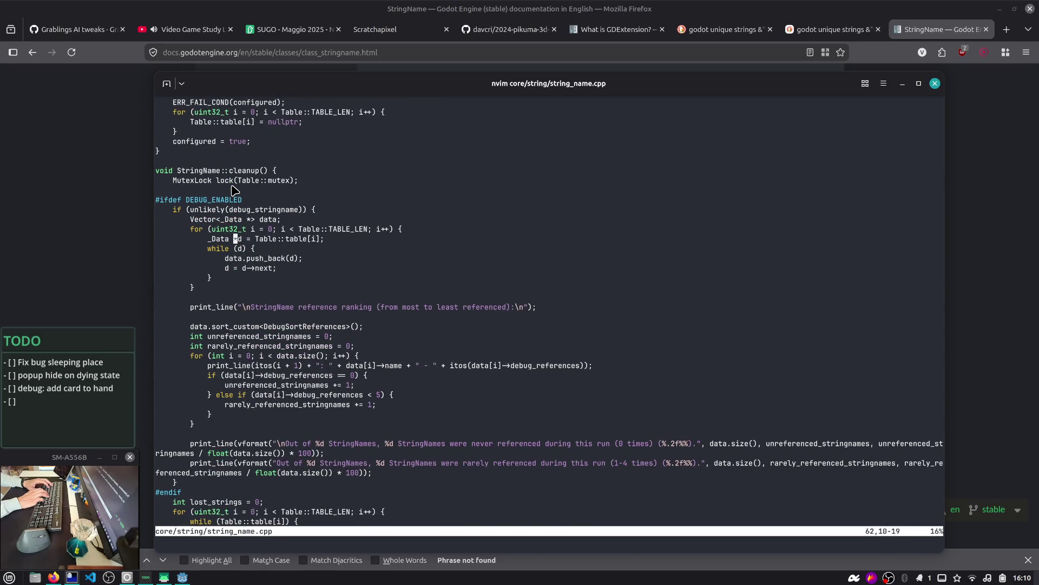
pyautogui.press('k')
pyautogui.press('k')
pyautogui.press('k')
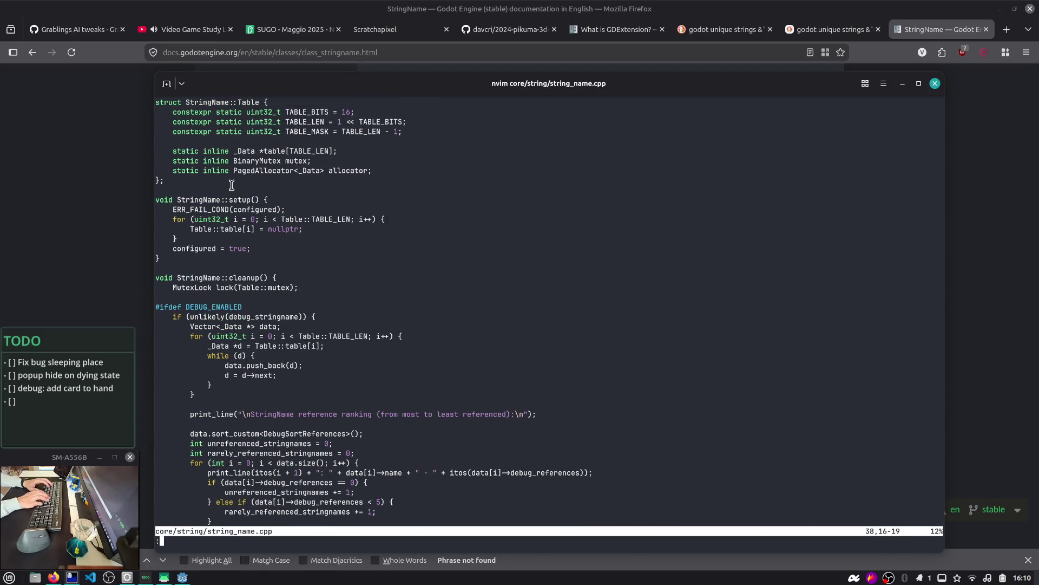
# - Quit nvim with :q, clear the terminal, and hide the drop-down terminal
pyautogui.write(':q')
pyautogui.press('Return')
pyautogui.hotkey('ctrl', 'l')
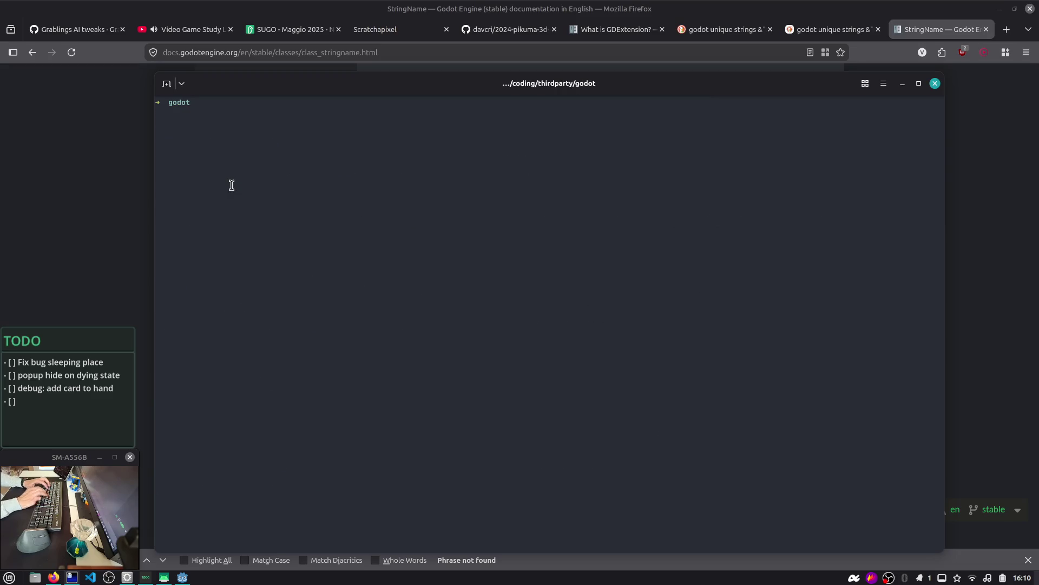
pyautogui.press('F12')
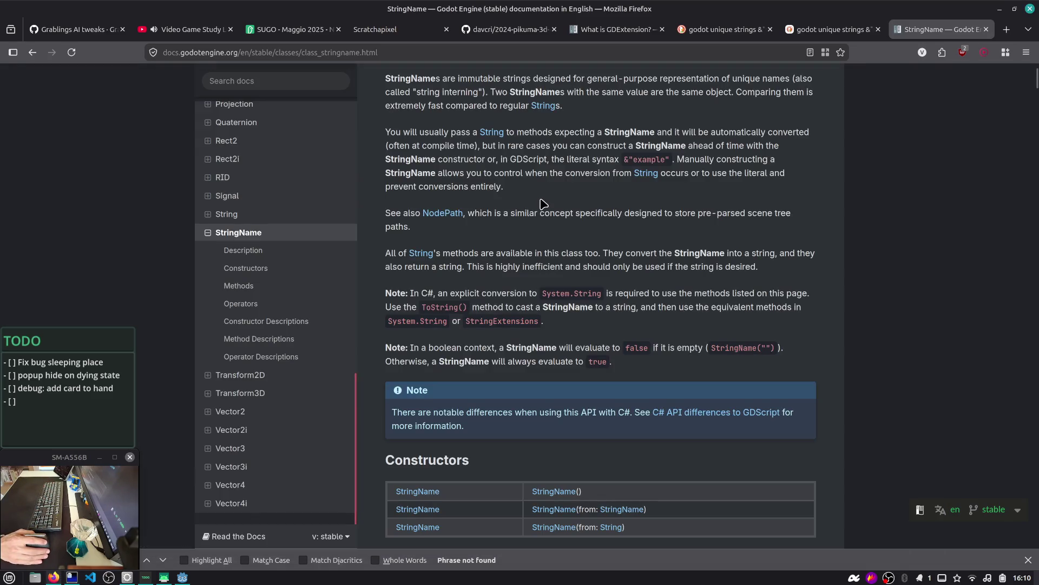
# - In Godot, review the type_to_str function in tile.gd, then run the project to test the fix
pyautogui.hotkey('alt', 'Tab')
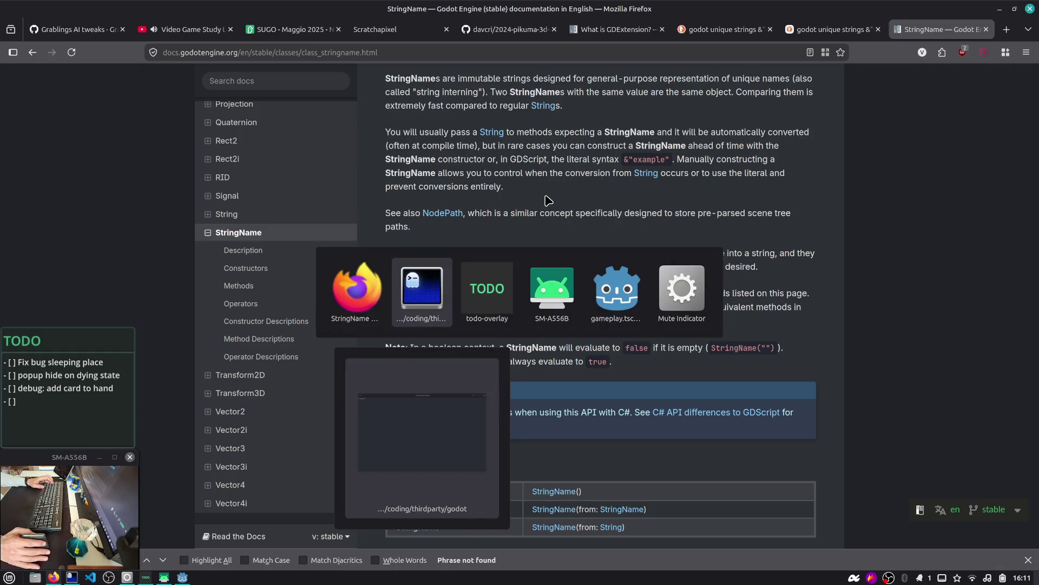
pyautogui.hotkey('alt', 'Tab')
pyautogui.hotkey('alt', 'Tab')
pyautogui.hotkey('alt', 'Tab')
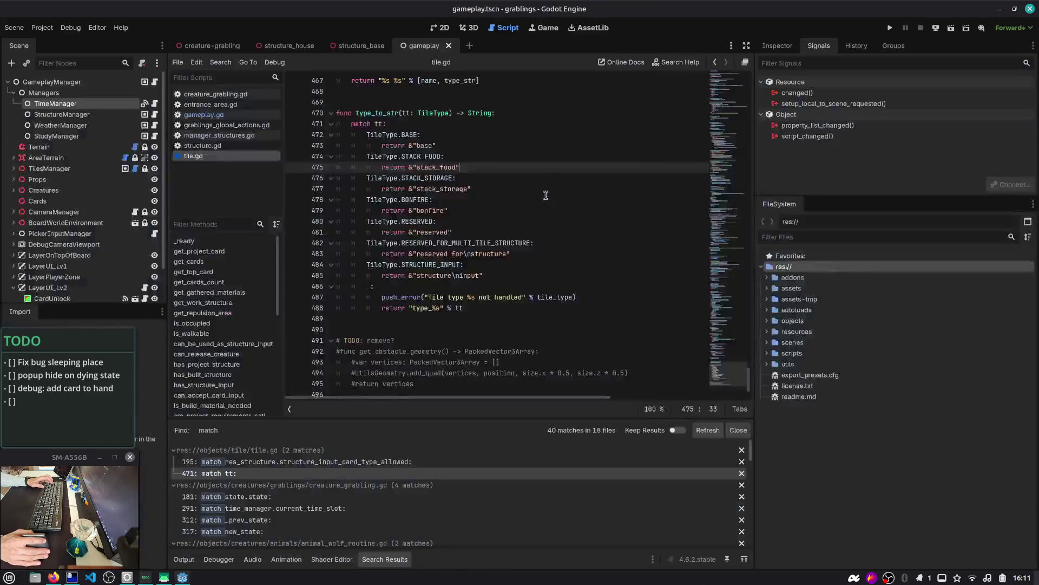
pyautogui.click(468, 101)
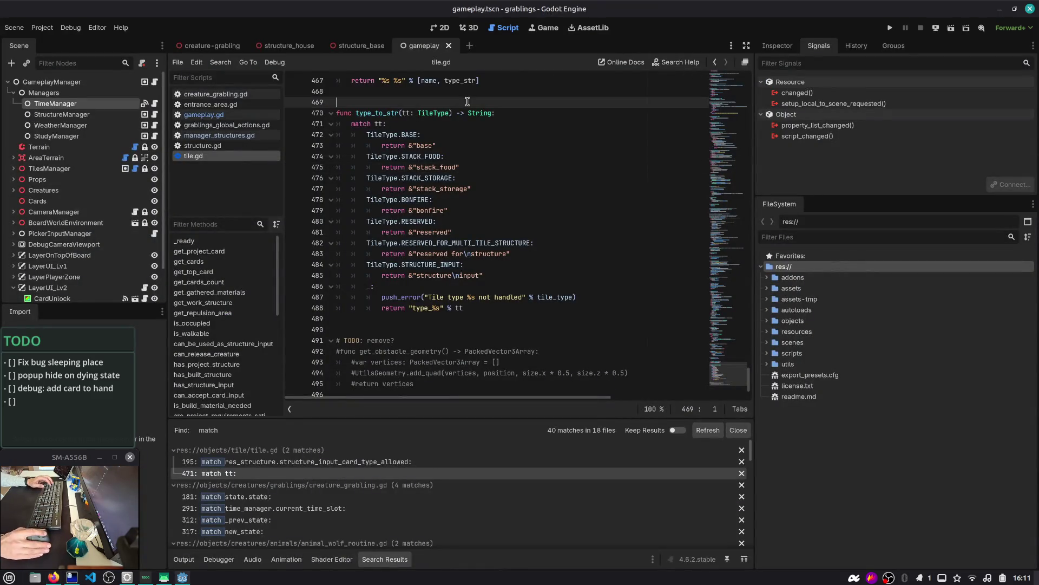
pyautogui.doubleClick(383, 113)
pyautogui.scroll(1, 389, 135)
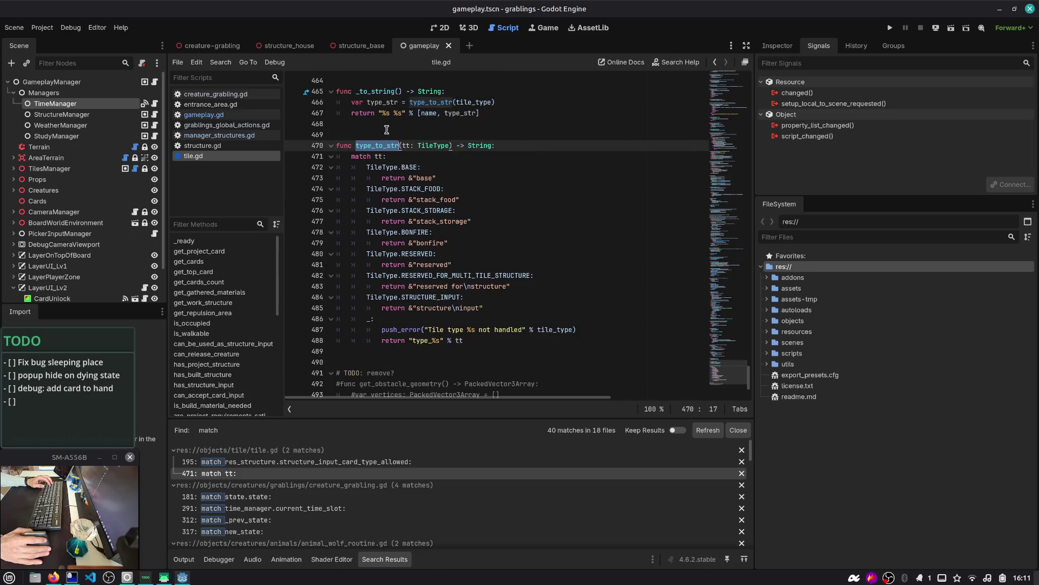
pyautogui.click(381, 163)
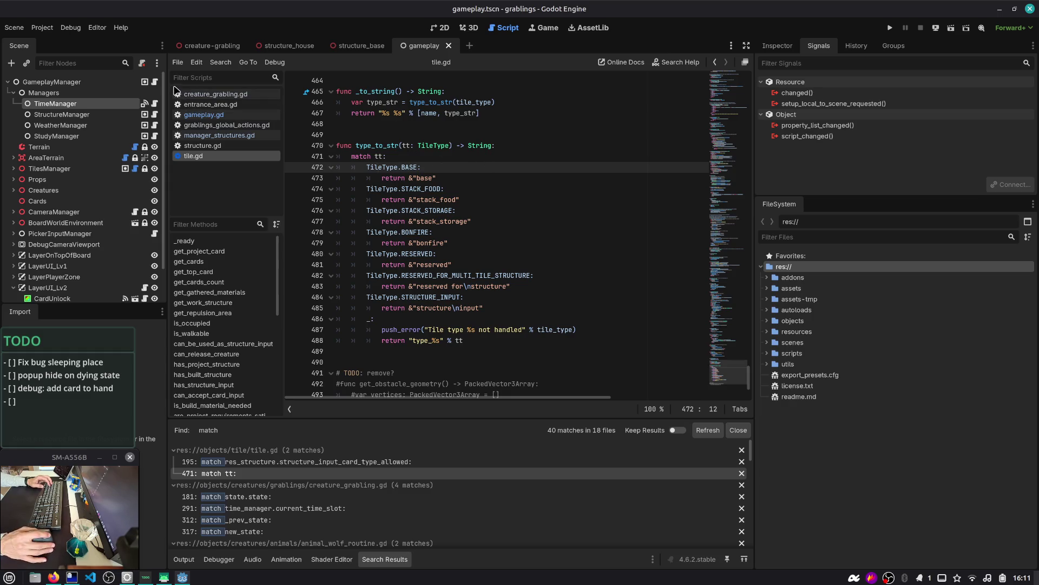
pyautogui.moveTo(168, 80); pyautogui.dragTo(165, 80)
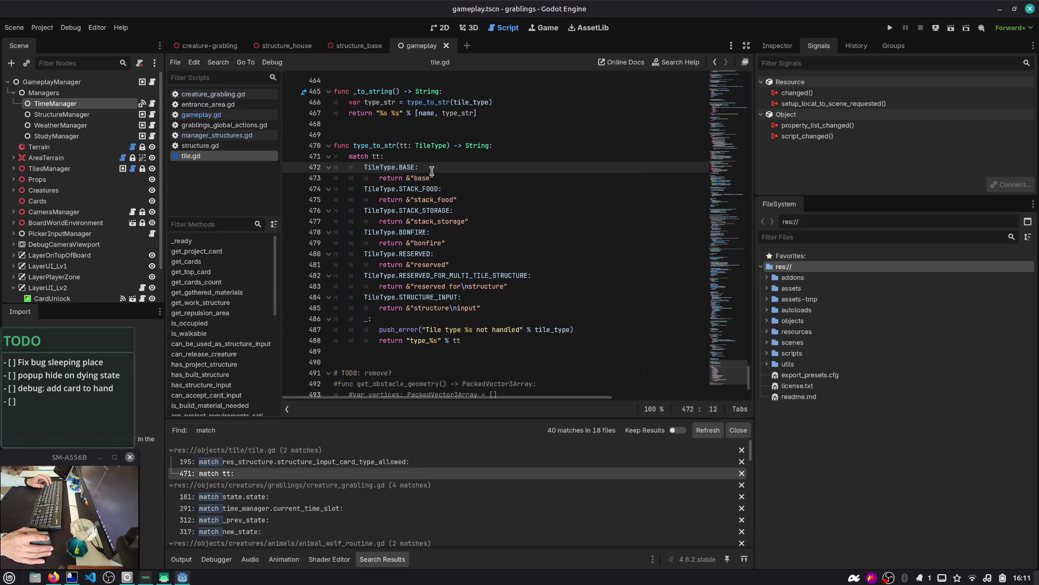
pyautogui.click(890, 28)
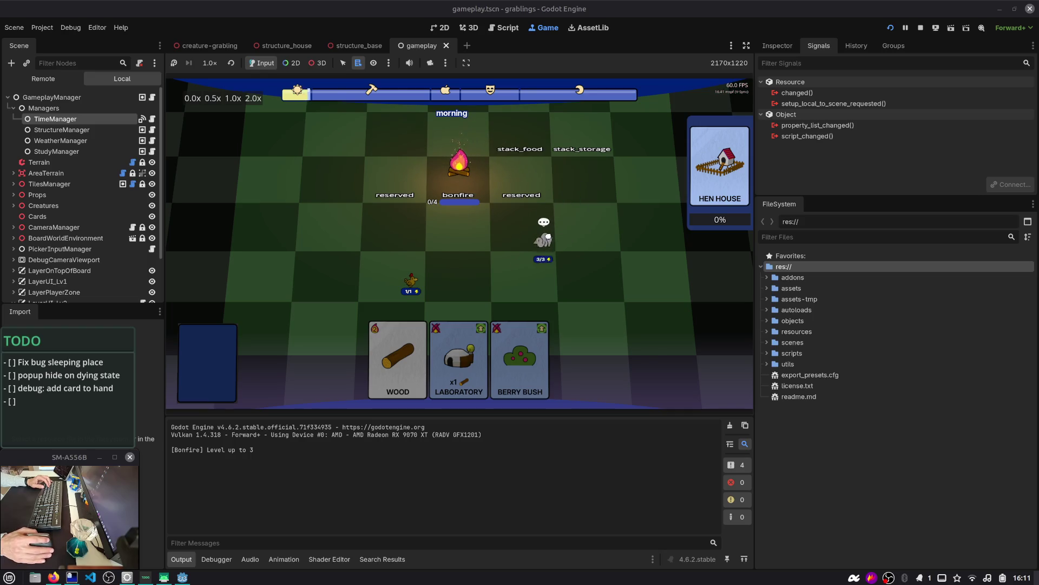
# - Mark 'Fix bug sleeping place' done in the TODO list, stop the game, and select the next TODO item
pyautogui.click(10, 362)
pyautogui.write('x')
pyautogui.click(34, 375)
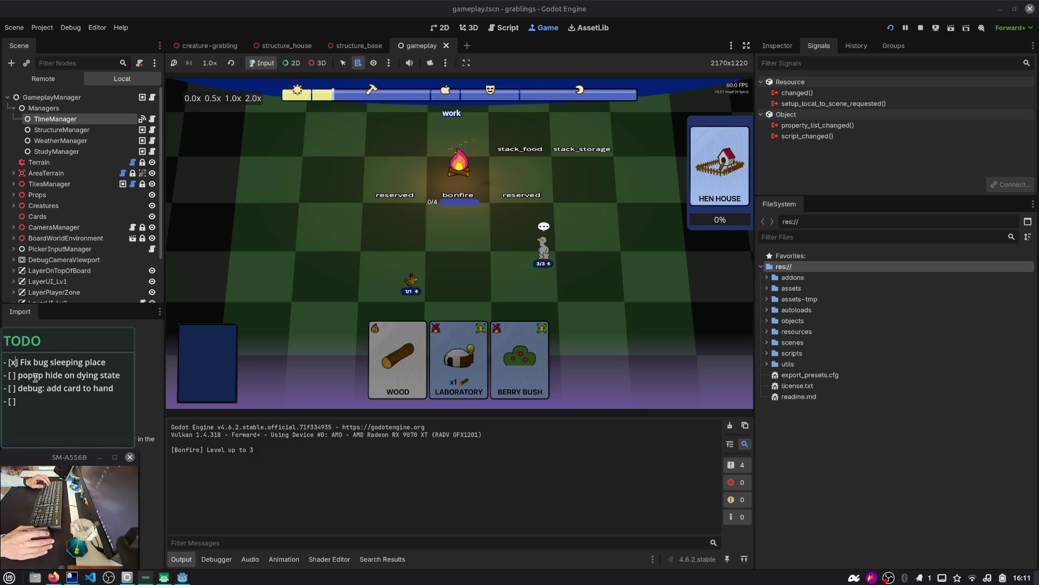
pyautogui.press('F8')
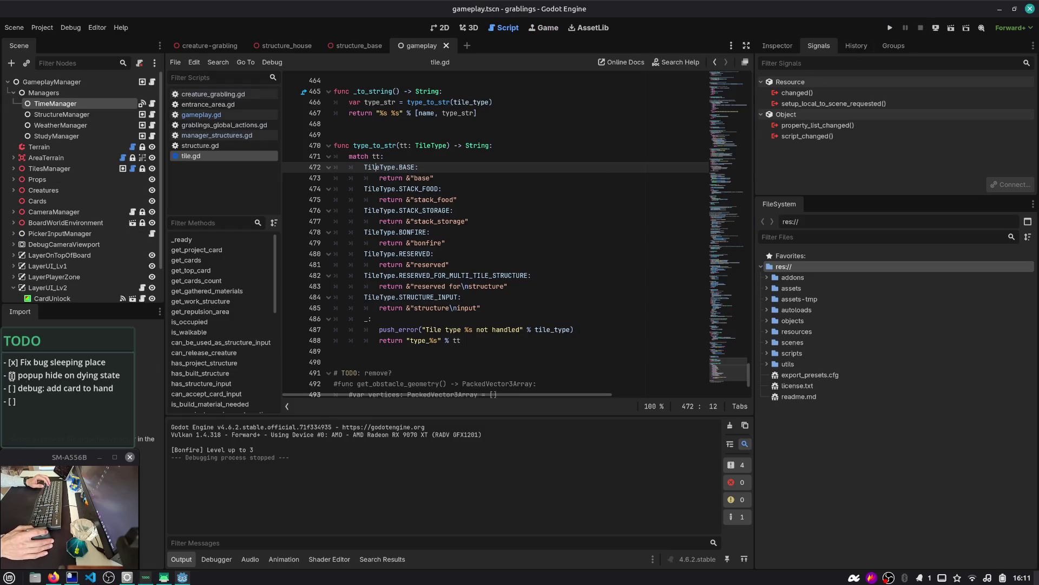
pyautogui.click(12, 375)
pyautogui.moveTo(15, 374); pyautogui.dragTo(149, 377)
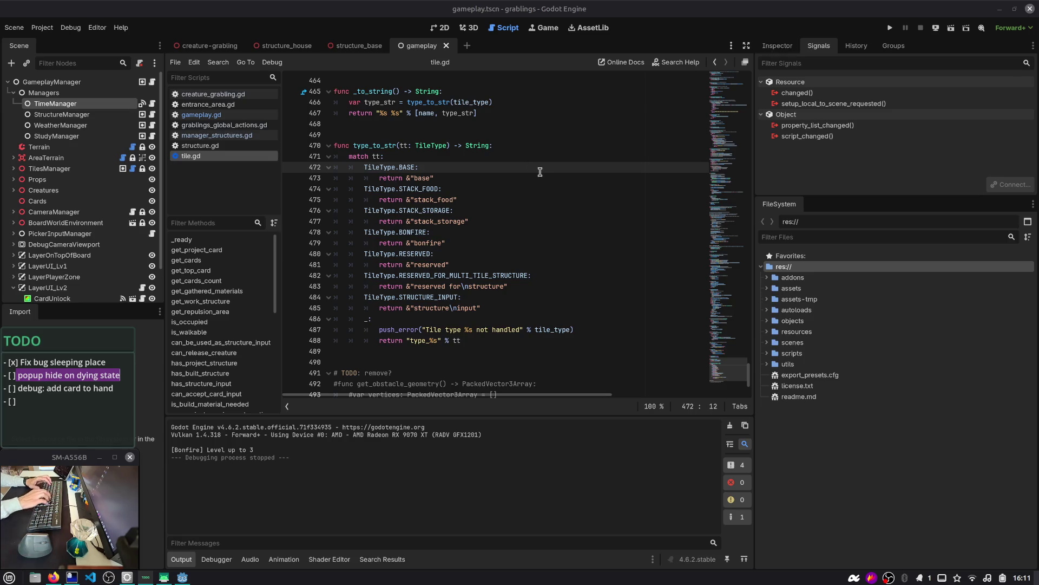
# - In a new terminal tab, jump to the grablings repo with 'godot j grablings' and open it with 'code .'
pyautogui.hotkey('alt', 'Tab')
pyautogui.hotkey('alt', 'Tab')
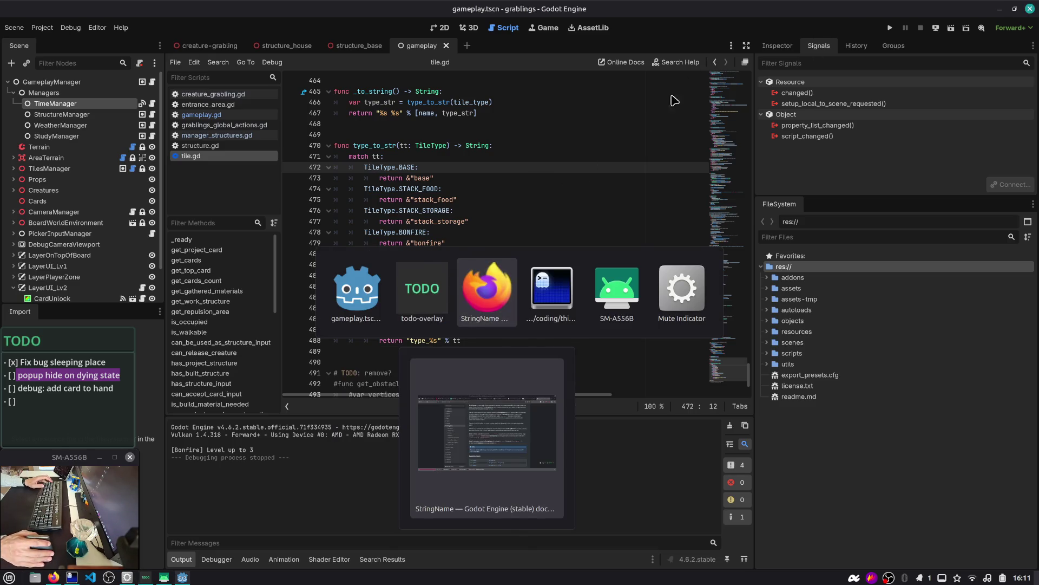
pyautogui.press('Escape')
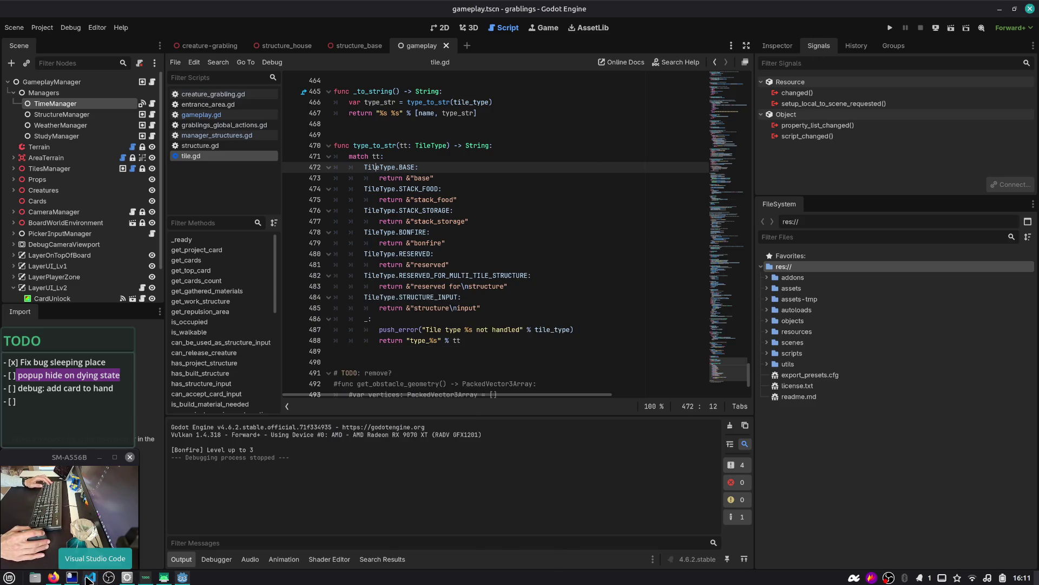
pyautogui.click(72, 578)
pyautogui.write('j')
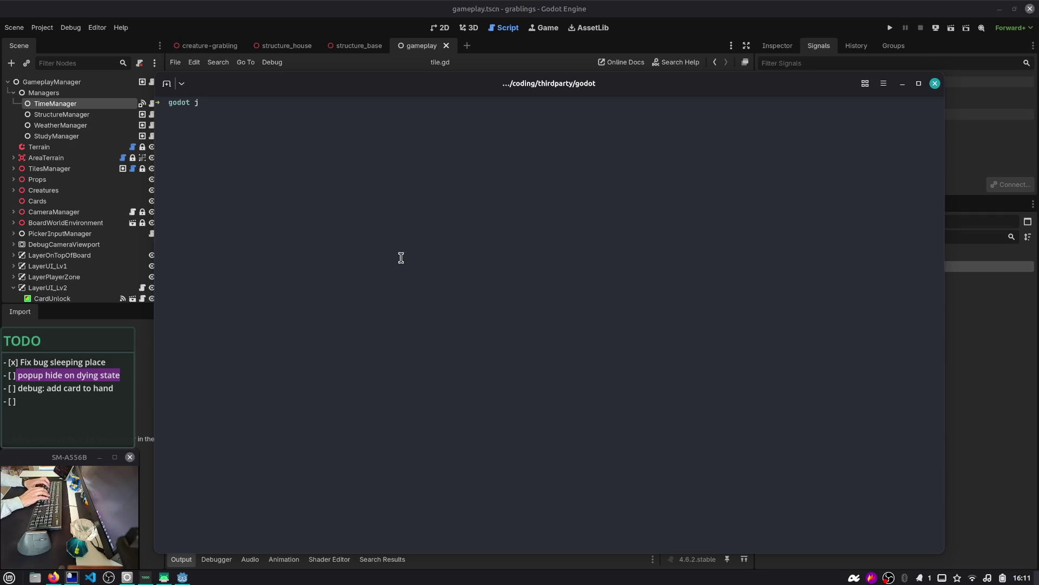
pyautogui.hotkey('ctrl', 'shift', 't')
pyautogui.write('abli')
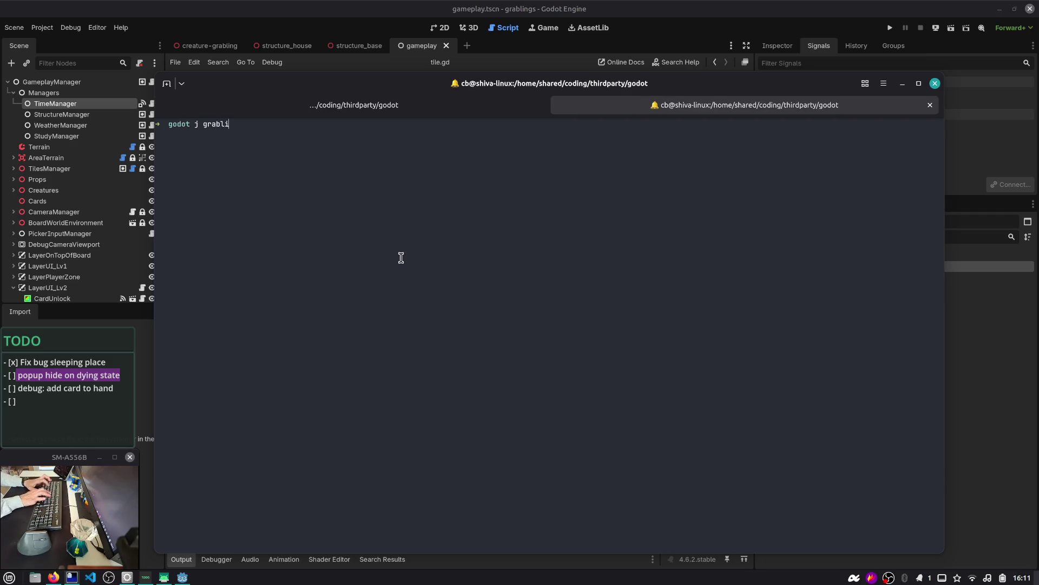
pyautogui.write('ngs')
pyautogui.press('Return')
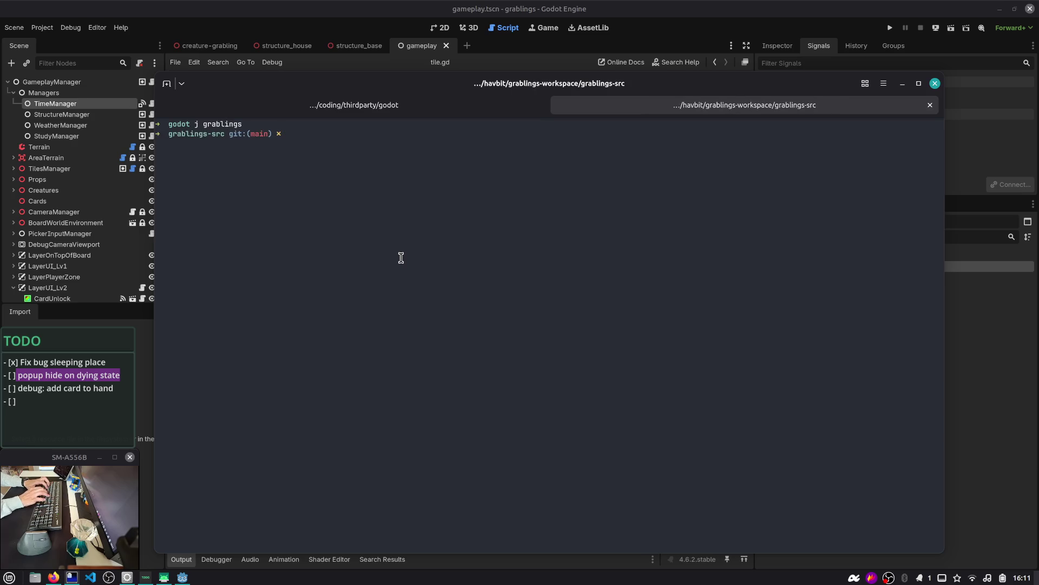
pyautogui.write('code.')
pyautogui.press('Return')
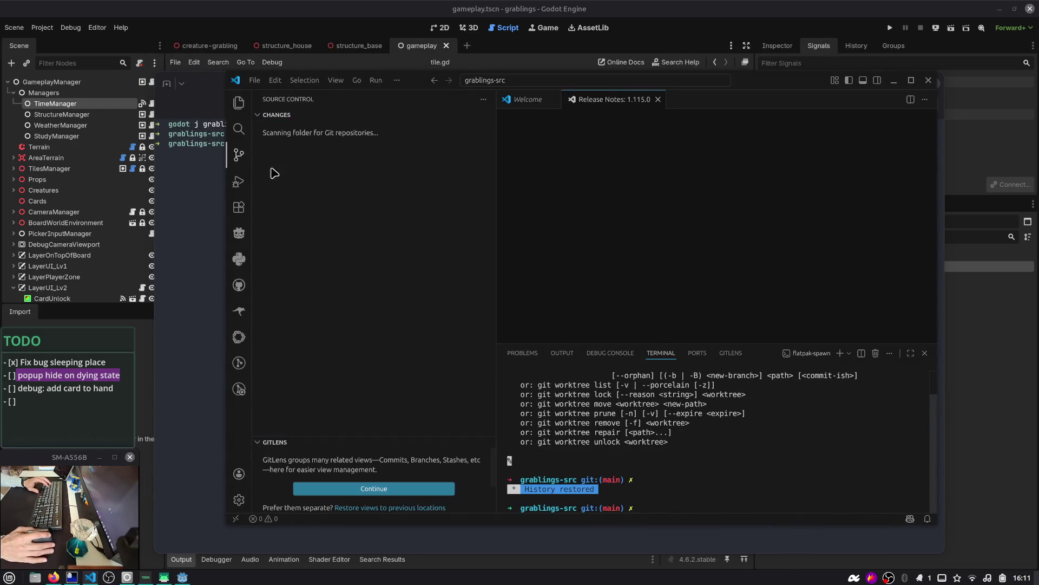
# - Review the creature_grabling.gd diff side by side with the terminal hidden, then stage it
pyautogui.click(356, 181)
pyautogui.scroll(-3, 909, 168)
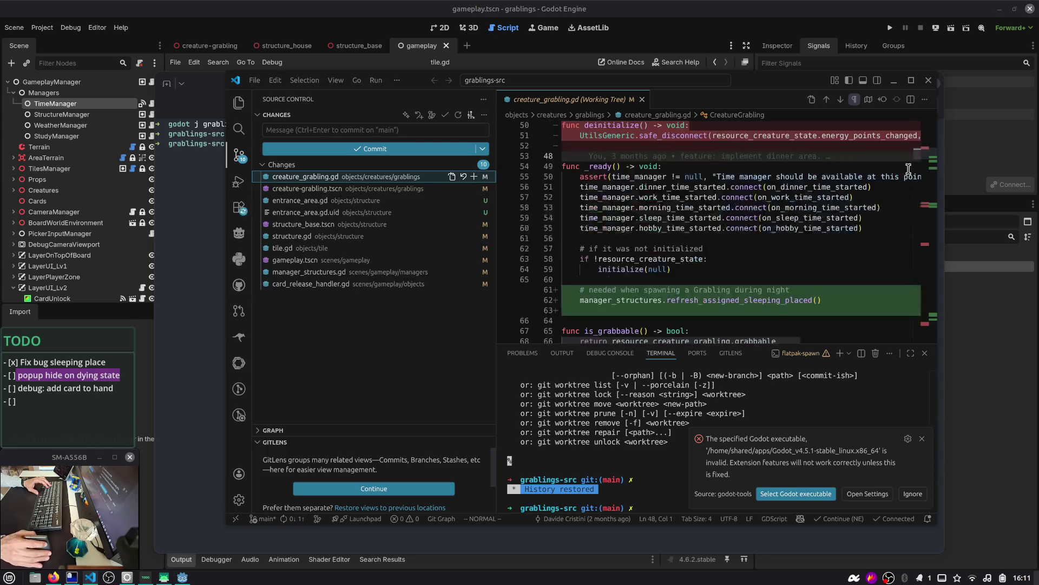
pyautogui.scroll(-10, 894, 170)
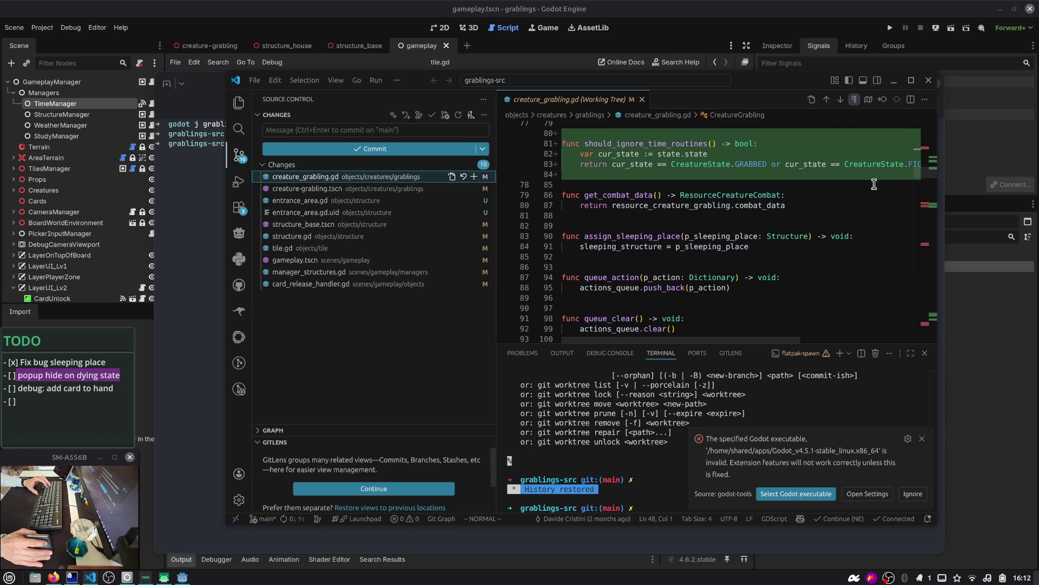
pyautogui.click(925, 353)
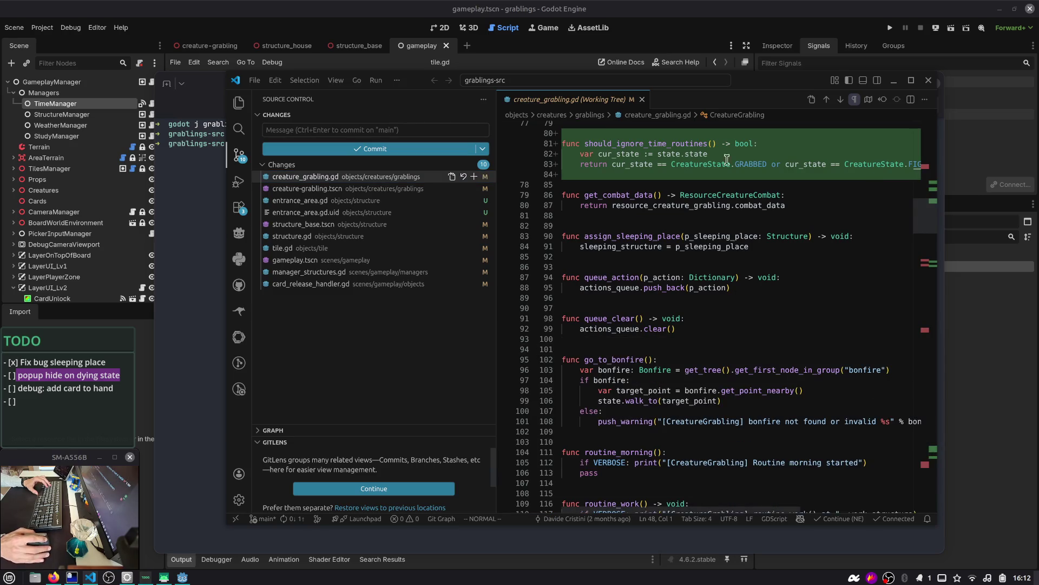
pyautogui.press('super+Up')
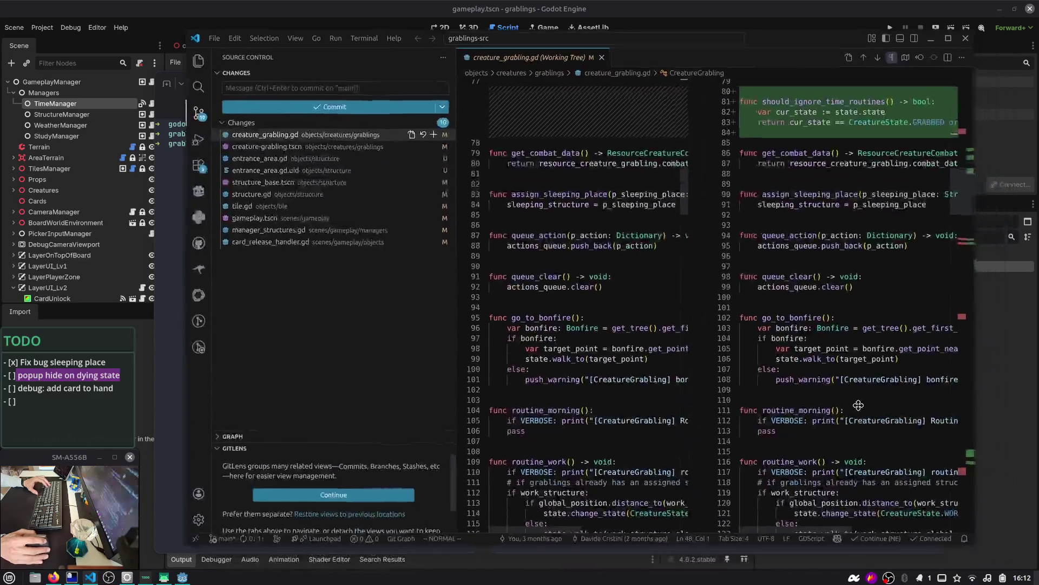
pyautogui.scroll(-15, 834, 351)
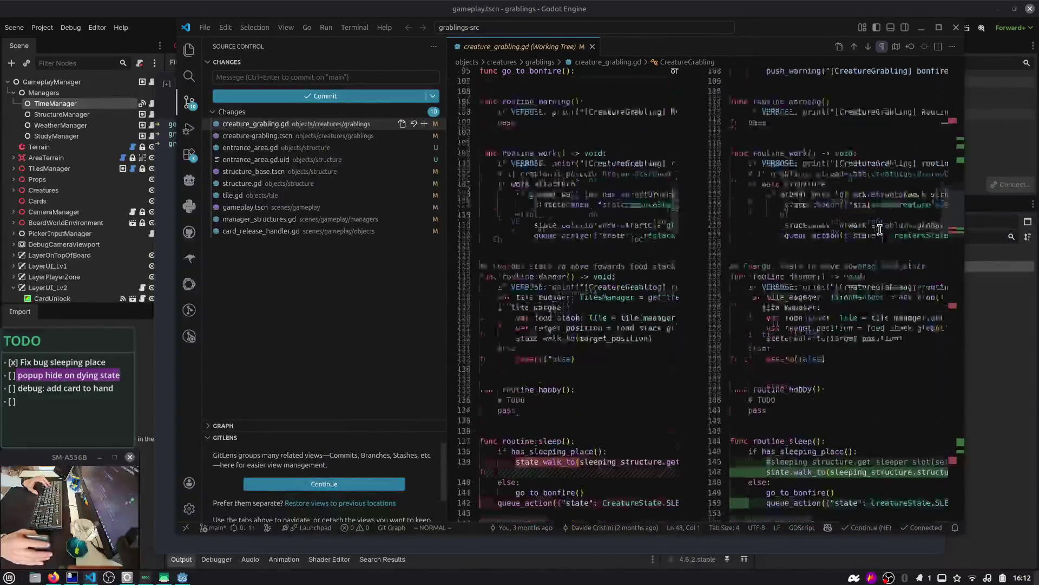
pyautogui.moveTo(945, 234); pyautogui.dragTo(944, 456)
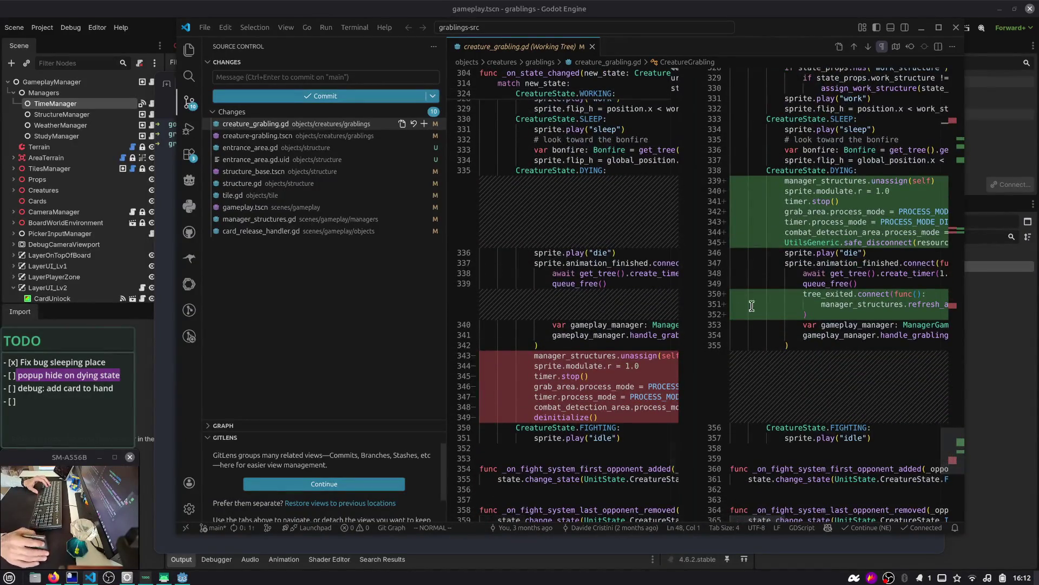
pyautogui.click(424, 124)
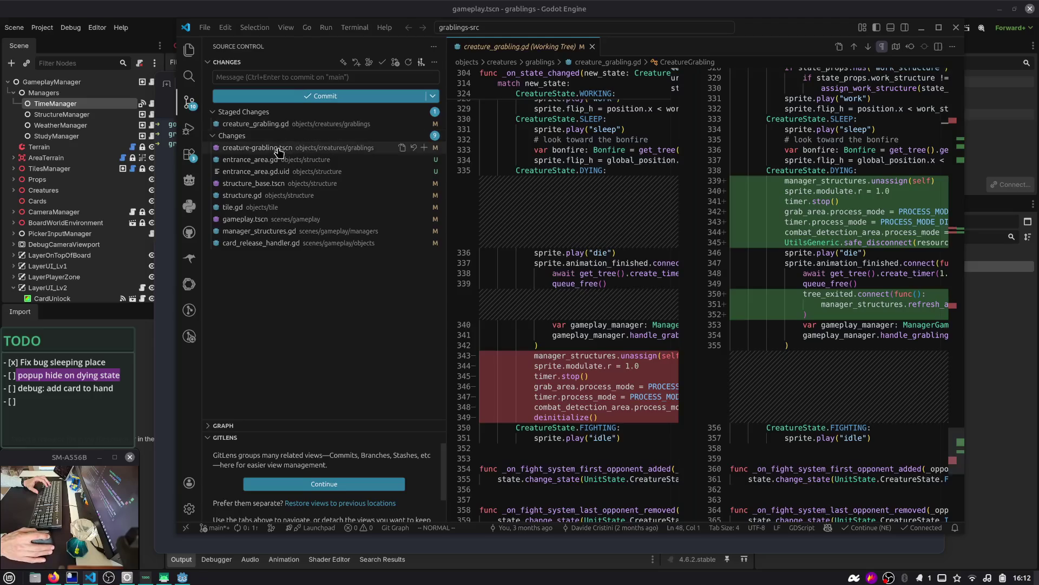
# - Review creature-grabling.tscn and the new entrance_area.gd, then stage entrance_area.gd and entrance_area.gd.uid
pyautogui.click(278, 151)
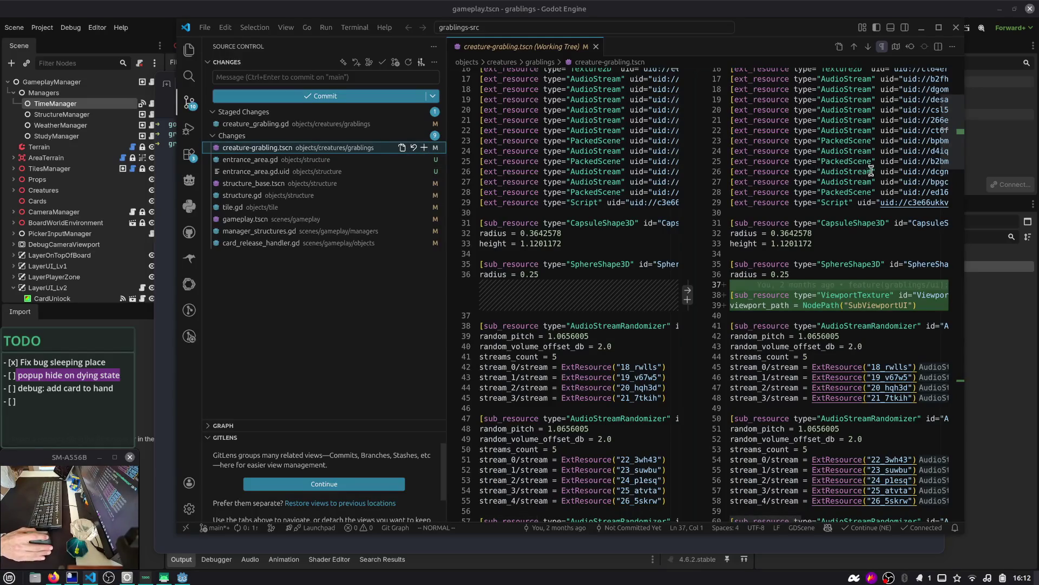
pyautogui.scroll(-15, 785, 325)
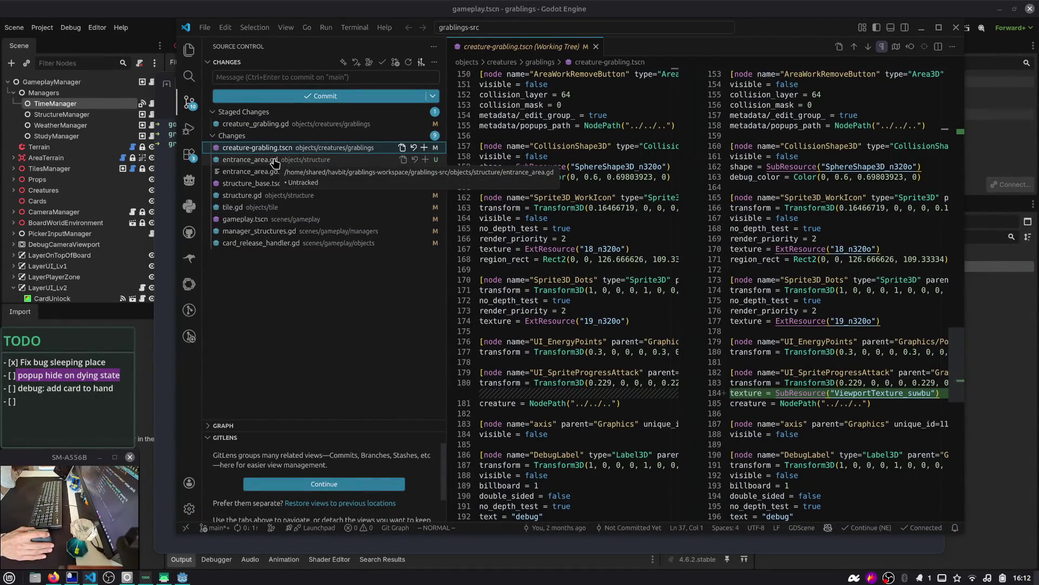
pyautogui.click(277, 160)
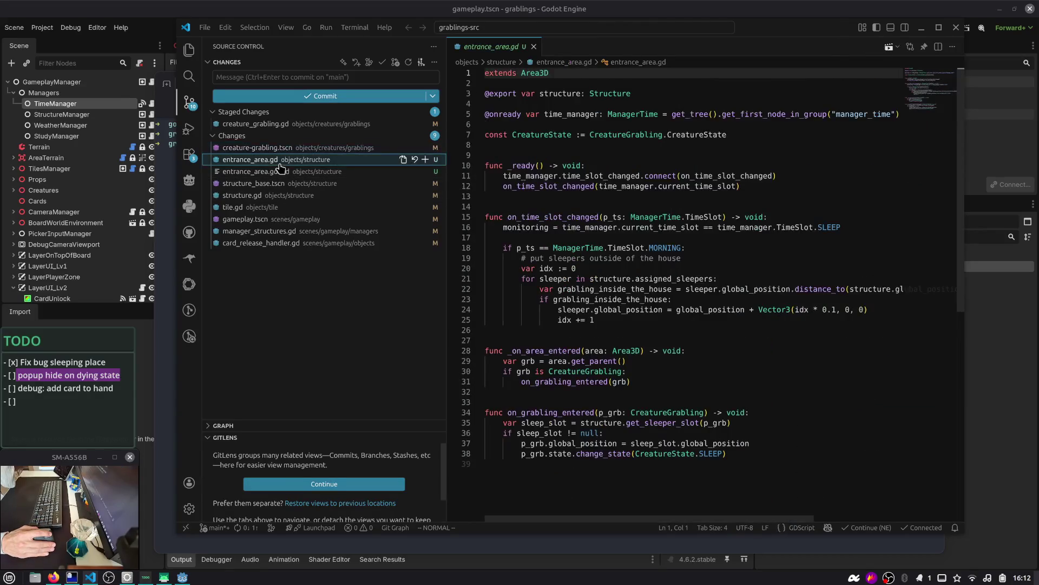
pyautogui.click(426, 160)
pyautogui.click(423, 171)
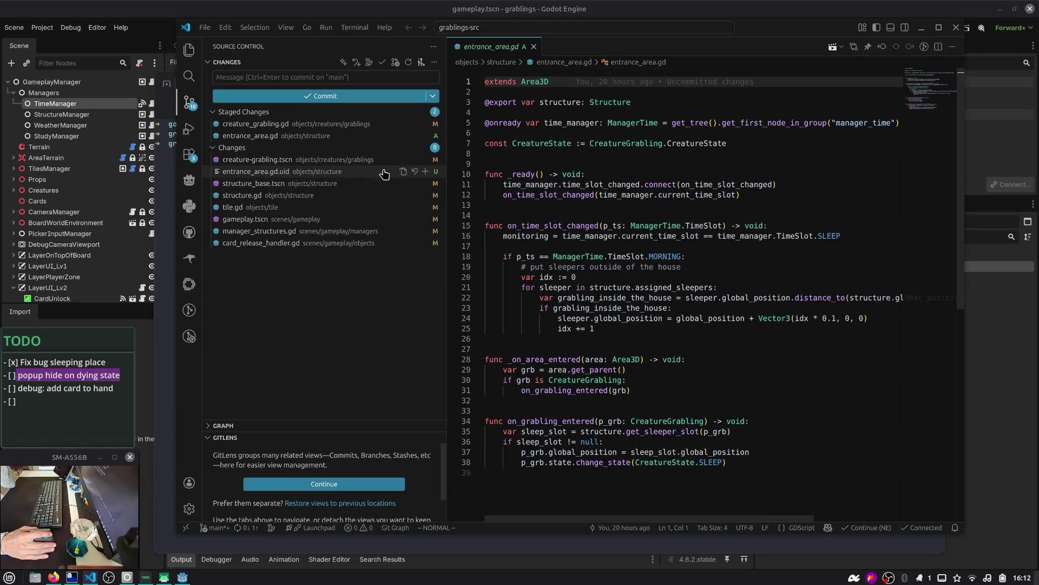
# - Open the structure_base.tscn diff full-screen and select its new ViewportTexture and structure_entrance_area lines
pyautogui.click(273, 183)
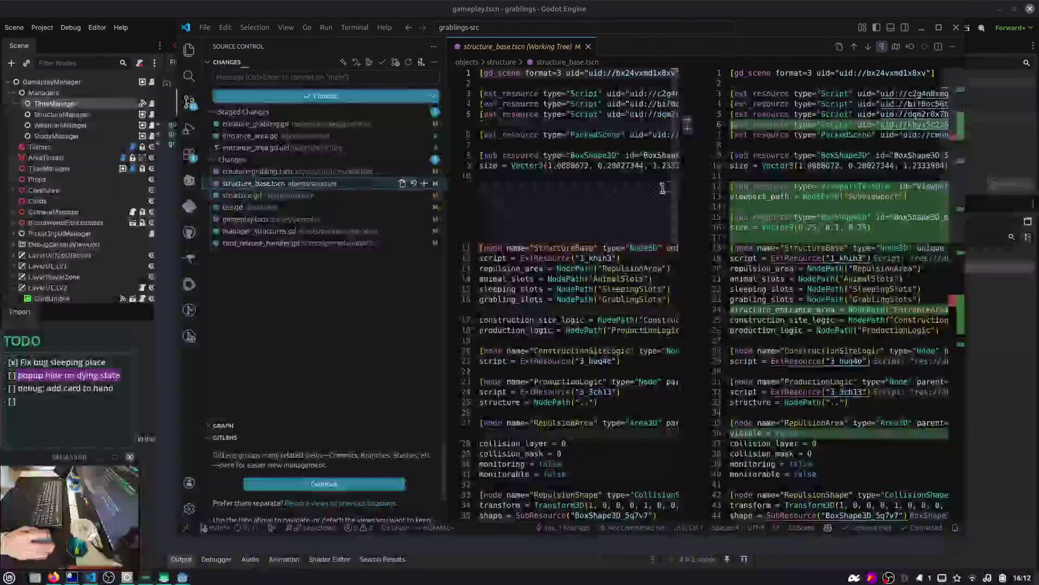
pyautogui.click(938, 28)
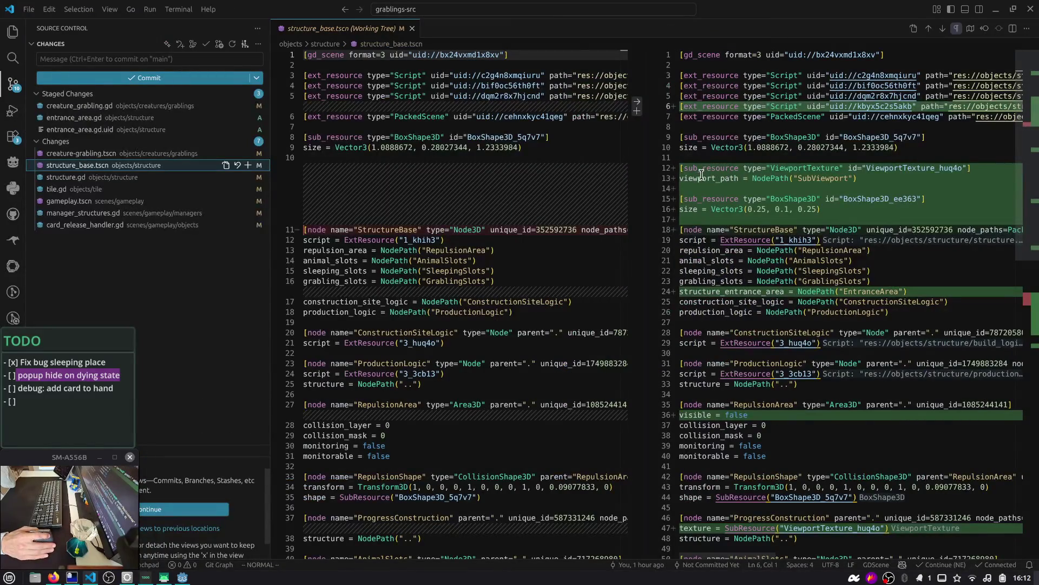
pyautogui.scroll(-1, 701, 174)
pyautogui.moveTo(880, 154)
pyautogui.mouseDown()
pyautogui.moveTo(647, 153)
pyautogui.moveTo(638, 143)
pyautogui.mouseUp()
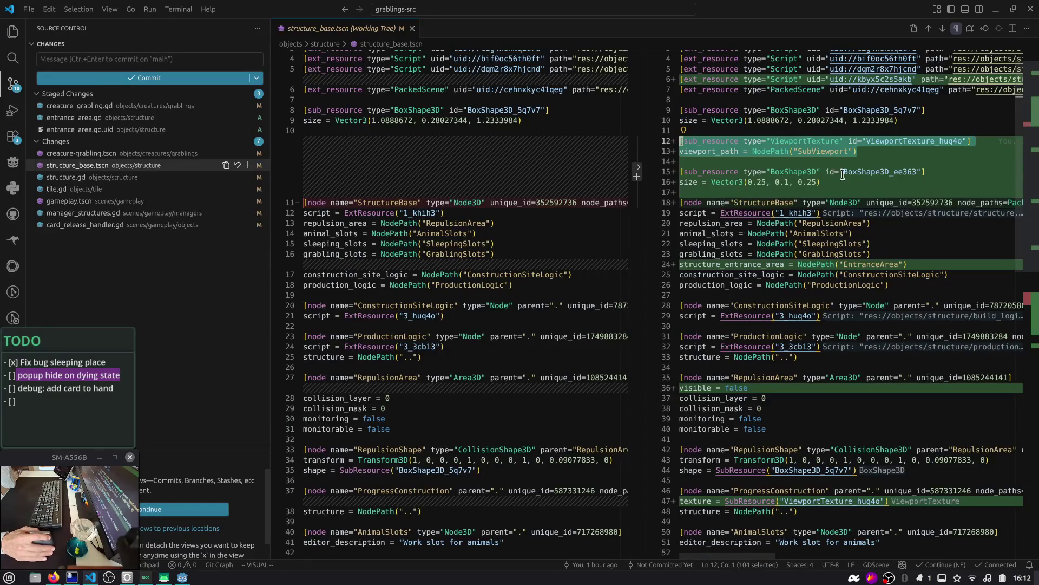
pyautogui.scroll(-3, 826, 131)
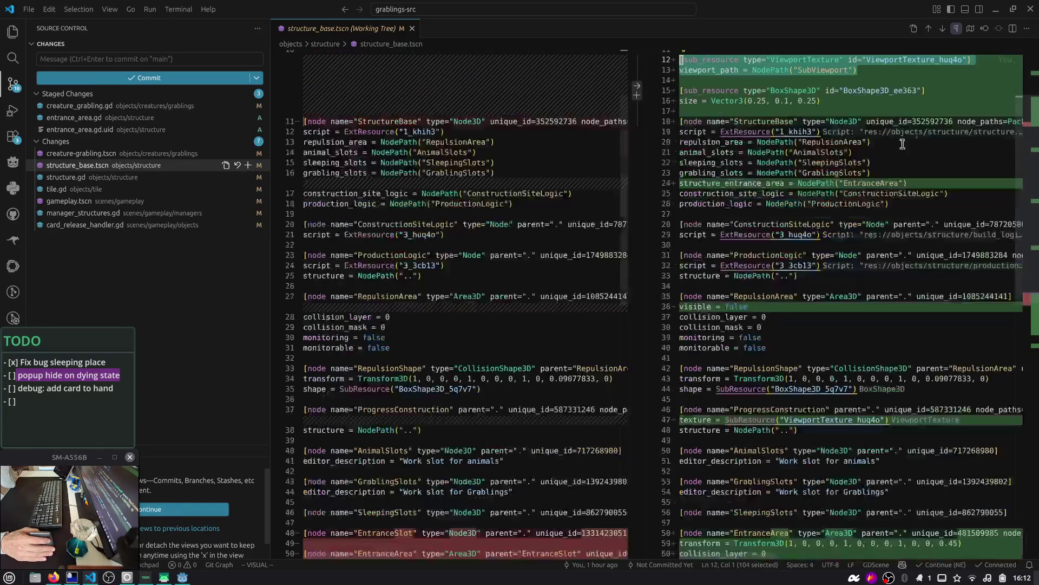
pyautogui.moveTo(731, 90); pyautogui.dragTo(769, 115)
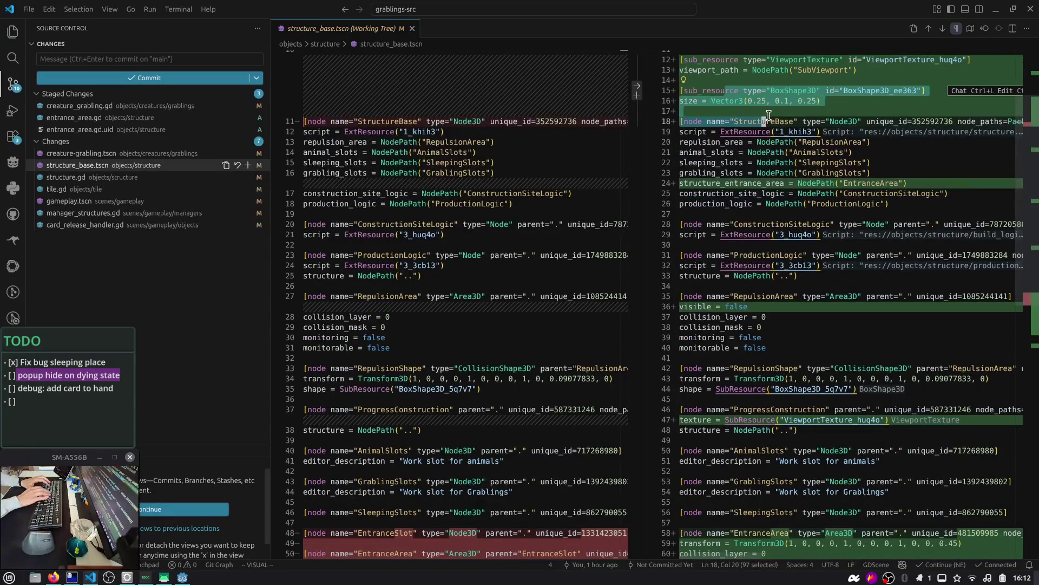
pyautogui.click(770, 115)
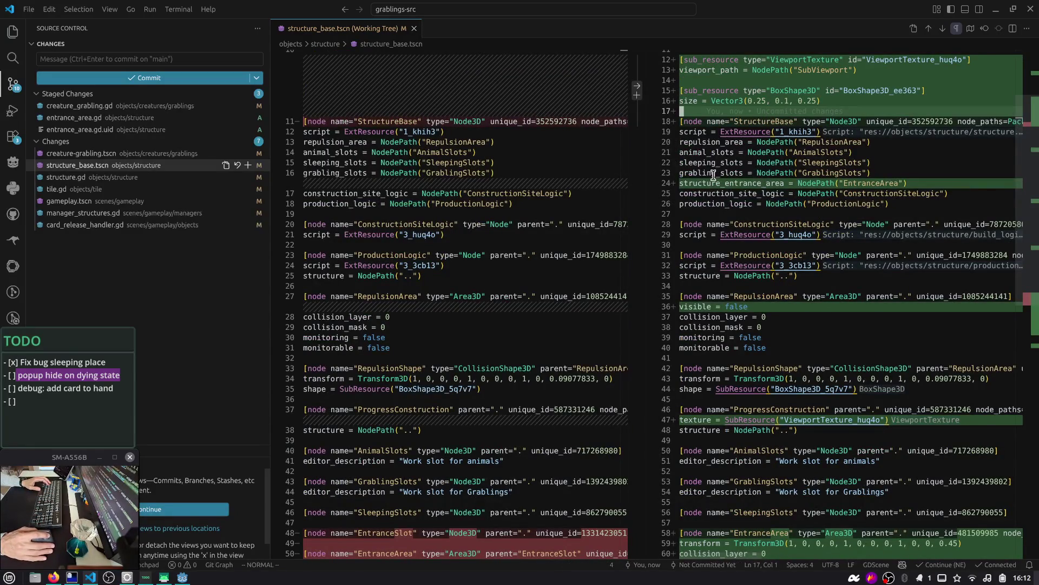
pyautogui.moveTo(715, 173); pyautogui.dragTo(764, 204)
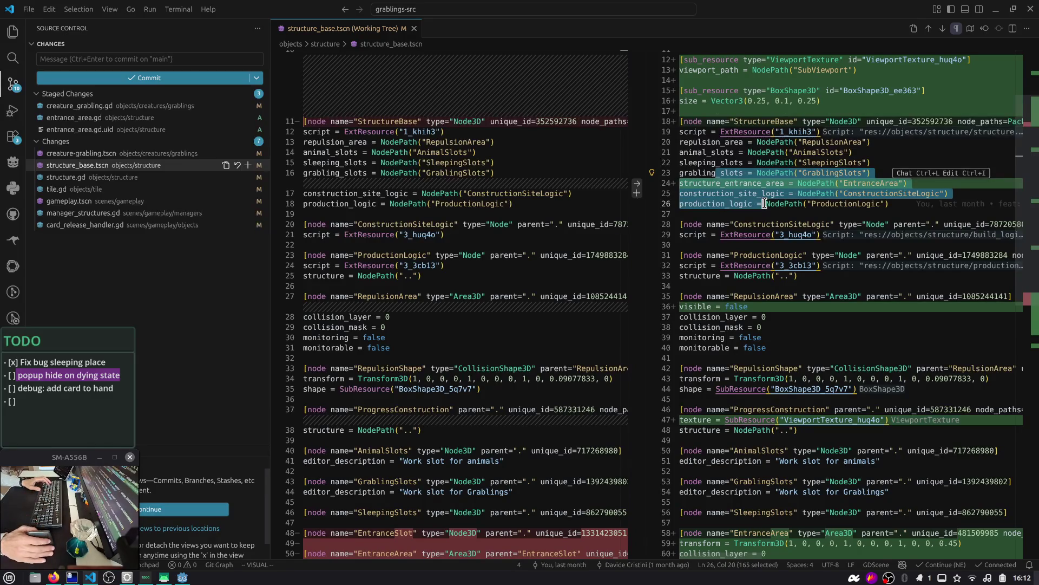
pyautogui.scroll(2, 823, 209)
pyautogui.moveTo(756, 227); pyautogui.dragTo(775, 249)
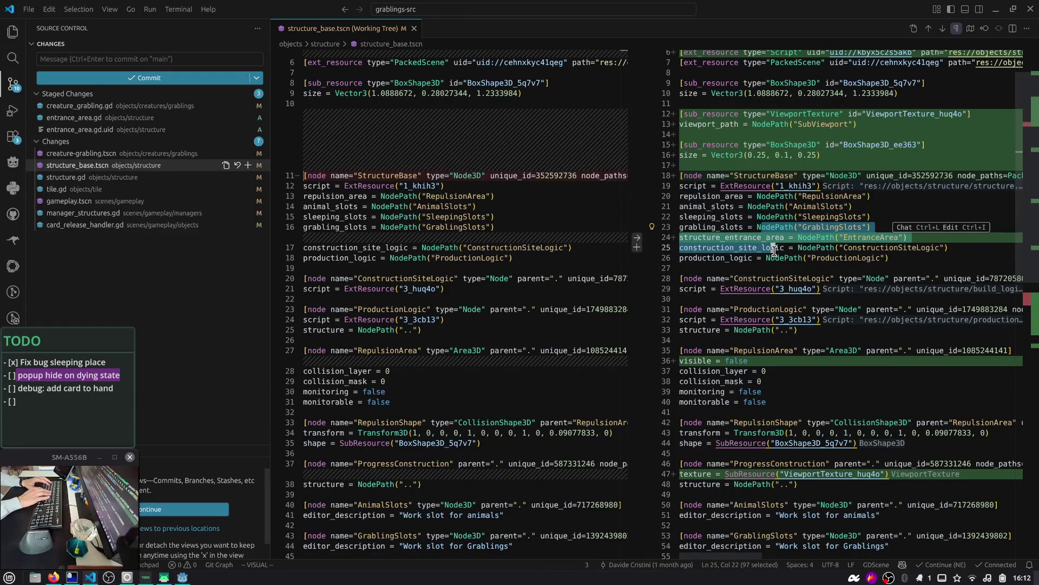
pyautogui.hotkey('ctrl', 'shift', 'p')
# - Bind the Git: Stage Selected Ranges command to the shortcut Ctrl+K S
pyautogui.write('stage sele')
pyautogui.press('Down')
pyautogui.press('Down')
pyautogui.press('Down')
pyautogui.press('Up')
pyautogui.press('Up')
pyautogui.press('Up')
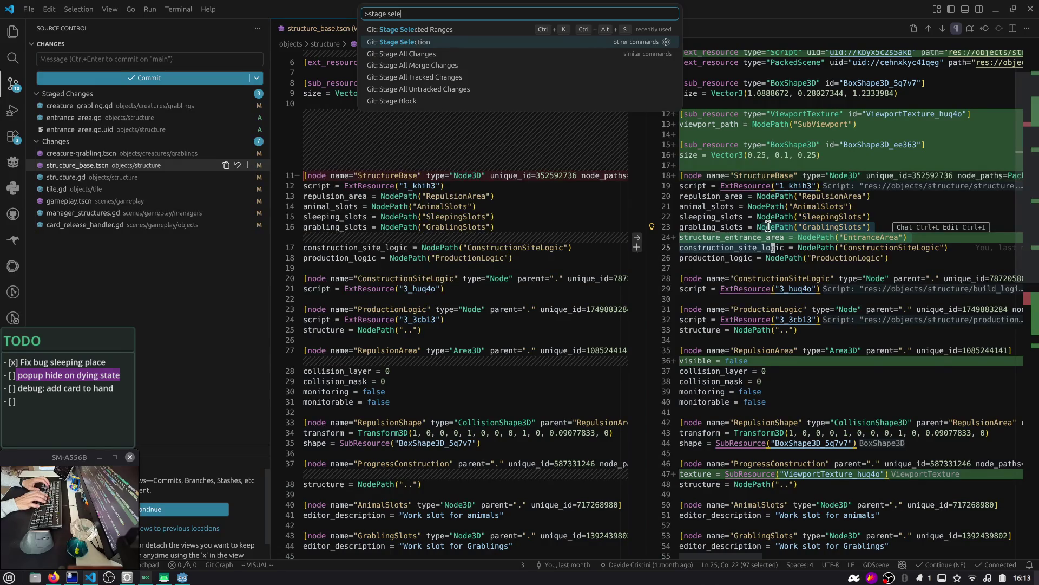
pyautogui.press('Up')
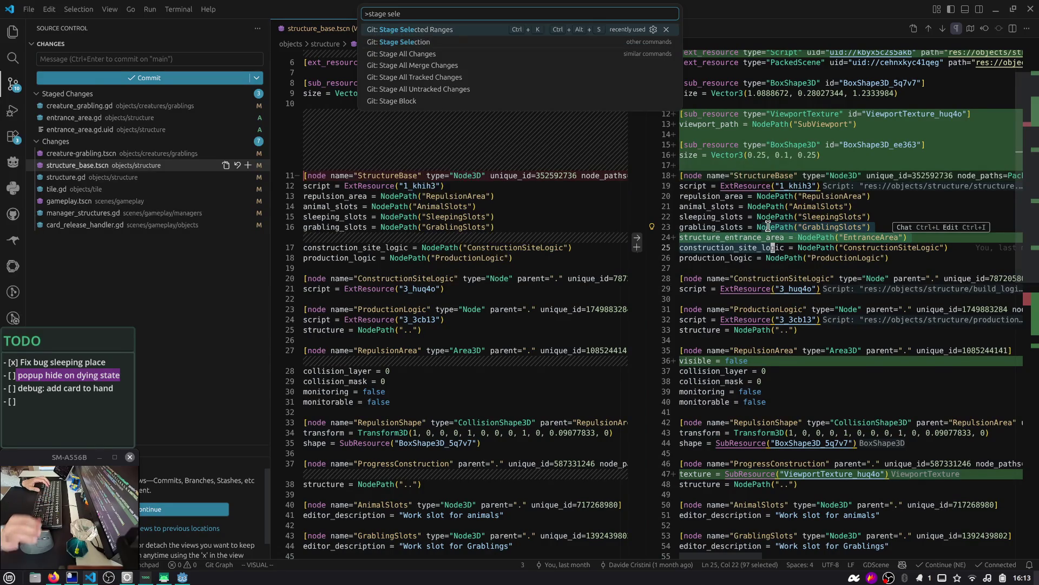
pyautogui.click(653, 30)
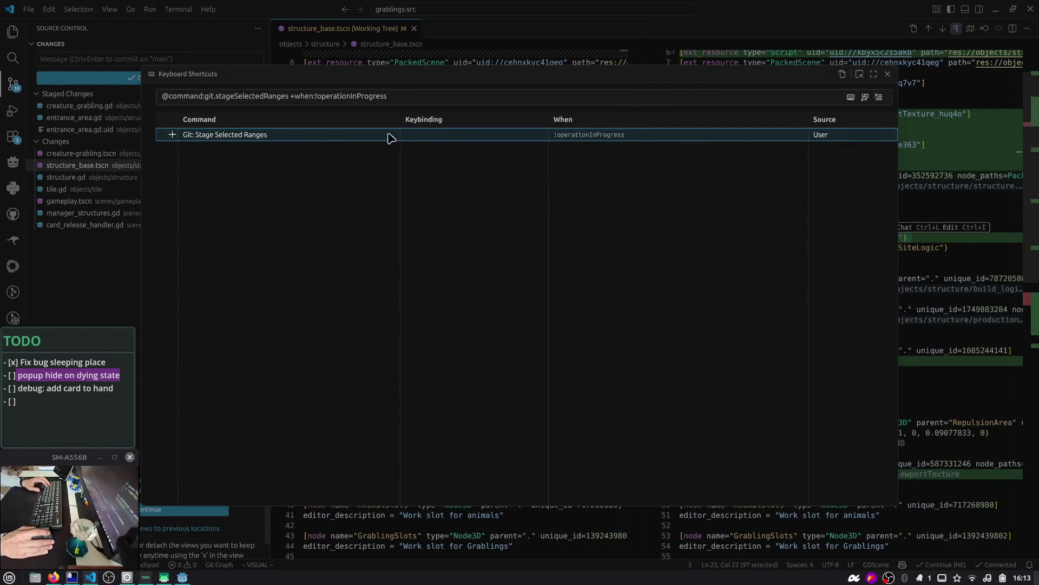
pyautogui.doubleClick(452, 135)
pyautogui.hotkey('ctrl', 'k')
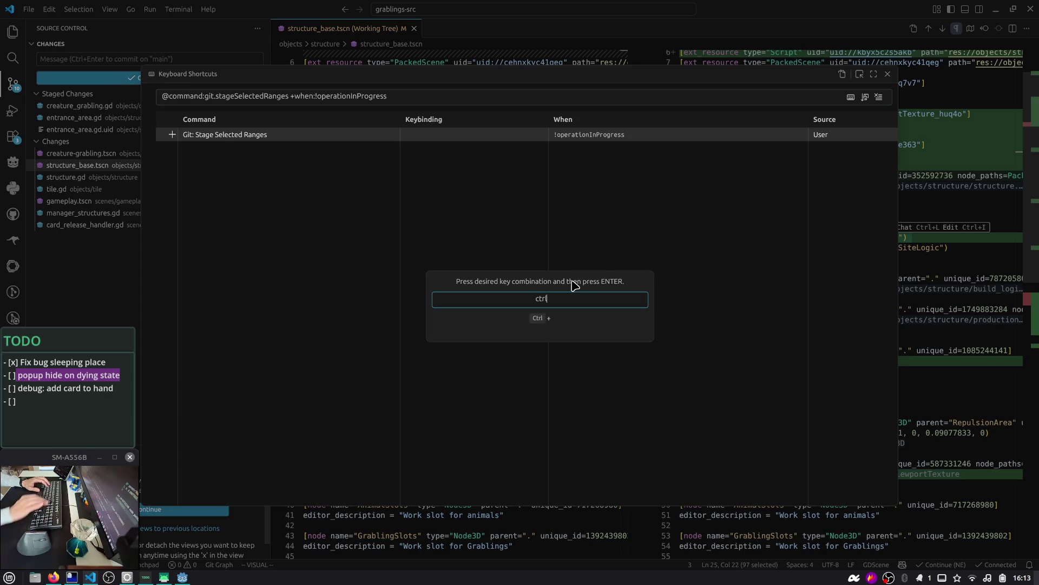
pyautogui.press('s')
pyautogui.press('Return')
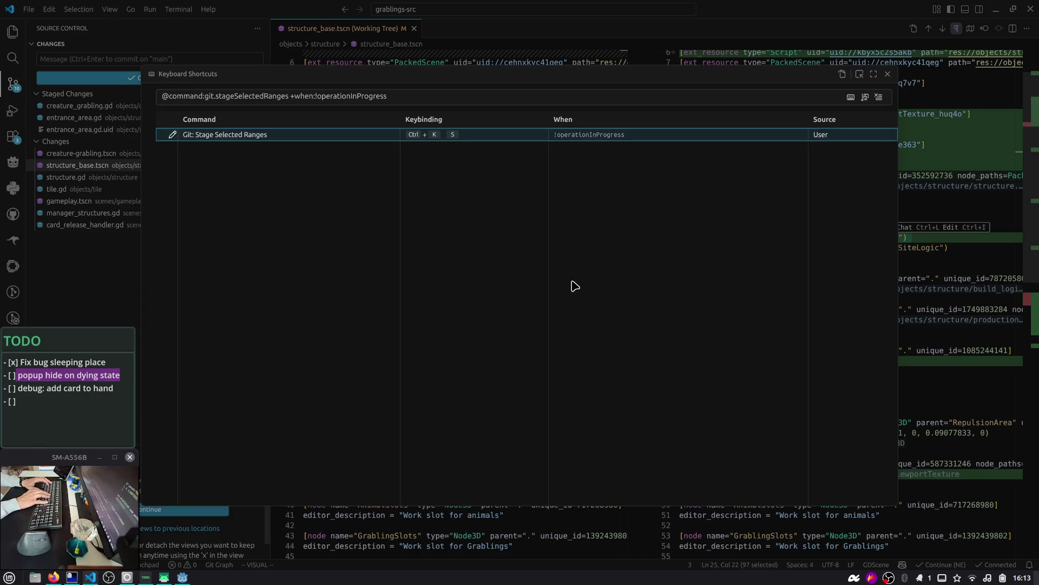
pyautogui.click(888, 73)
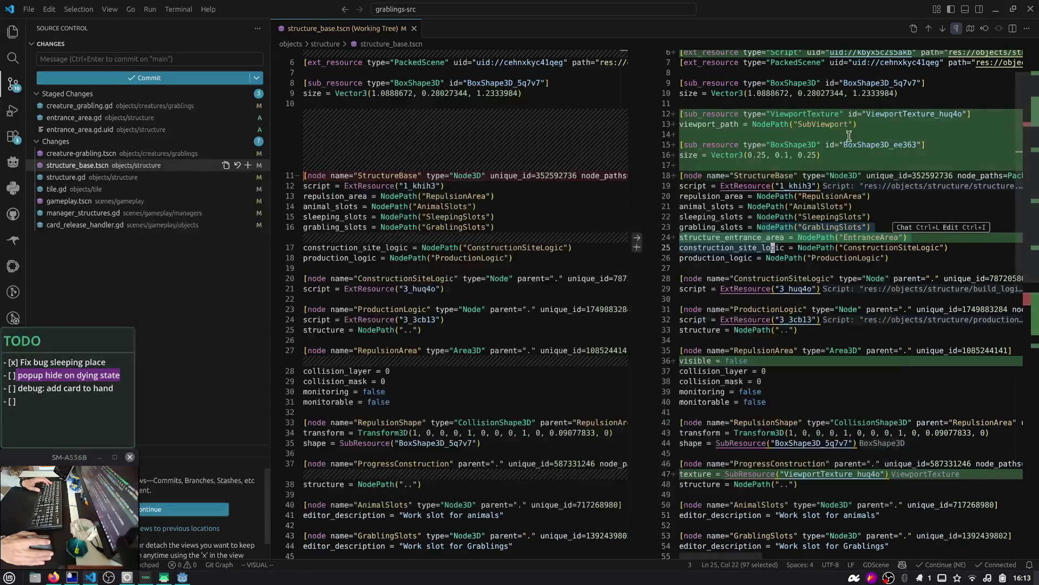
# - Stage the selected structure_base.tscn lines, the visible = false line and the BoxShape3D_ee363 shape lines
pyautogui.hotkey('ctrl', 'k')
pyautogui.press('s')
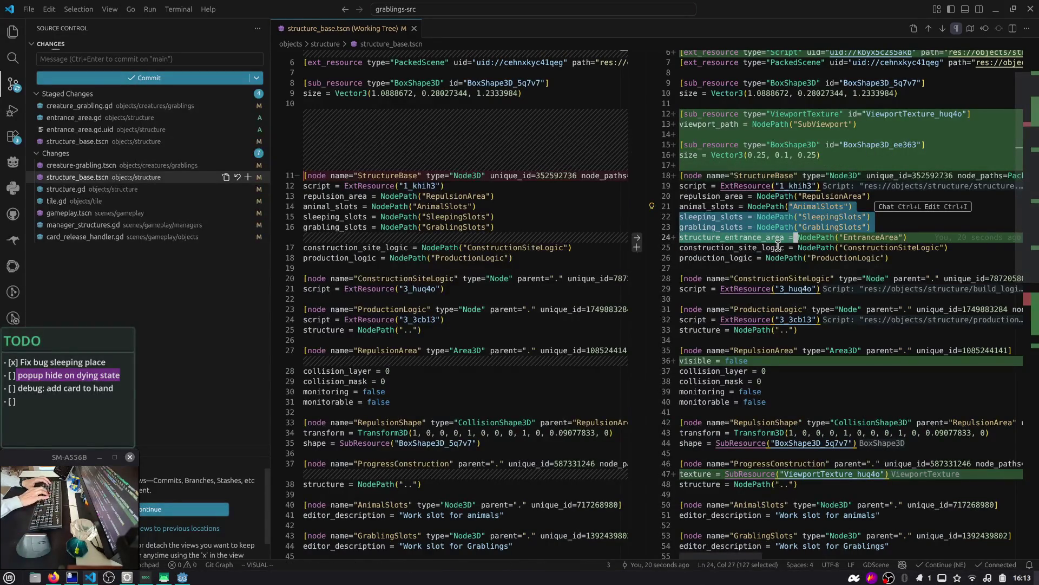
pyautogui.press('Escape')
pyautogui.press('j')
pyautogui.press('j')
pyautogui.press('j')
pyautogui.press('v')
pyautogui.press('j')
pyautogui.press('j')
pyautogui.hotkey('ctrl', 'k')
pyautogui.press('s')
pyautogui.press('Escape')
pyautogui.press('k')
pyautogui.press('k')
pyautogui.press('k')
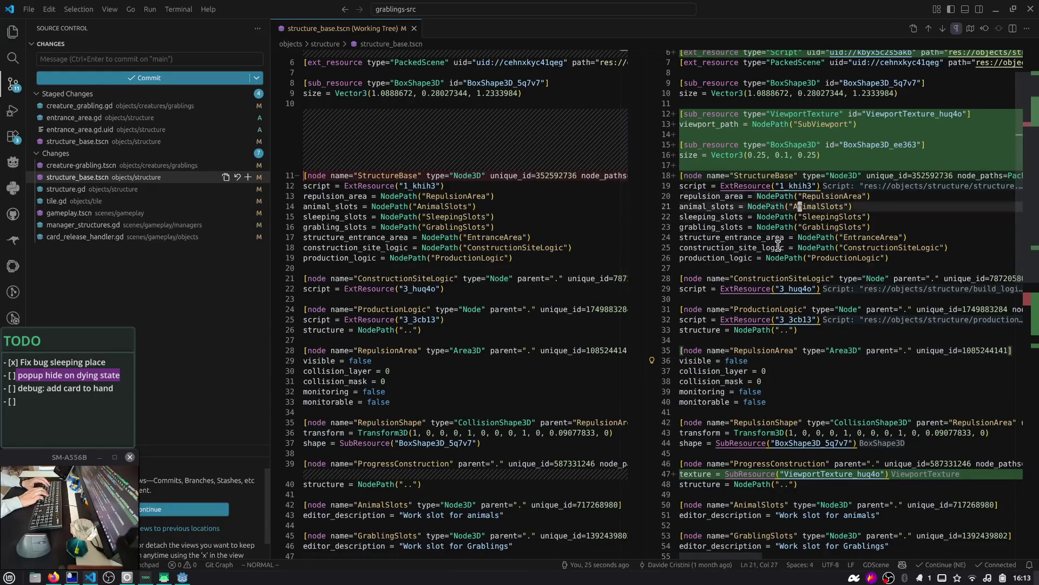
pyautogui.press('v')
pyautogui.press('k')
pyautogui.press('k')
pyautogui.hotkey('ctrl', 'k')
pyautogui.press('s')
pyautogui.press('Escape')
pyautogui.press('k')
pyautogui.press('k')
pyautogui.press('k')
pyautogui.press('v')
# - Stage the changed resource reference on line 6 and the StructureBase node header line
pyautogui.press('Escape')
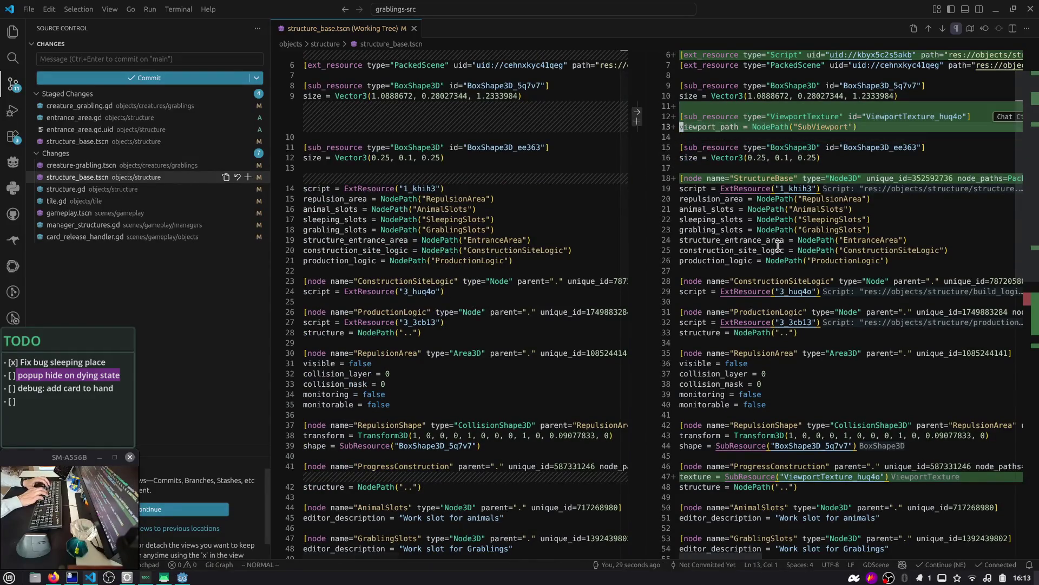
pyautogui.press('k')
pyautogui.press('k')
pyautogui.press('k')
pyautogui.hotkey('shift', 'a')
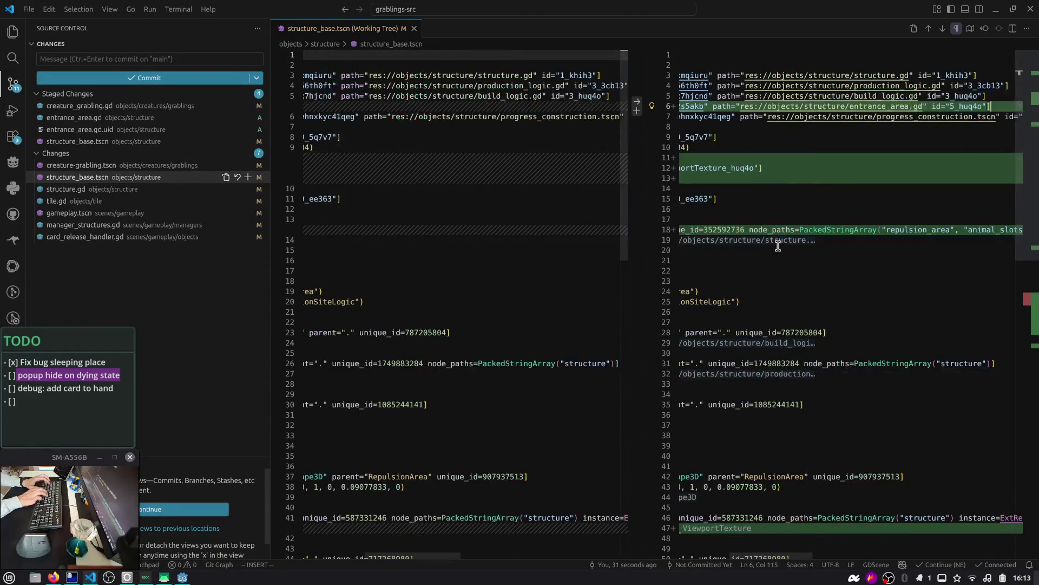
pyautogui.press('Escape')
pyautogui.press('0')
pyautogui.hotkey('ctrl', 'k')
pyautogui.hotkey('ctrl', 'alt', 's')
pyautogui.press('j')
pyautogui.press('j')
pyautogui.press('j')
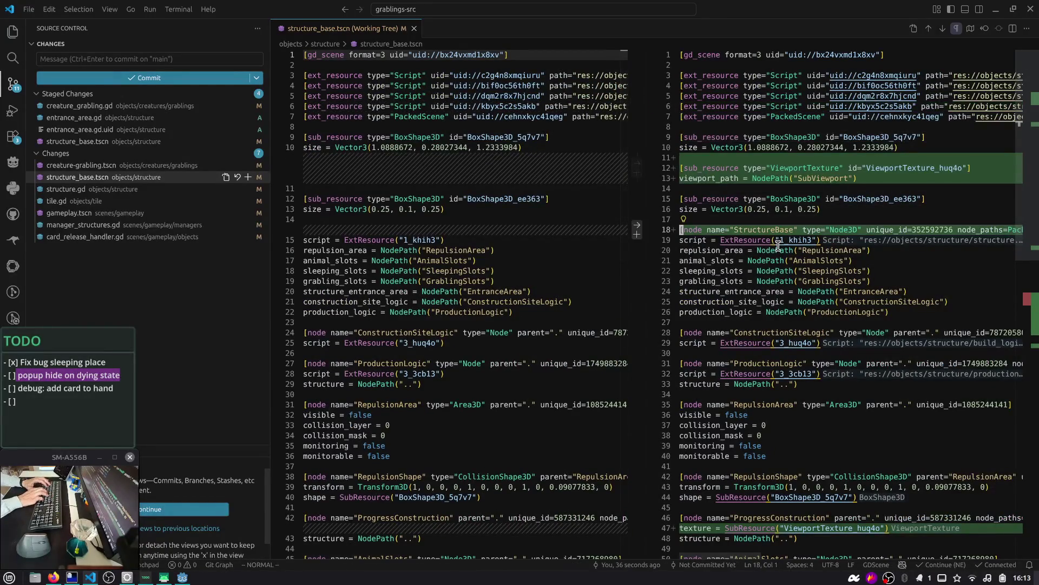
pyautogui.press('v')
pyautogui.press('j')
pyautogui.hotkey('ctrl', 'k')
pyautogui.hotkey('ctrl', 'alt', 's')
pyautogui.press('Escape')
pyautogui.press('}')
pyautogui.press('}')
pyautogui.press('}')
pyautogui.press('}')
pyautogui.press('}')
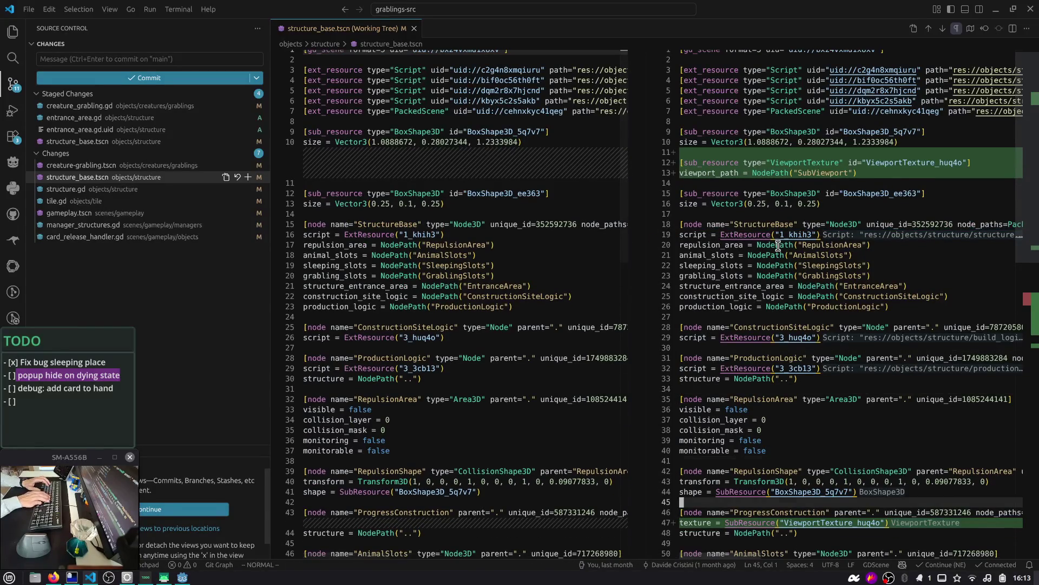
# - Stage the ProgressConstruction node lines 46–48, then move on to the creature-grabling.tscn diff
pyautogui.press('j')
pyautogui.press('v')
pyautogui.press('j')
pyautogui.press('j')
pyautogui.hotkey('ctrl', 'k')
pyautogui.hotkey('ctrl', 'alt', 's')
pyautogui.press('Escape')
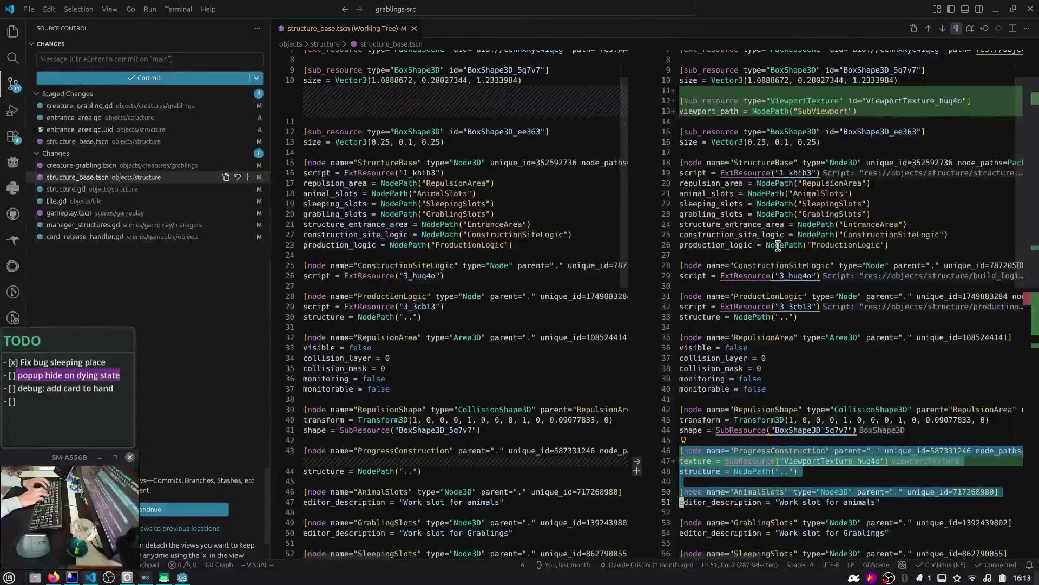
pyautogui.hotkey('shift', 'g')
pyautogui.hotkey('alt', 'F5')
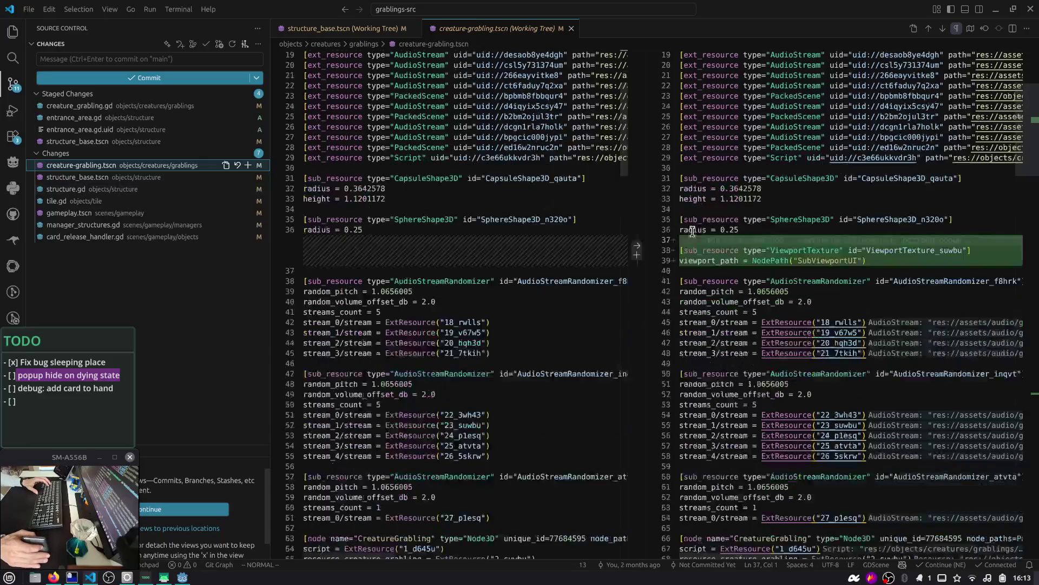
# - Review the creature-grabling.tscn diff, then stage structure.gd's structure_entrance_area lines 25–29
pyautogui.scroll(-2, 971, 196)
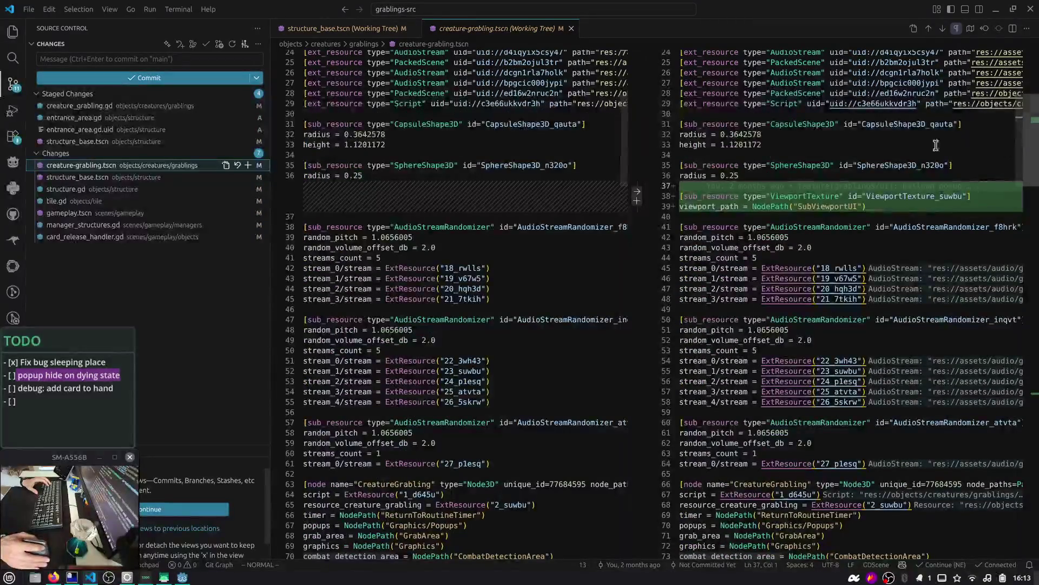
pyautogui.click(1033, 372)
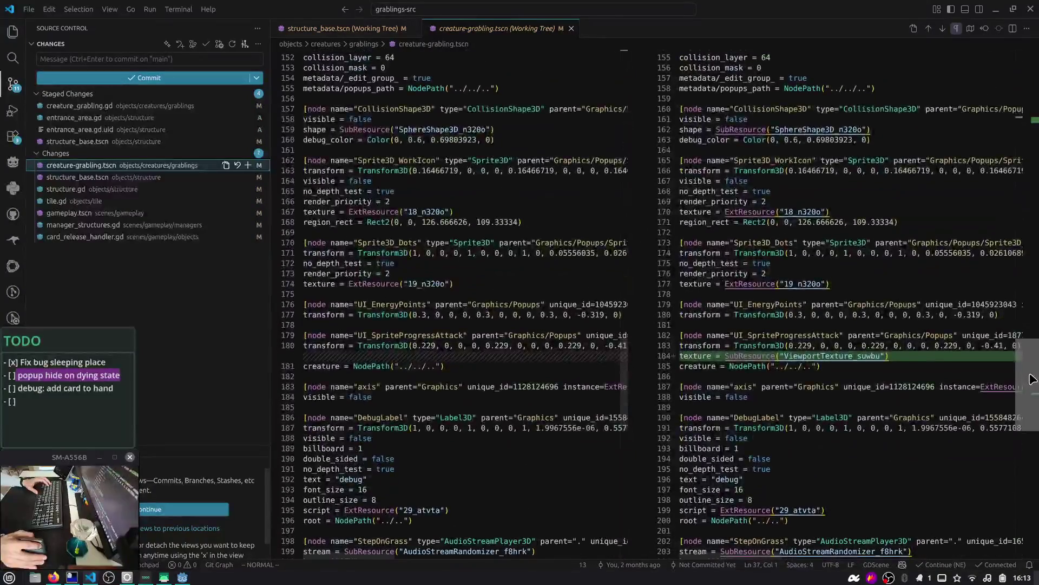
pyautogui.scroll(-3, 877, 356)
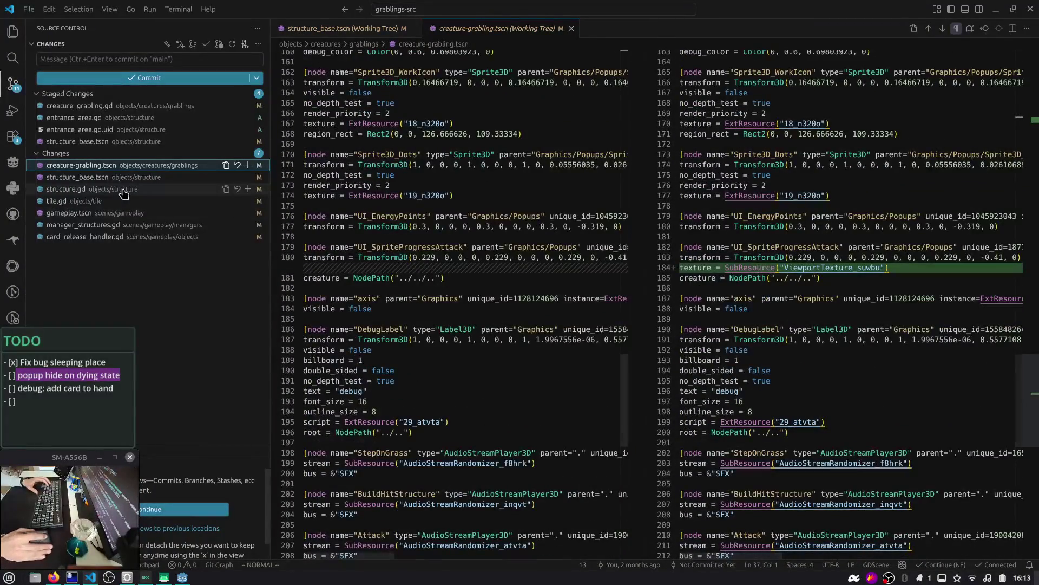
pyautogui.click(141, 190)
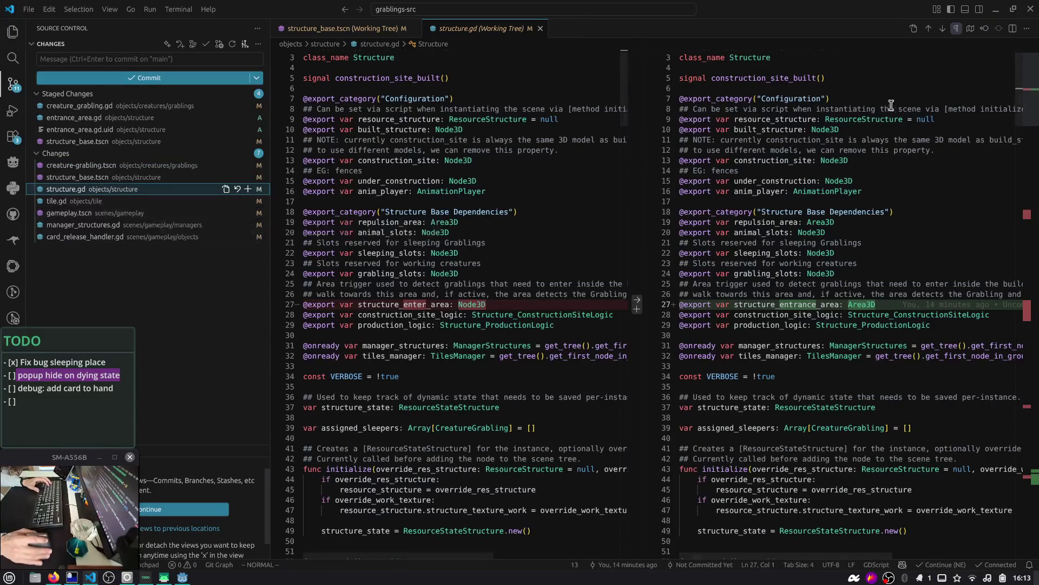
pyautogui.scroll(-1, 877, 163)
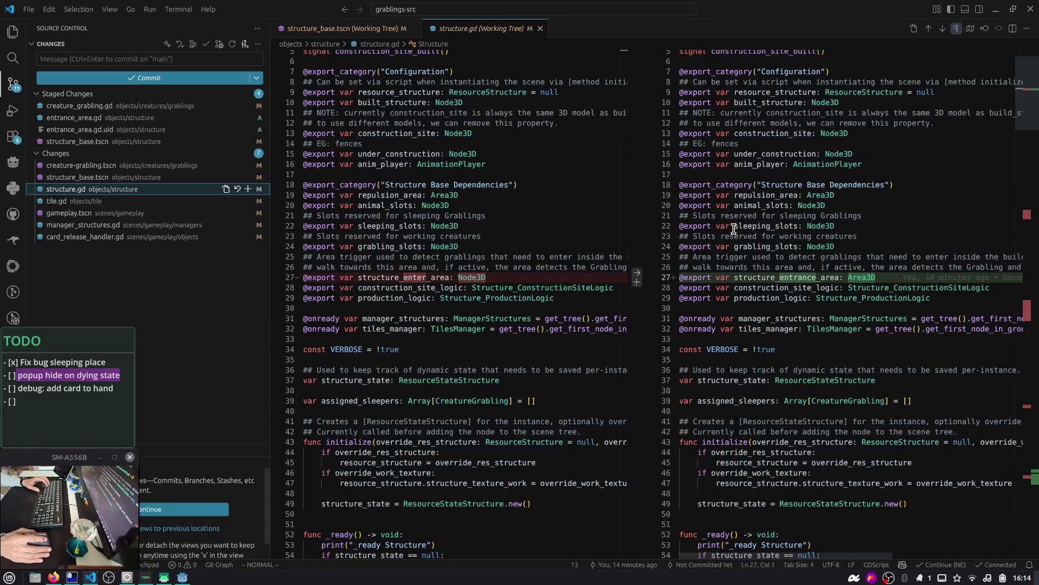
pyautogui.scroll(-4, 734, 228)
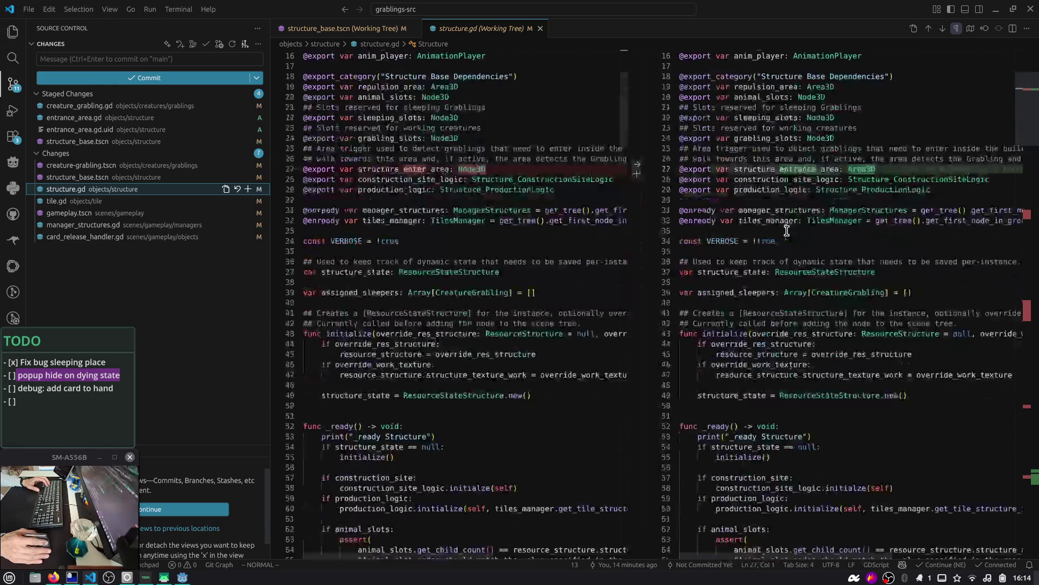
pyautogui.moveTo(758, 147); pyautogui.dragTo(794, 201)
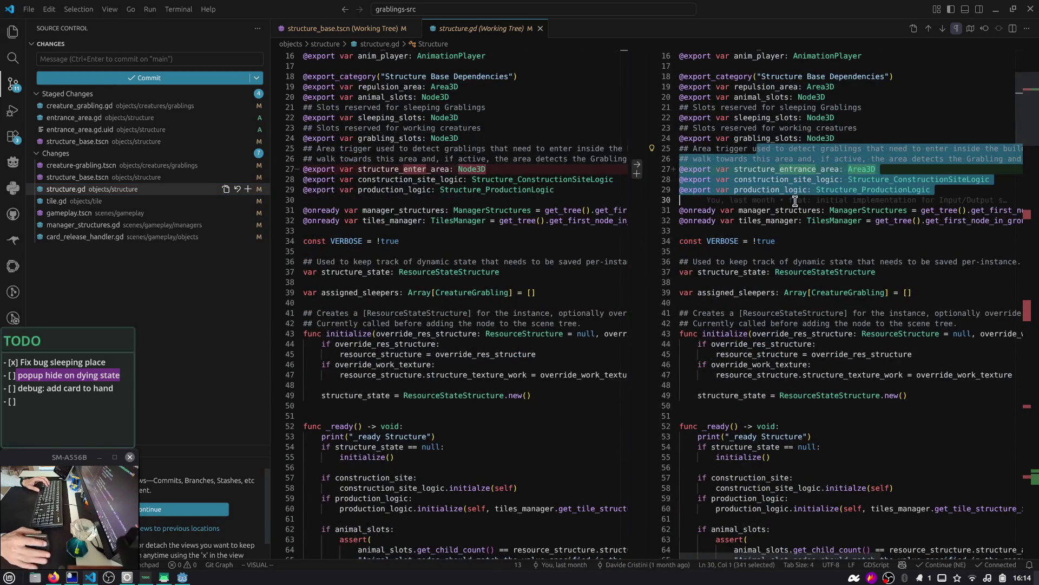
pyautogui.moveTo(795, 201)
pyautogui.hotkey('ctrl', 'k')
pyautogui.hotkey('ctrl', 'alt', 's')
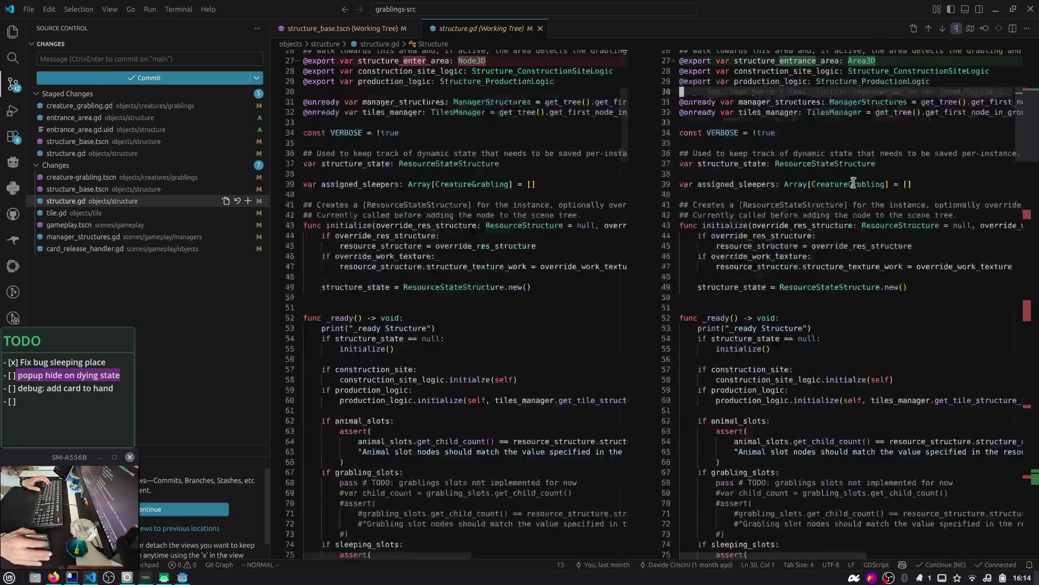
# - Stage the remaining structure.gd changes as a selected range
pyautogui.scroll(-20, 992, 217)
pyautogui.moveTo(1020, 220); pyautogui.dragTo(1029, 484)
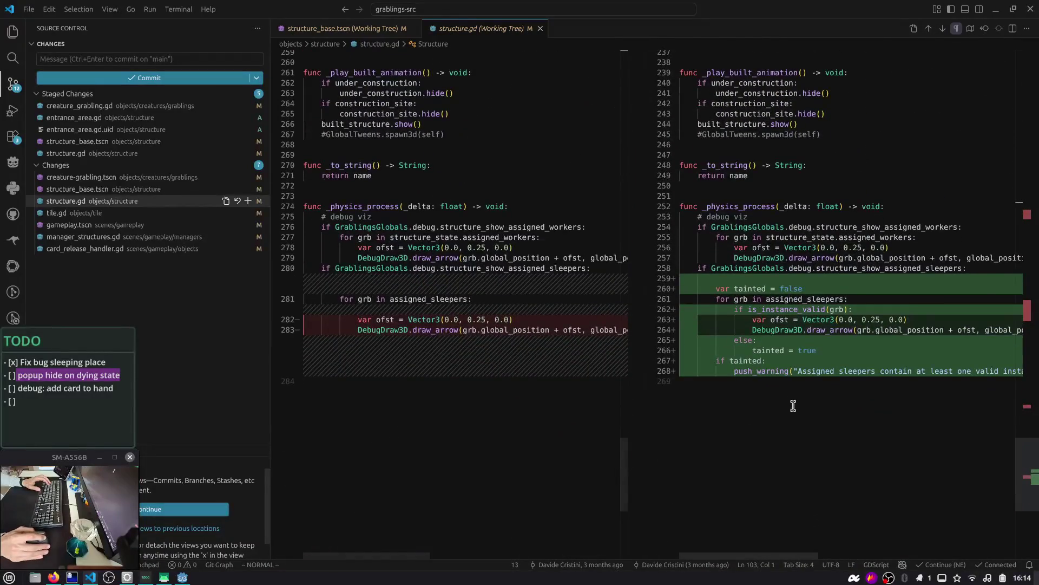
pyautogui.keyDown('shift'); pyautogui.click(776, 381); pyautogui.keyUp('shift')
pyautogui.hotkey('ctrl', 'k')
pyautogui.hotkey('ctrl', 'alt', 's')
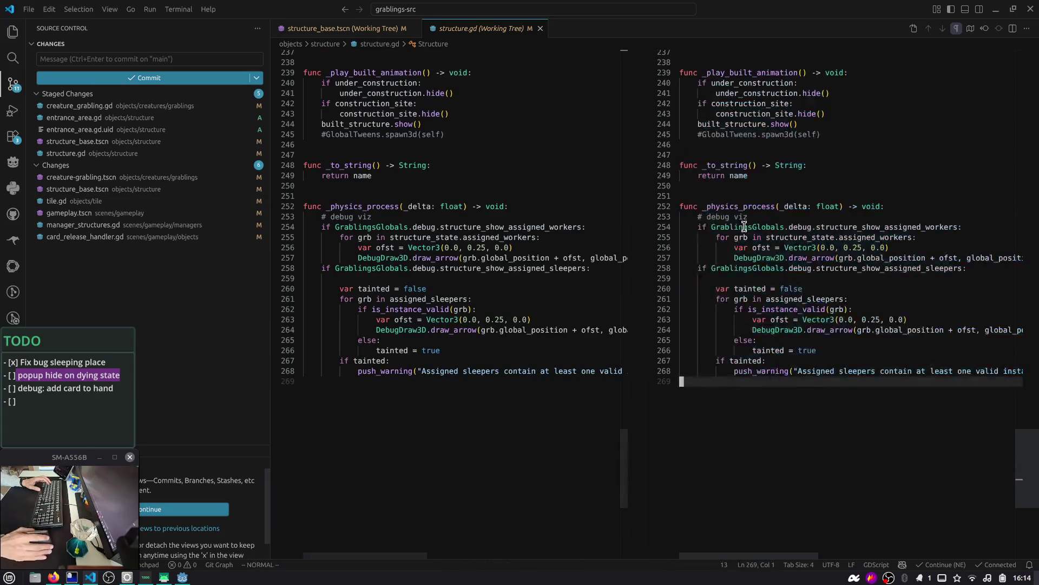
# - Stage all of manager_structures.gd and card_release_handler.gd, and review the gameplay.tscn diff
pyautogui.click(90, 225)
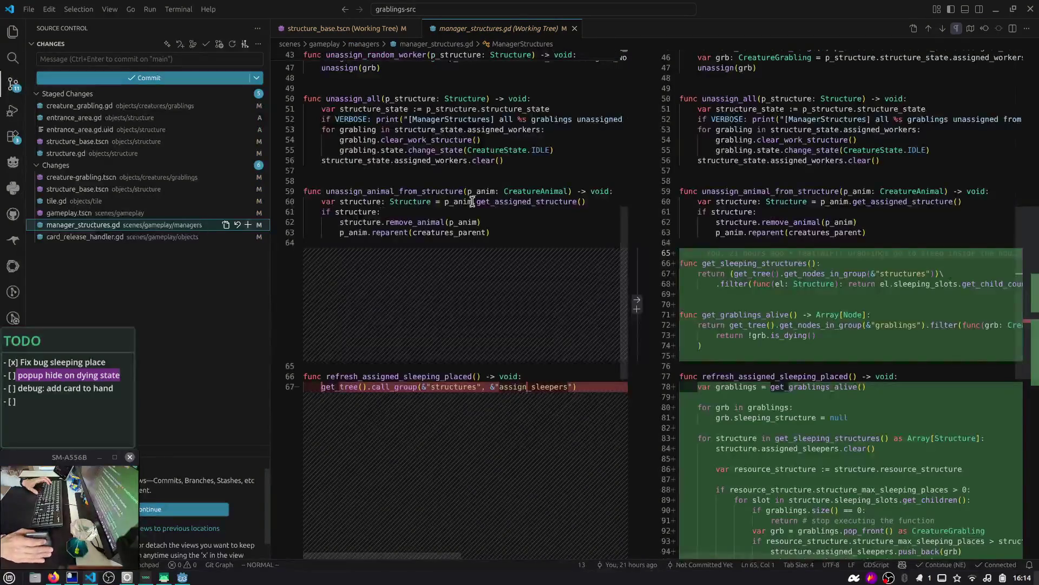
pyautogui.click(247, 224)
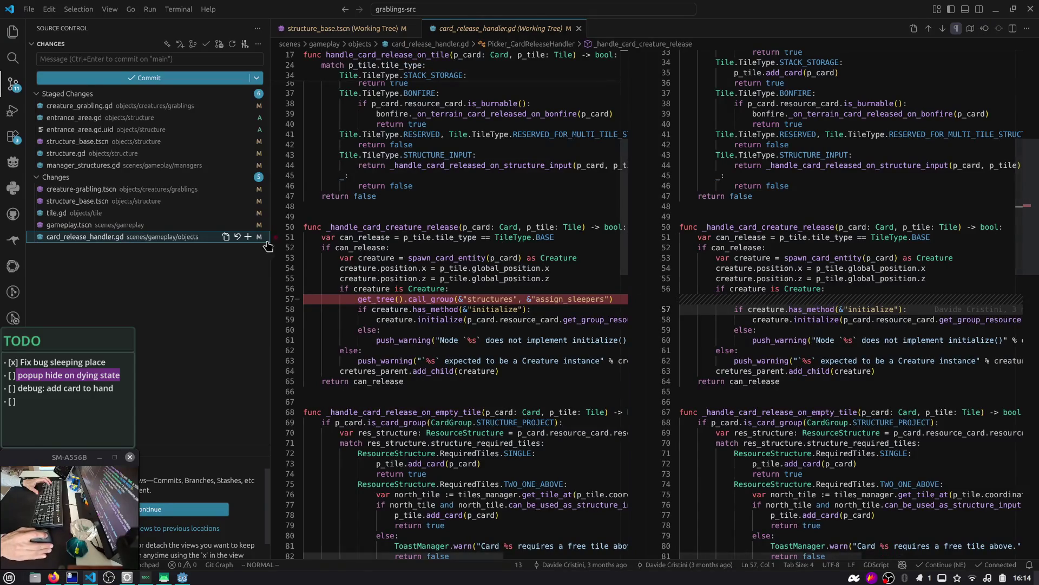
pyautogui.click(248, 237)
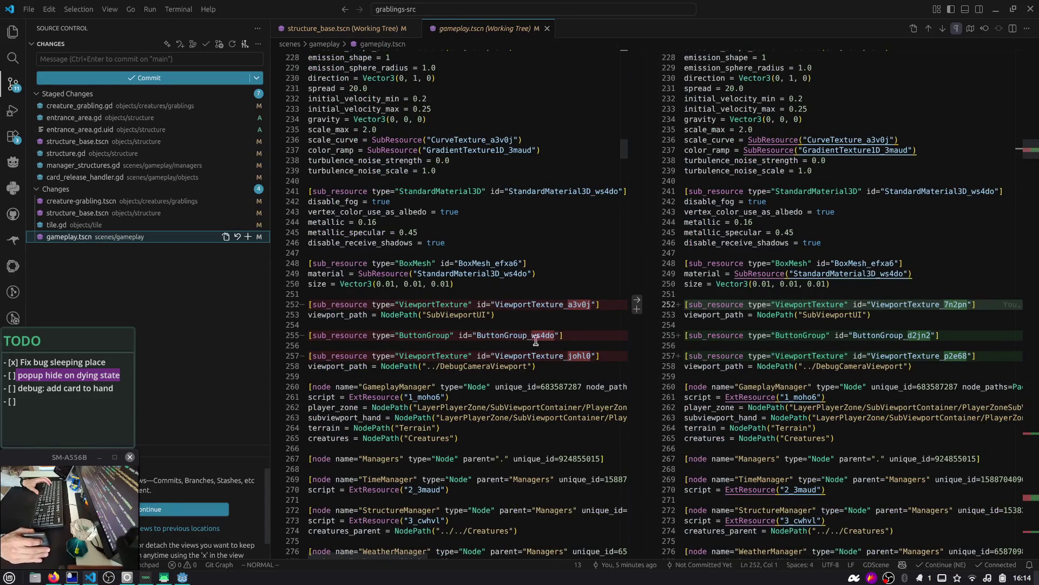
pyautogui.scroll(-5, 536, 340)
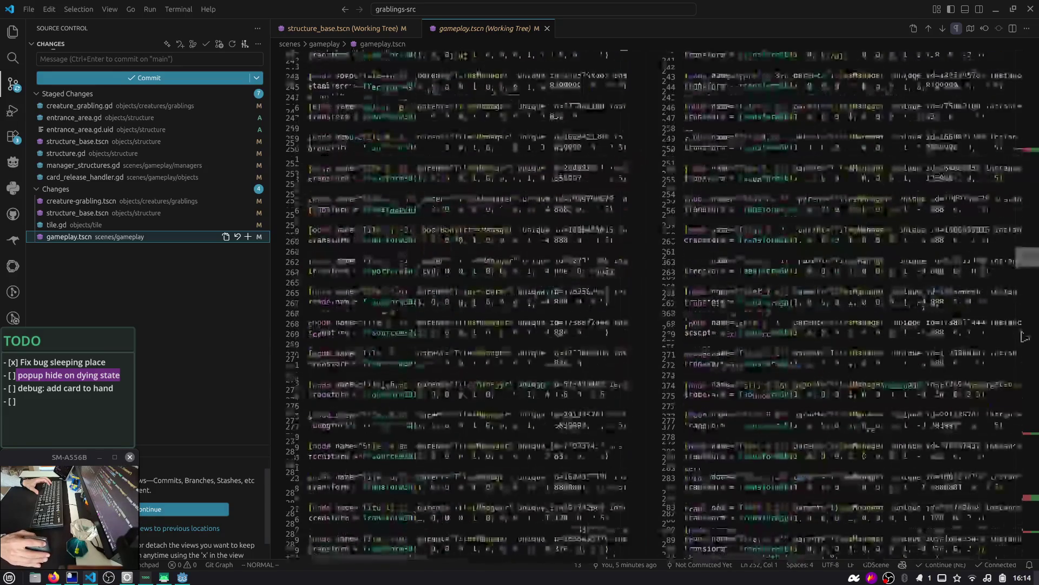
pyautogui.click(1024, 337)
pyautogui.scroll(-5, 835, 384)
pyautogui.scroll(-3, 836, 384)
pyautogui.moveTo(1026, 436); pyautogui.dragTo(1024, 540)
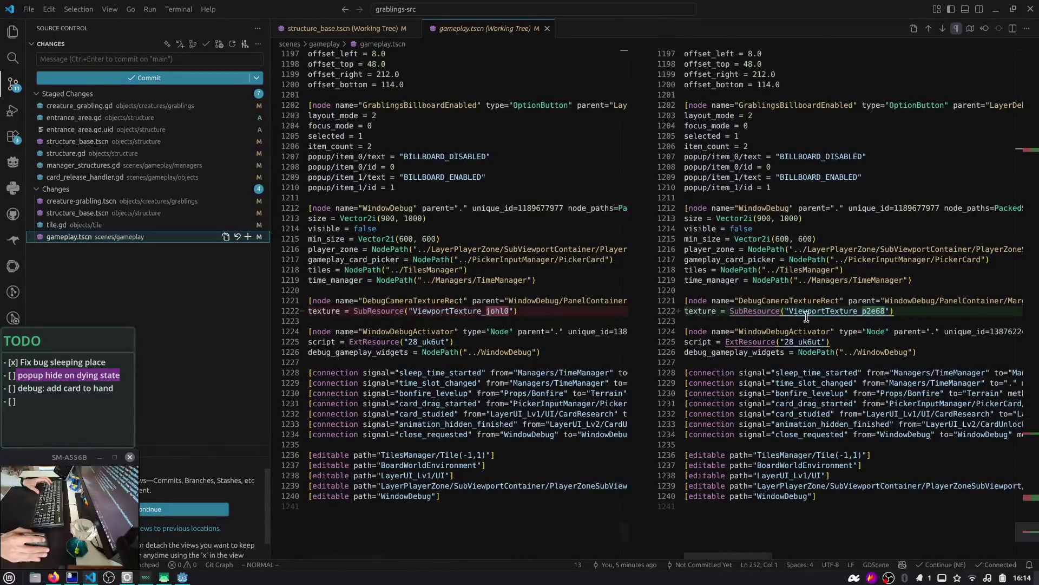
# - Stage all of tile.gd and begin a commit message with 'feat: grablings go'
pyautogui.click(89, 227)
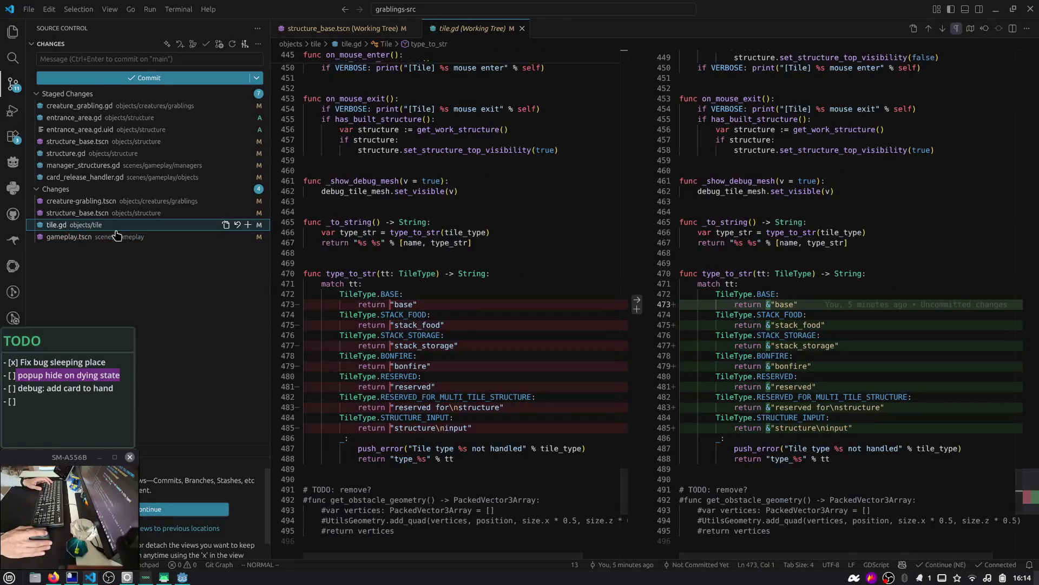
pyautogui.click(248, 225)
pyautogui.click(139, 59)
pyautogui.write('feat: grablings go')
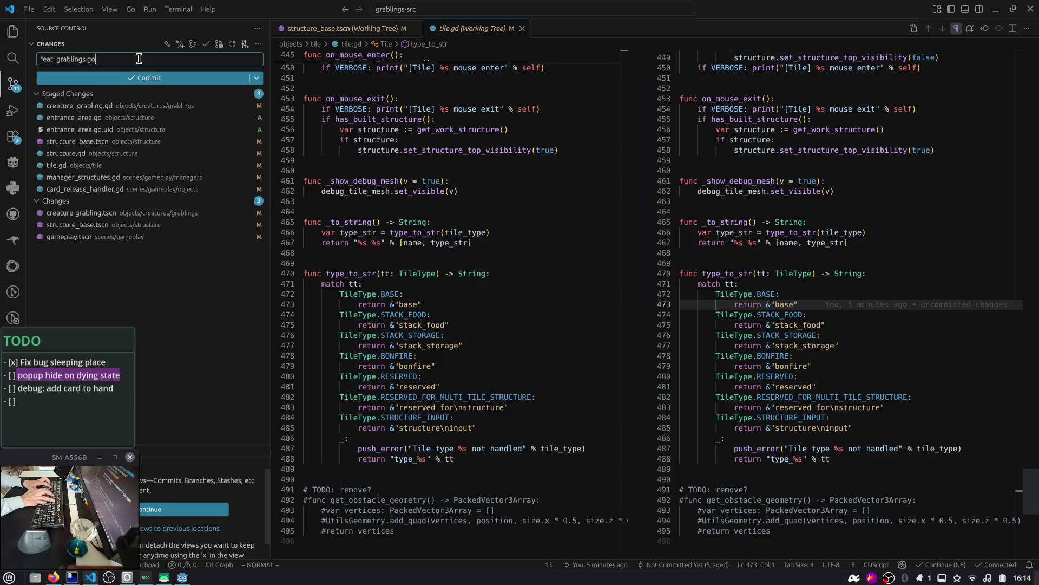
# - Discard the draft message, run gca in the integrated terminal, and delete '(WIP)' from the commit title
pyautogui.hotkey('ctrl', 'a')
pyautogui.press('BackSpace')
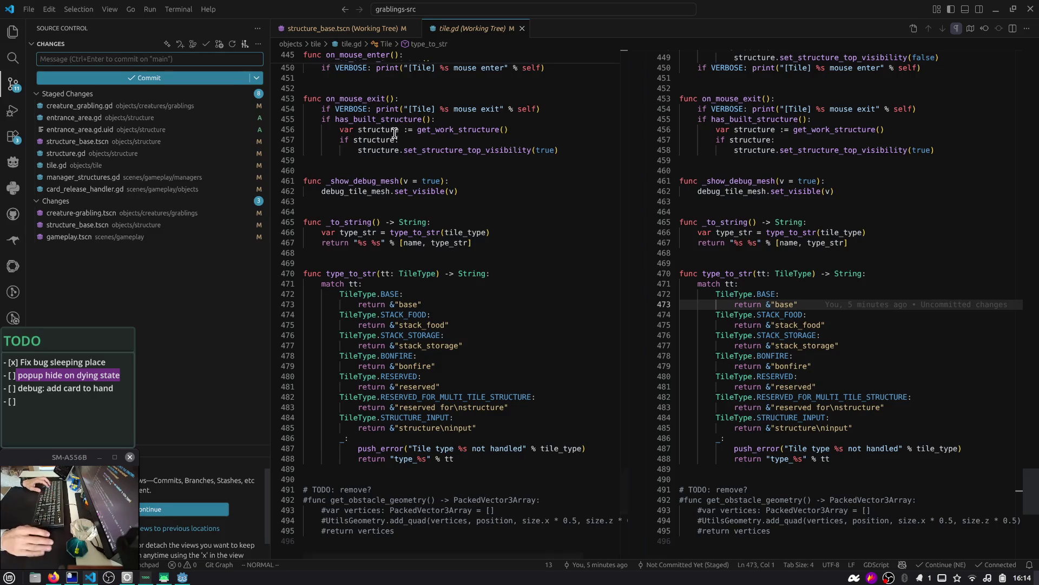
pyautogui.click(428, 150)
pyautogui.hotkey('ctrl', '`')
pyautogui.hotkey('ctrl', 'l')
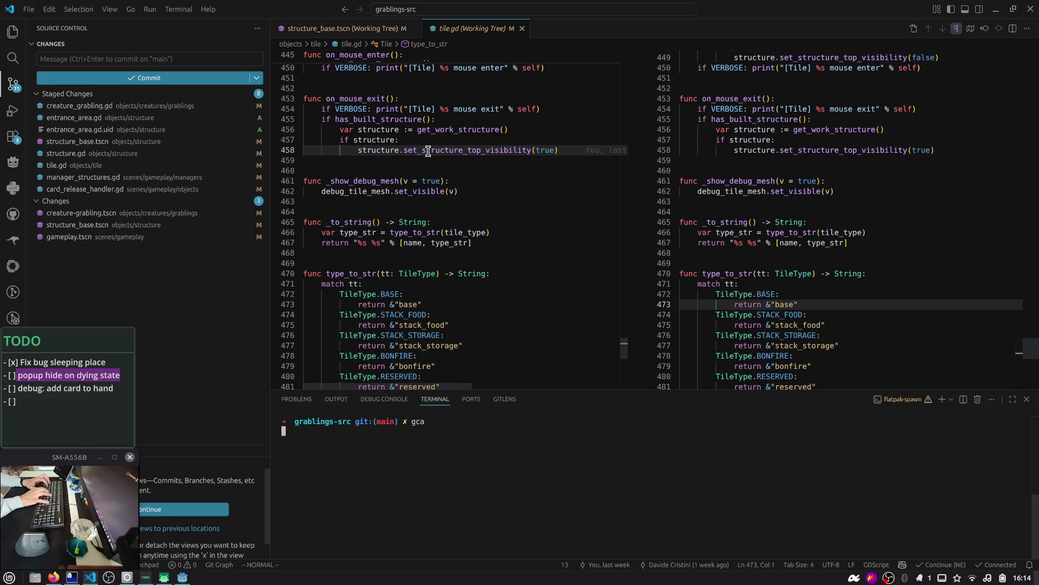
pyautogui.press('l')
pyautogui.press('d')
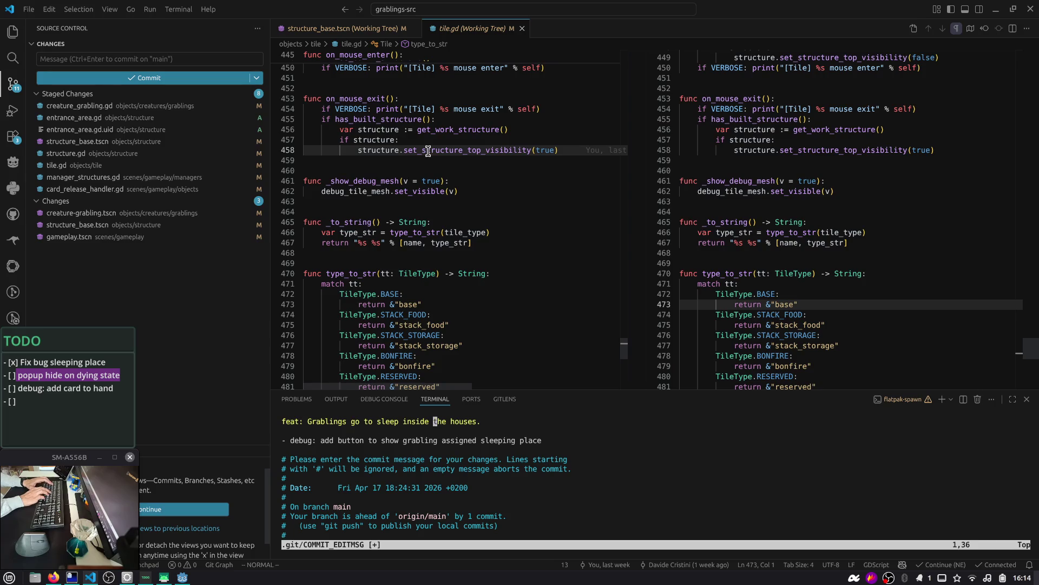
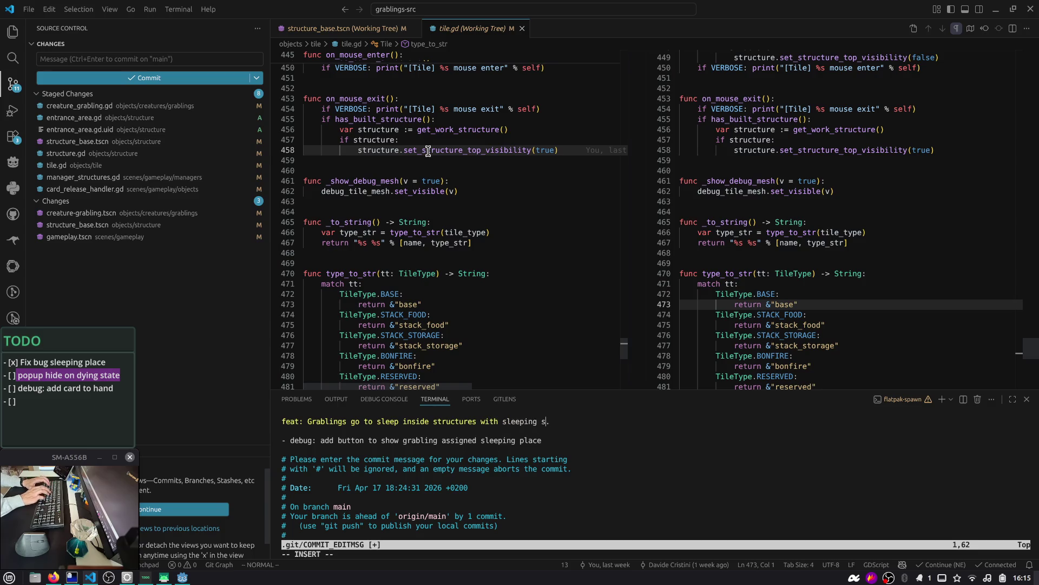
# - Finish the sleeping-places commit message in vim to complete the commit, then return to Godot
pyautogui.press('j')
pyautogui.press('w')
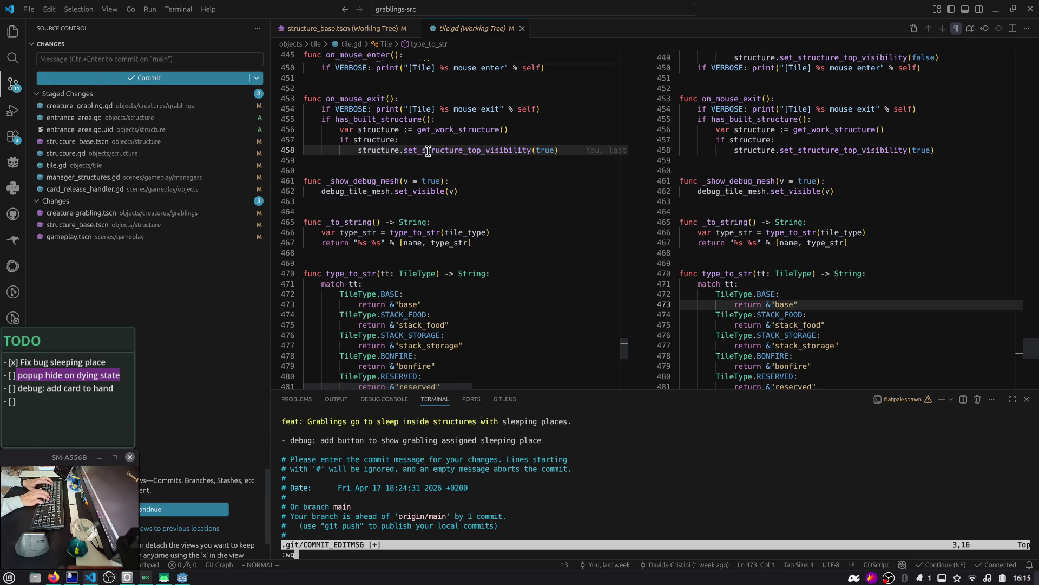
pyautogui.press('Return')
pyautogui.hotkey('ctrl', 'l')
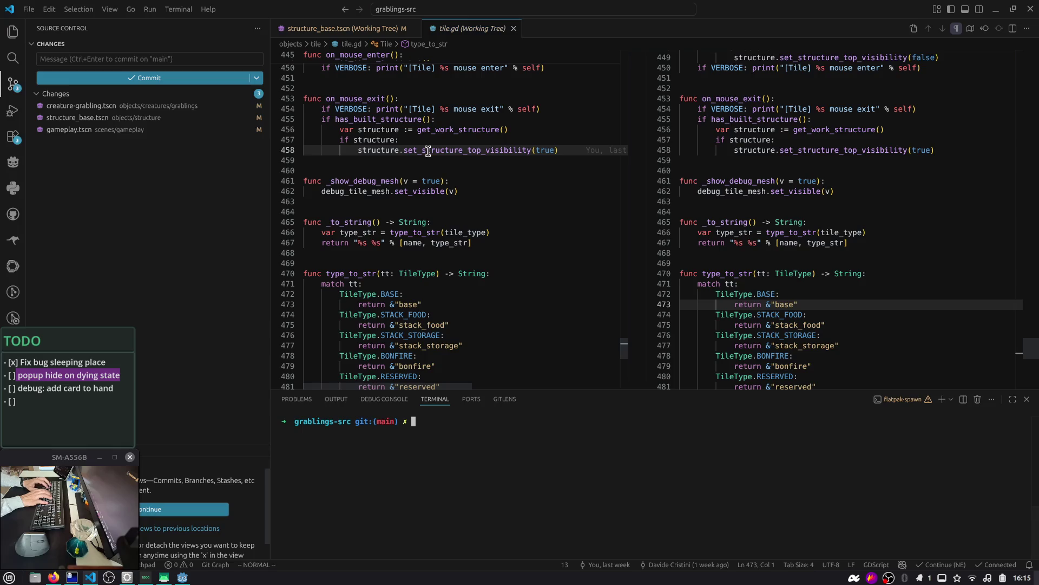
pyautogui.hotkey('alt', 'Tab')
pyautogui.press('Tab')
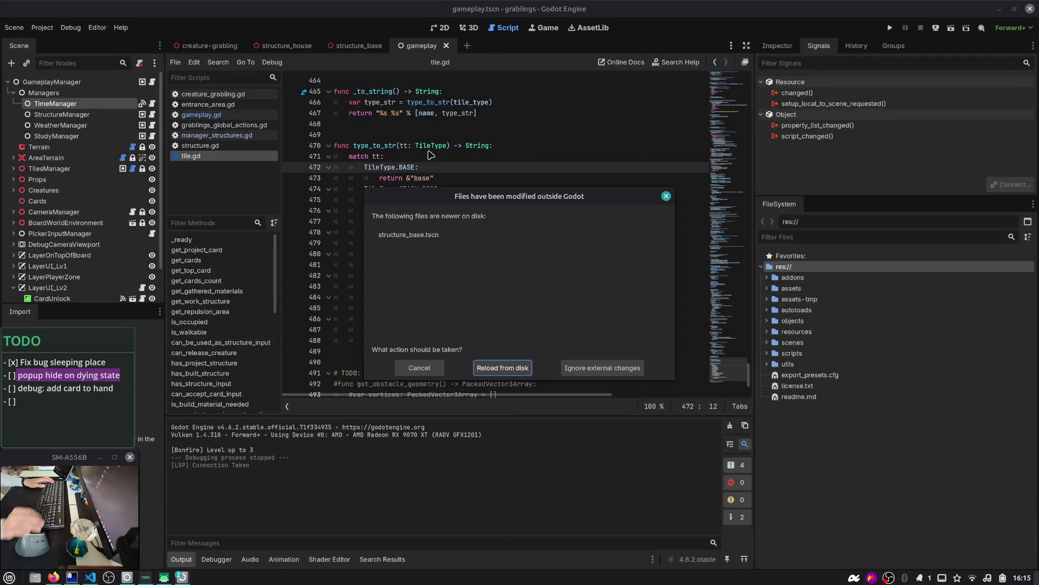
# - Reload the modified structure_base.tscn scene from disk
pyautogui.click(499, 369)
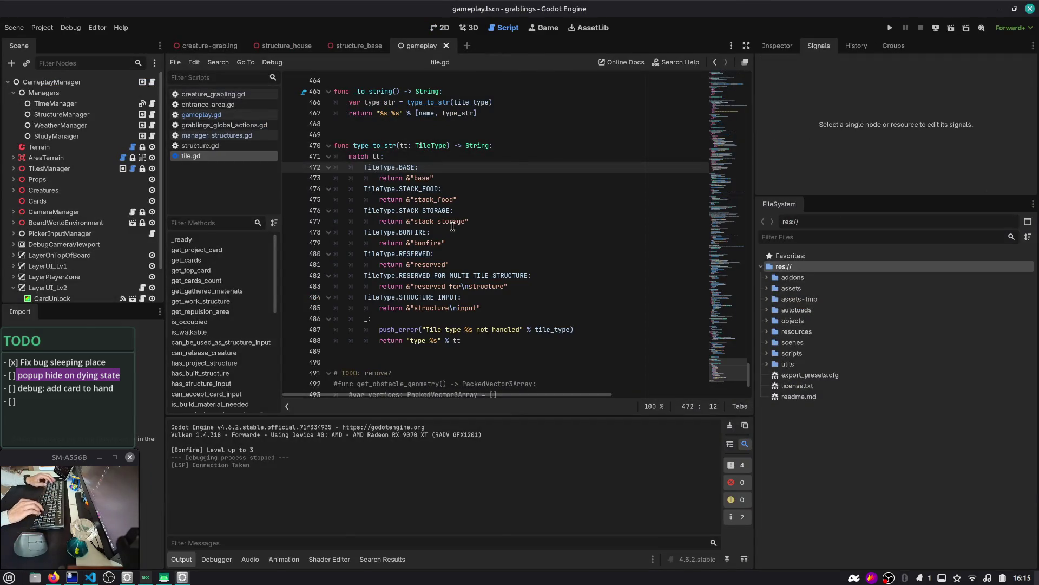
pyautogui.hotkey('ctrl', 'alt', 'Right')
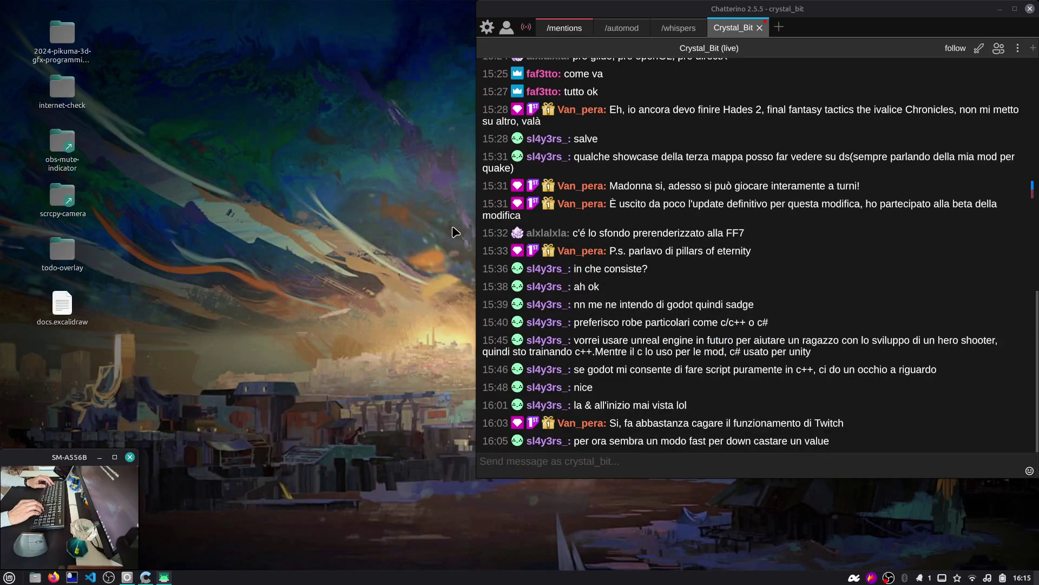
pyautogui.hotkey('ctrl', 'alt', 'Left')
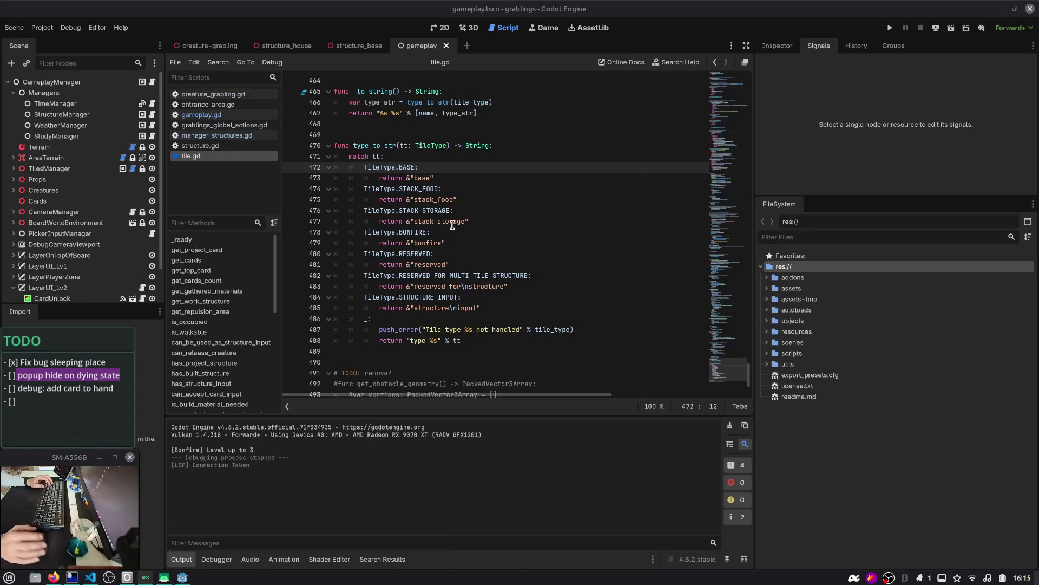
pyautogui.click(469, 221)
pyautogui.scroll(-1, 469, 229)
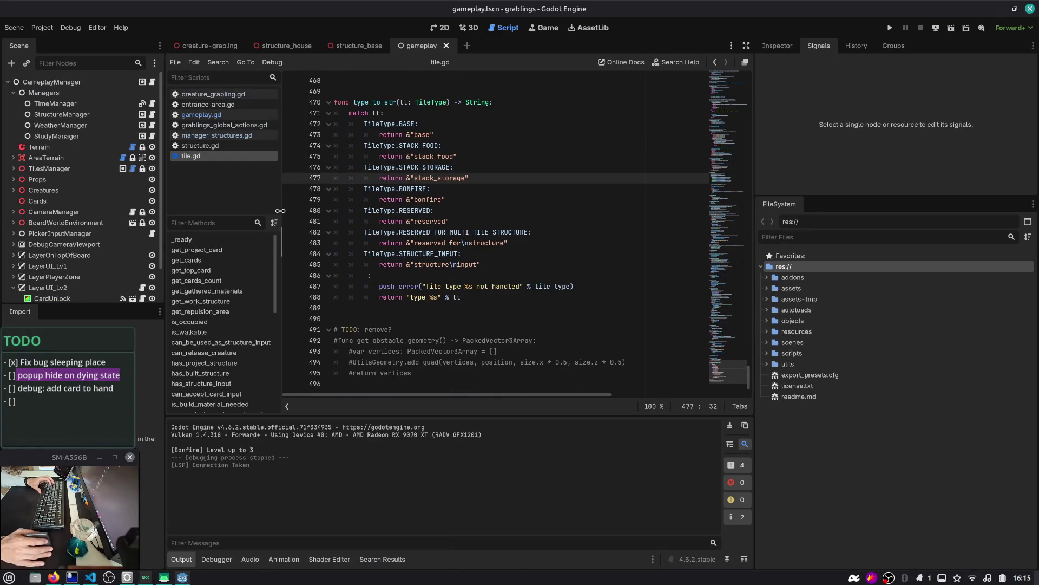
# - Show the structure_house scene in the 3D view and select its ProgressConstruction node
pyautogui.click(473, 28)
pyautogui.click(287, 46)
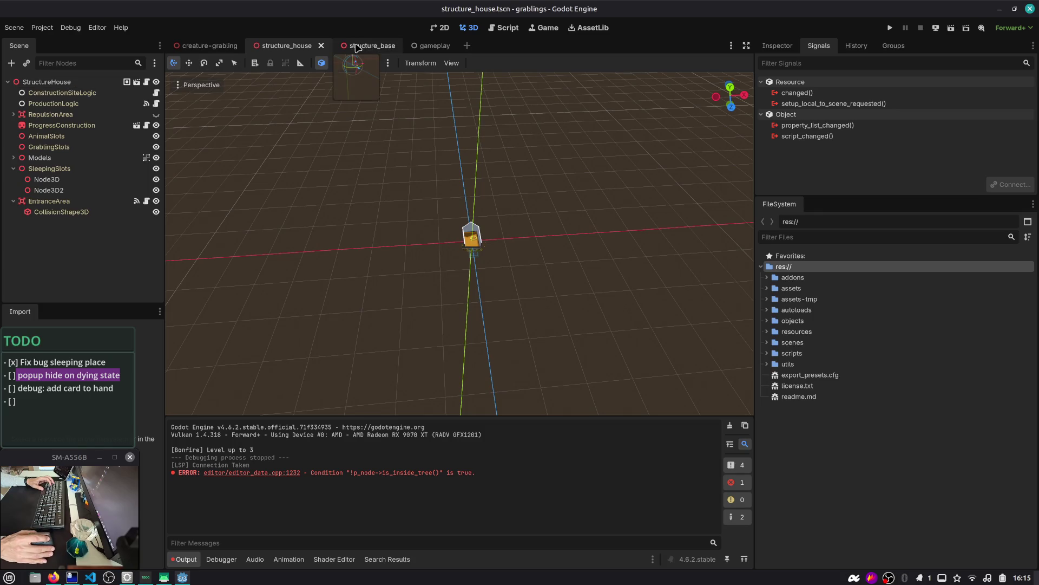
pyautogui.click(61, 125)
pyautogui.scroll(5, 345, 200)
pyautogui.scroll(5, 346, 199)
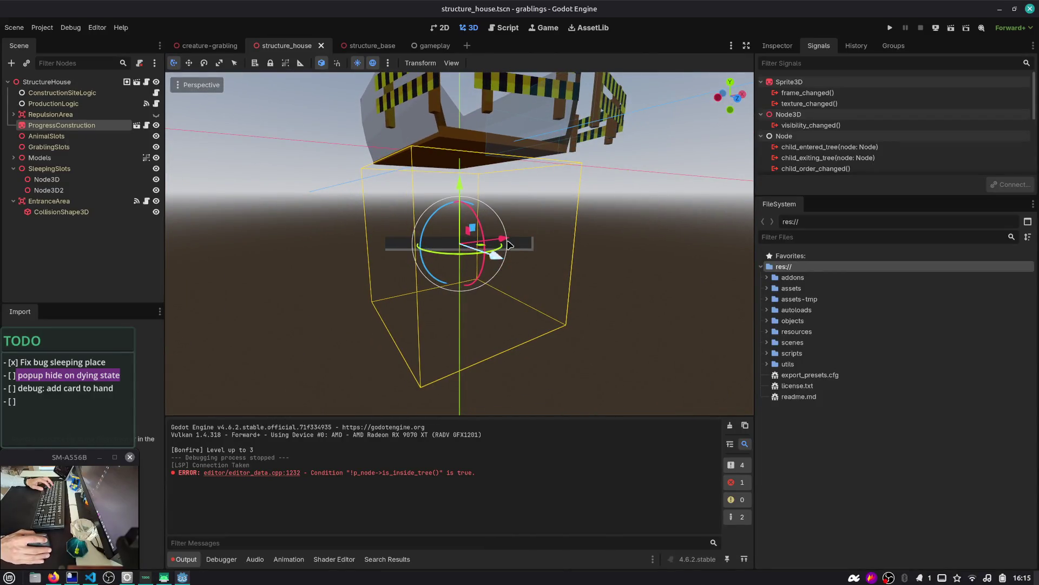
pyautogui.click(676, 221)
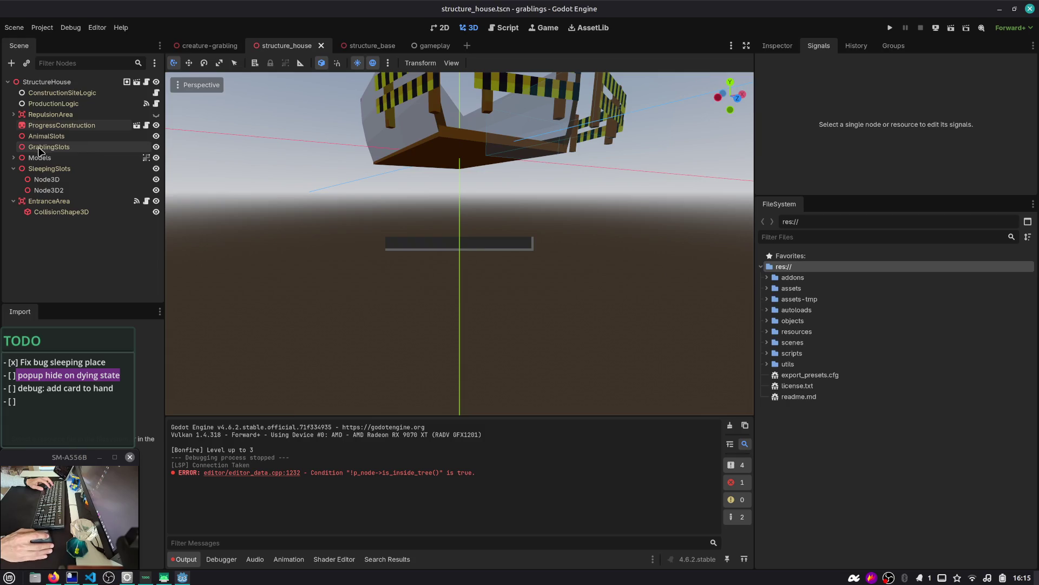
pyautogui.click(69, 126)
# - Open ProgressConstruction's own scene and inspect the SubViewport and StructureProgress properties
pyautogui.click(137, 126)
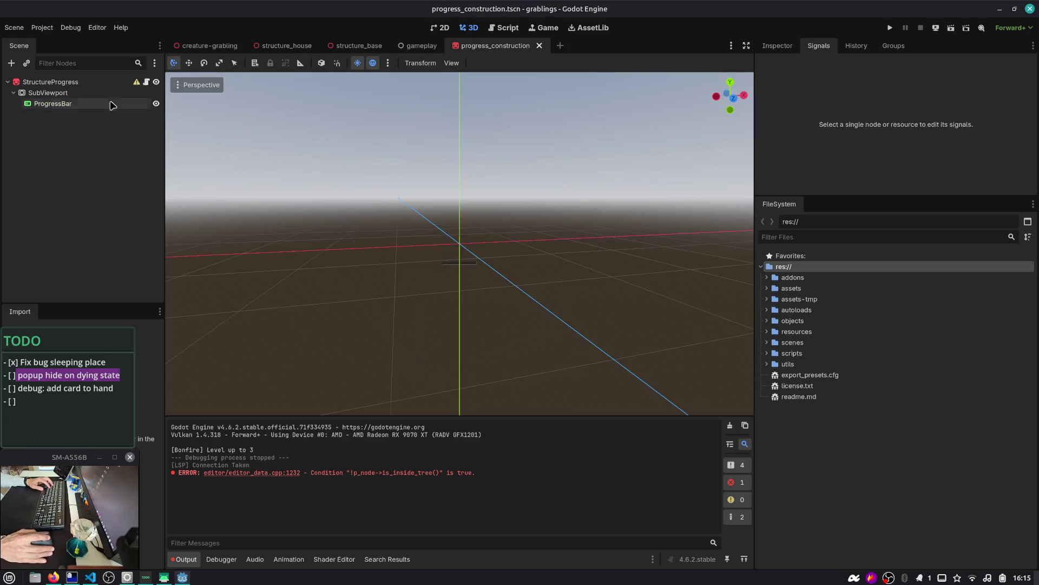
pyautogui.click(80, 93)
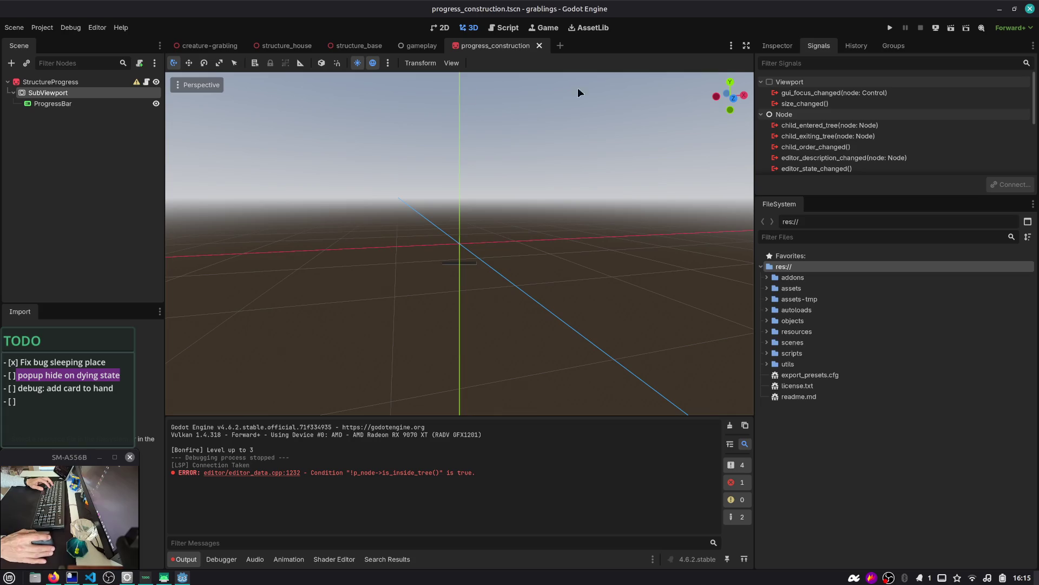
pyautogui.click(767, 48)
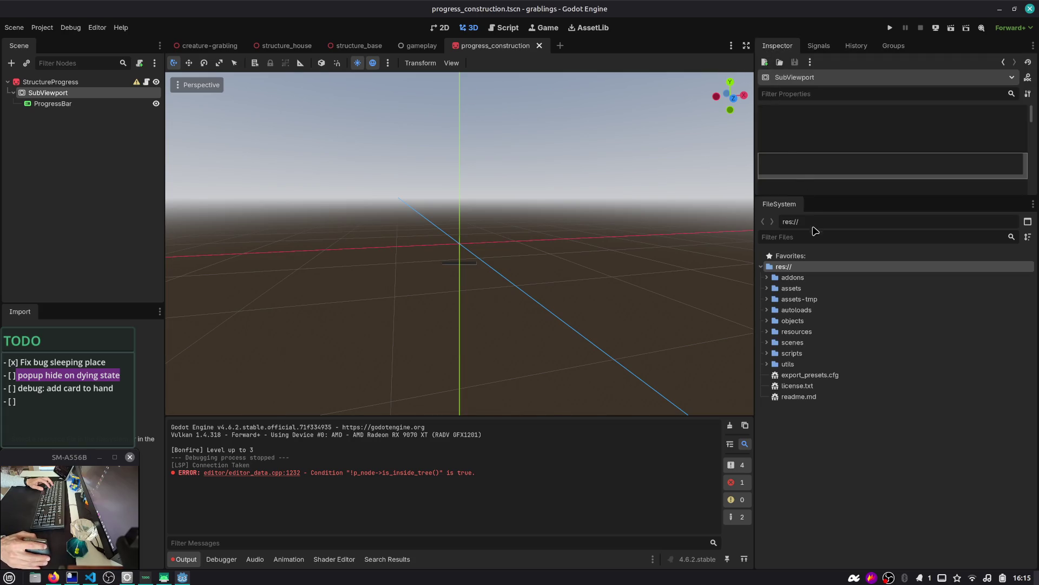
pyautogui.moveTo(829, 204); pyautogui.dragTo(828, 415)
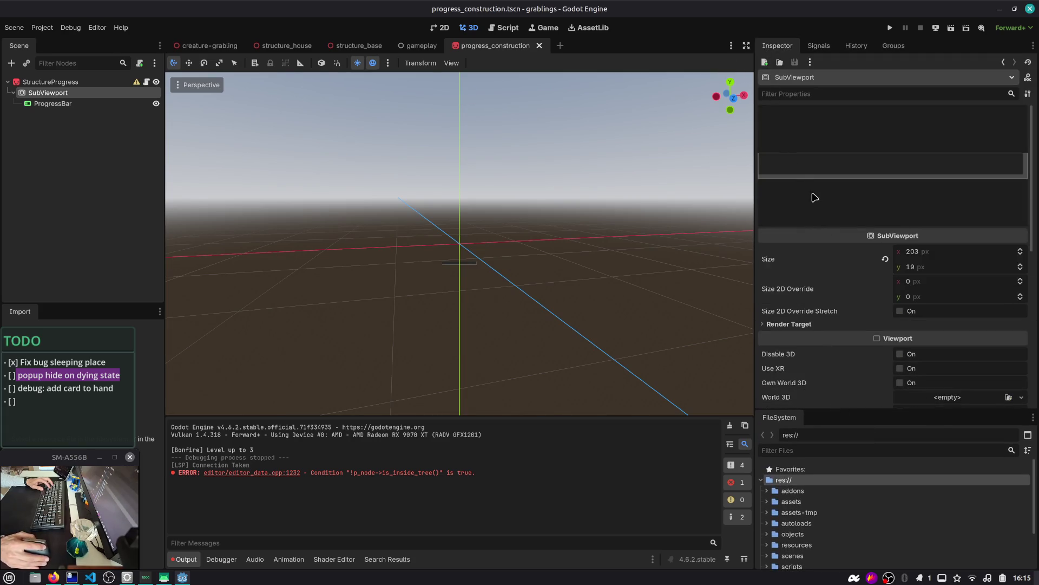
pyautogui.click(52, 81)
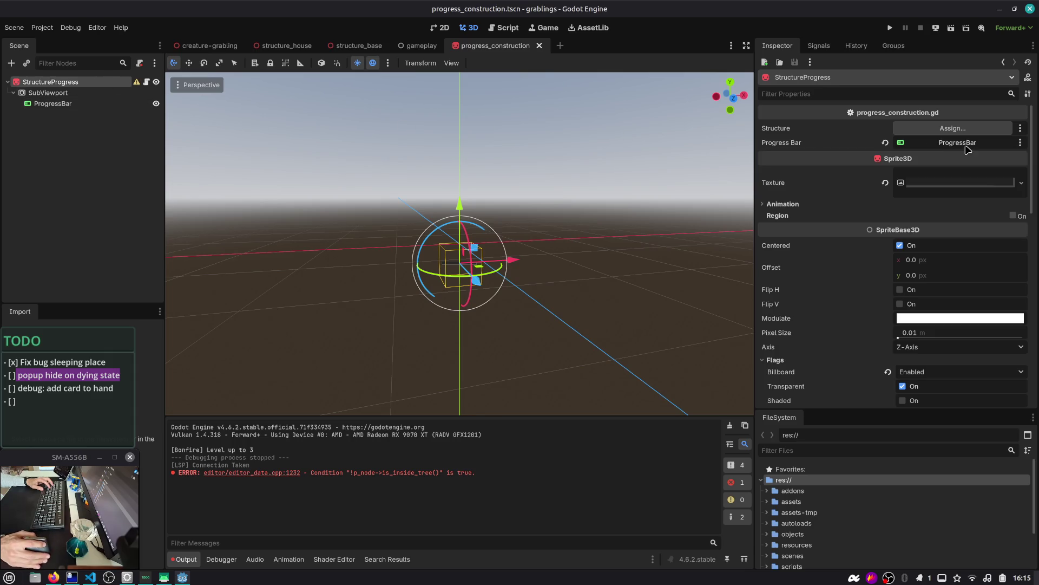
pyautogui.click(968, 149)
pyautogui.press('Escape')
# - Trial-reset StructureProgress's Texture, undo it, and close the progress_construction tab
pyautogui.click(949, 186)
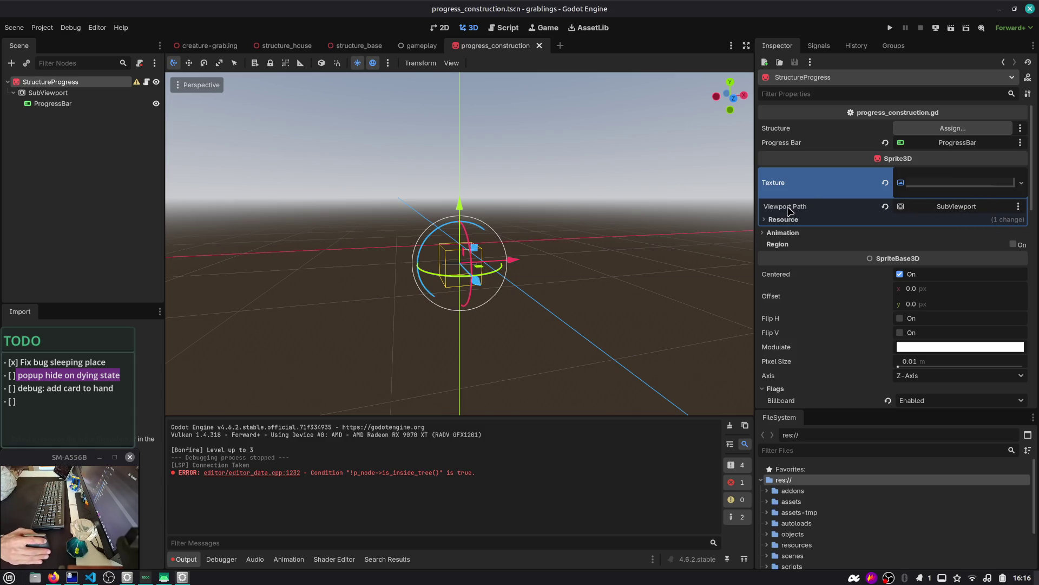
pyautogui.moveTo(791, 211)
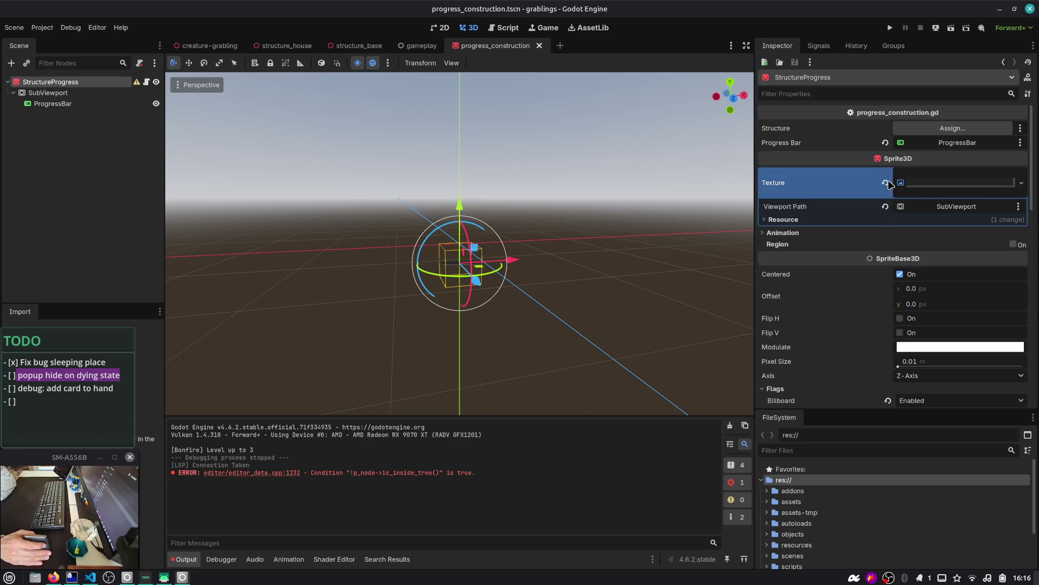
pyautogui.click(886, 183)
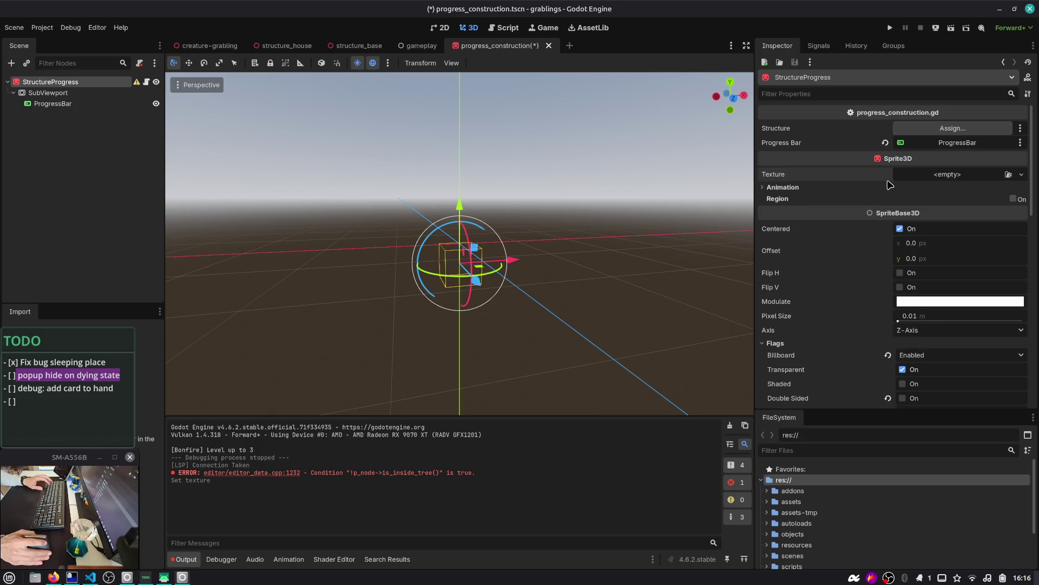
pyautogui.hotkey('ctrl', 'z')
pyautogui.click(16, 163)
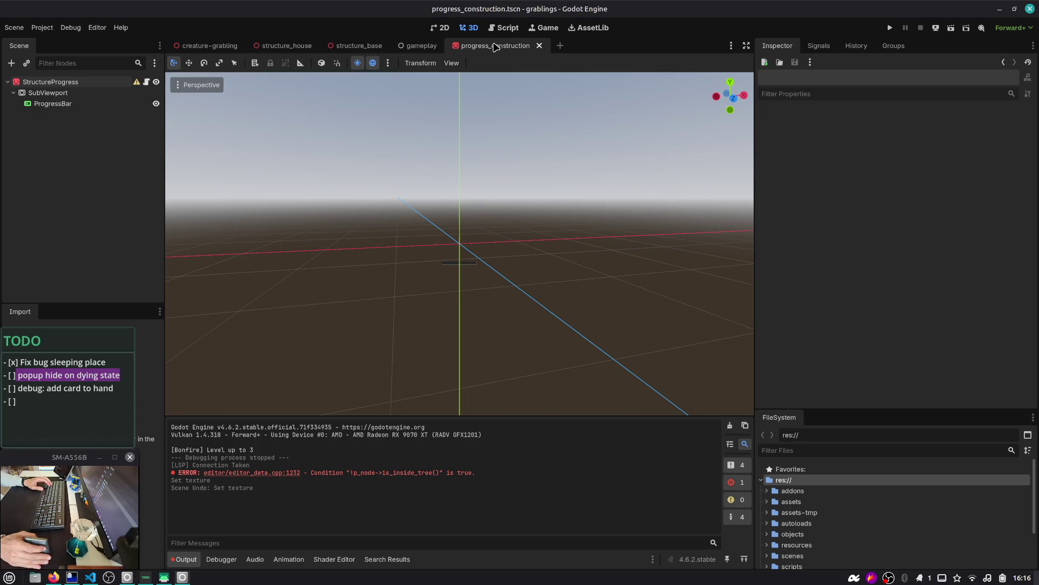
pyautogui.middleClick(494, 47)
pyautogui.click(281, 46)
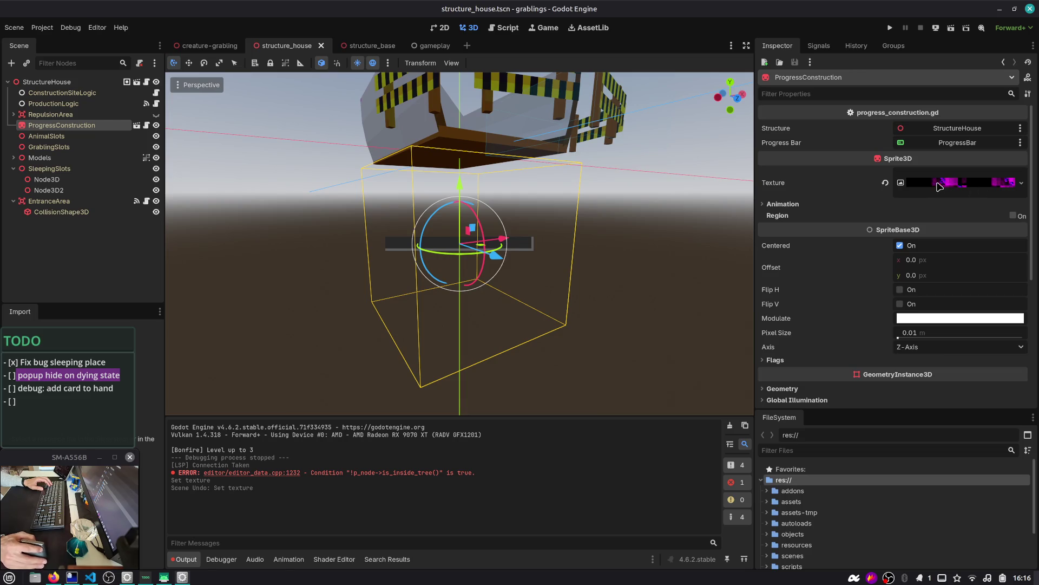
# - Reset the house ProgressConstruction and grabling UI_SpriteProgressAttack textures to ViewportTexture, saving both scenes
pyautogui.click(886, 183)
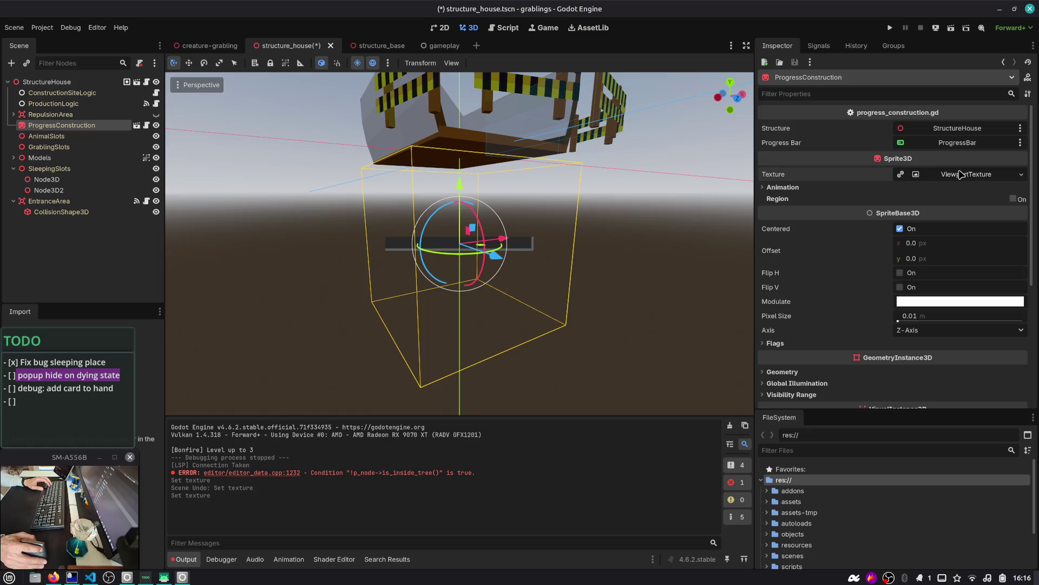
pyautogui.hotkey('ctrl', 's')
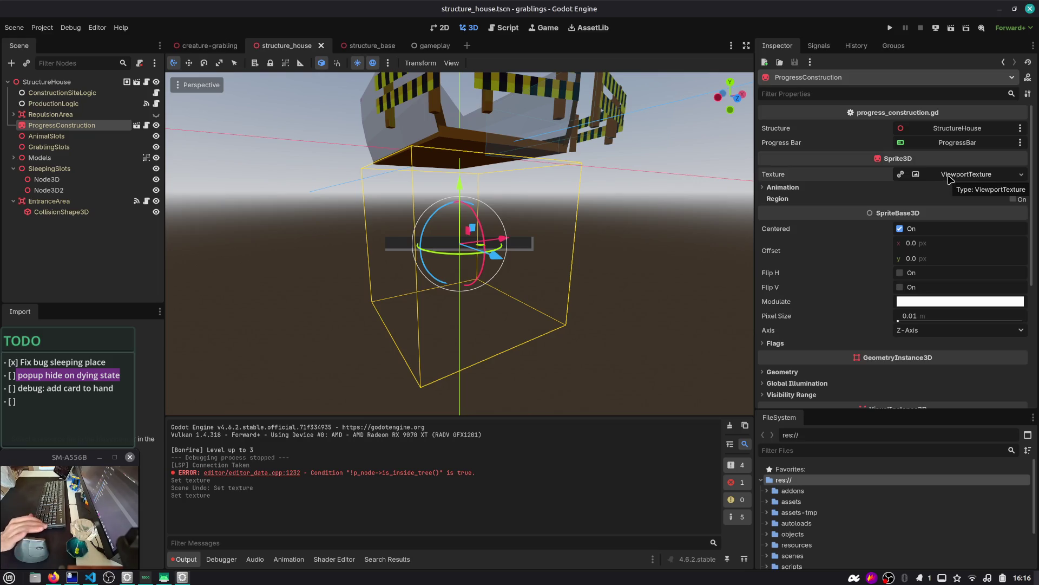
pyautogui.click(209, 46)
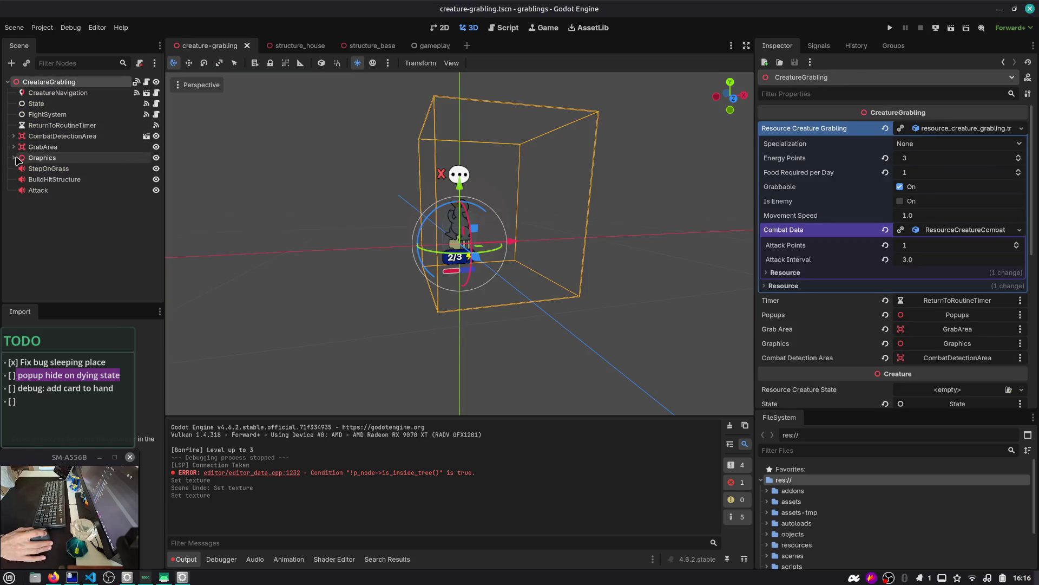
pyautogui.click(13, 158)
pyautogui.click(39, 213)
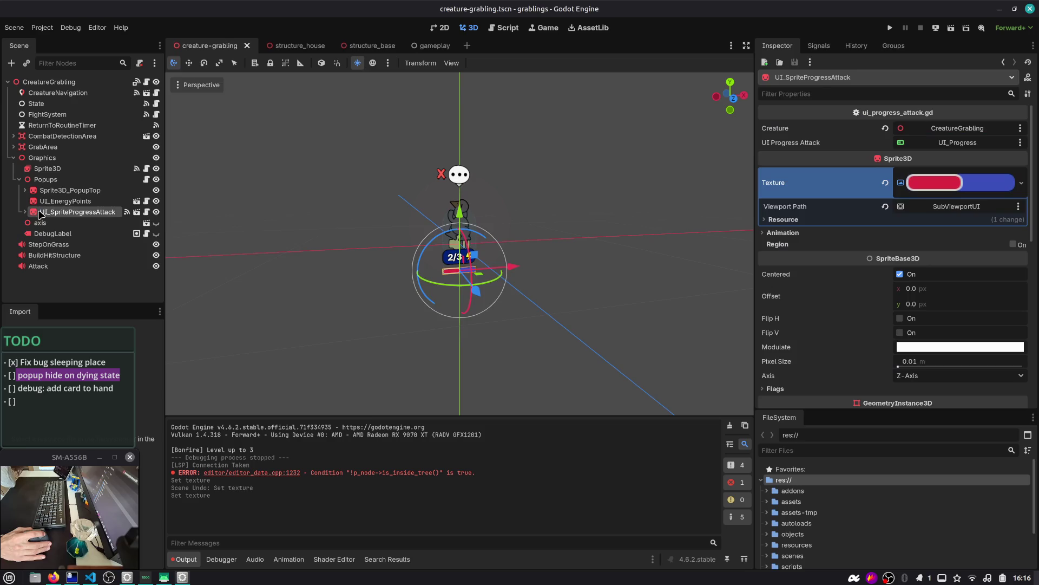
pyautogui.click(885, 184)
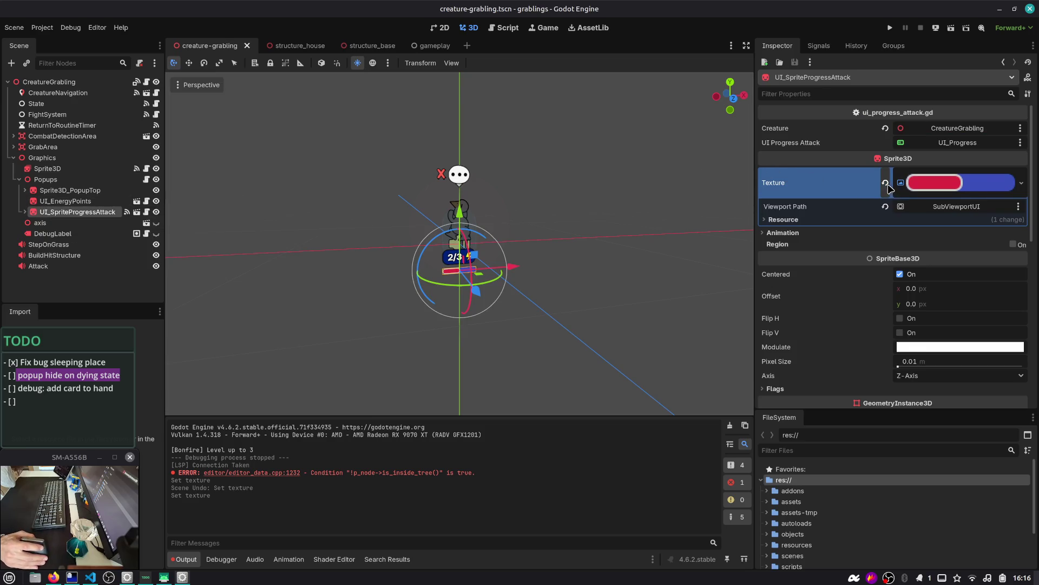
pyautogui.hotkey('ctrl', 's')
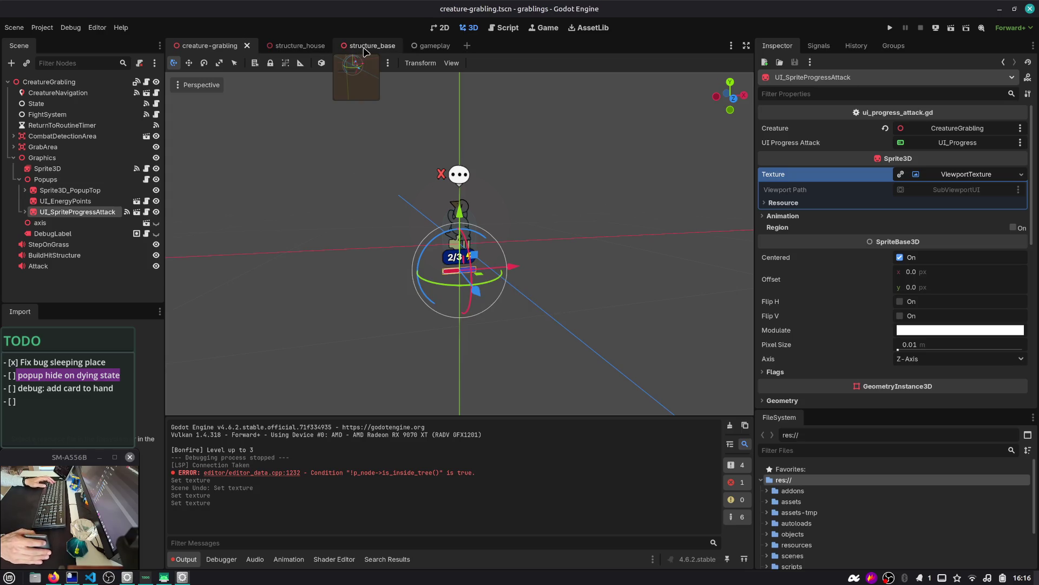
# - Close the structure_base, structure_house and creature-grabling scene tabs
pyautogui.click(366, 51)
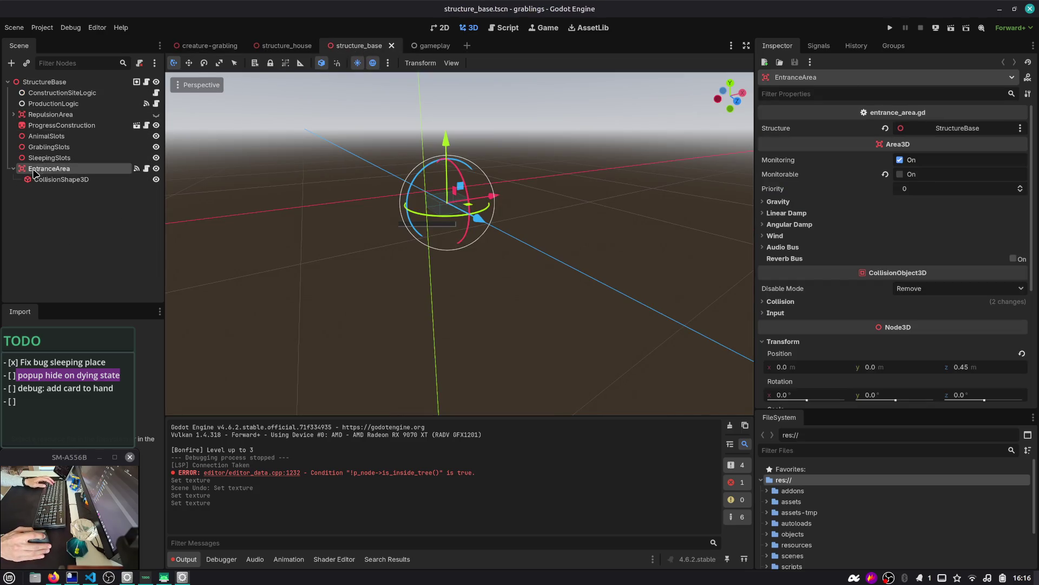
pyautogui.click(49, 126)
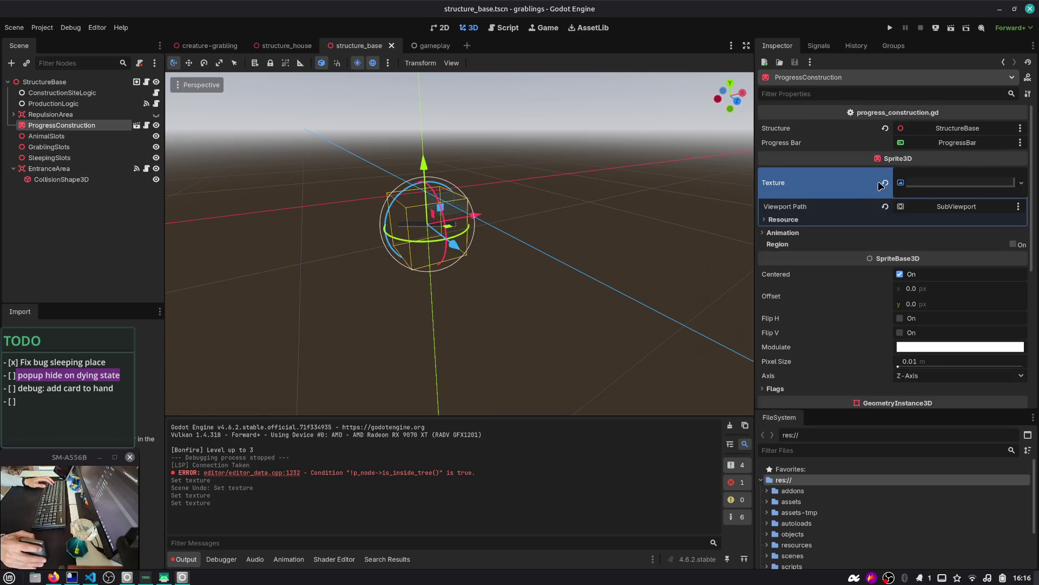
pyautogui.click(392, 45)
pyautogui.middleClick(290, 46)
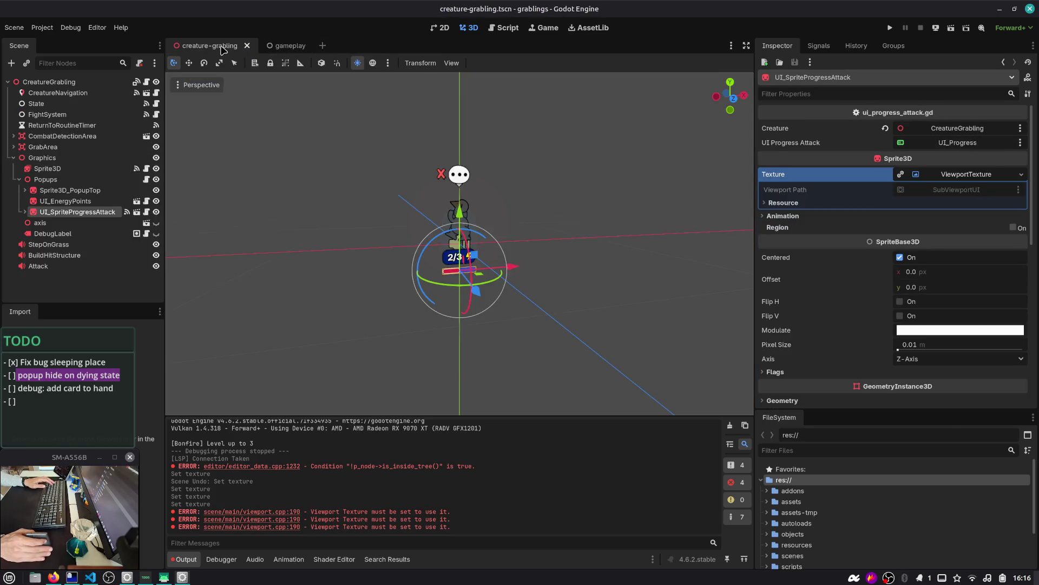
pyautogui.middleClick(222, 48)
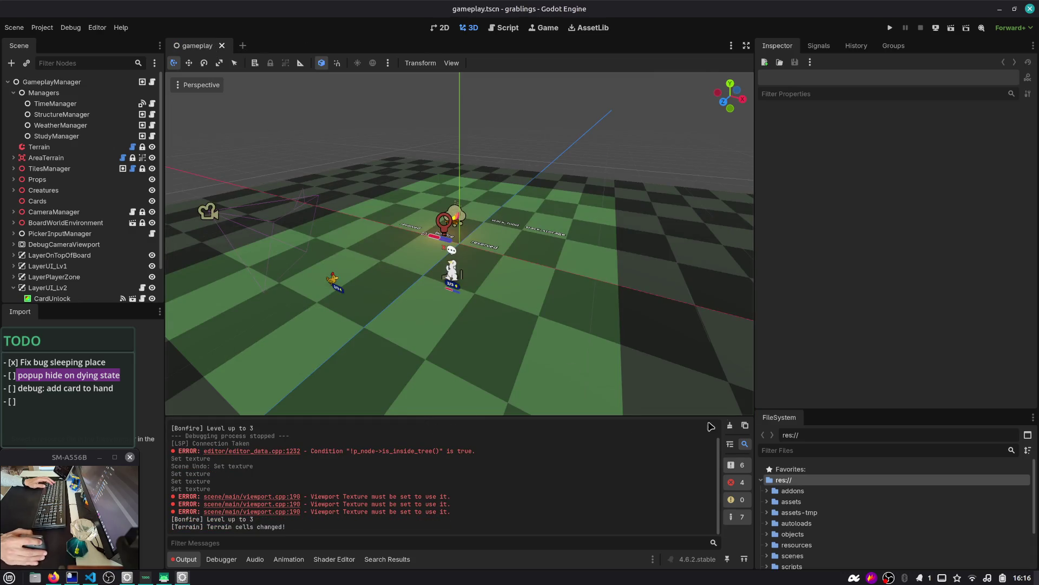
pyautogui.press('F5')
# - Review the structure_house.tscn changes in VS Code Source Control
pyautogui.hotkey('alt', 'Tab')
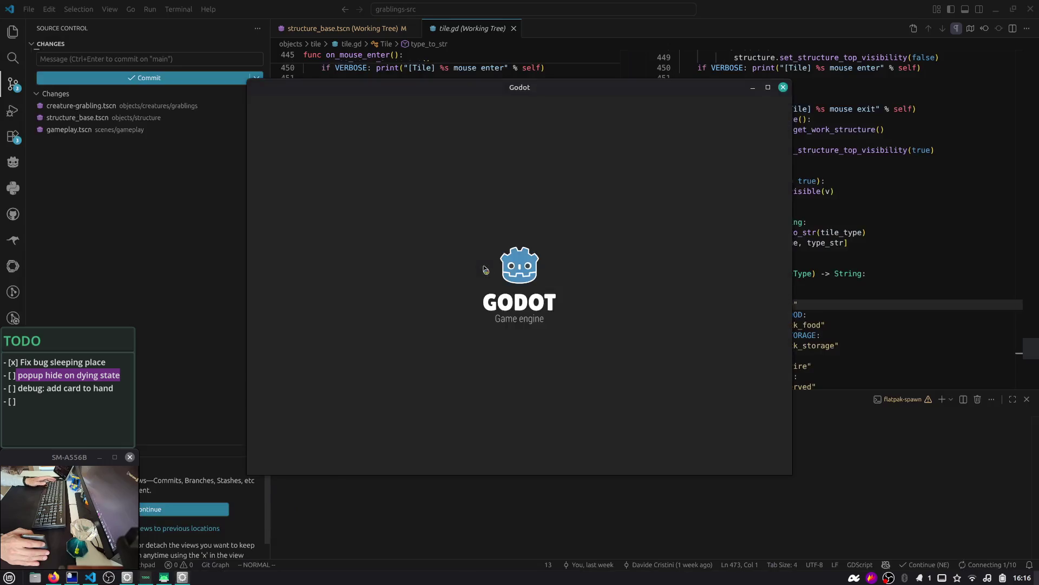
pyautogui.doubleClick(343, 181)
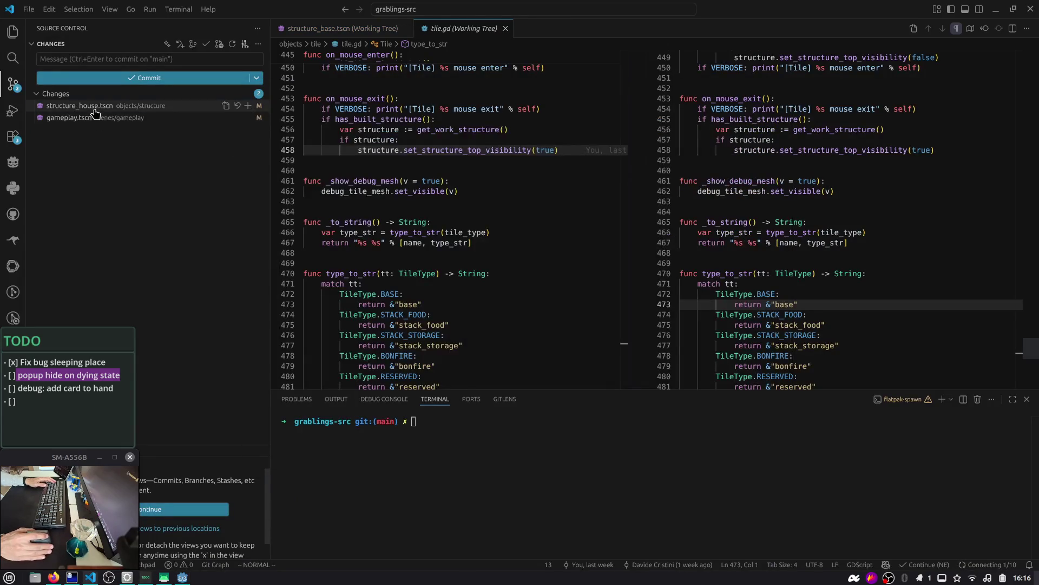
pyautogui.click(95, 108)
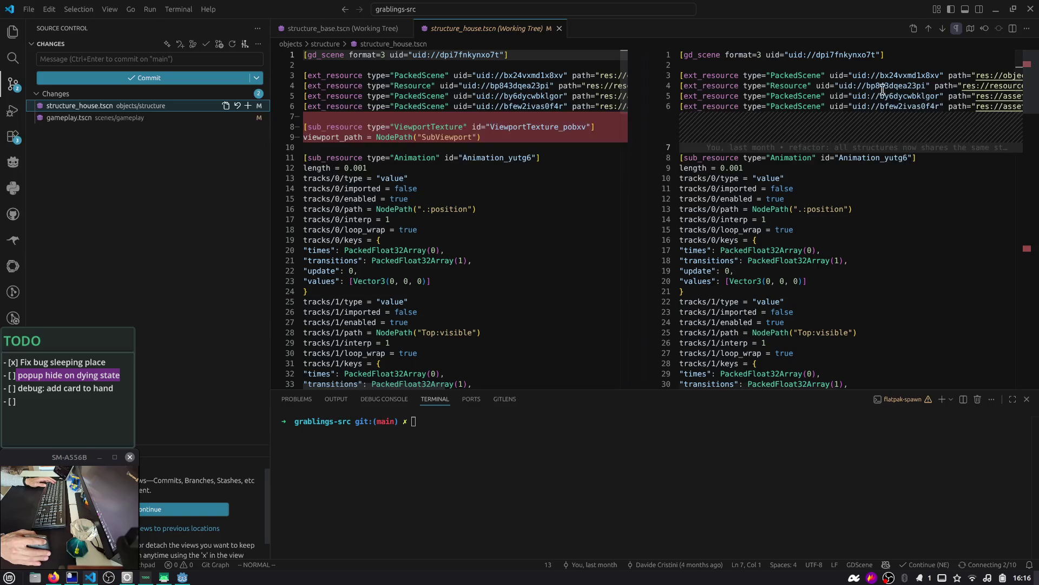
pyautogui.scroll(-20, 882, 89)
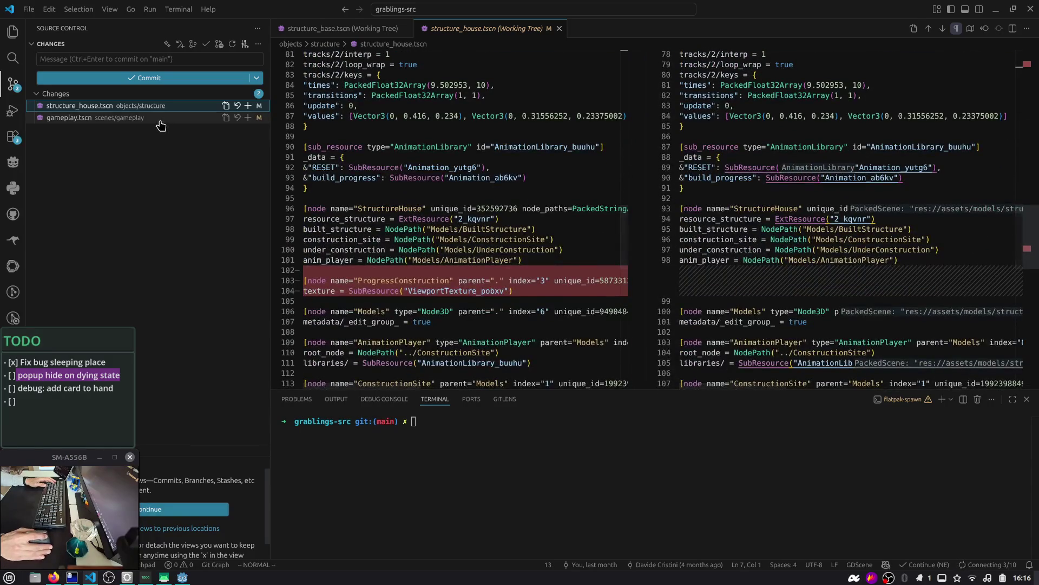
# - Review the gameplay.tscn diff down to its final lines
pyautogui.click(160, 118)
pyautogui.click(1033, 159)
pyautogui.moveTo(1033, 160); pyautogui.dragTo(1033, 358)
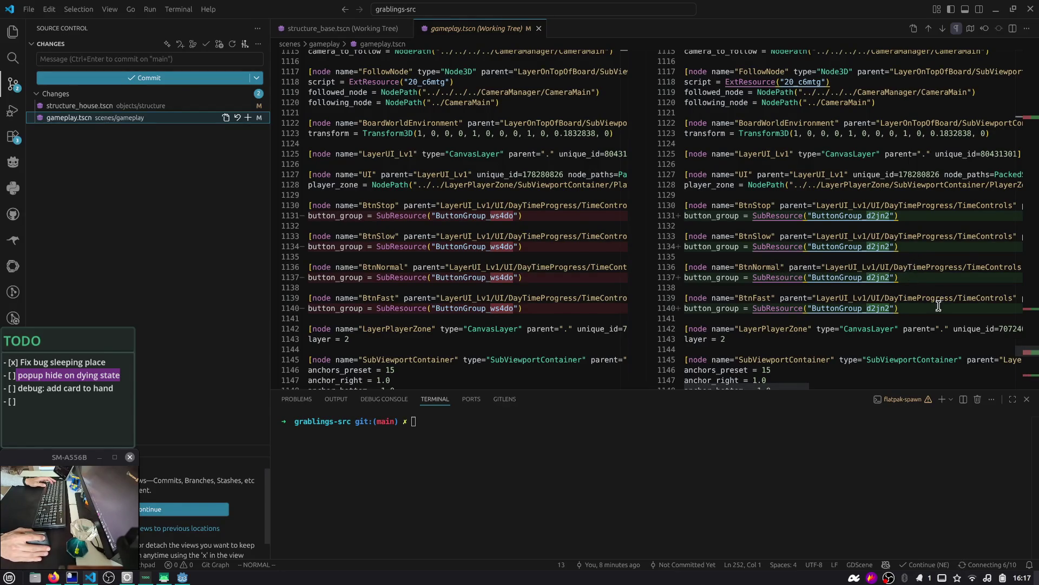
pyautogui.click(1034, 382)
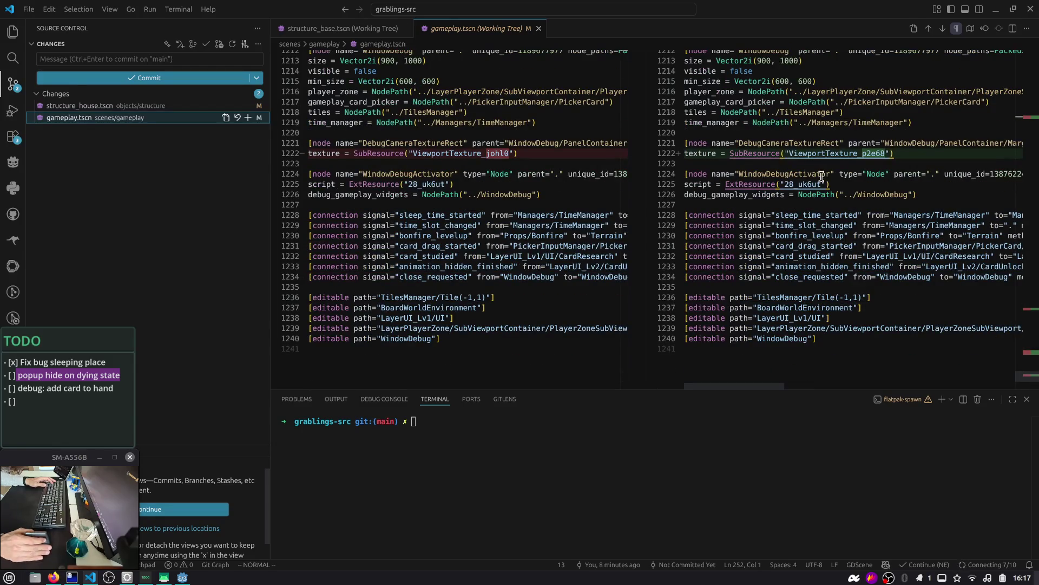
pyautogui.doubleClick(782, 146)
pyautogui.hotkey('alt', 'Tab')
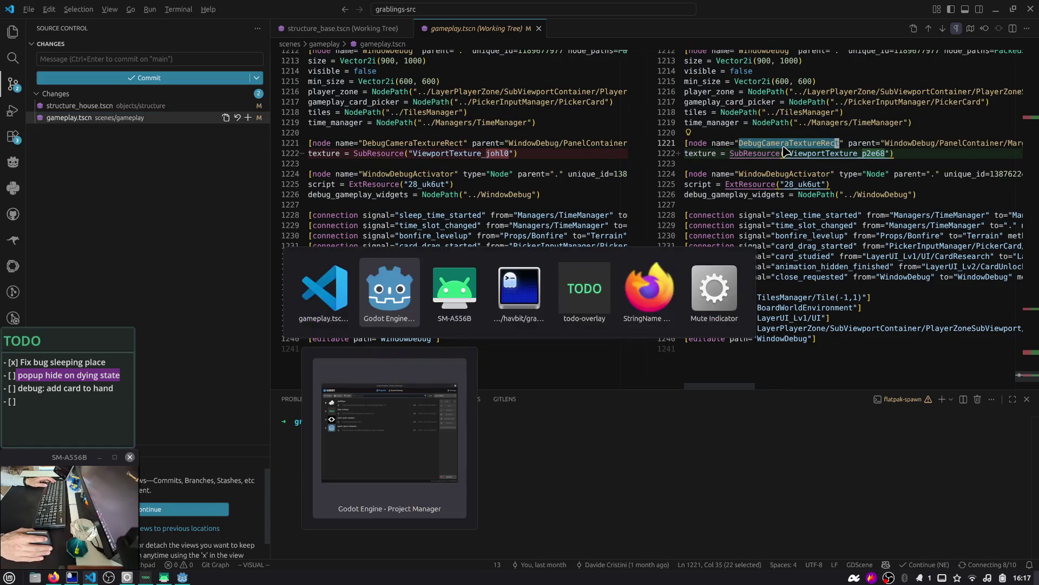
# - Reopen the grablings project from the Project Manager and recheck the structure_house.tscn diff
pyautogui.hotkey('alt', 'Tab')
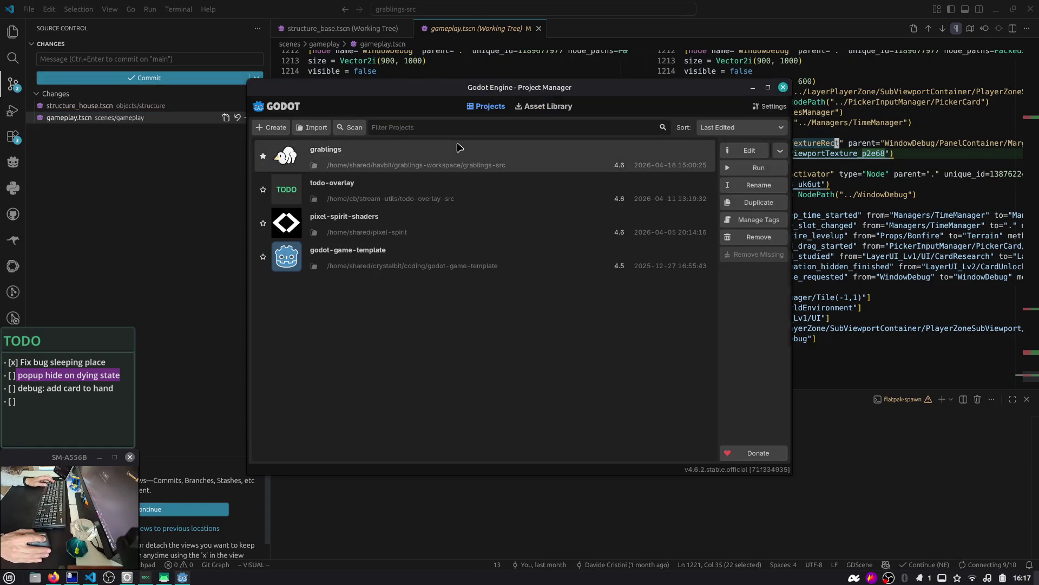
pyautogui.doubleClick(458, 147)
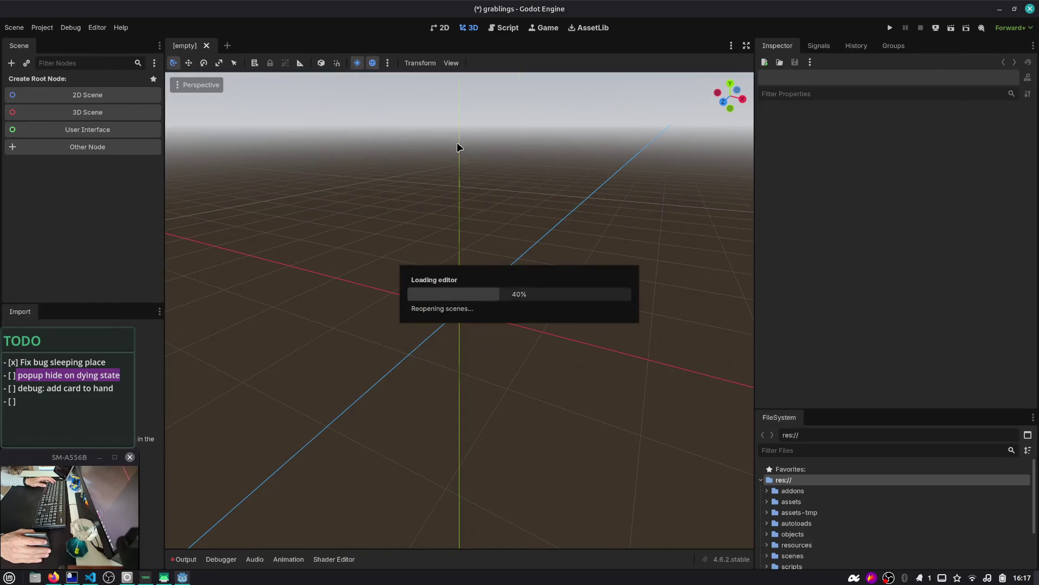
pyautogui.hotkey('alt', 'Tab')
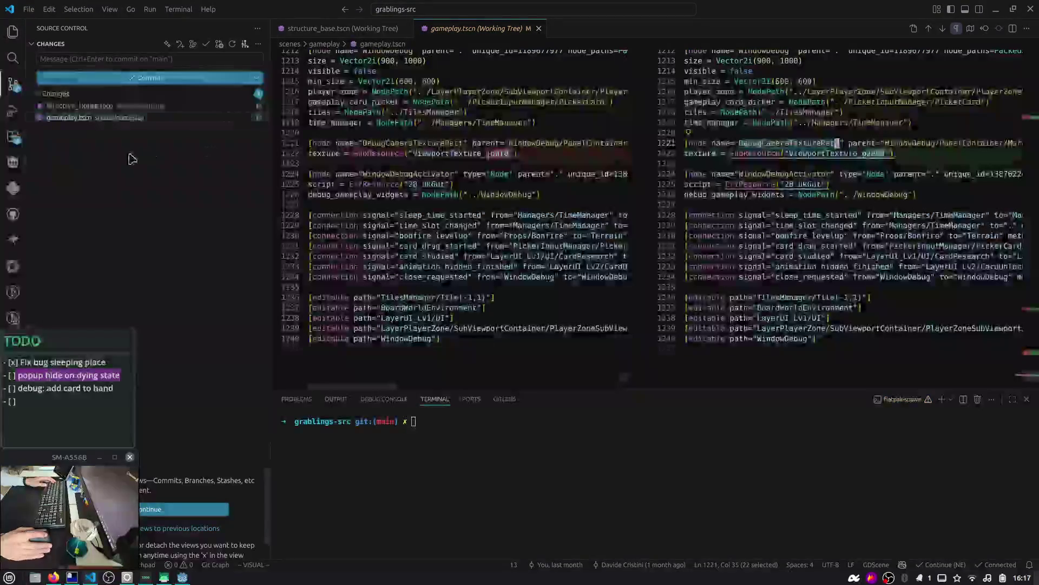
pyautogui.click(143, 111)
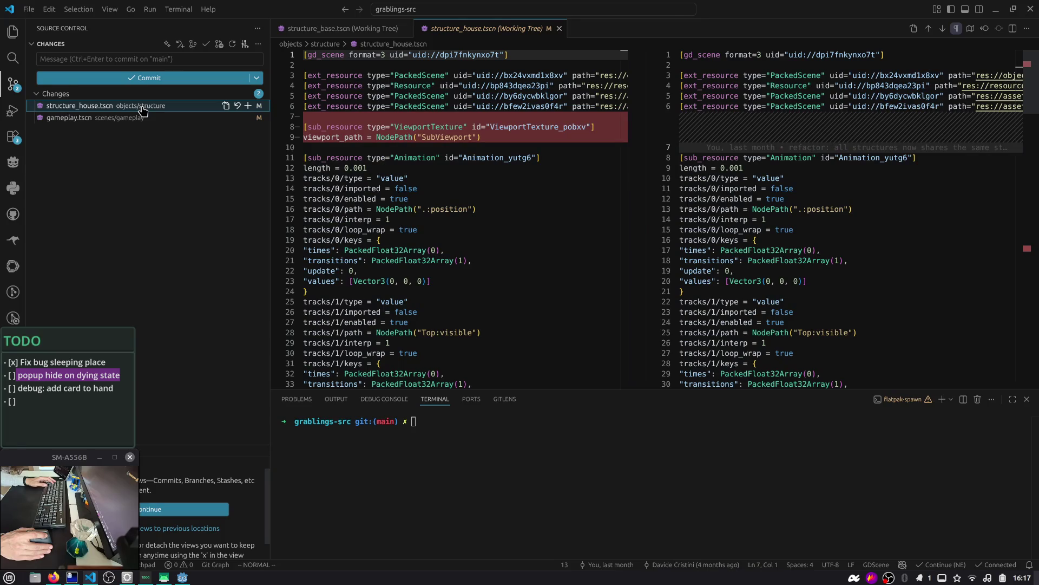
pyautogui.hotkey('alt', 'Tab')
# - Open structure_house.tscn through the quick scene search for 'house'
pyautogui.hotkey('ctrl', 'shift', 'o')
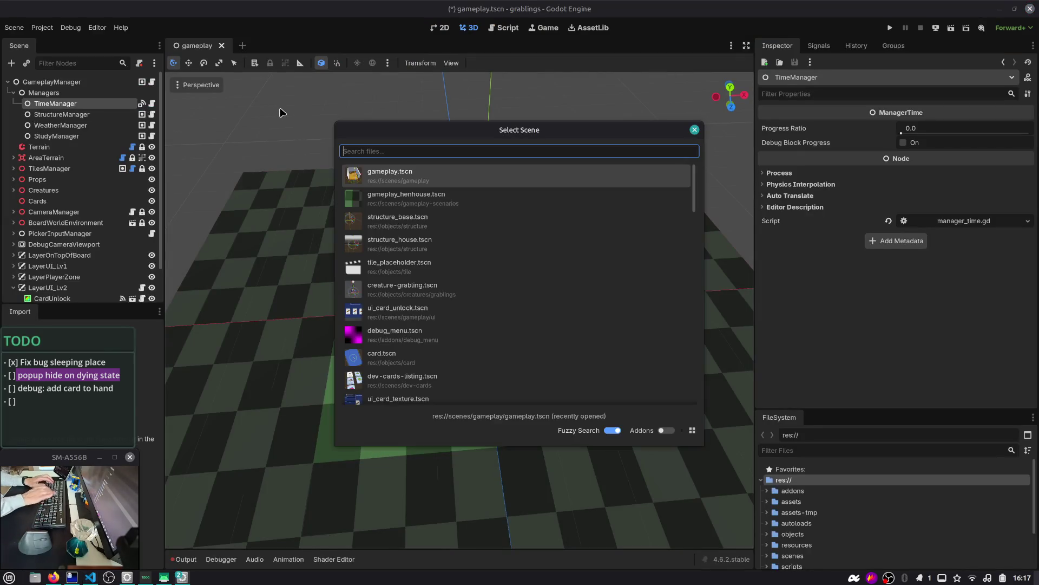
pyautogui.write('house')
pyautogui.press('Return')
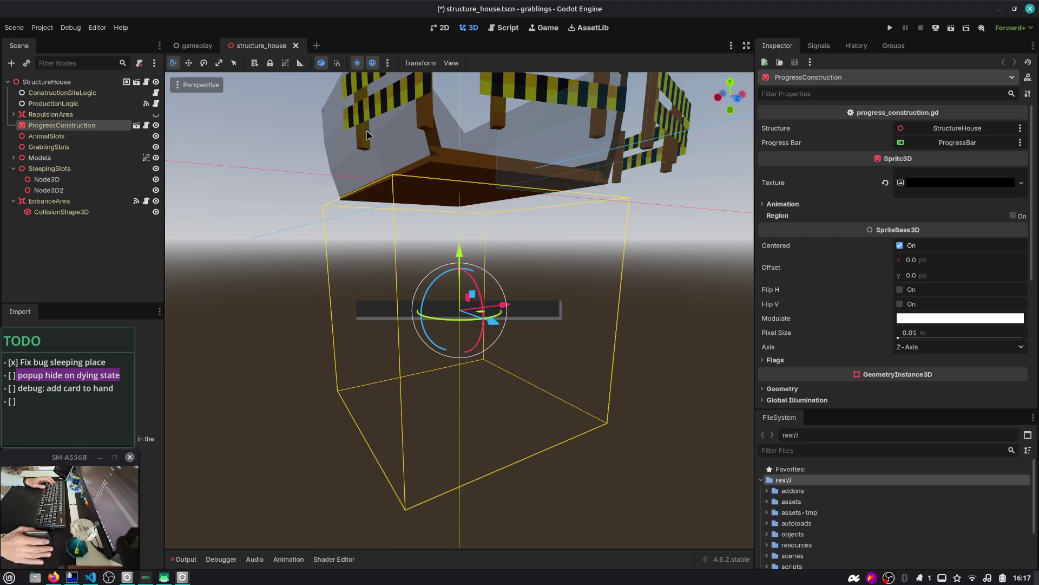
# - Inspect ProgressConstruction's texture resource and reopen the structure_house.tscn diff in VS Code
pyautogui.click(946, 190)
pyautogui.hotkey('alt', 'Tab')
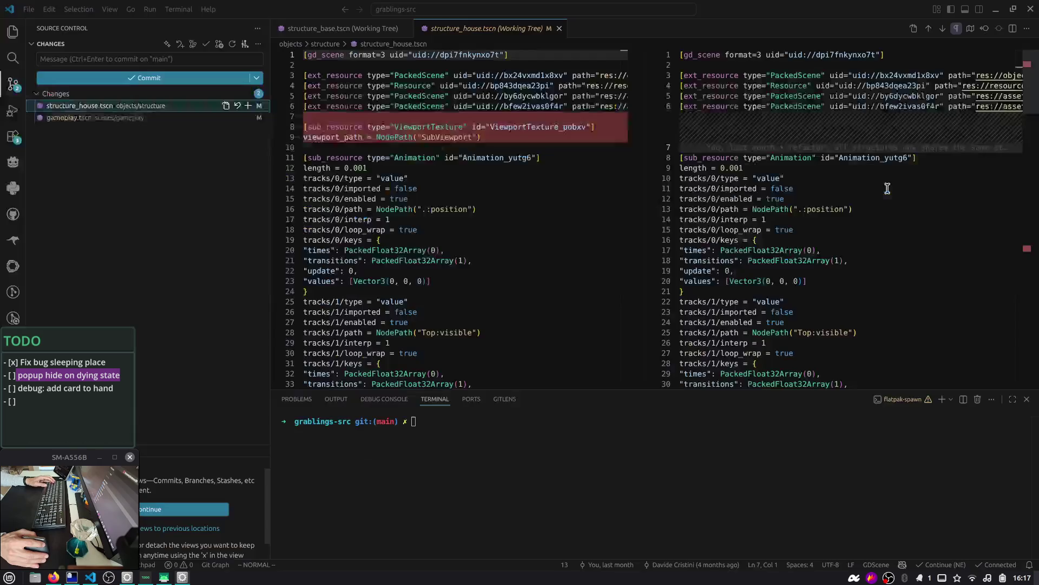
pyautogui.scroll(-3, 459, 145)
pyautogui.scroll(-5, 459, 145)
pyautogui.hotkey('ctrl', 'k')
pyautogui.hotkey('ctrl', 'w')
pyautogui.click(157, 106)
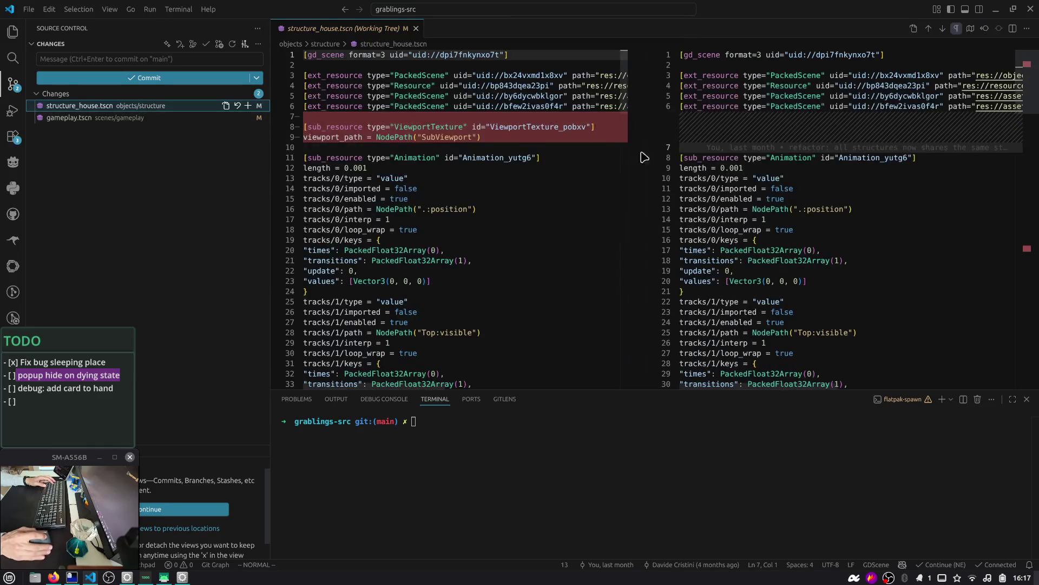
pyautogui.scroll(-5, 672, 156)
# - Save the structure_house scene and compare the updated diff
pyautogui.hotkey('alt', 'Tab')
pyautogui.hotkey('ctrl', 's')
pyautogui.hotkey('alt', 'Tab')
pyautogui.scroll(3, 655, 201)
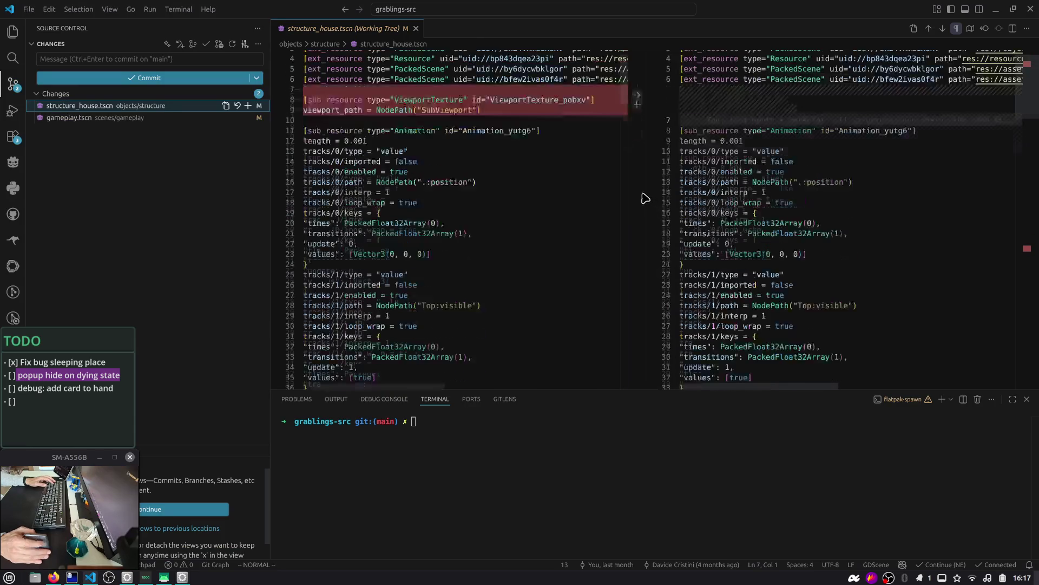
pyautogui.hotkey('alt', 'Tab')
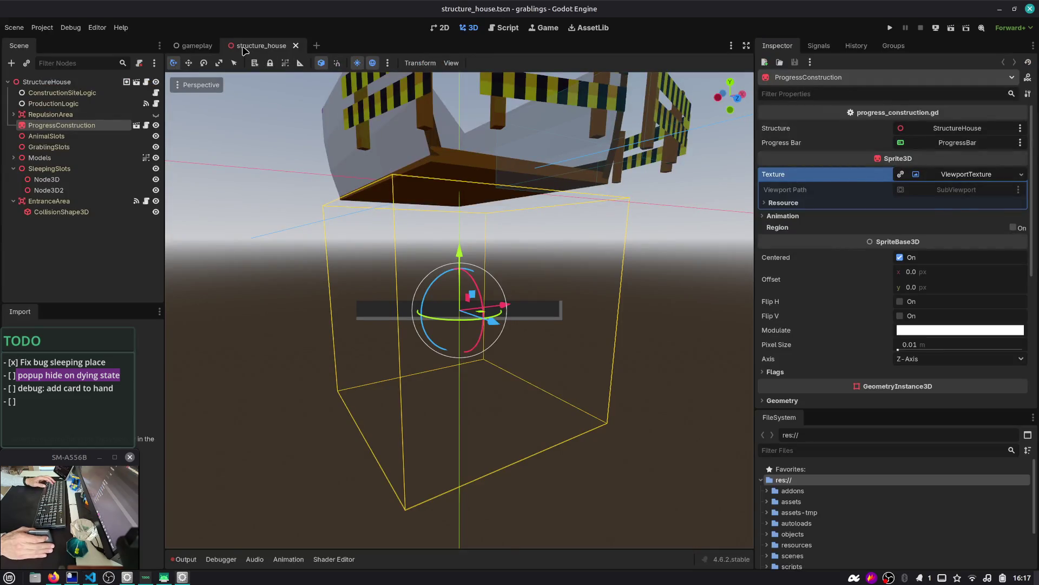
# - Close structure_house, open structure_barn.tscn, then reopen structure_house.tscn beside it
pyautogui.click(300, 46)
pyautogui.hotkey('ctrl', 'shift', 'o')
pyautogui.write('barn')
pyautogui.press('Return')
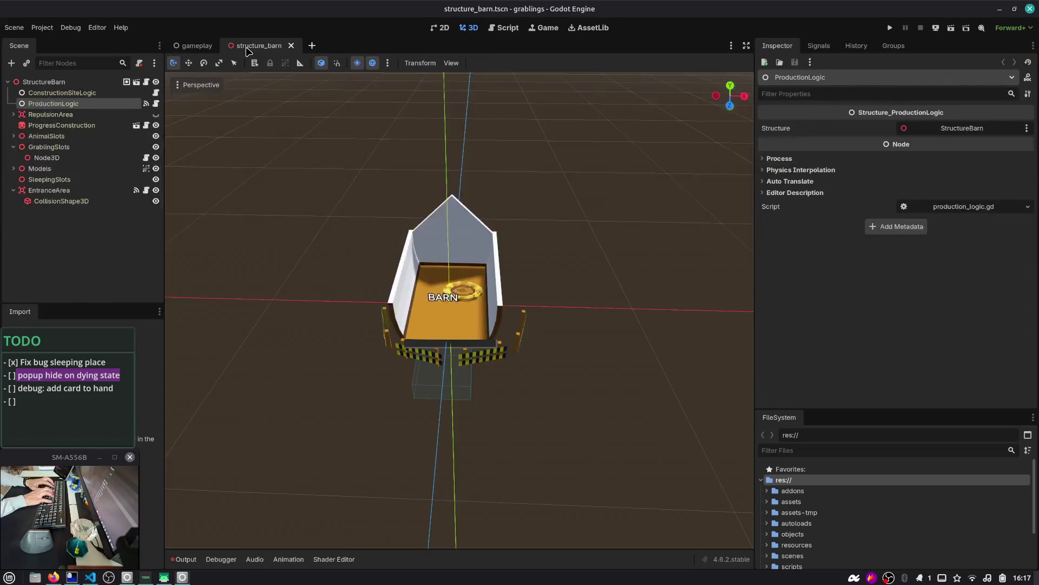
pyautogui.hotkey('ctrl', 'shift', 'o')
pyautogui.write('shous')
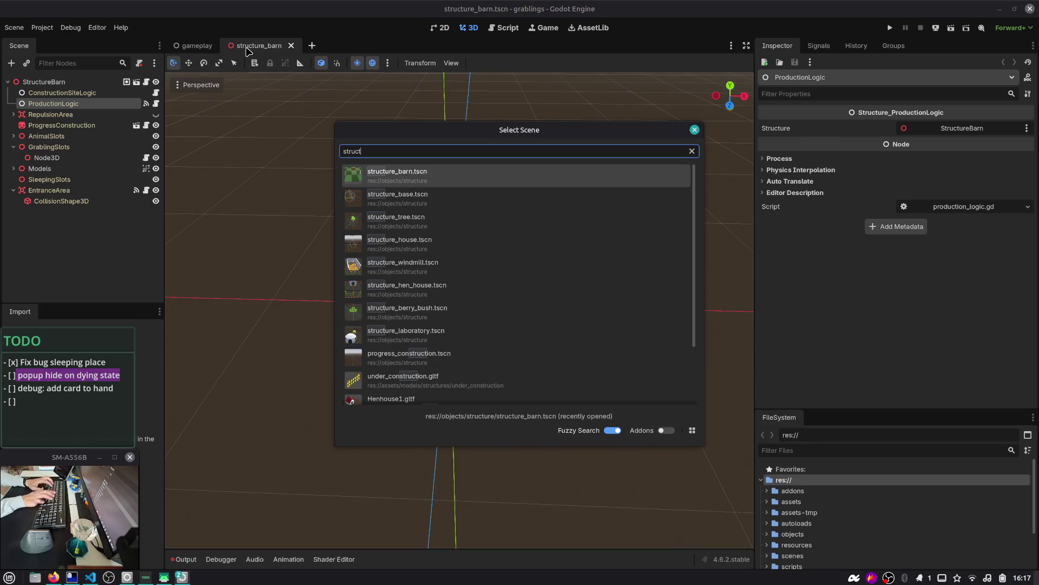
pyautogui.press('Down')
pyautogui.press('Down')
pyautogui.press('Return')
pyautogui.scroll(-4, 595, 135)
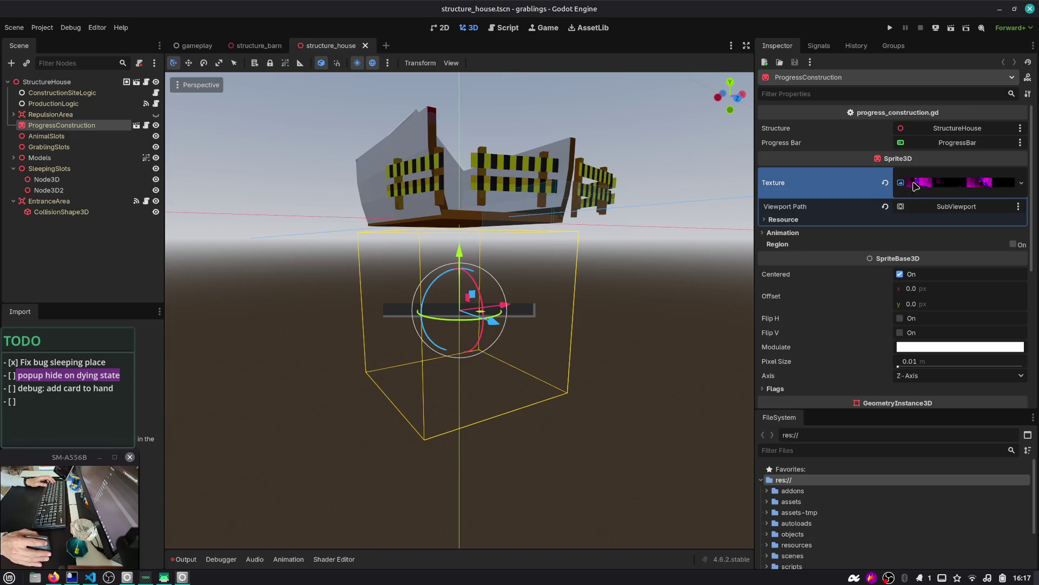
pyautogui.hotkey('alt', 'Tab')
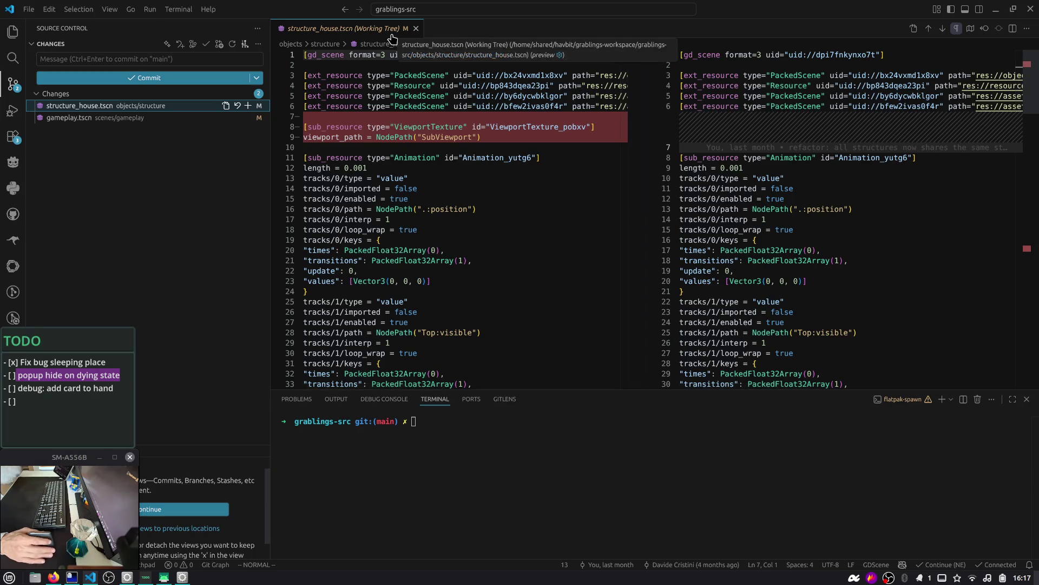
pyautogui.hotkey('alt', 'Tab')
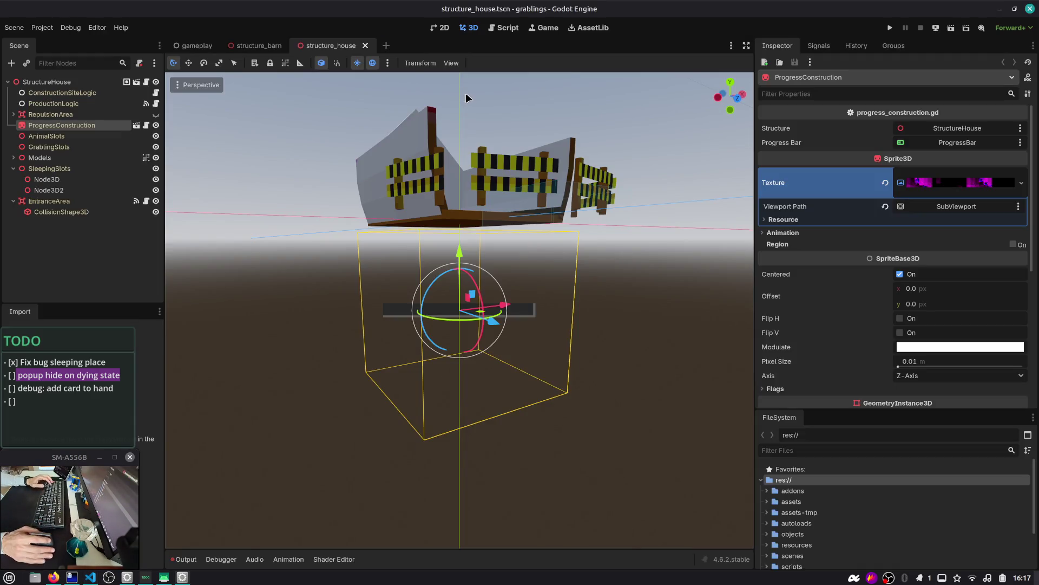
pyautogui.hotkey('ctrl', 'alt', 'Right')
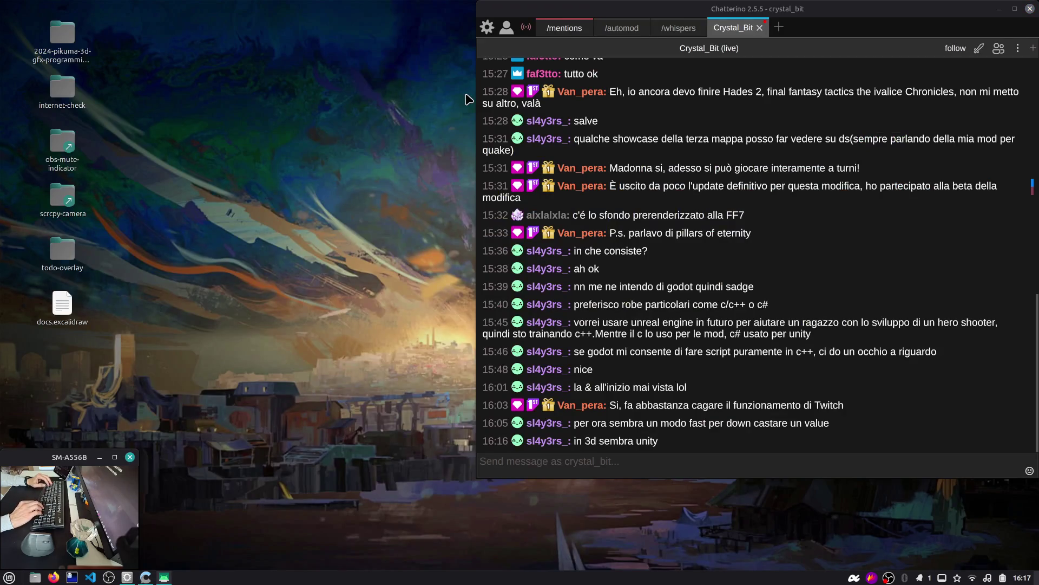
# - Orbit the house model to inspect it from the sides, below and above
pyautogui.hotkey('ctrl', 'alt', 'Left')
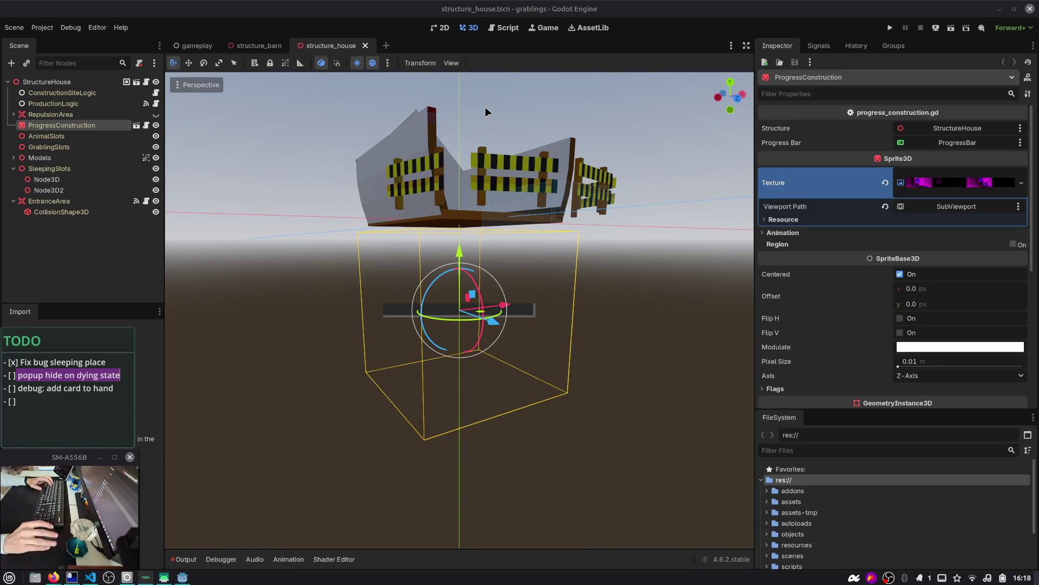
pyautogui.moveTo(614, 271)
pyautogui.mouseDown()
pyautogui.moveTo(470, 306)
pyautogui.moveTo(458, 329)
pyautogui.mouseUp()
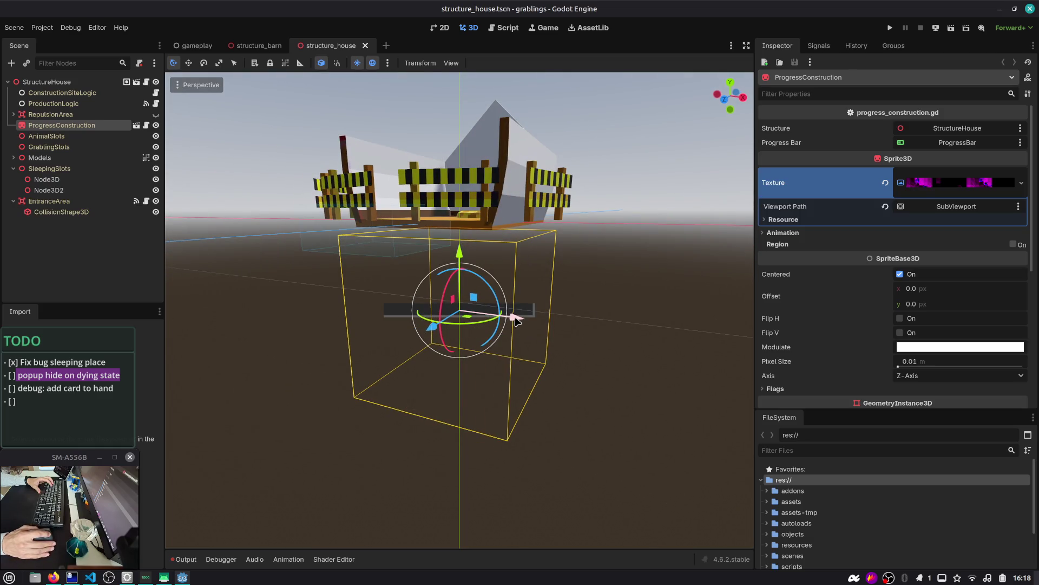
pyautogui.click(627, 303)
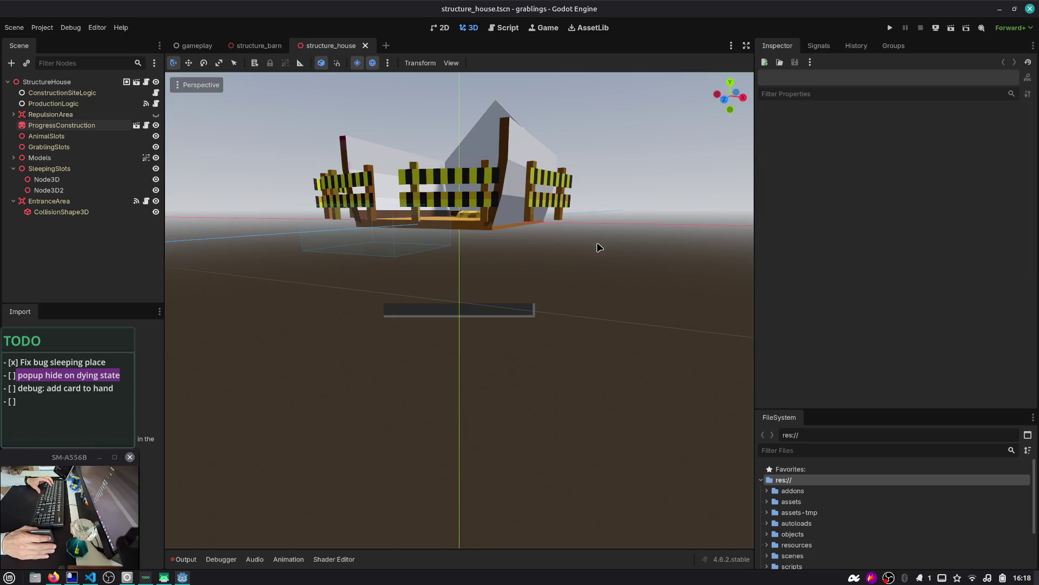
pyautogui.moveTo(625, 297); pyautogui.dragTo(627, 175)
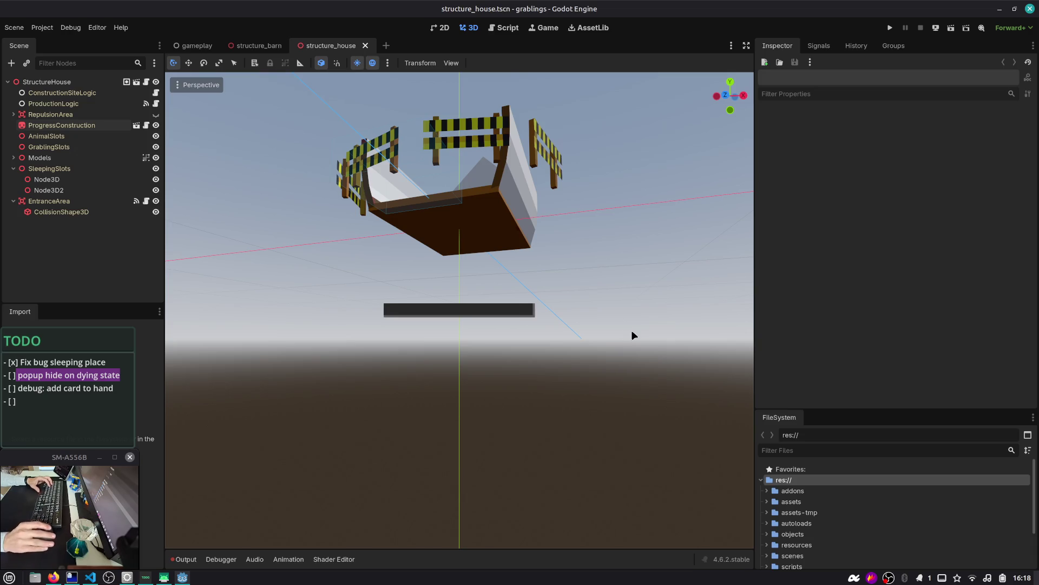
pyautogui.moveTo(543, 255)
pyautogui.mouseDown()
pyautogui.moveTo(452, 284)
pyautogui.moveTo(461, 302)
pyautogui.mouseUp()
pyautogui.scroll(3, 320, 249)
pyautogui.moveTo(295, 164)
pyautogui.mouseDown()
pyautogui.moveTo(303, 177)
pyautogui.moveTo(315, 167)
pyautogui.moveTo(321, 232)
pyautogui.moveTo(311, 222)
pyautogui.mouseUp()
# - Close the structure_house and structure_barn scene tabs
pyautogui.scroll(-2, 311, 209)
pyautogui.scroll(-2, 310, 223)
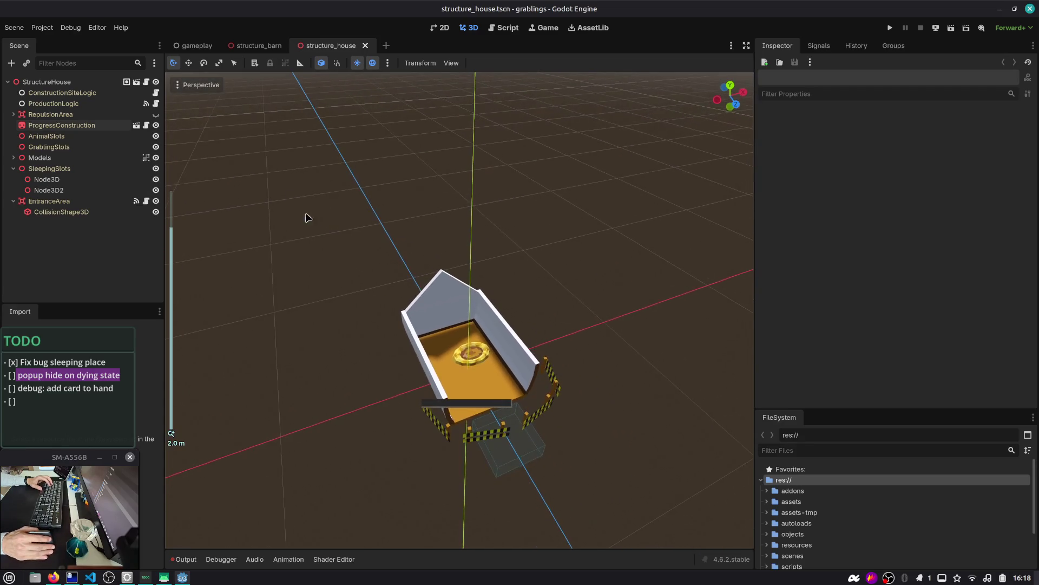
pyautogui.middleClick(300, 51)
pyautogui.middleClick(256, 50)
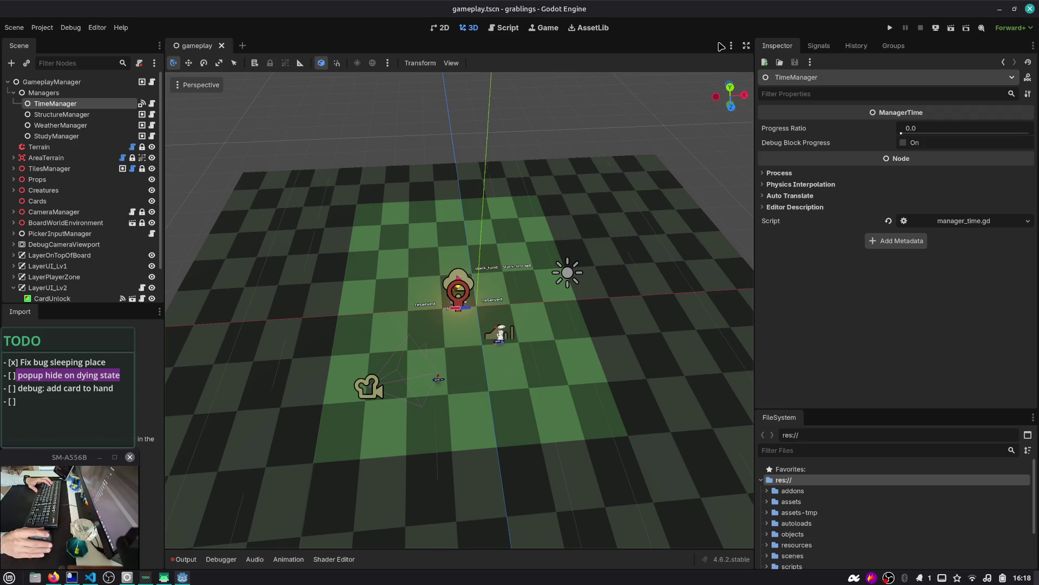
# - Search 'dotween' in a new Firefox tab and browse the DOTween (HOTween v2) website
pyautogui.hotkey('alt', 'Tab')
pyautogui.hotkey('alt', 'Tab')
pyautogui.hotkey('alt', 'Tab')
pyautogui.hotkey('alt', 'Tab')
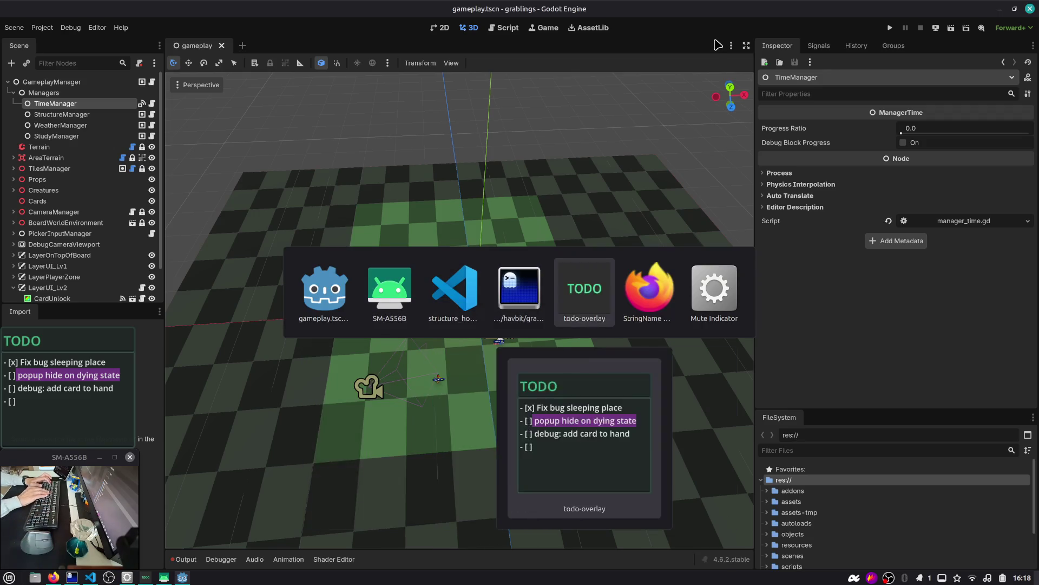
pyautogui.hotkey('ctrl', 't')
pyautogui.write('dotween')
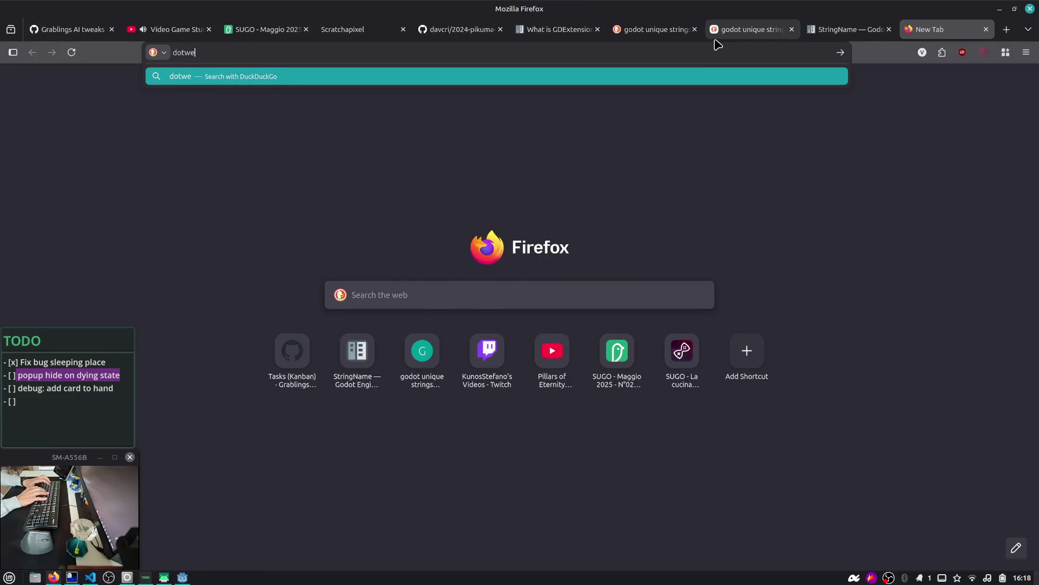
pyautogui.press('Return')
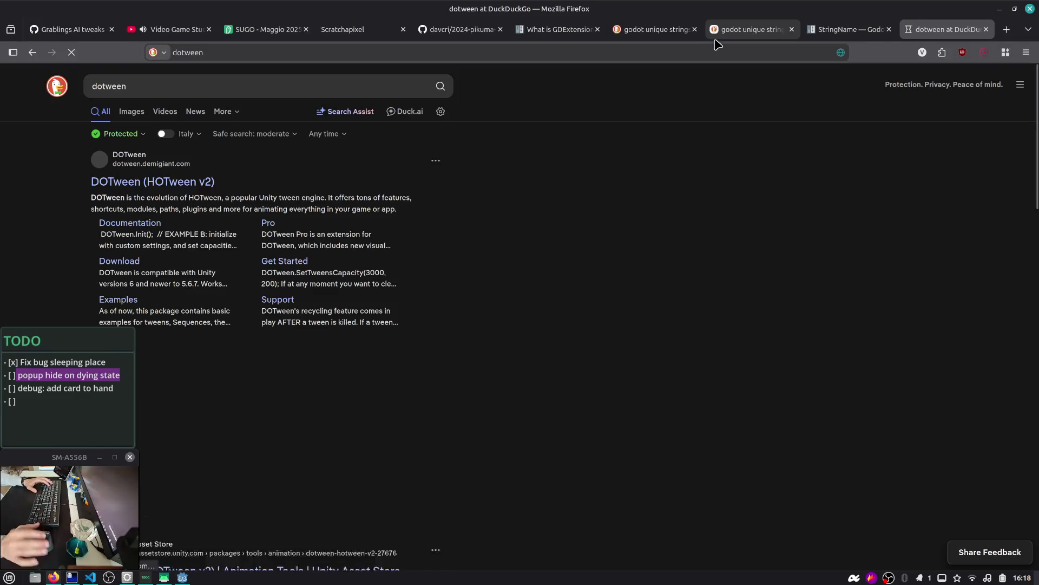
pyautogui.click(169, 185)
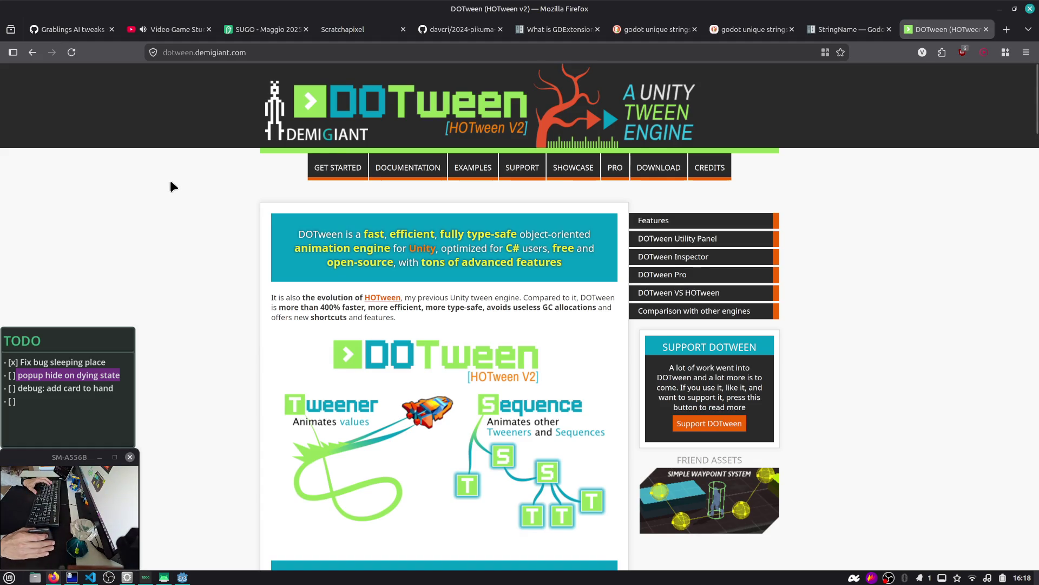
pyautogui.scroll(-10, 170, 181)
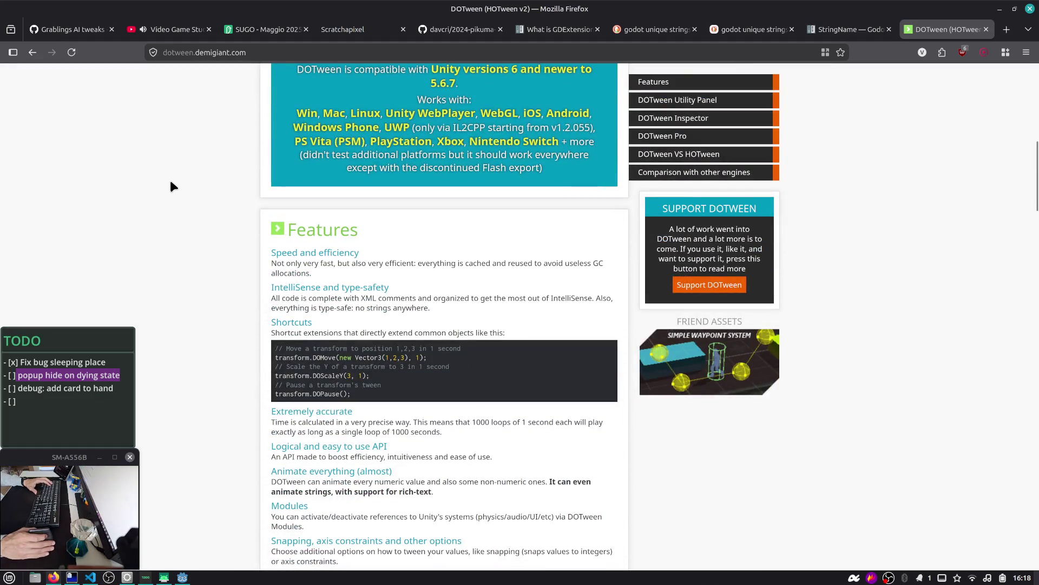
pyautogui.scroll(-10, 170, 186)
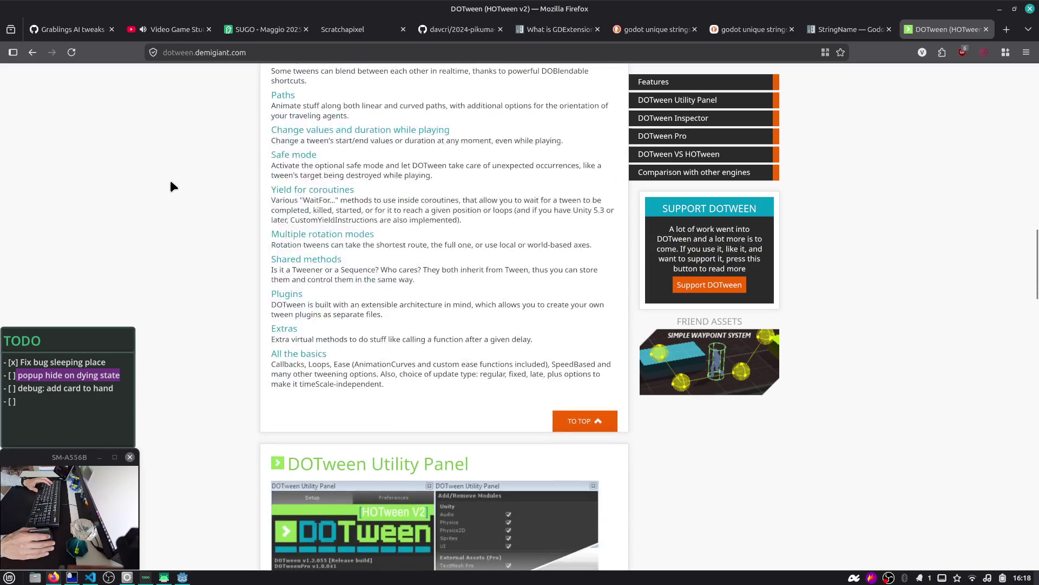
pyautogui.scroll(20, 171, 187)
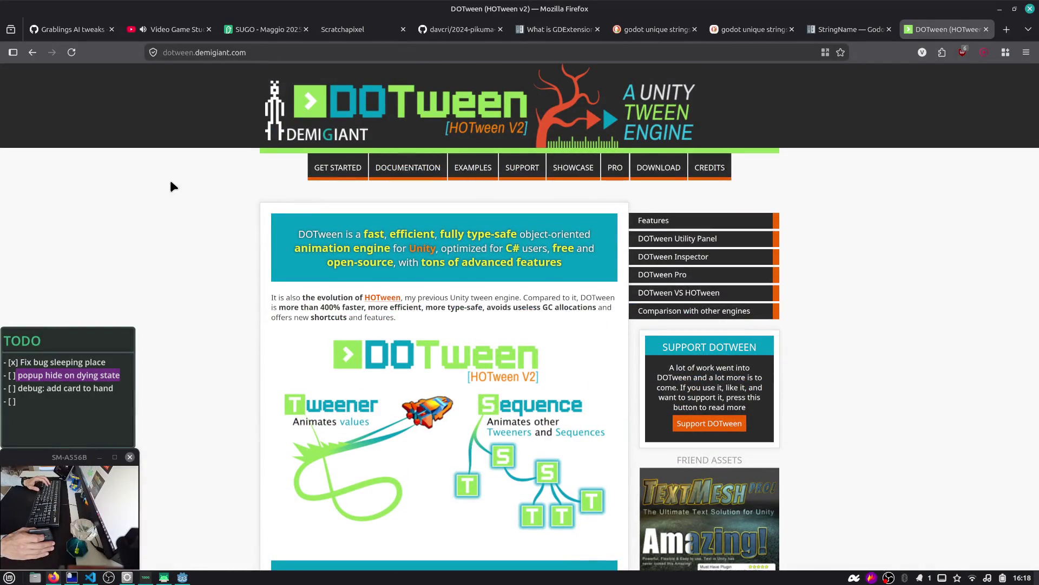
pyautogui.hotkey('alt', 'Tab')
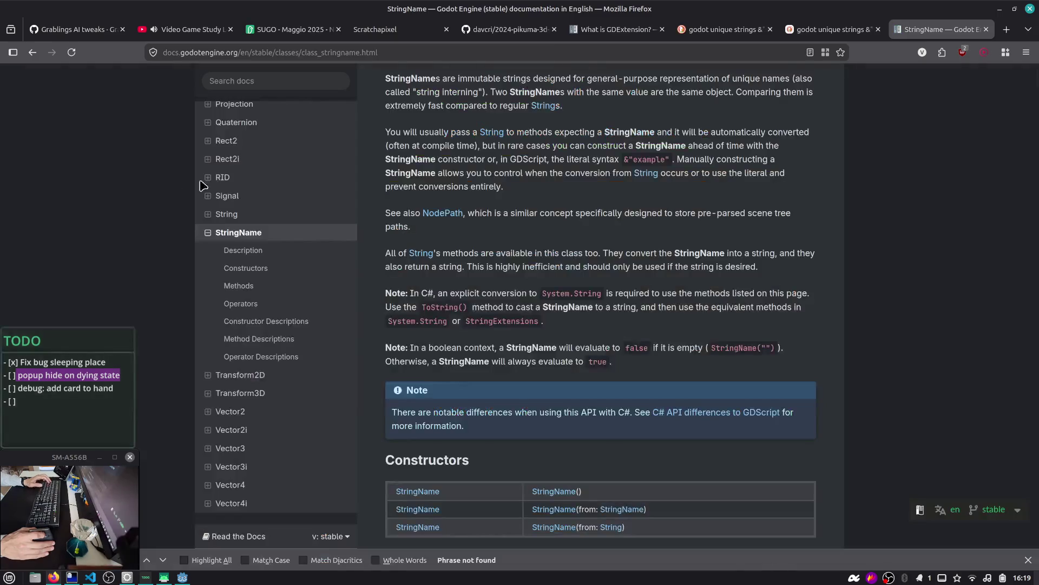
pyautogui.scroll(5, 436, 255)
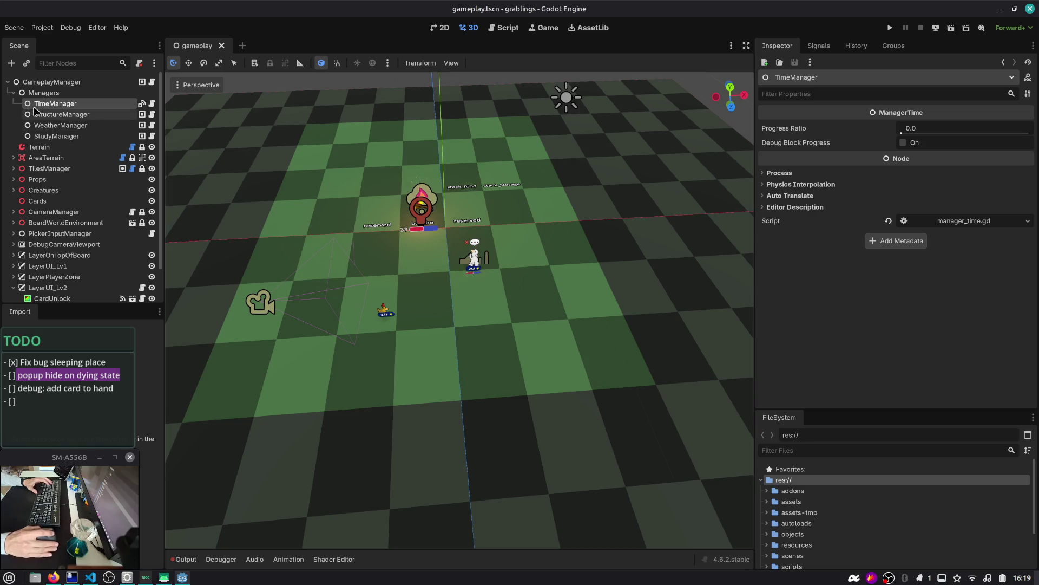
# - Close the gameplay scene, confirming the prompt
pyautogui.click(13, 93)
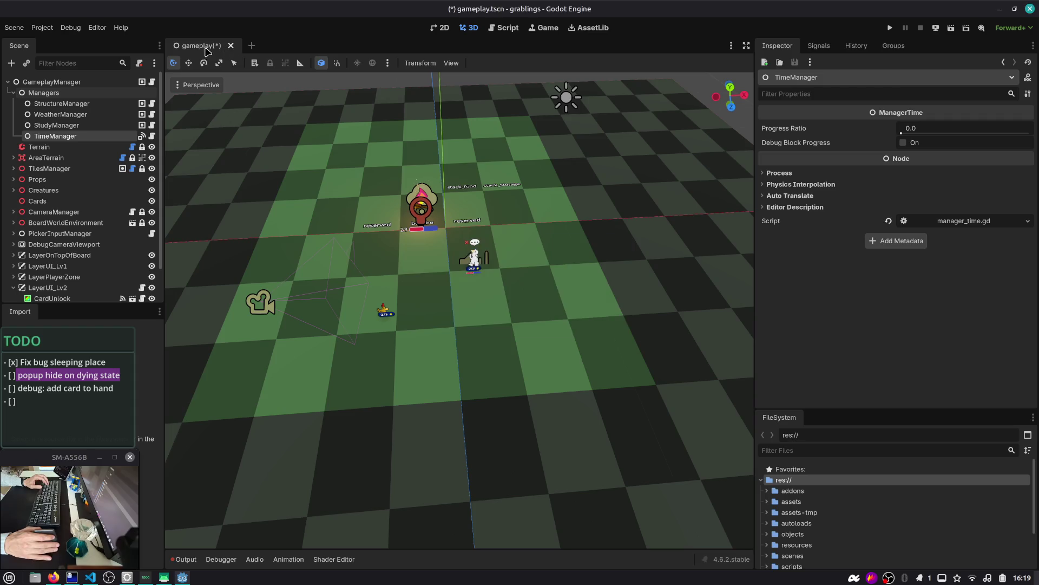
pyautogui.click(231, 45)
pyautogui.click(459, 321)
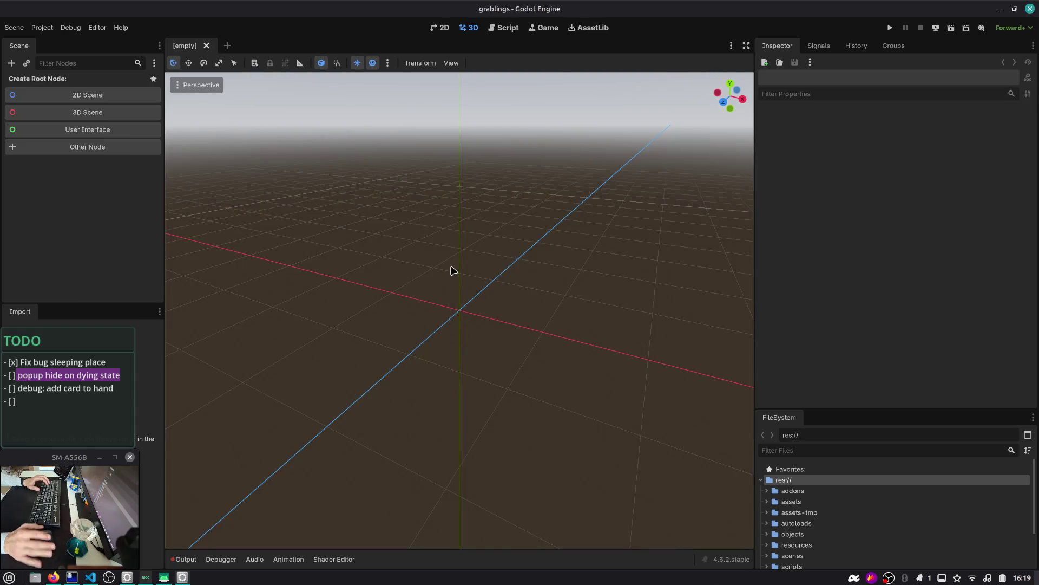
# - Open the creature-grabling scene via quick search 'crea' and view the gameplay.tscn diff
pyautogui.hotkey('ctrl', 'shift', 'o')
pyautogui.write('crea')
pyautogui.press('Return')
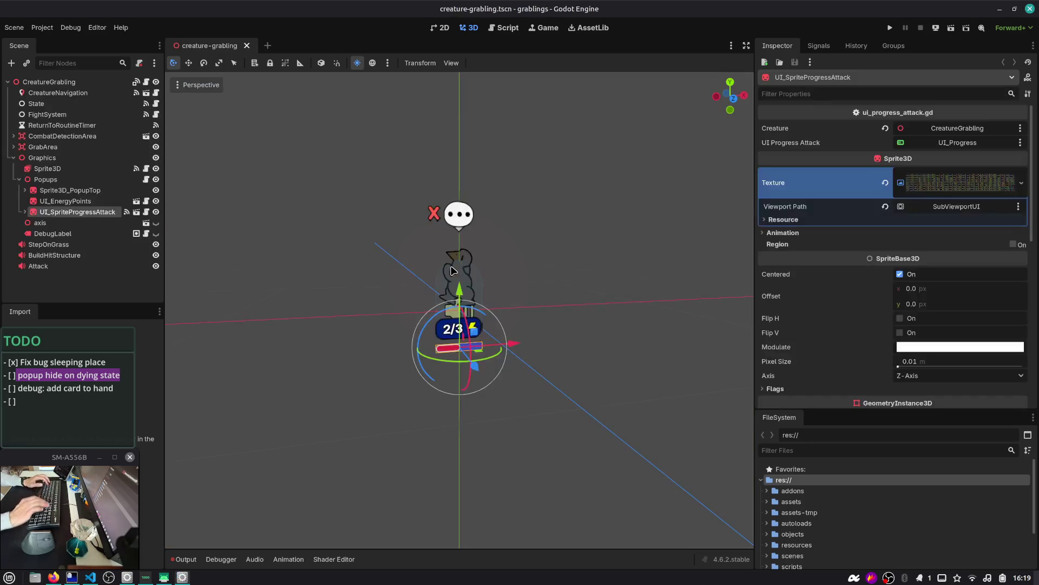
pyautogui.hotkey('alt', 'Tab')
pyautogui.click(134, 117)
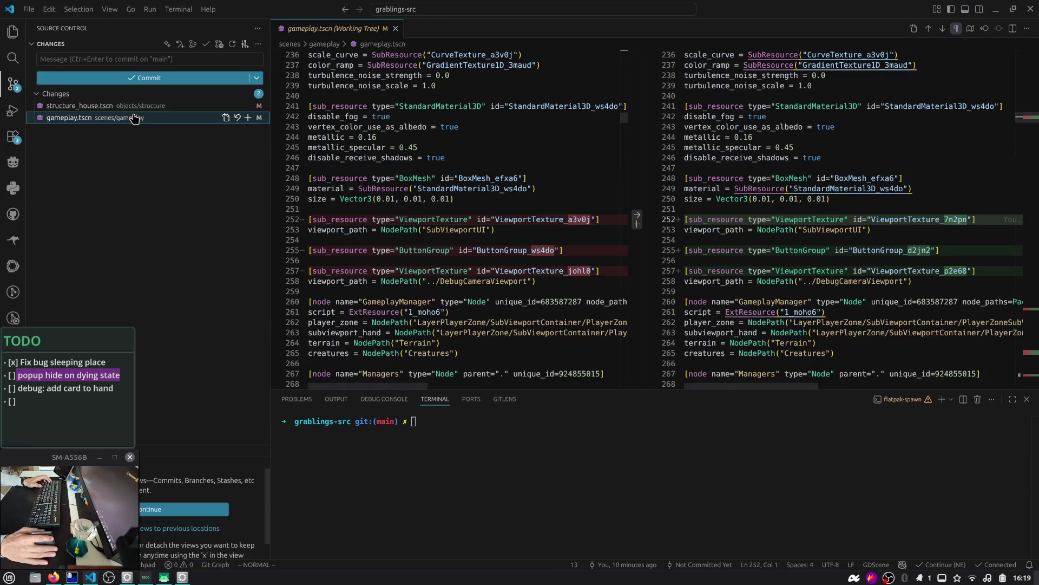
# - Stage and commit both scene file changes with a 'chore:' subviewport-update message, then switch to Firefox
pyautogui.moveTo(1027, 123); pyautogui.dragTo(1024, 359)
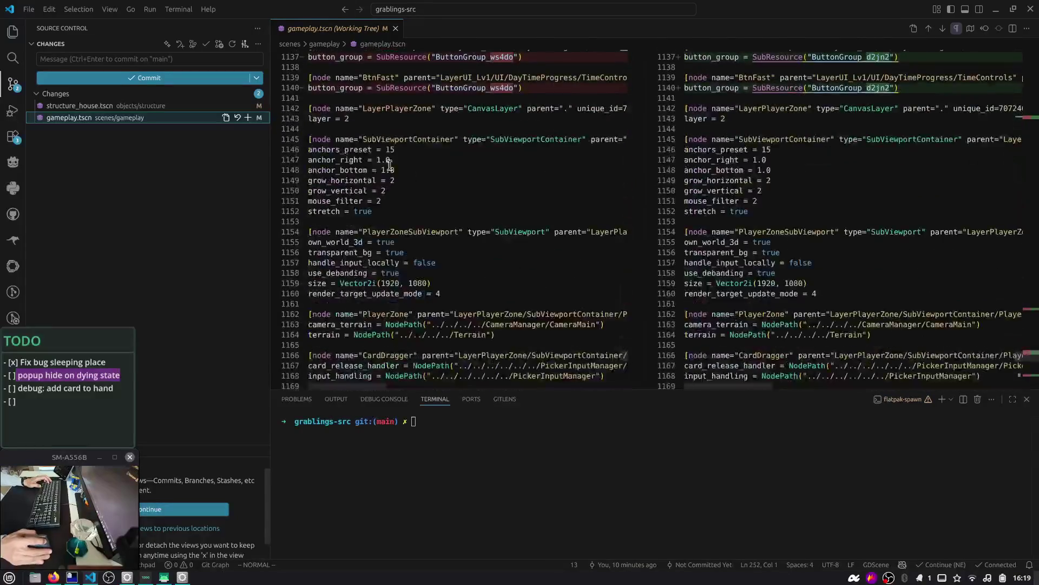
pyautogui.click(246, 95)
pyautogui.click(205, 61)
pyautogui.write('chore: editrosubviewport updates')
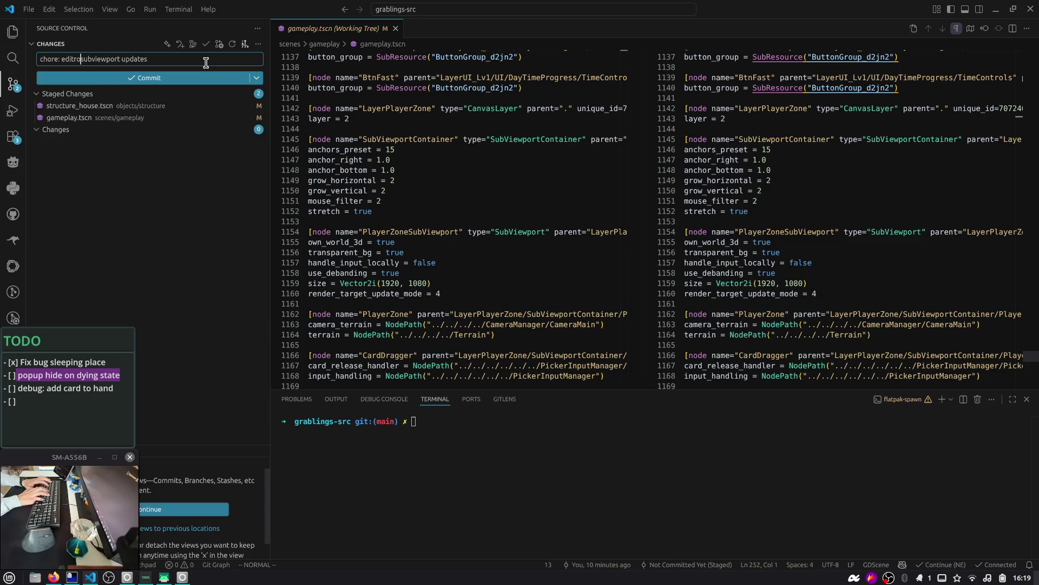
pyautogui.hotkey('ctrl', 'Return')
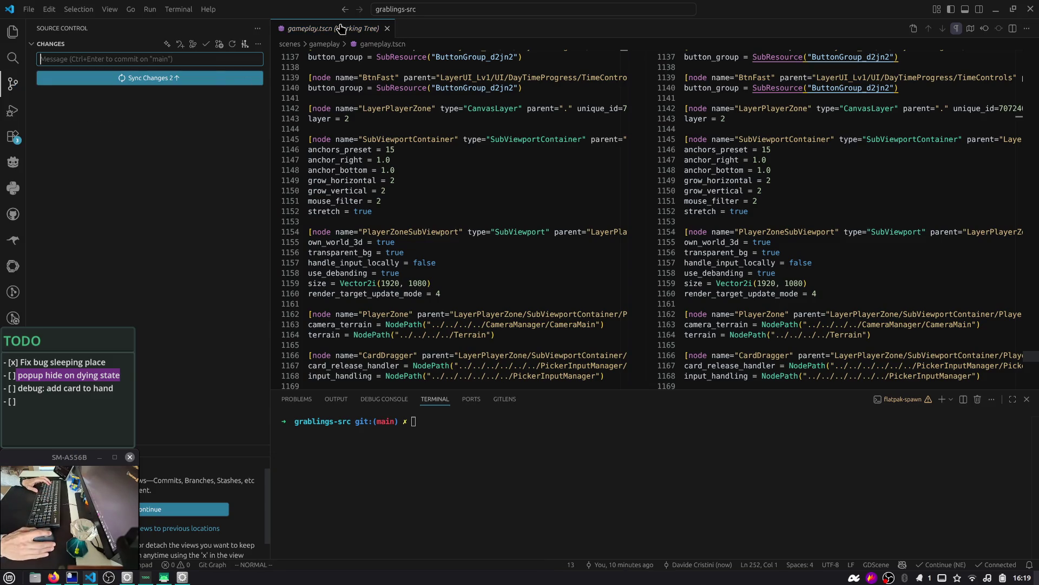
pyautogui.middleClick(341, 28)
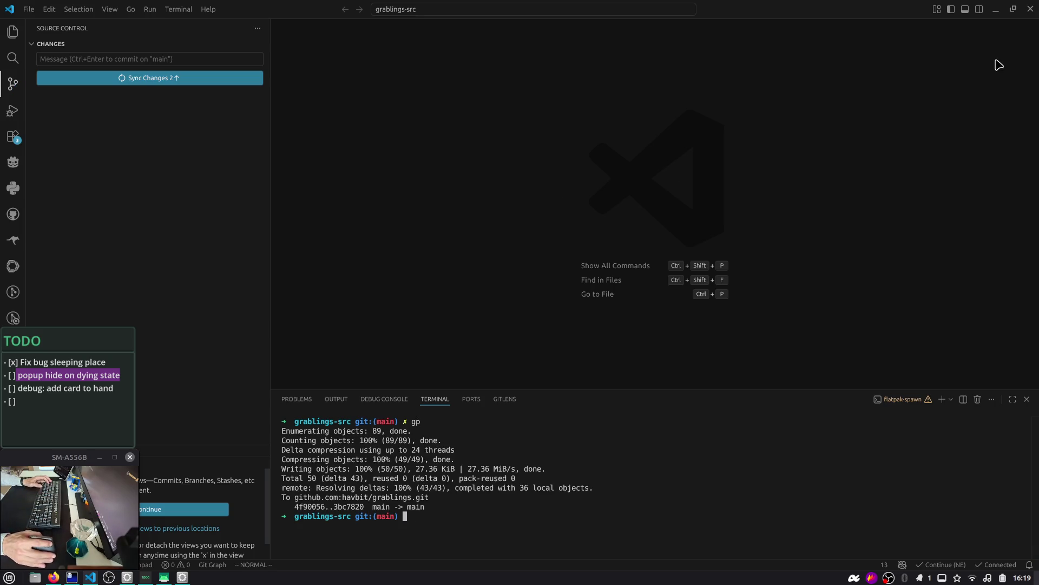
pyautogui.click(996, 9)
pyautogui.hotkey('alt', 'Tab')
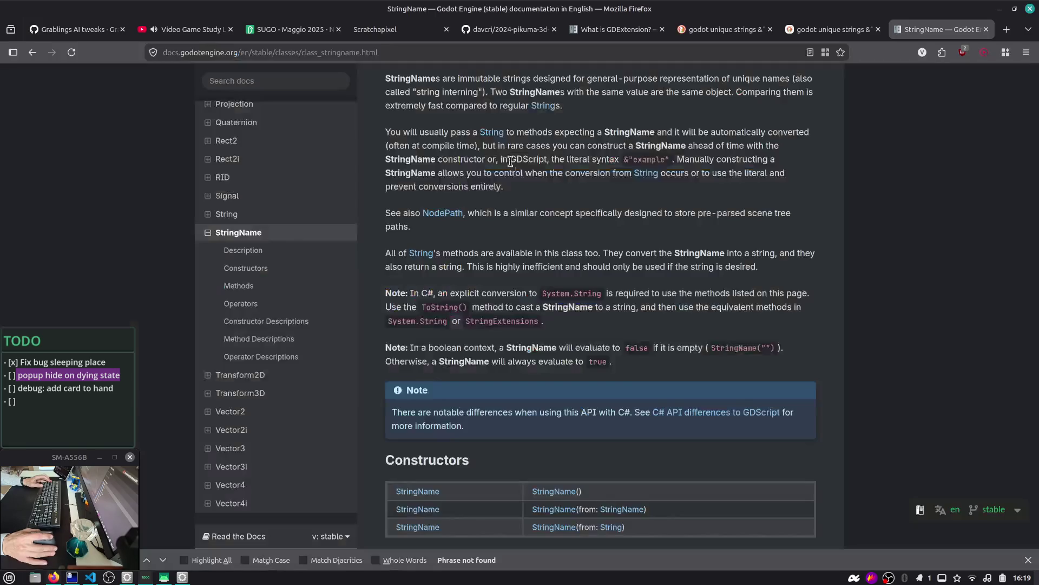
# - Open github.com/godotengine/godot in a new tab and go to its Issues list
pyautogui.hotkey('ctrl', 't')
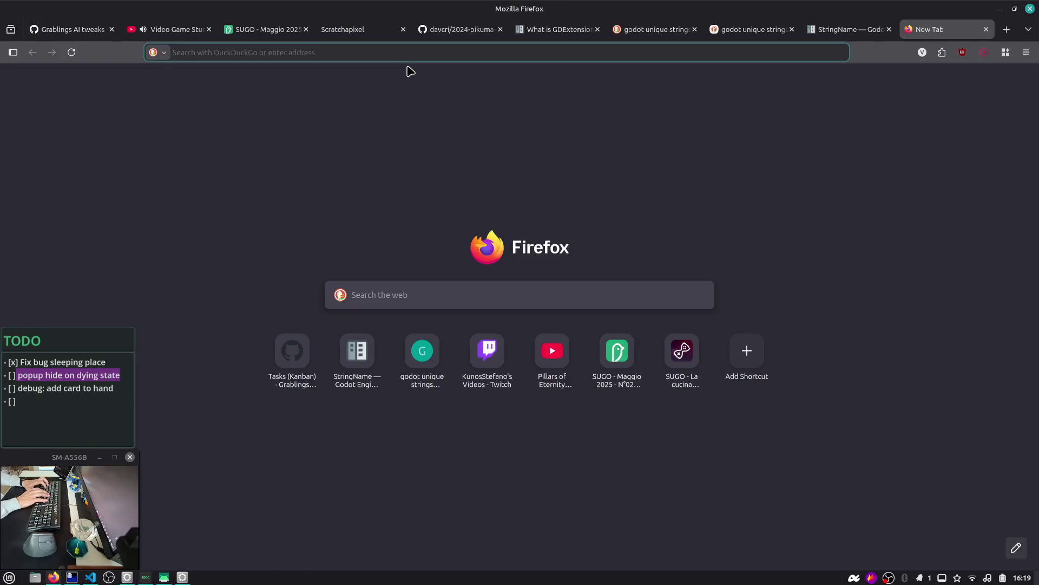
pyautogui.write('github.com/godotengine/godot/')
pyautogui.press('Return')
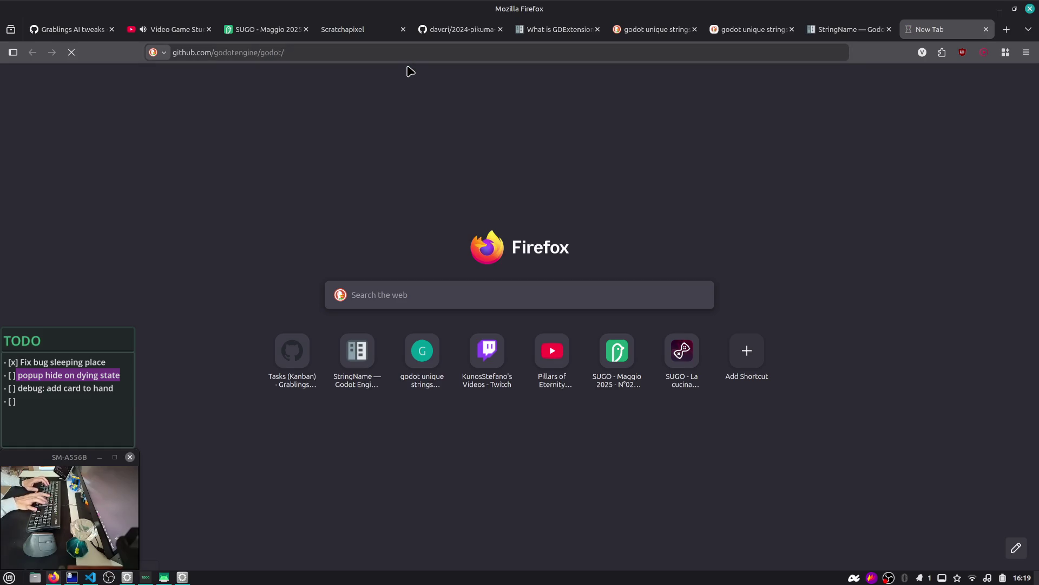
pyautogui.click(103, 111)
# - Search the issues for 'subviewport tscn reference update', then move to the chat workspace
pyautogui.click(280, 196)
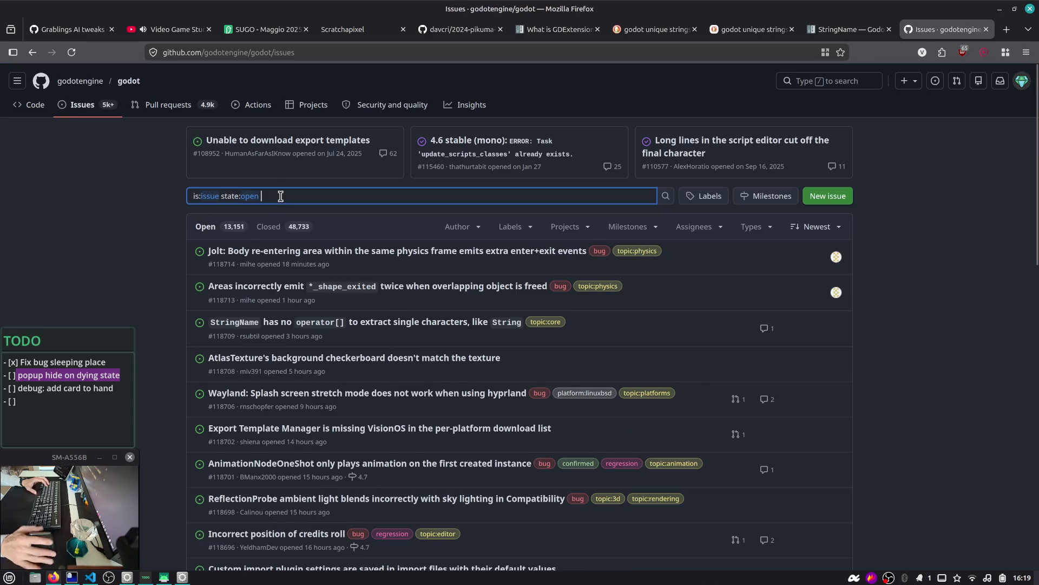
pyautogui.write('subvie')
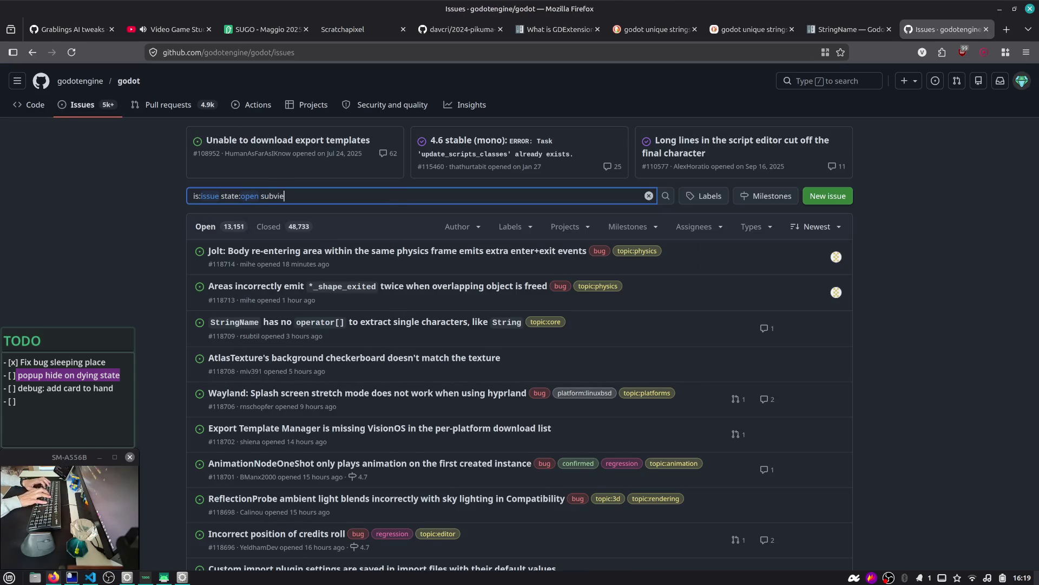
pyautogui.write('wport editor')
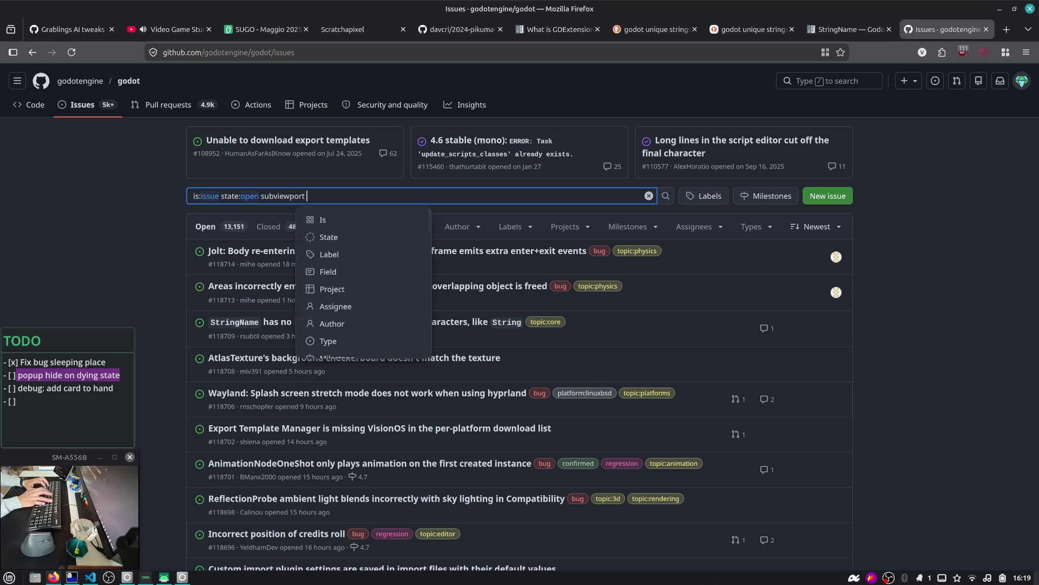
pyautogui.hotkey('ctrl', 'shift', 'Left')
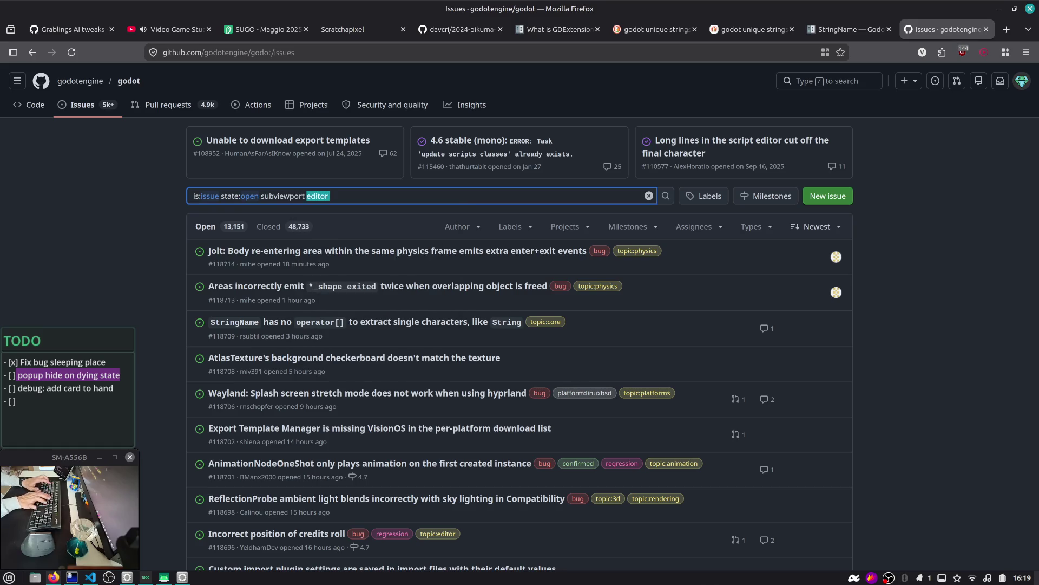
pyautogui.write('cn update')
pyautogui.hotkey('ctrl', 'Left')
pyautogui.write('ref')
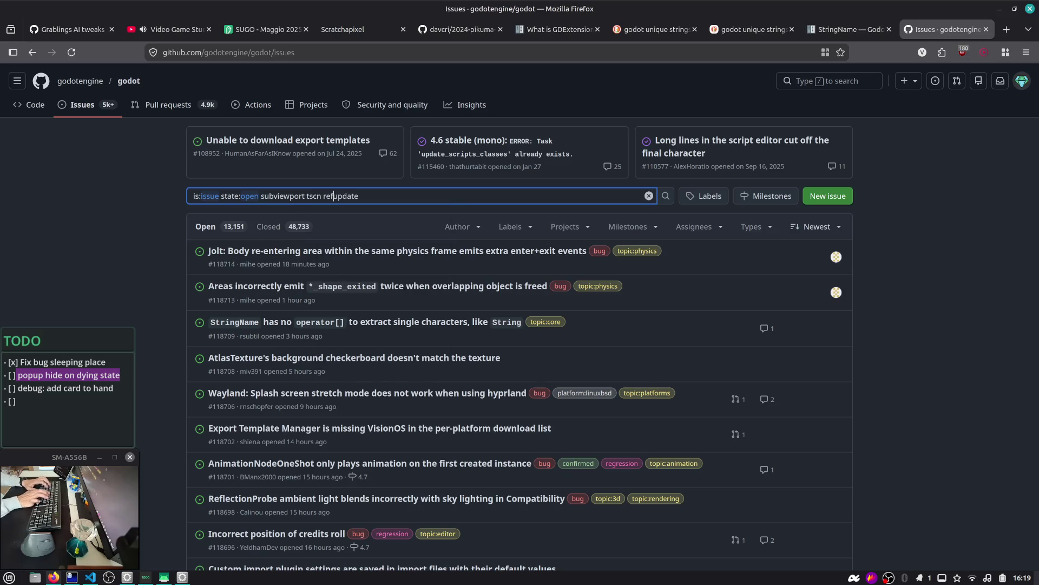
pyautogui.write('erence')
pyautogui.press('Return')
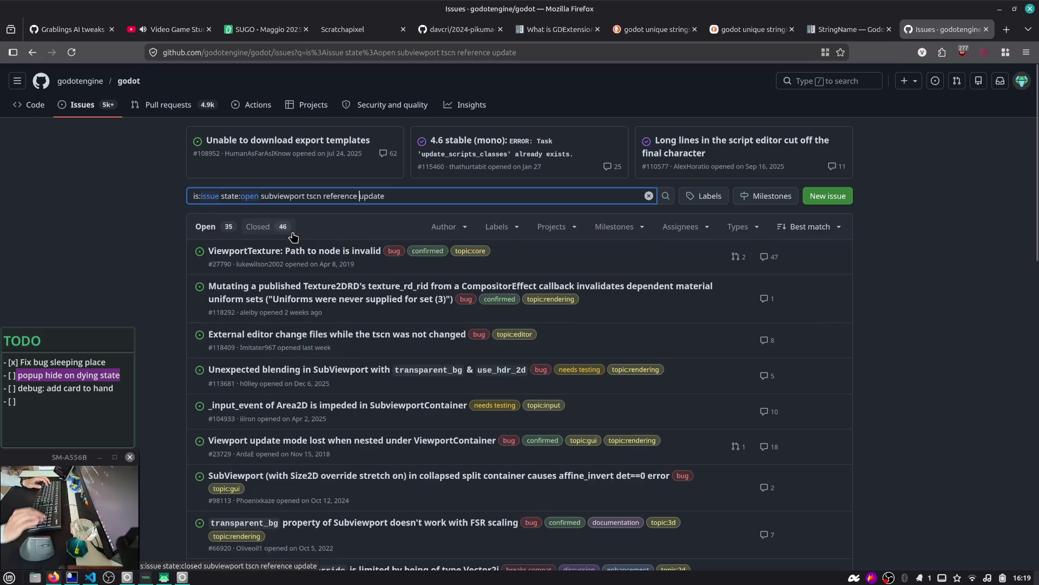
pyautogui.hotkey('ctrl', 'alt', 'Right')
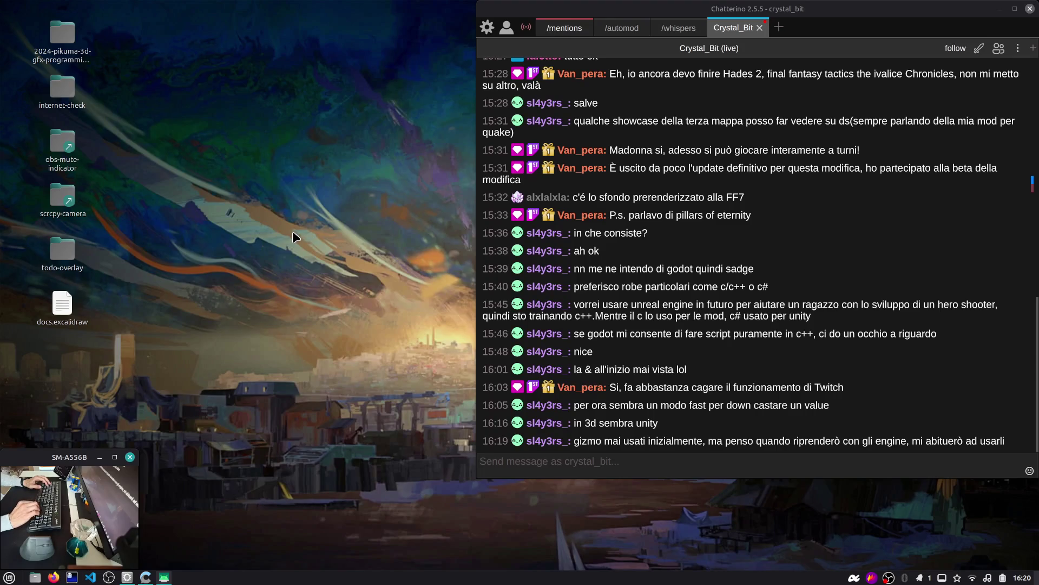
# - Leave the chat and bring the creature-grabling Godot editor window back to the front
pyautogui.hotkey('ctrl', 'alt', 'Left')
pyautogui.hotkey('alt', 'Tab')
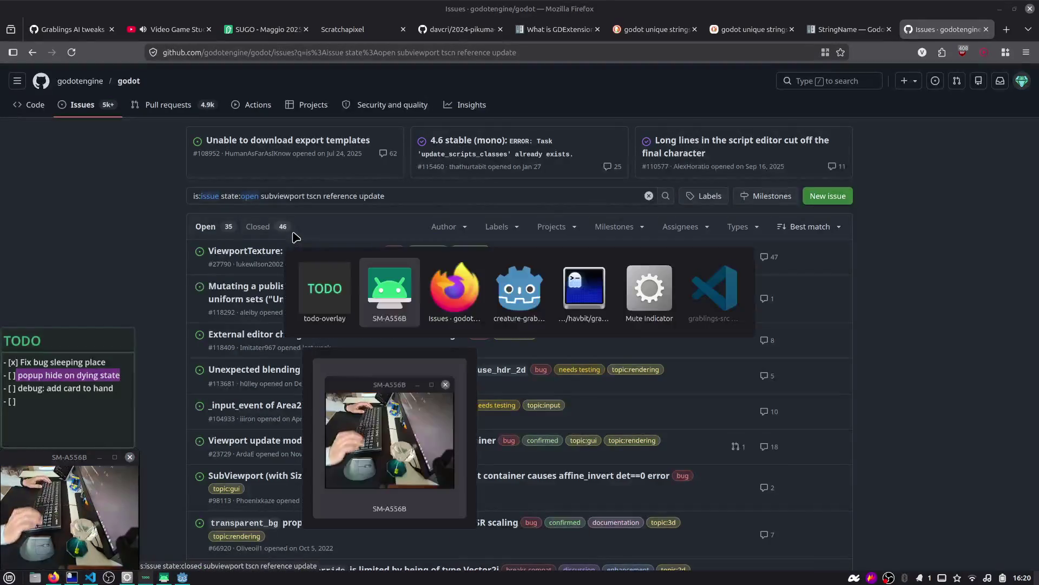
pyautogui.scroll(-3, 309, 220)
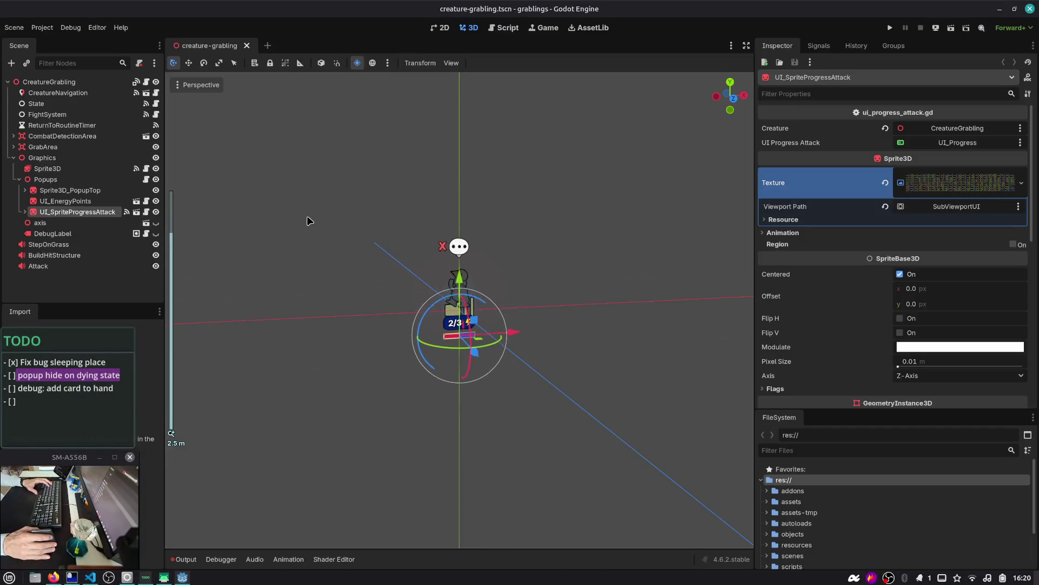
# - Open creature_grabling.gd and review its WORKING, SLEEP and dying state code
pyautogui.click(421, 255)
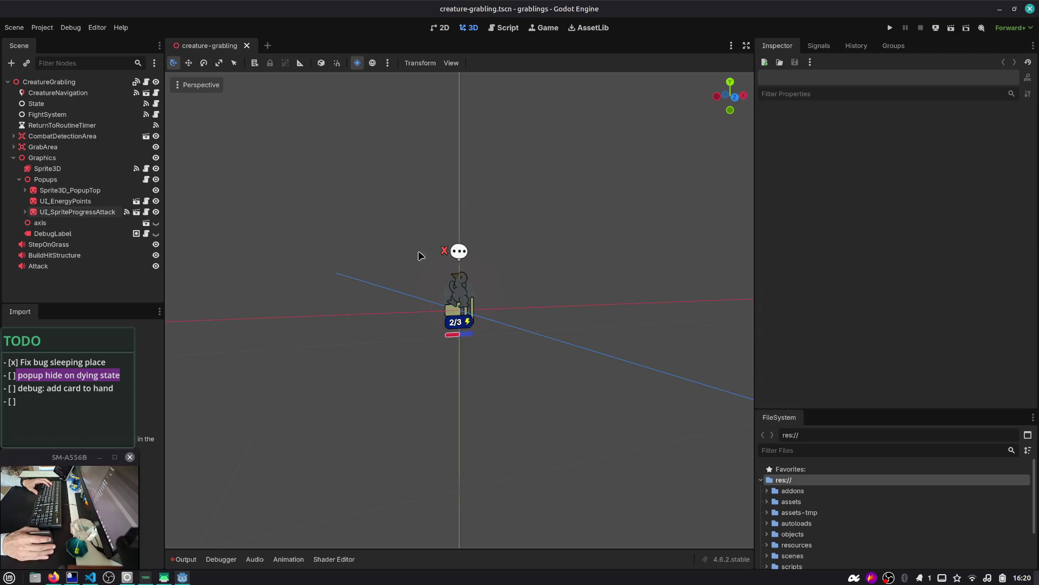
pyautogui.moveTo(164, 141); pyautogui.dragTo(189, 140)
pyautogui.moveTo(373, 164); pyautogui.dragTo(376, 181)
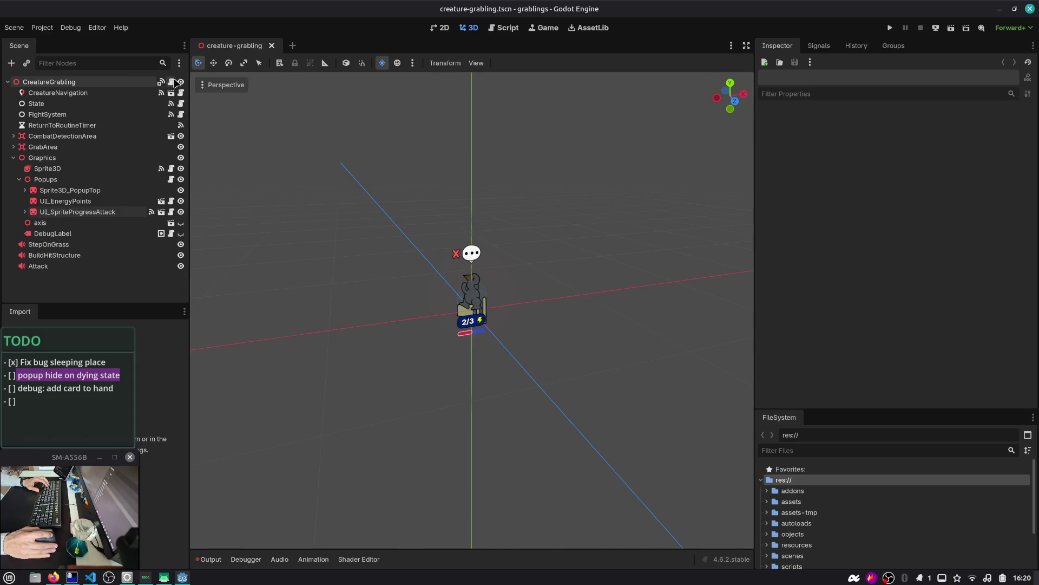
pyautogui.click(174, 82)
pyautogui.scroll(-3, 457, 193)
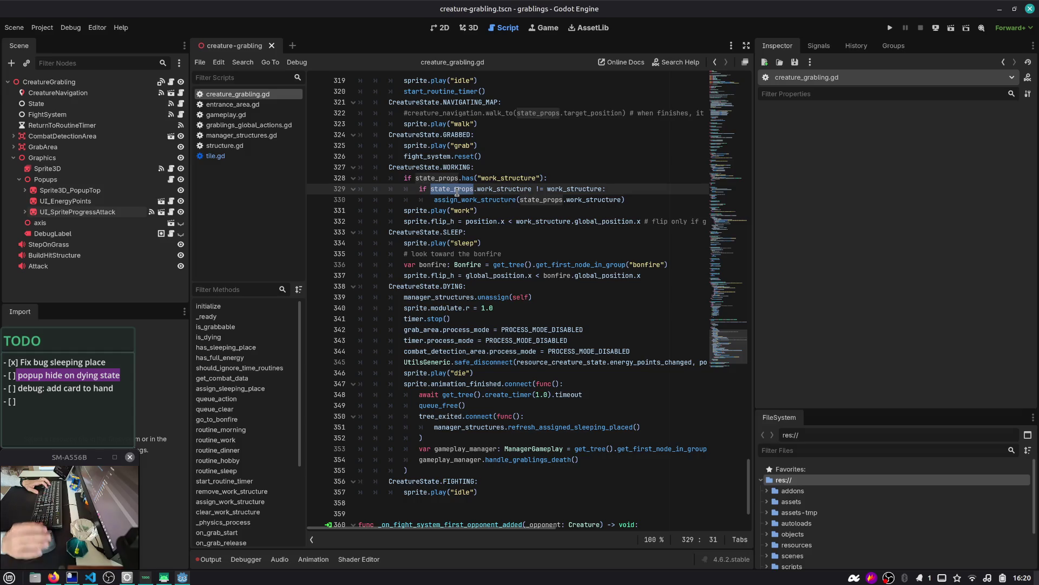
pyautogui.moveTo(754, 116); pyautogui.dragTo(781, 112)
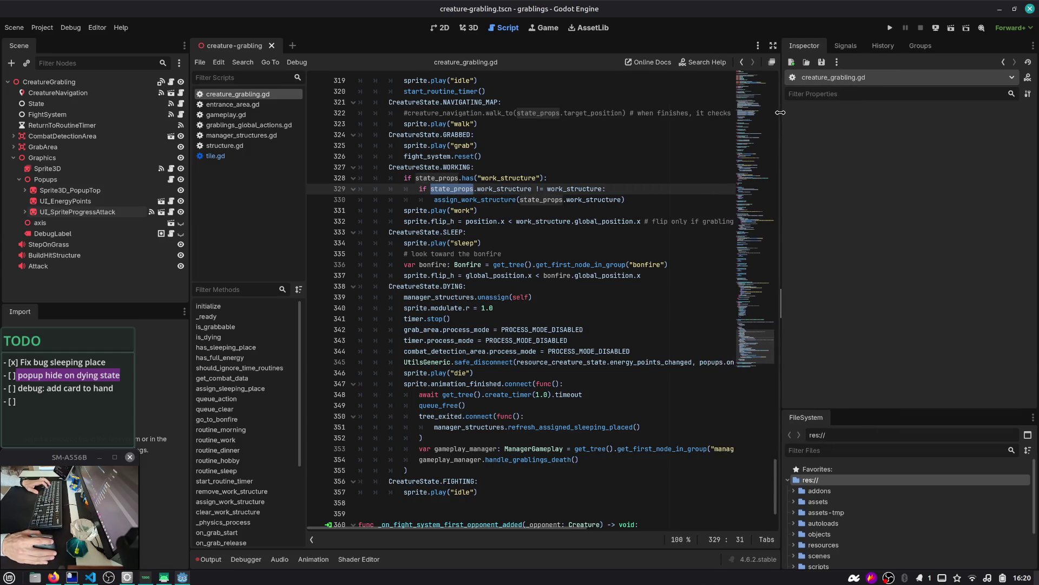
pyautogui.press('Up')
pyautogui.press('Up')
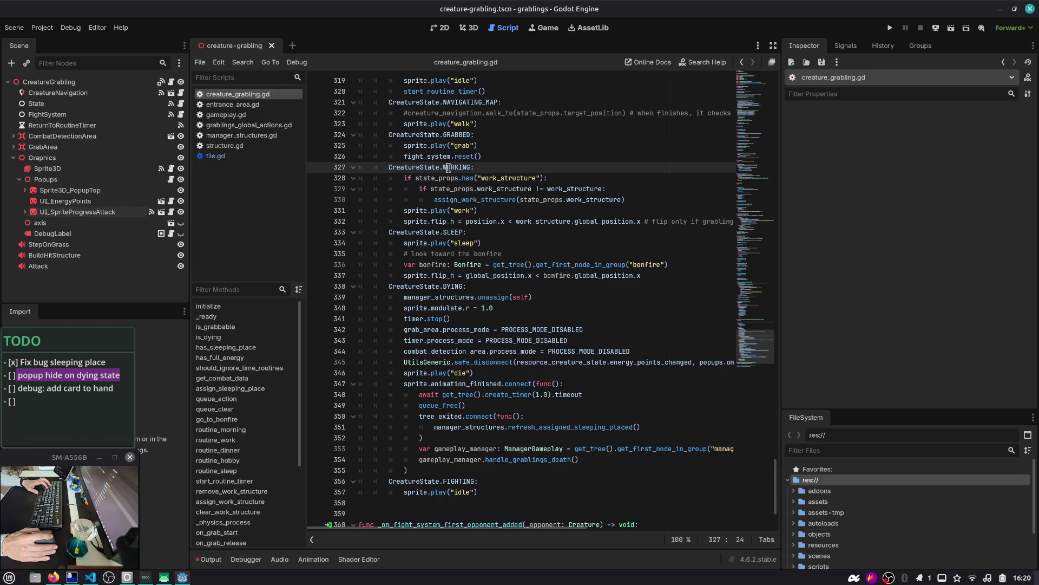
pyautogui.scroll(2, 448, 168)
pyautogui.scroll(-4, 448, 168)
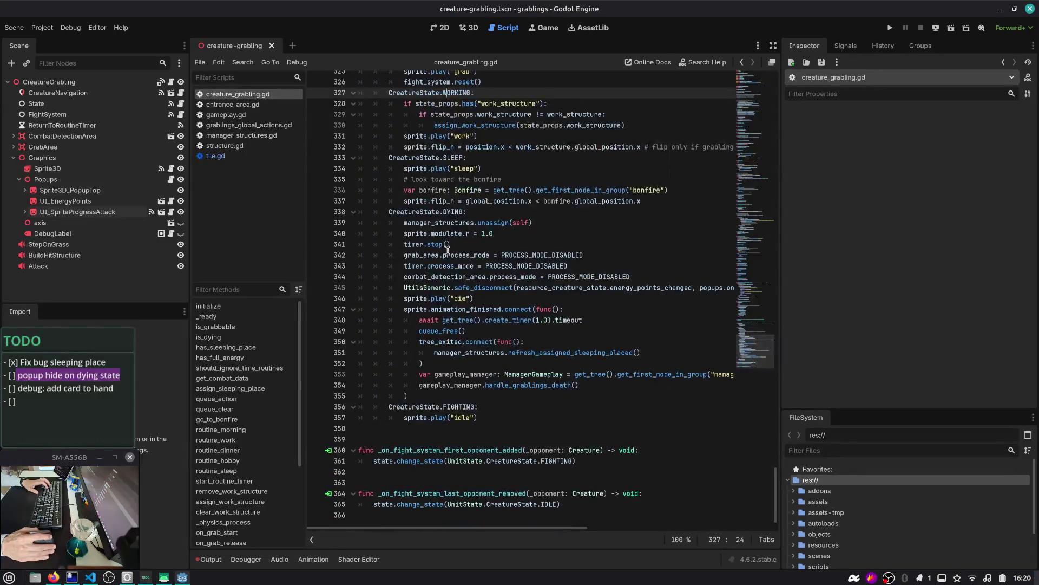
pyautogui.click(444, 255)
pyautogui.doubleClick(446, 169)
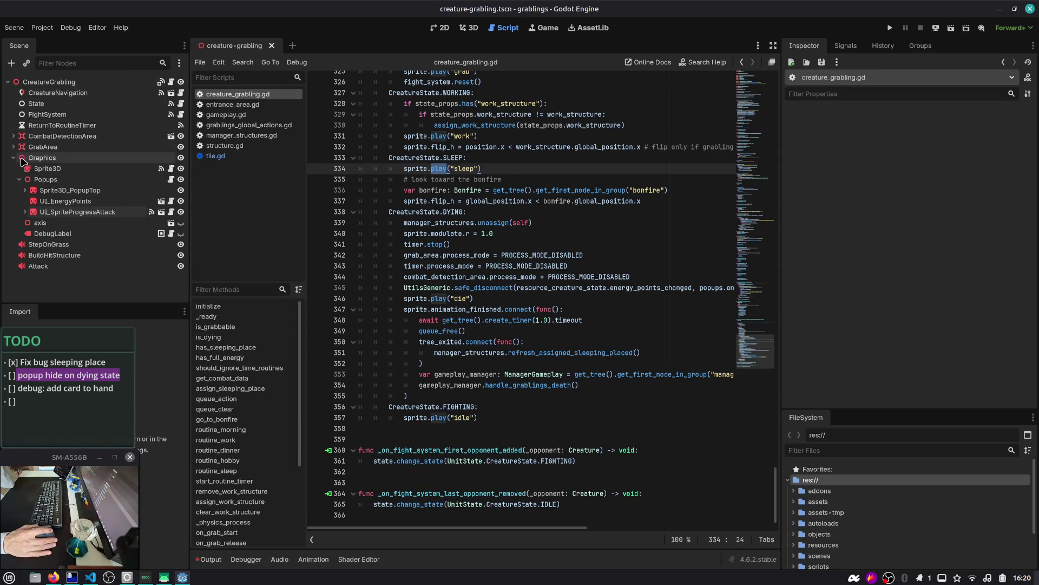
# - Select the State node and list its signals in the Signals panel
pyautogui.click(103, 114)
pyautogui.click(103, 103)
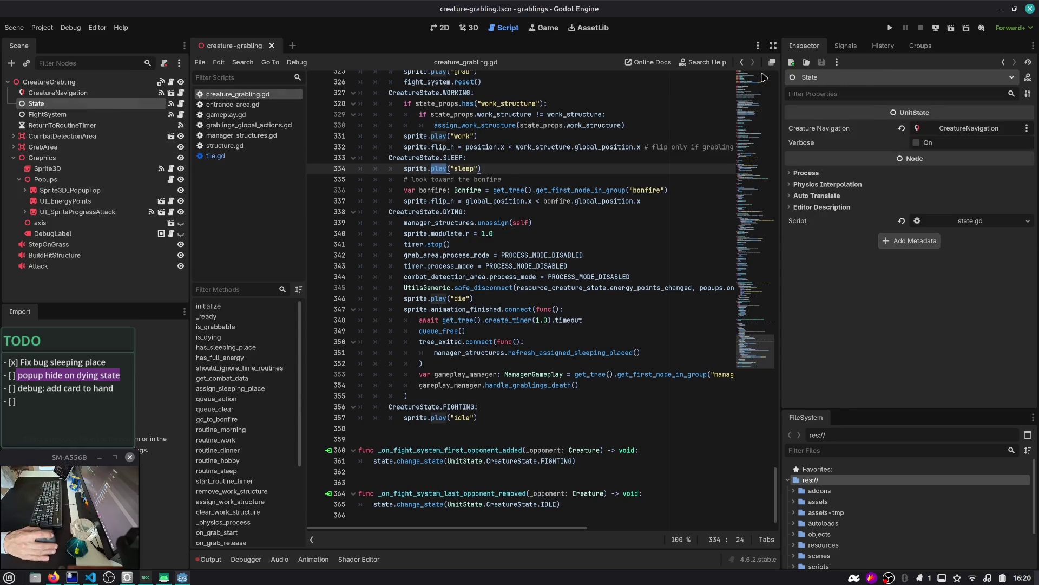
pyautogui.click(838, 48)
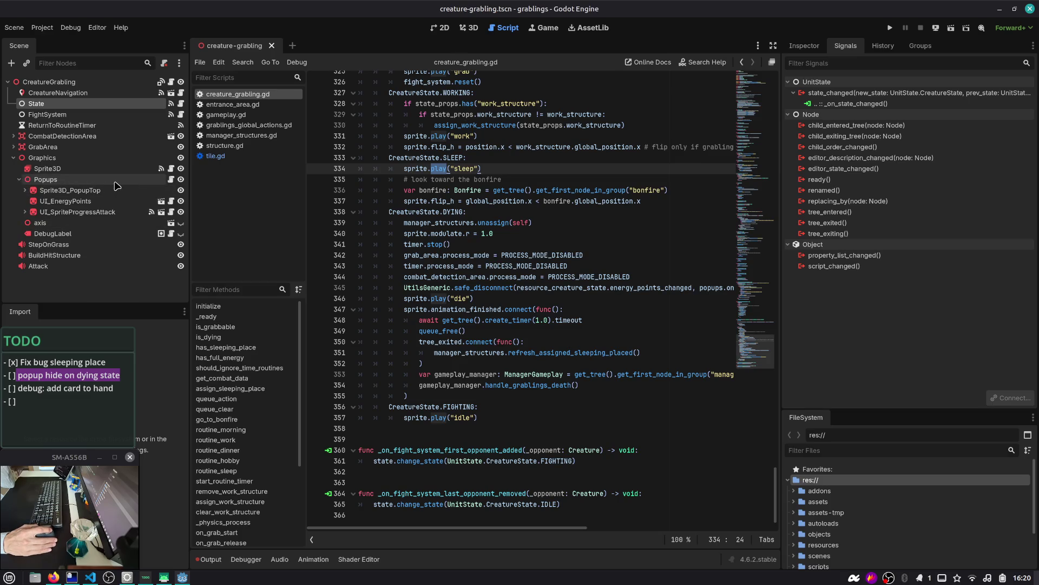
pyautogui.click(171, 180)
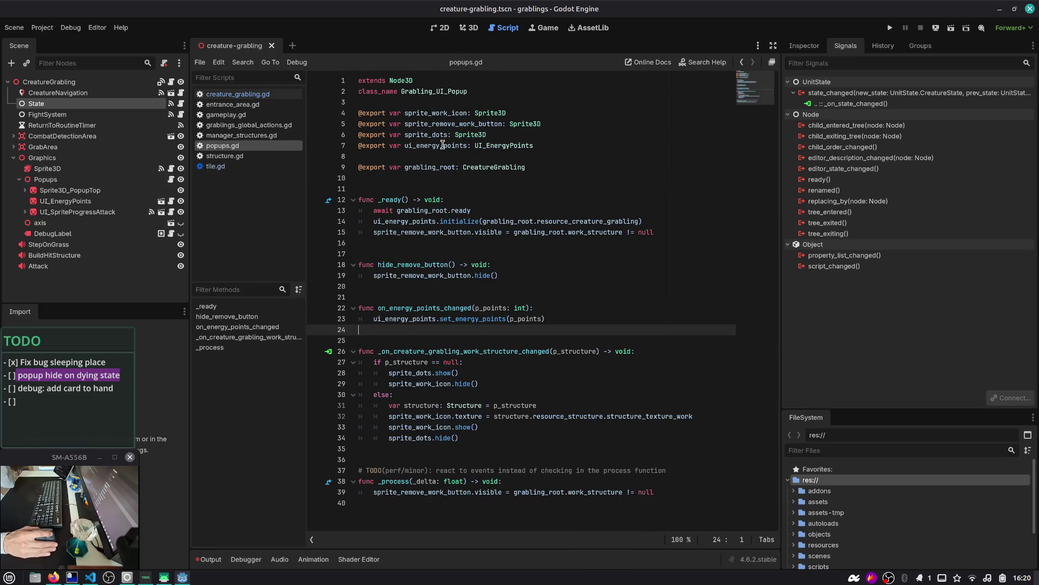
# - Connect State's state_changed signal to the Popups node, creating _on_state_state_changed in popups.gd
pyautogui.doubleClick(428, 168)
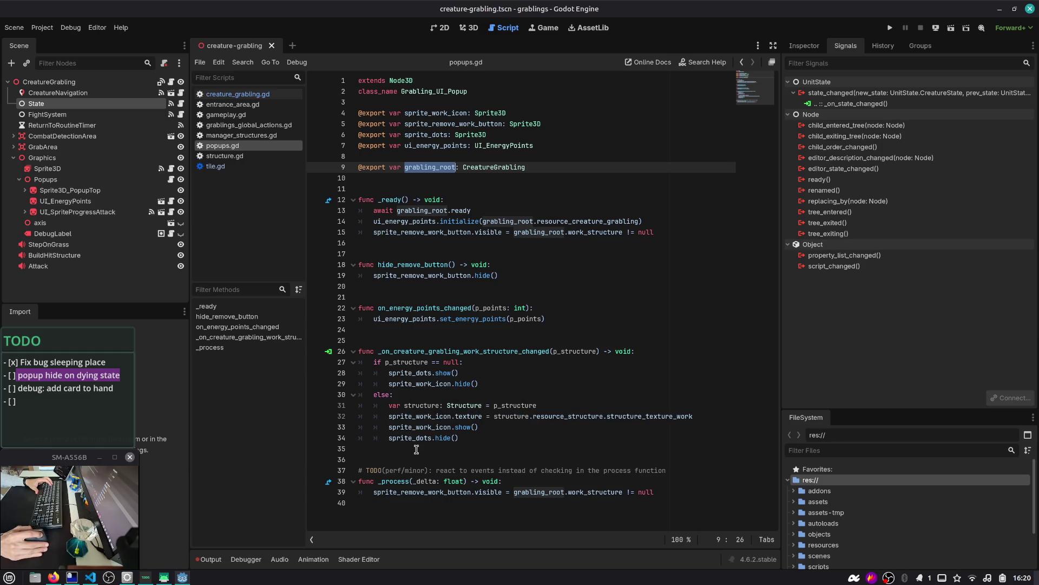
pyautogui.doubleClick(877, 93)
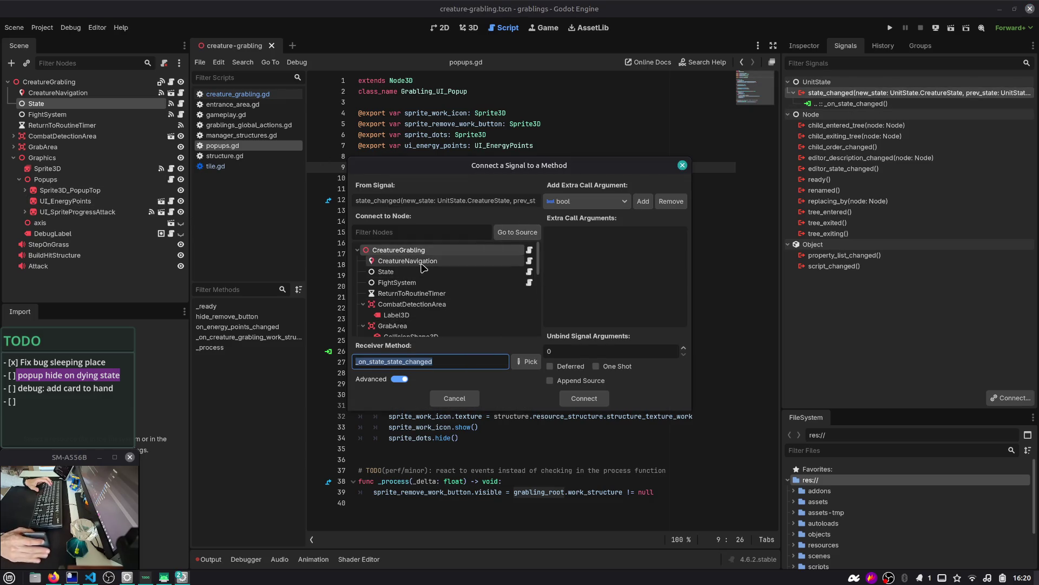
pyautogui.write('pop')
pyautogui.click(423, 227)
pyautogui.write('pop')
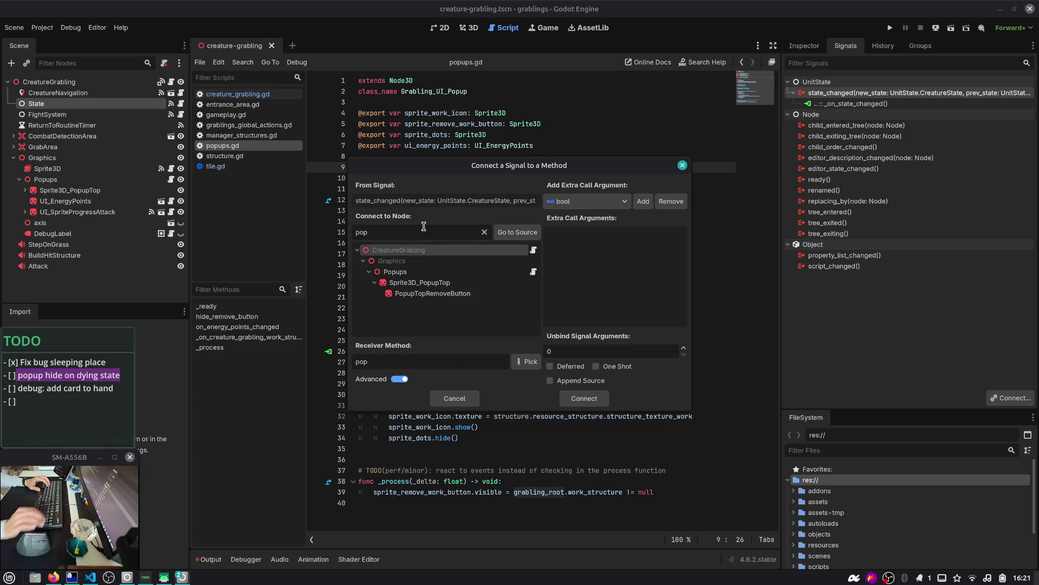
pyautogui.click(463, 274)
pyautogui.click(526, 362)
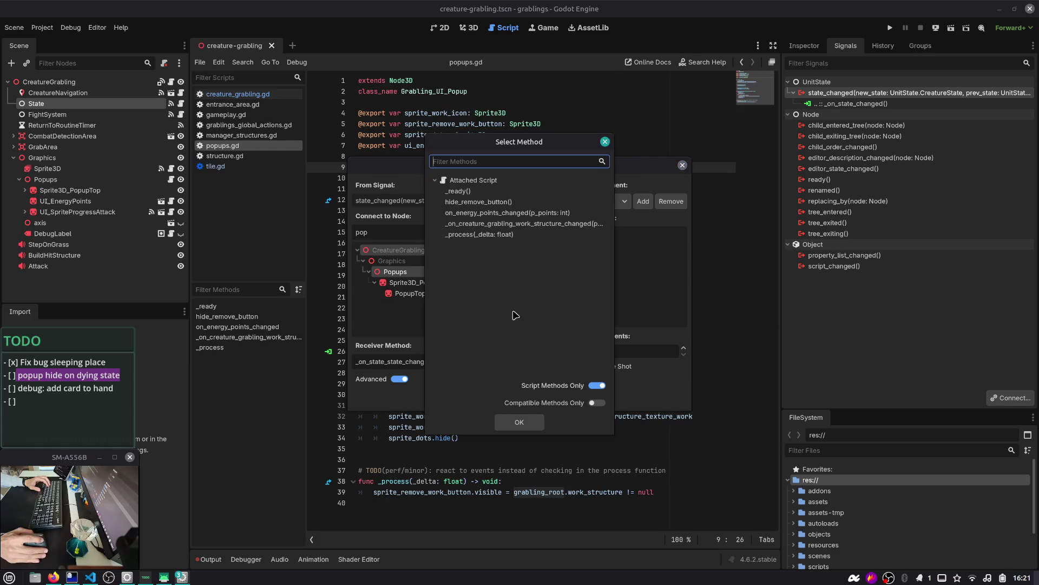
pyautogui.write('hide')
pyautogui.press('BackSpace')
pyautogui.press('BackSpace')
pyautogui.press('BackSpace')
pyautogui.press('Escape')
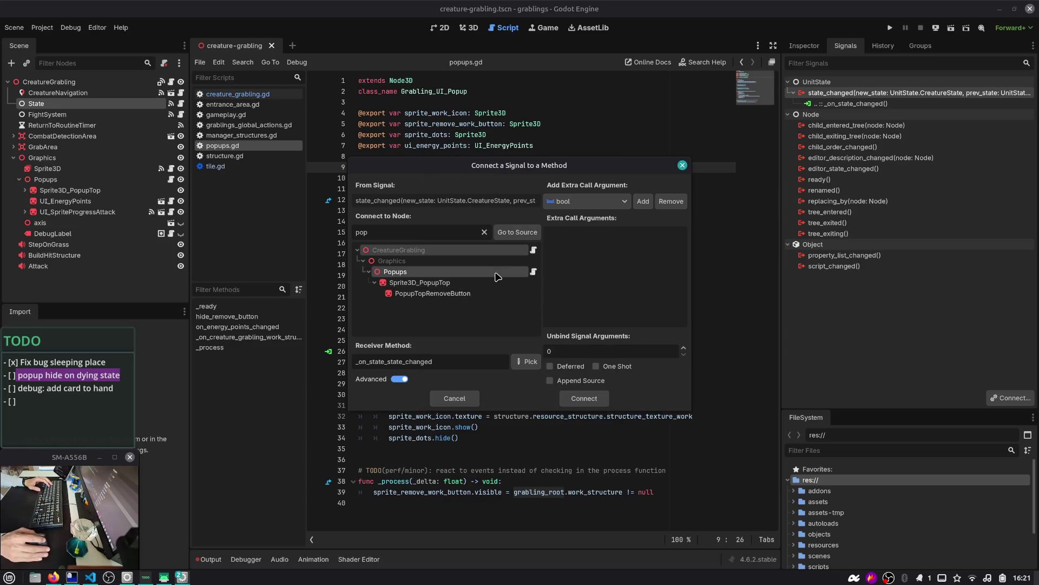
pyautogui.press('Return')
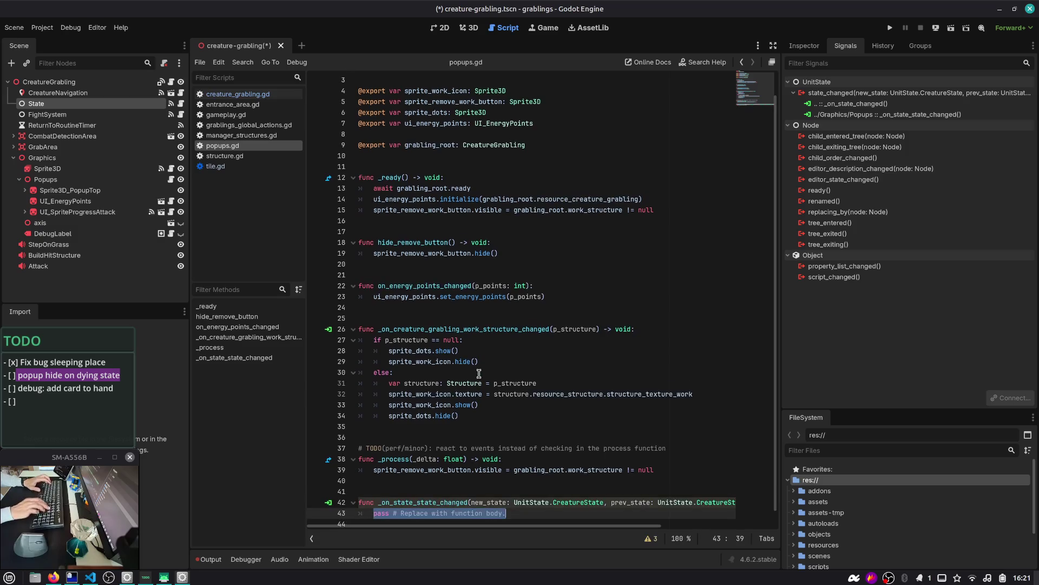
# - Make the handler set visible = new_state != UnitState.CreatureState.SLEEP and save popups.gd
pyautogui.write('if new_state == ')
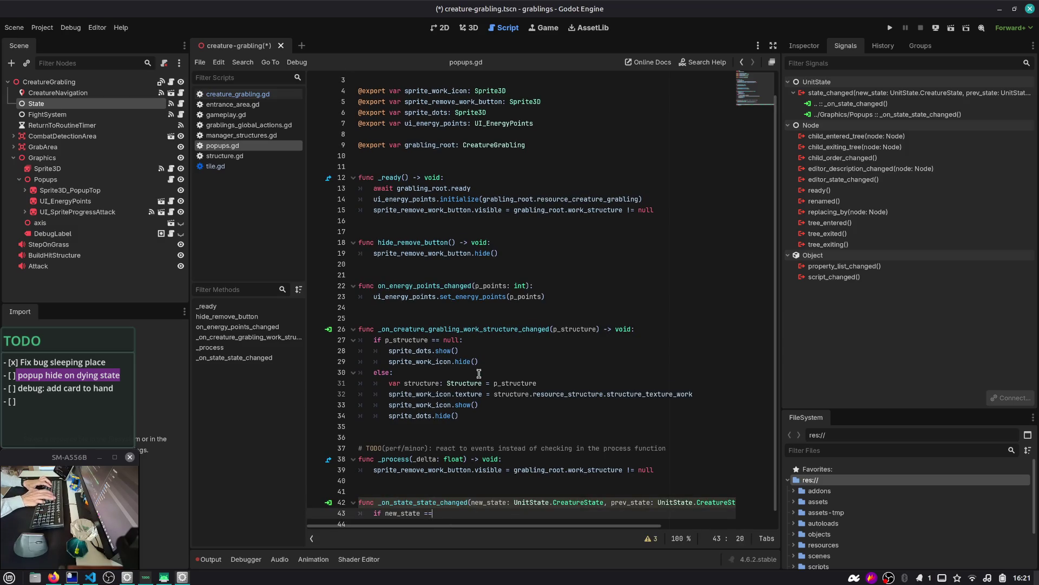
pyautogui.write('Unis')
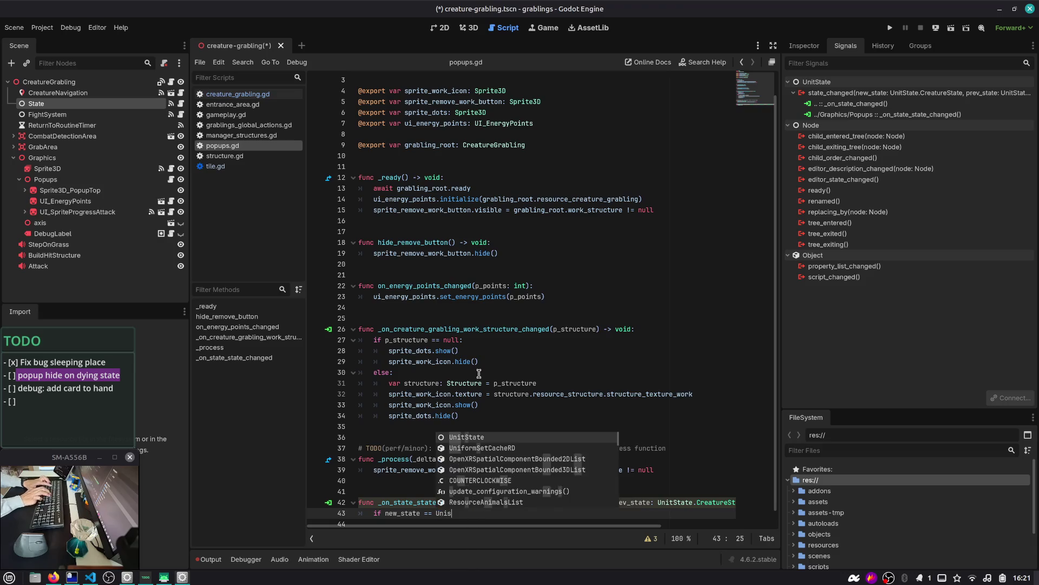
pyautogui.press('Return')
pyautogui.write('.Cre')
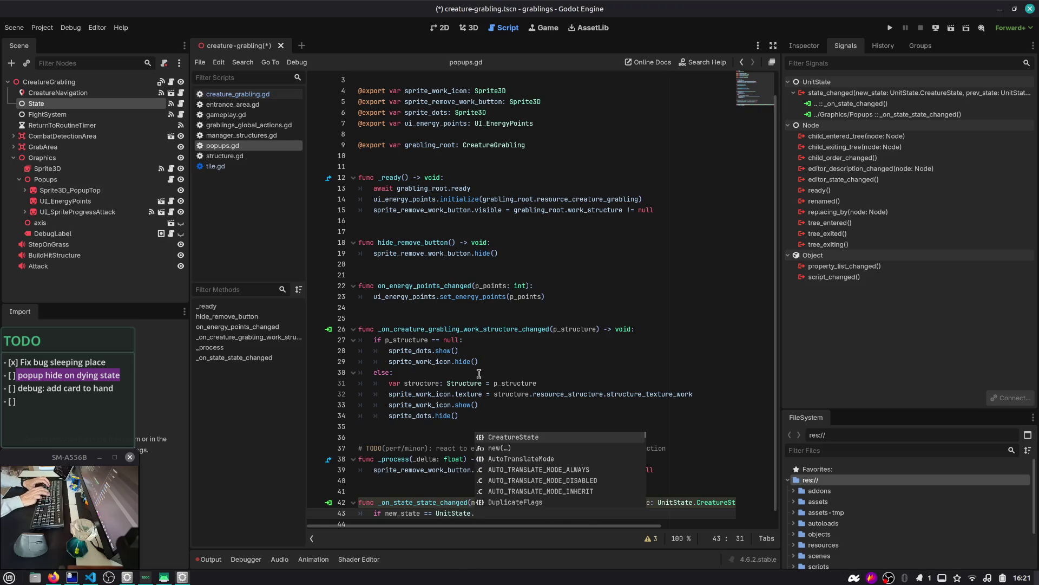
pyautogui.press('Return')
pyautogui.write('.')
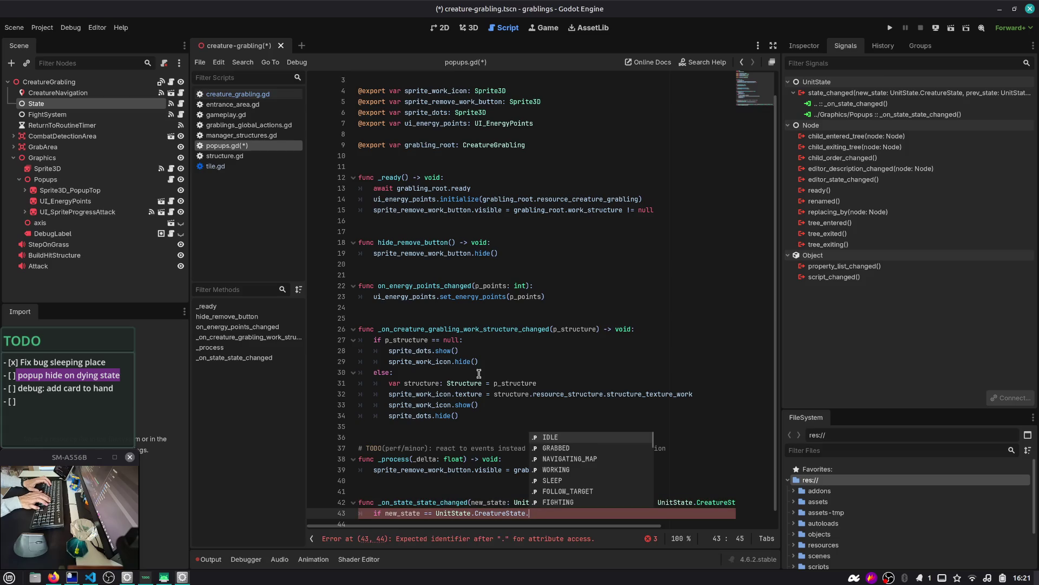
pyautogui.press('Down')
pyautogui.press('Down')
pyautogui.press('Down')
pyautogui.press('Return')
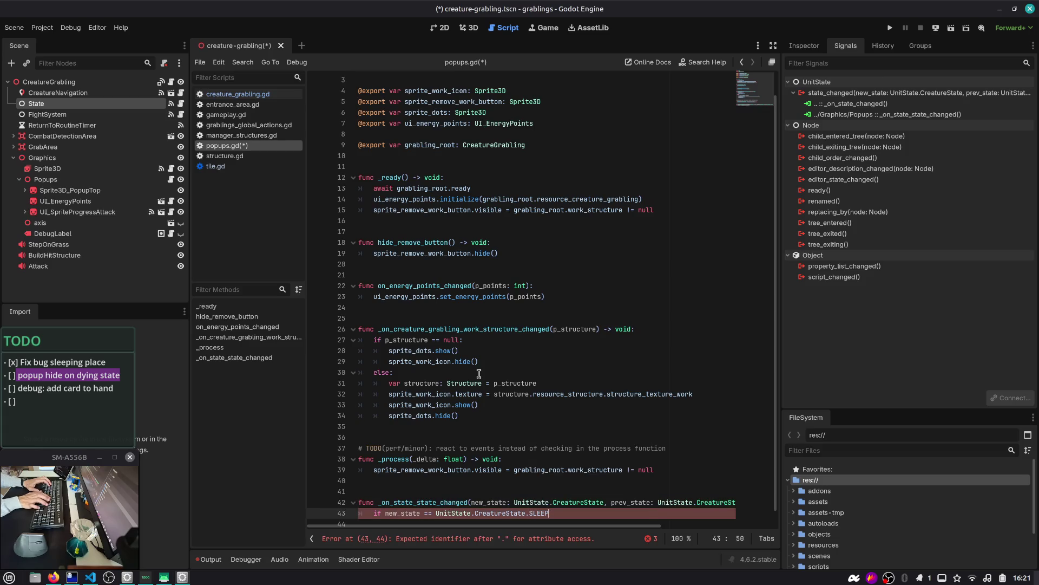
pyautogui.hotkey('shift', 'Home')
pyautogui.write('visible =')
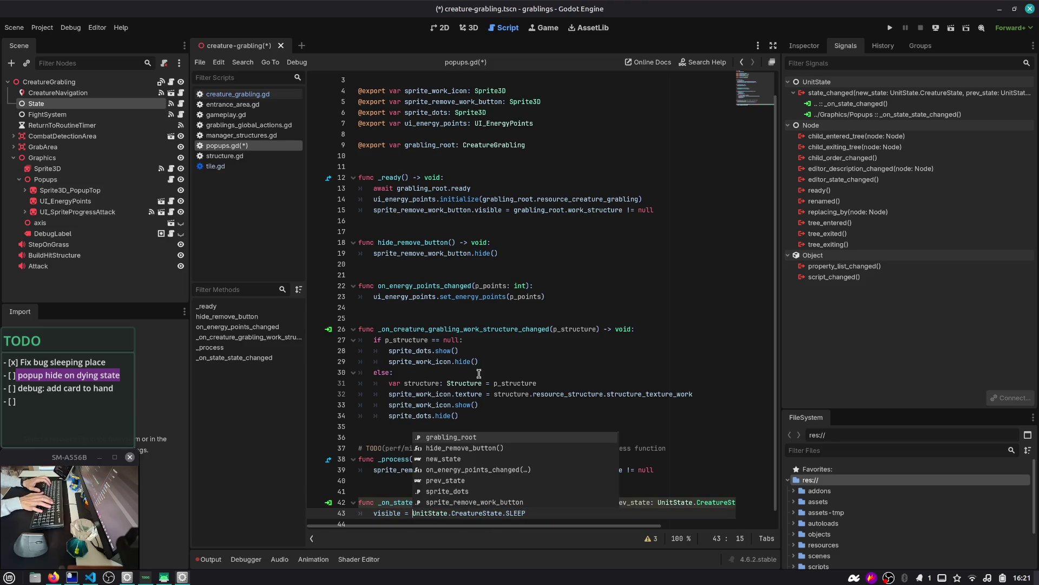
pyautogui.press('Escape')
pyautogui.write('new_state ')
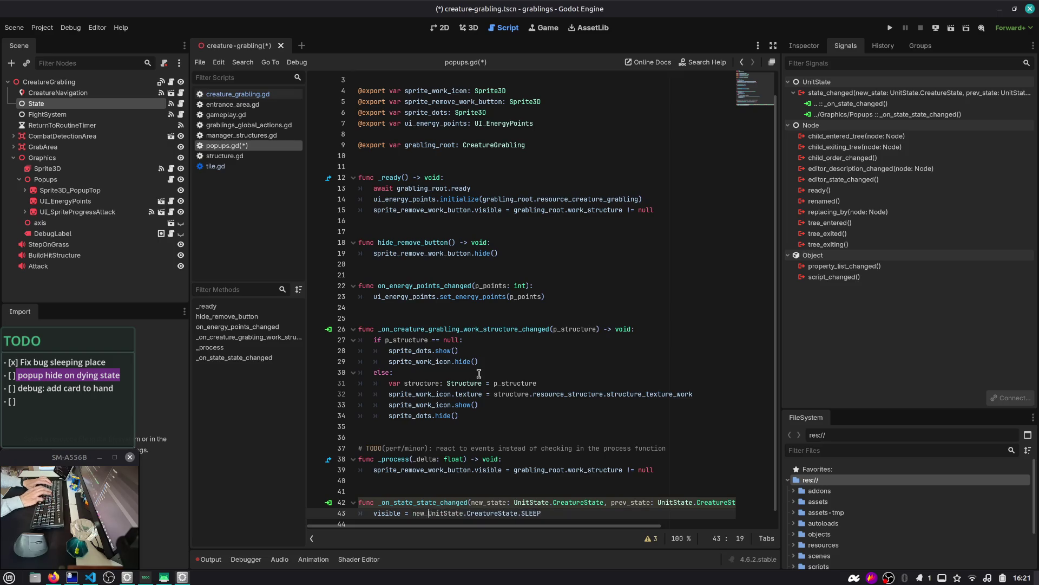
pyautogui.write('!=')
pyautogui.press('End')
pyautogui.hotkey('ctrl', 's')
pyautogui.press('Escape')
# - Prefix the unused prev_state and state_props parameters with an underscore
pyautogui.press('Up')
pyautogui.press('Right')
pyautogui.write('_')
pyautogui.press('Down')
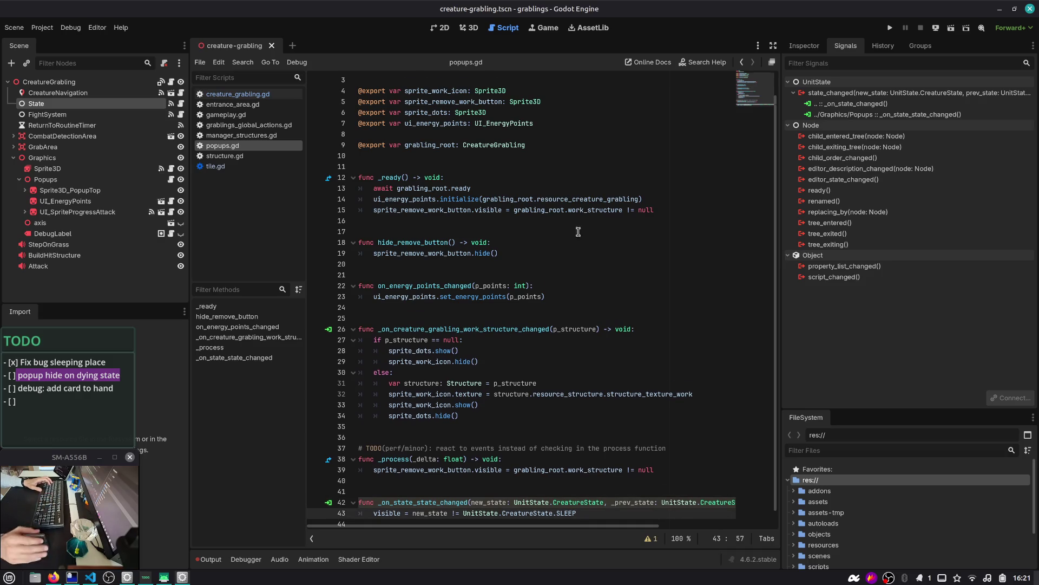
pyautogui.click(432, 503)
pyautogui.hscroll(5, 621, 498)
pyautogui.hscroll(1, 621, 498)
pyautogui.click(608, 492)
pyautogui.write('_props: Dictionary) -> void:')
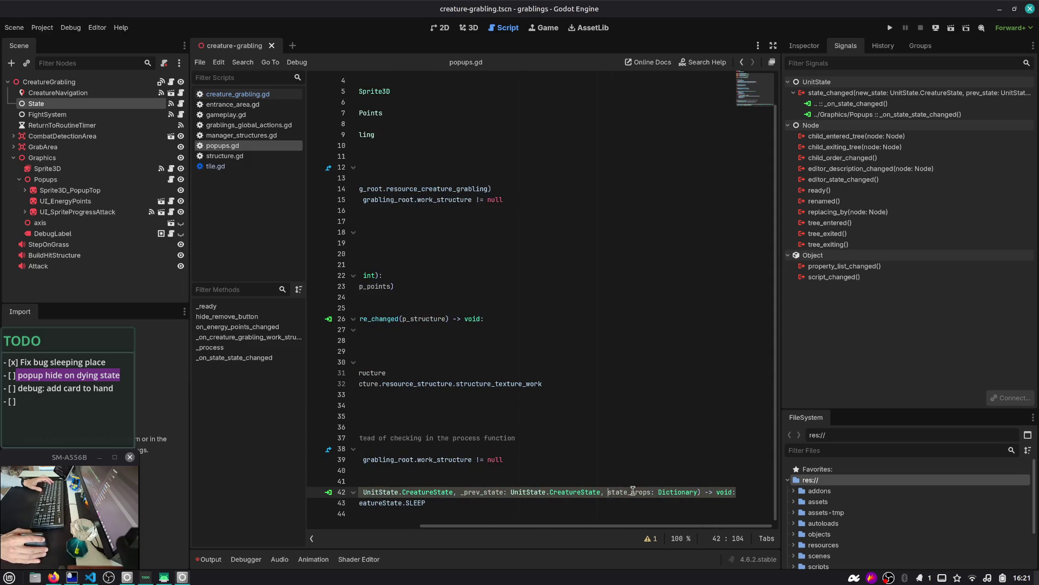
# - Review the new_state and visible usage and the visible docs, then run the project
pyautogui.hscroll(-6, 661, 475)
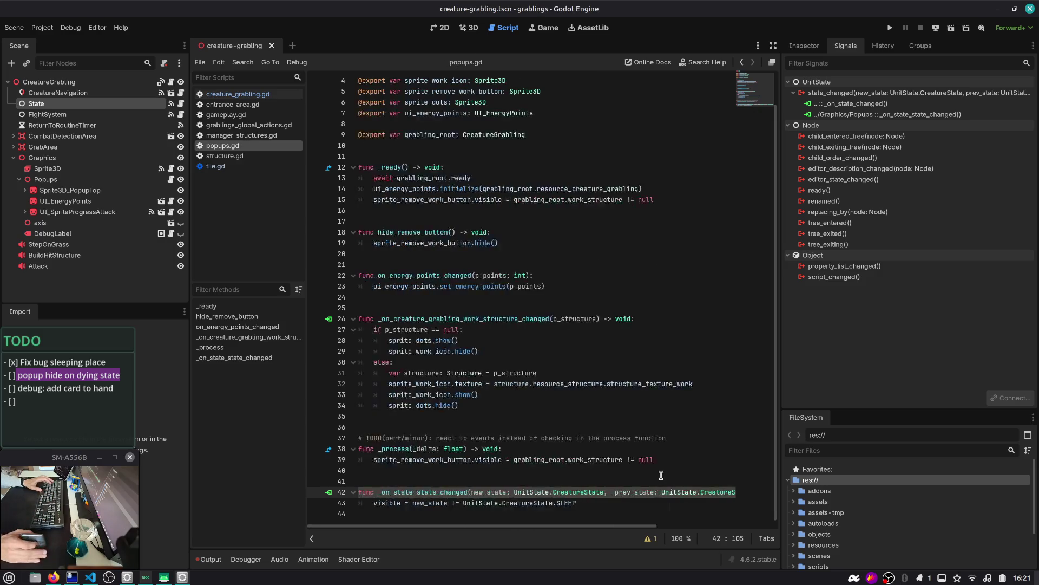
pyautogui.click(373, 497)
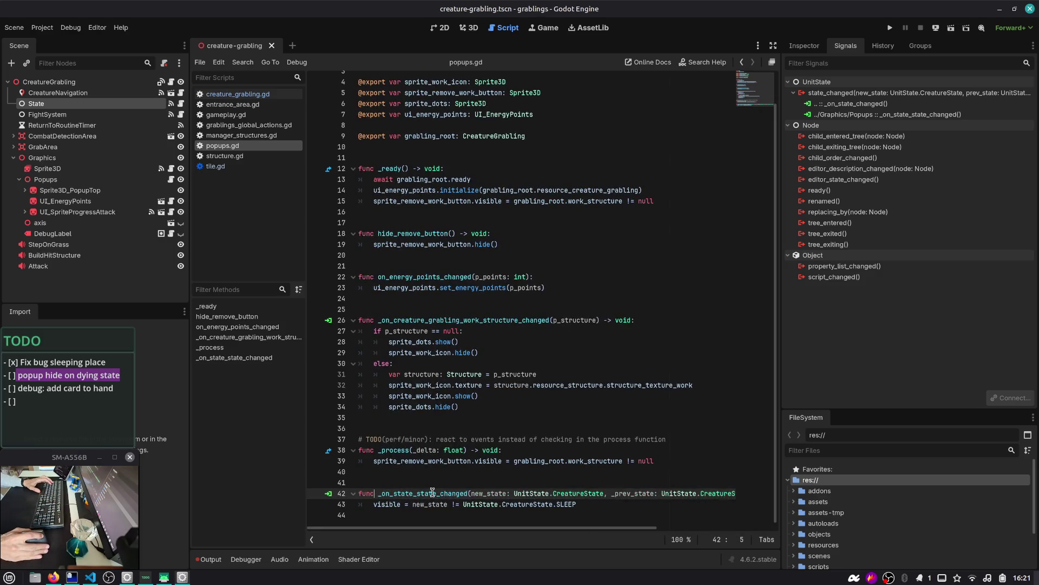
pyautogui.doubleClick(413, 497)
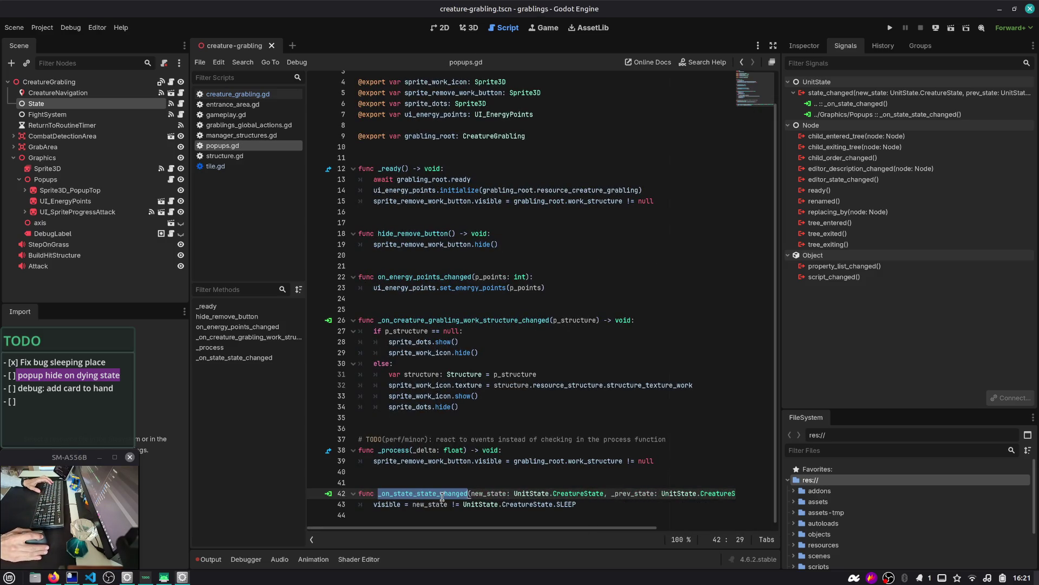
pyautogui.doubleClick(384, 506)
pyautogui.doubleClick(424, 504)
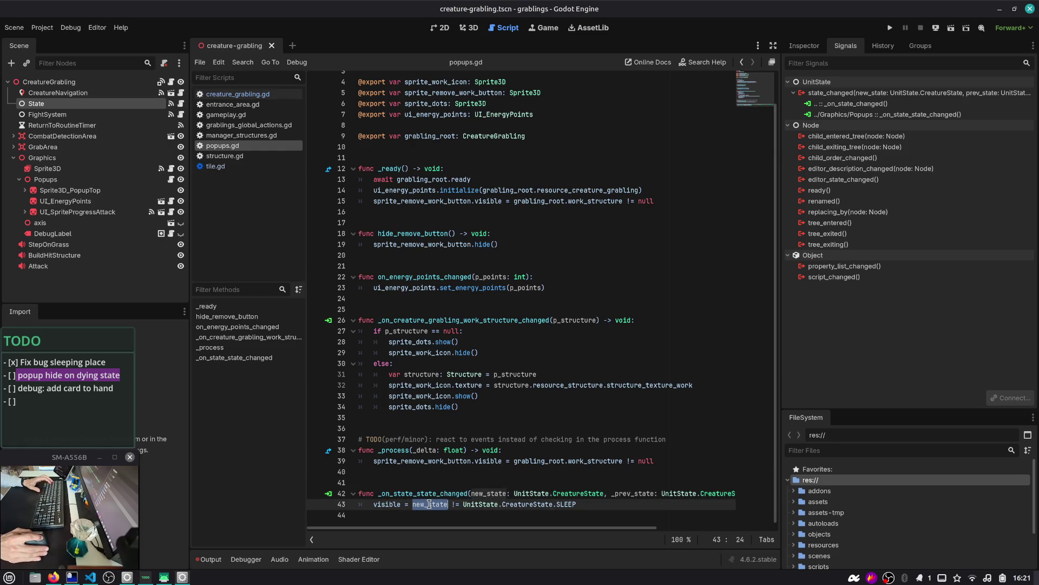
pyautogui.press('XF86AudioMicMute')
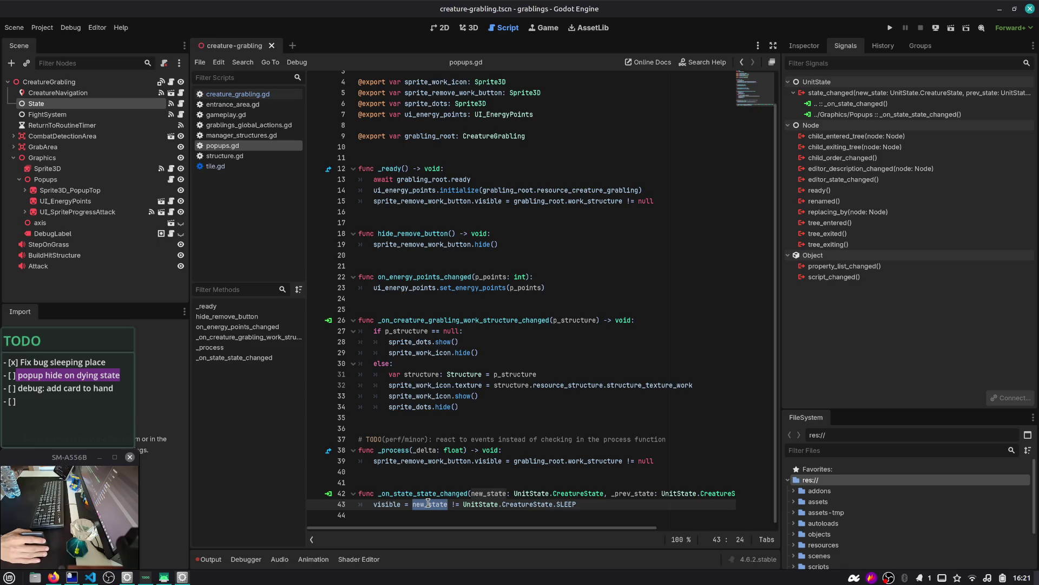
pyautogui.click(566, 505)
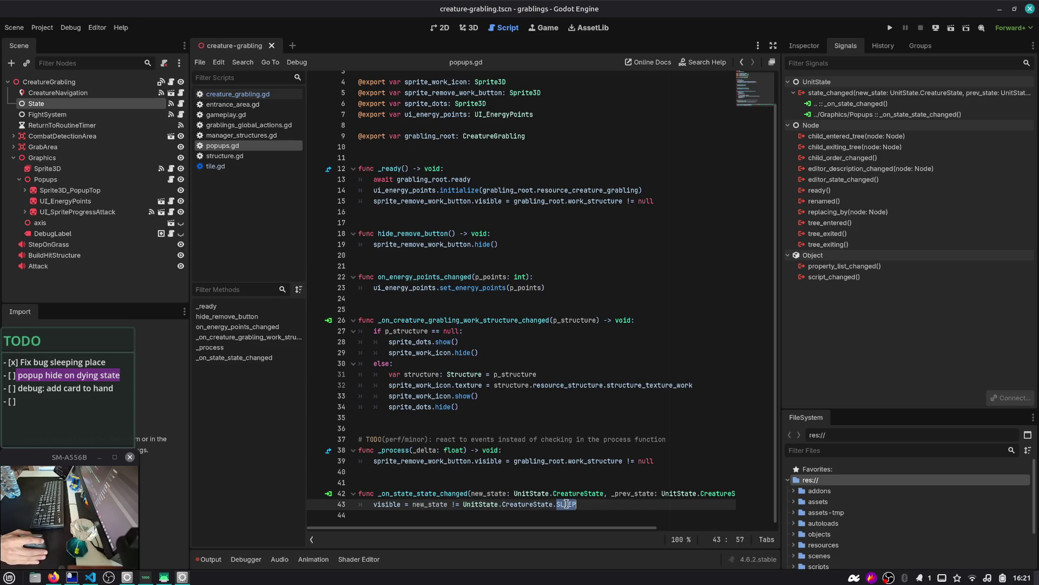
pyautogui.doubleClick(383, 505)
pyautogui.moveTo(383, 505)
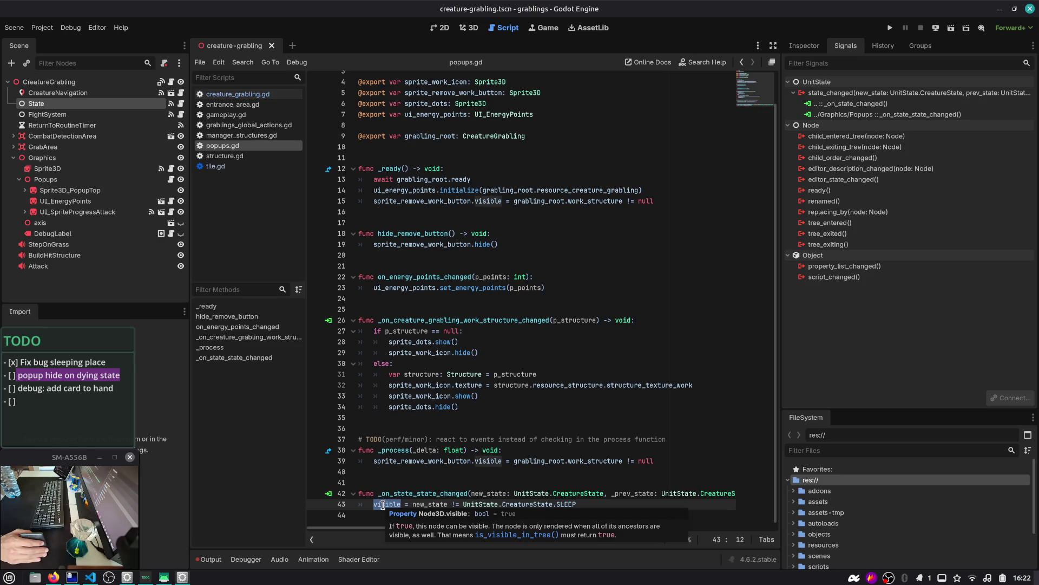
pyautogui.scroll(1, 426, 301)
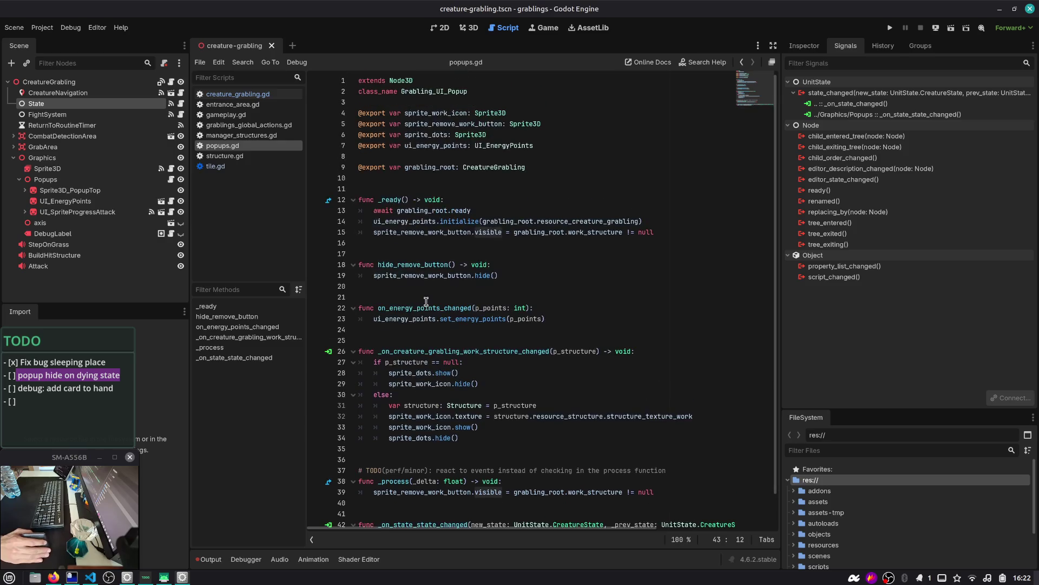
pyautogui.scroll(-1, 433, 315)
pyautogui.click(890, 28)
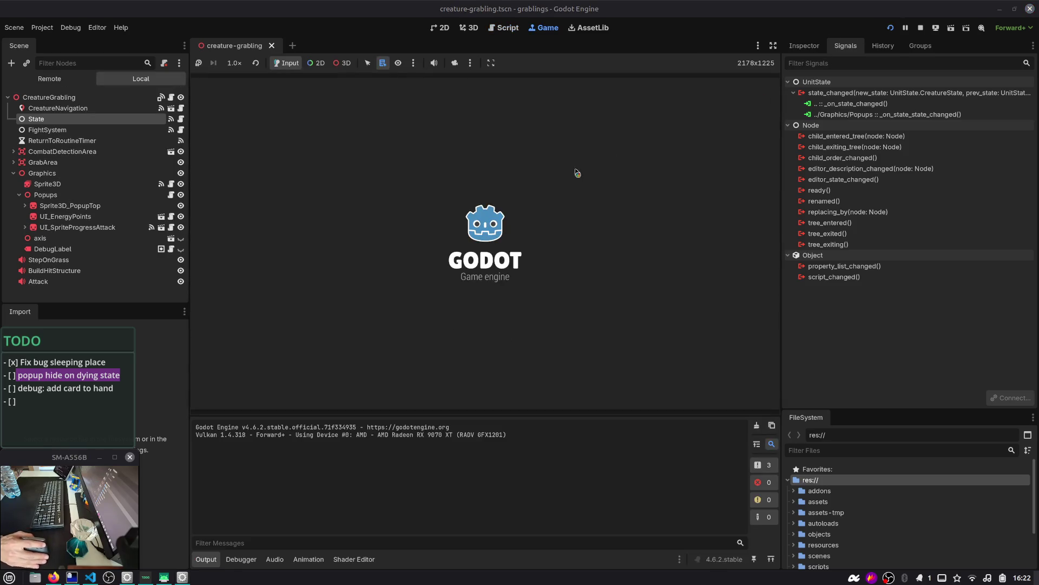
# - Enlarge the game view, place a grabling and berry bushes, and carry berries to stack_food
pyautogui.moveTo(335, 413); pyautogui.dragTo(339, 437)
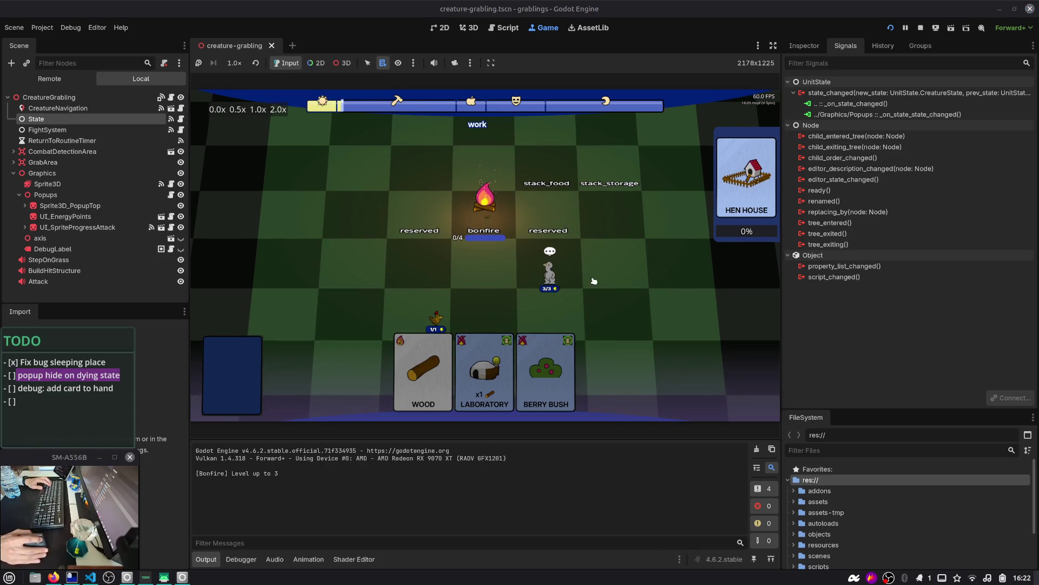
pyautogui.moveTo(388, 346)
pyautogui.mouseDown()
pyautogui.moveTo(351, 208)
pyautogui.moveTo(358, 184)
pyautogui.mouseUp()
pyautogui.moveTo(440, 374)
pyautogui.mouseDown()
pyautogui.moveTo(544, 290)
pyautogui.moveTo(615, 282)
pyautogui.mouseUp()
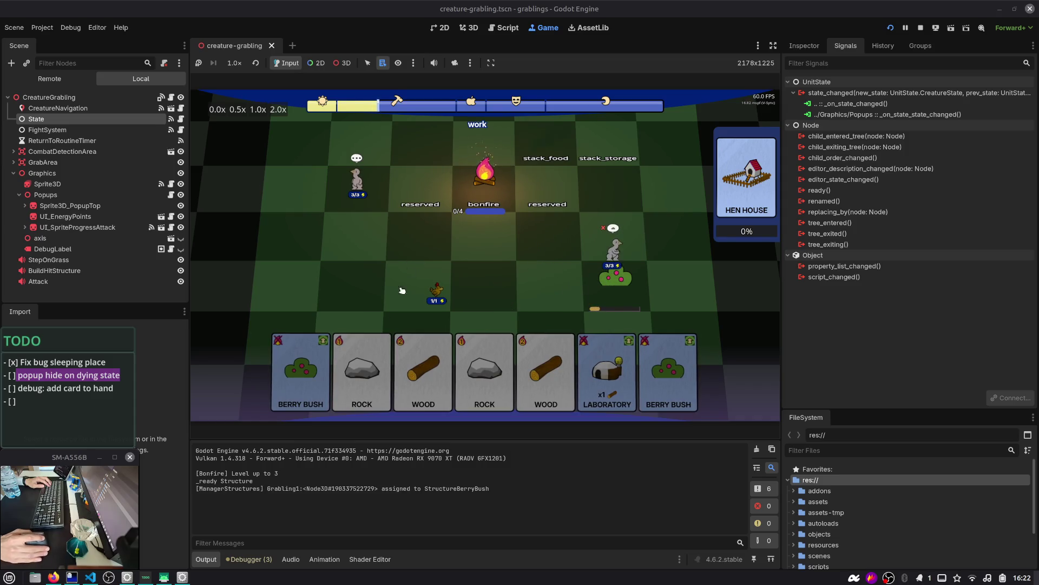
pyautogui.moveTo(300, 371)
pyautogui.mouseDown()
pyautogui.moveTo(360, 376)
pyautogui.moveTo(371, 242)
pyautogui.mouseUp()
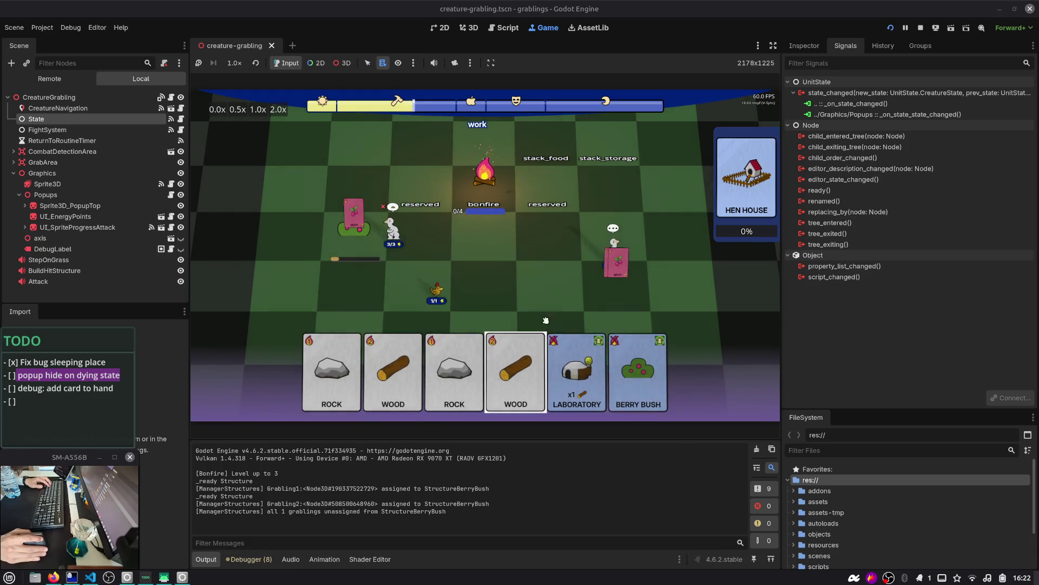
pyautogui.moveTo(625, 265); pyautogui.dragTo(552, 152)
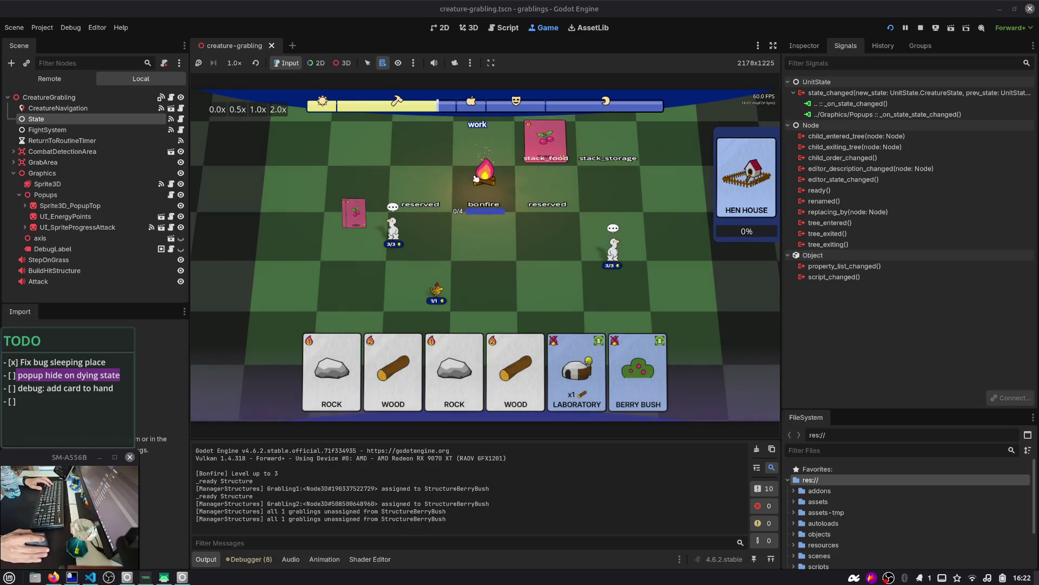
pyautogui.moveTo(359, 213)
pyautogui.mouseDown()
pyautogui.moveTo(368, 189)
pyautogui.moveTo(558, 146)
pyautogui.mouseUp()
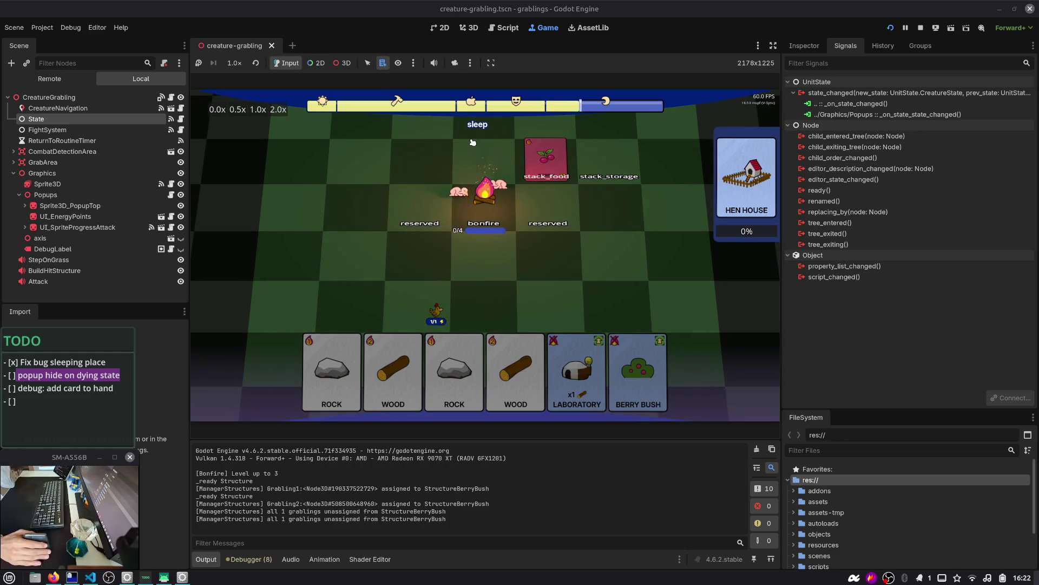
# - Watch the grablings sleep at the bonfire without popups, add another berry bush, and stop the game
pyautogui.scroll(2, 444, 172)
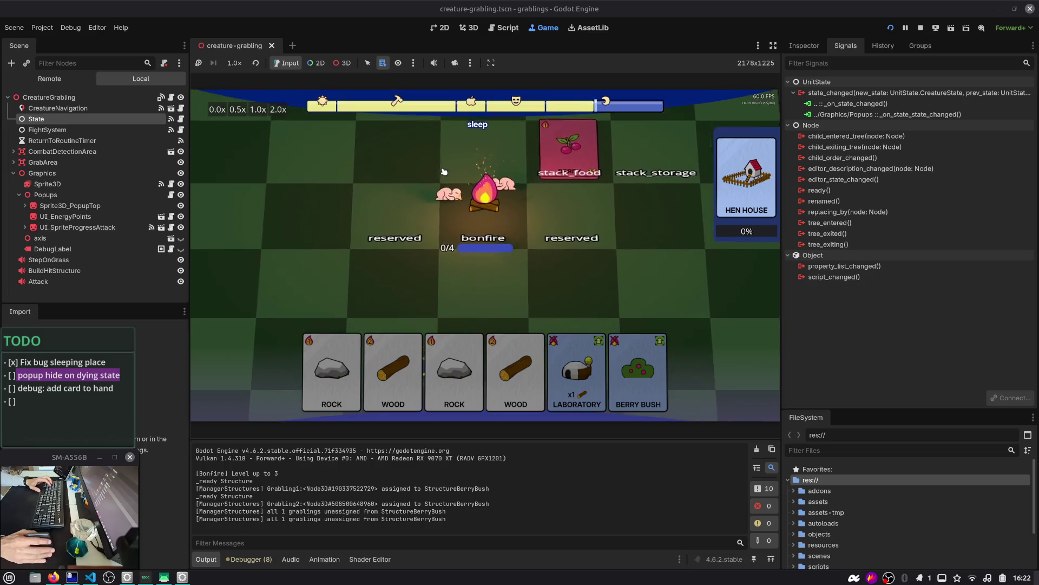
pyautogui.scroll(2, 444, 172)
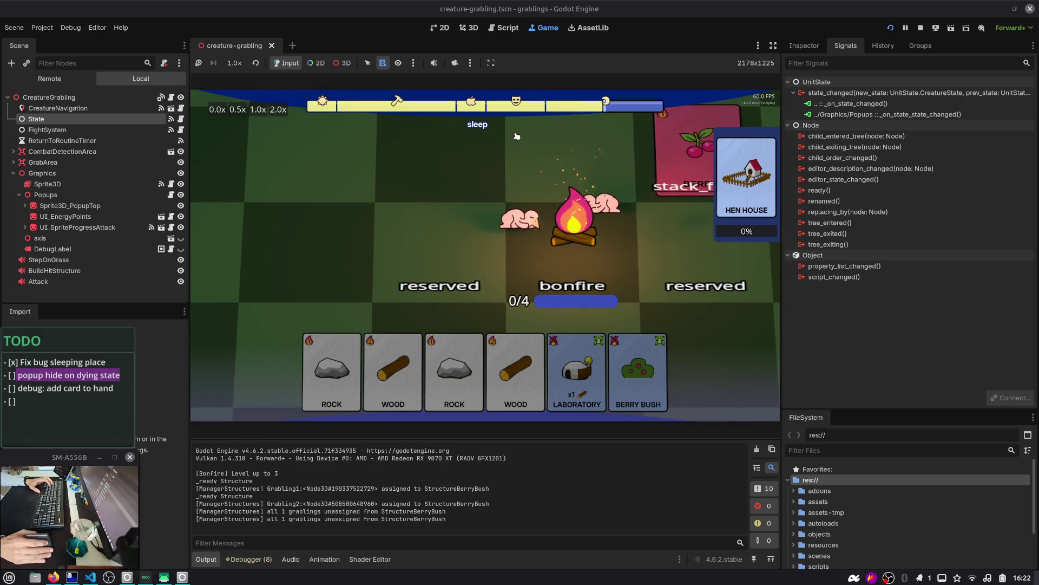
pyautogui.scroll(-2, 511, 220)
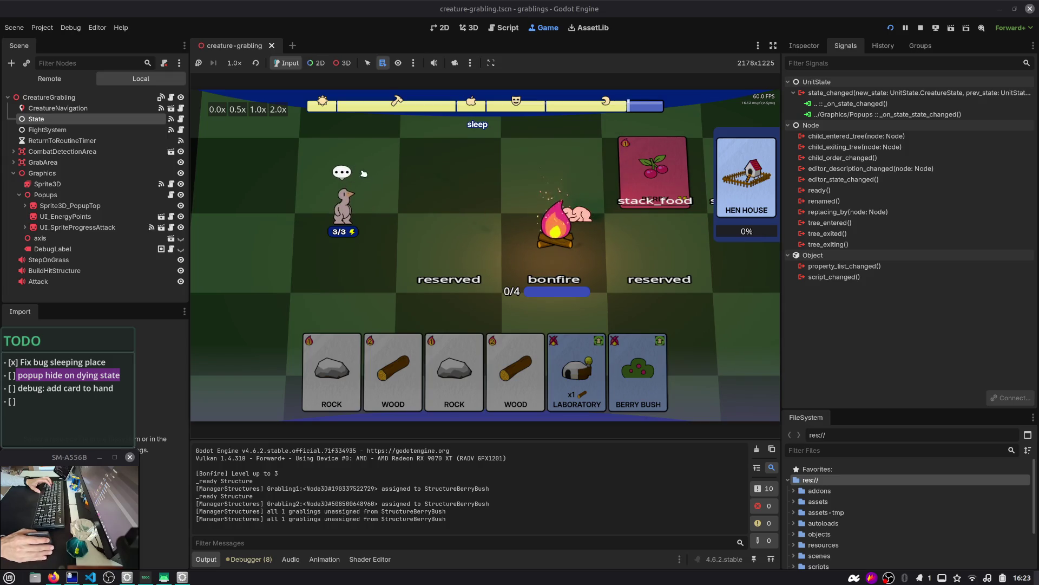
pyautogui.moveTo(481, 213); pyautogui.dragTo(412, 184)
pyautogui.scroll(-2, 411, 184)
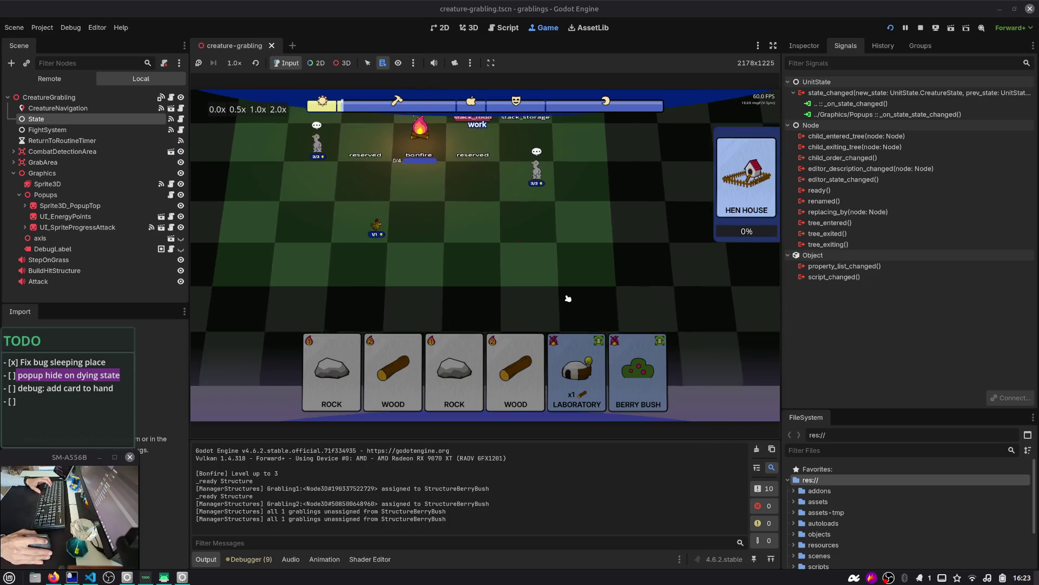
pyautogui.moveTo(638, 374); pyautogui.dragTo(536, 209)
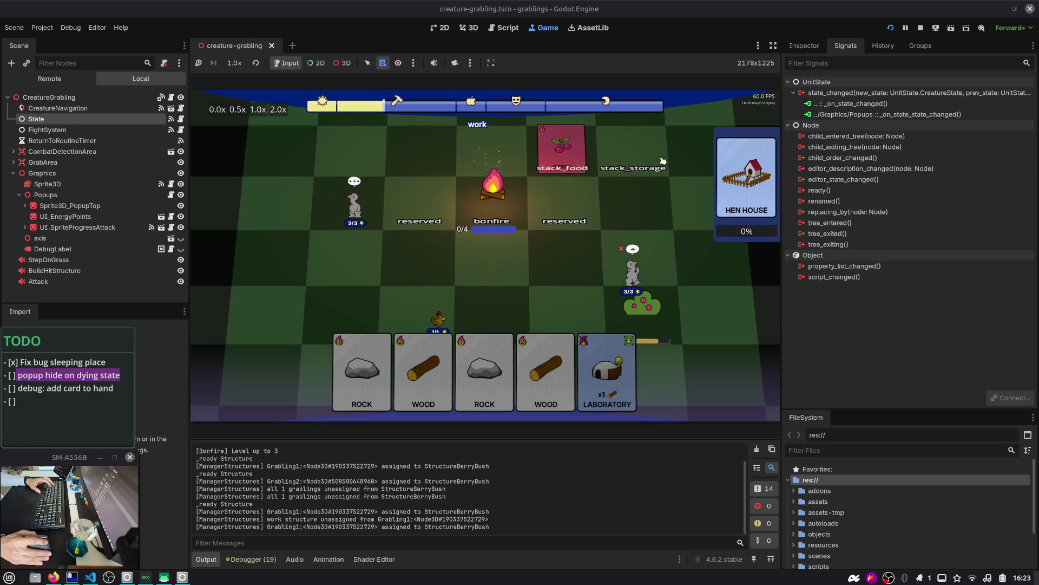
pyautogui.click(920, 28)
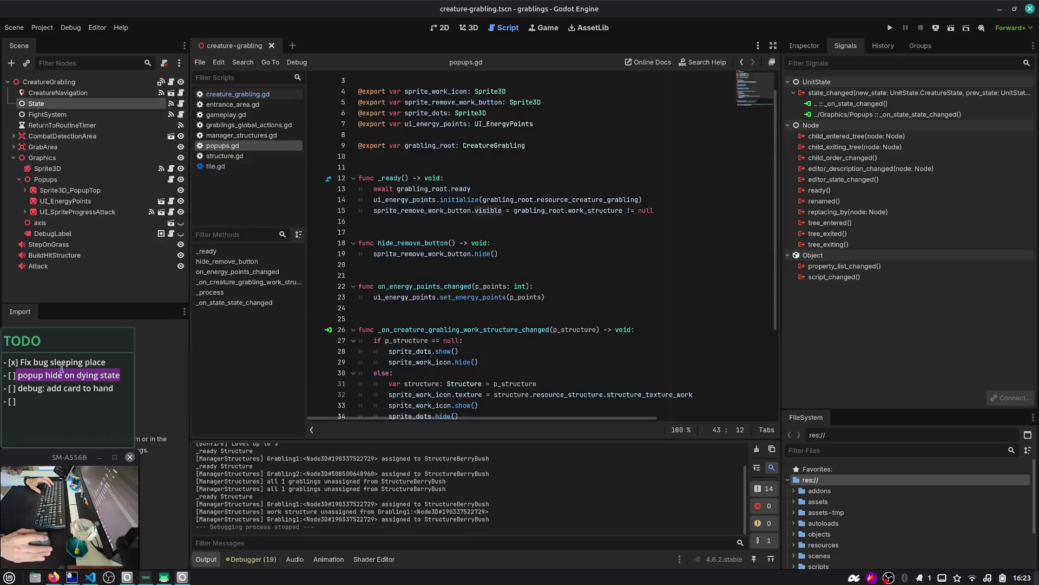
# - Check off the 'popup hide on dying state' TODO item by typing x in its brackets
pyautogui.click(36, 375)
pyautogui.write('x')
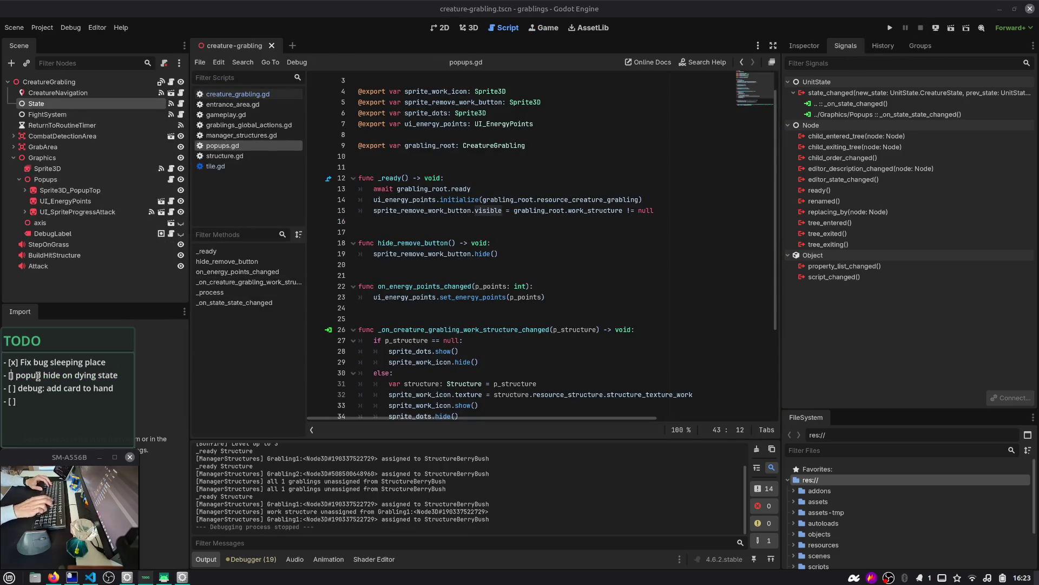
pyautogui.press('Down')
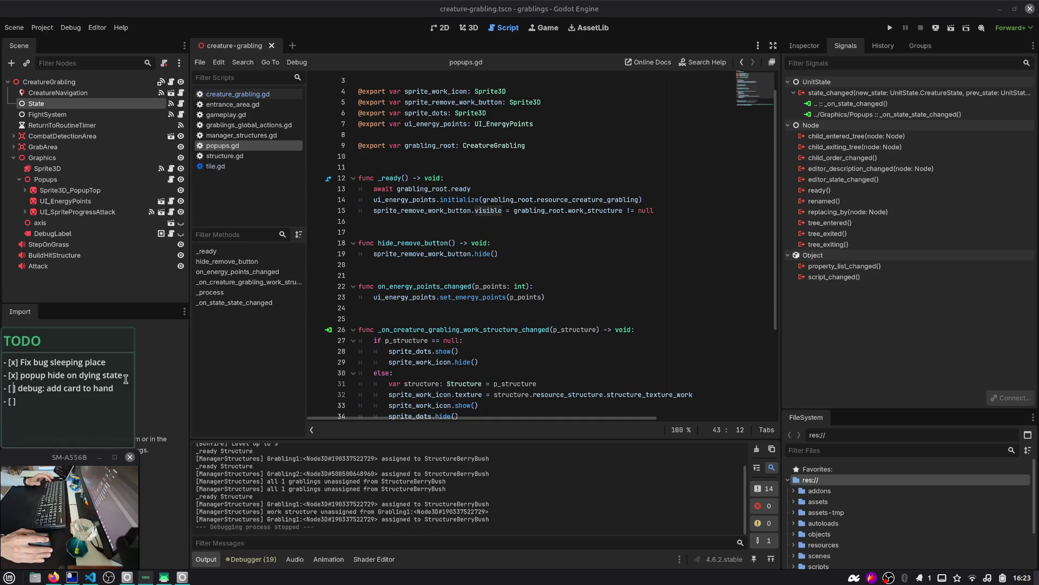
pyautogui.write('s')
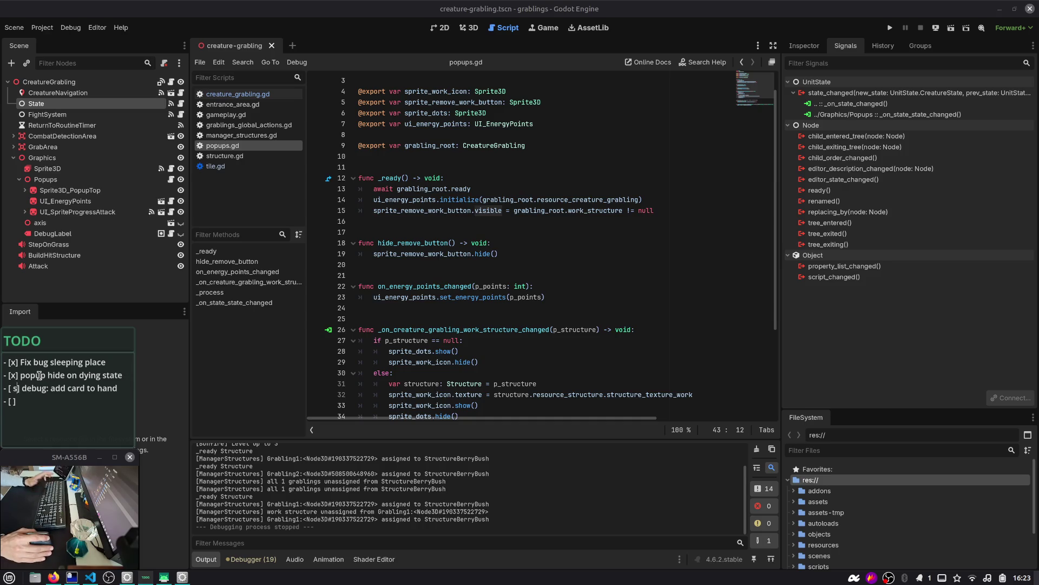
pyautogui.press('BackSpace')
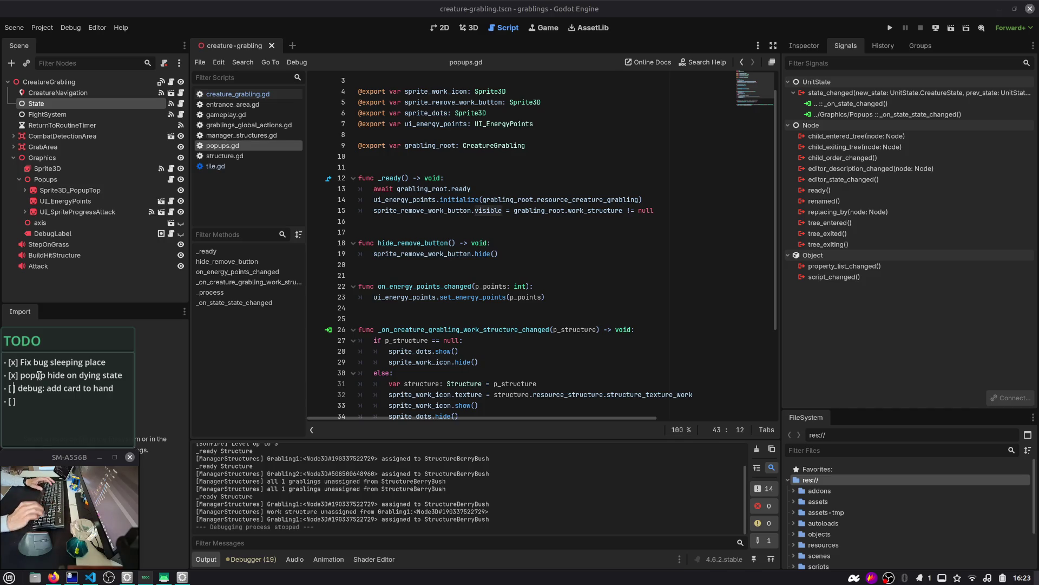
pyautogui.tripleClick(77, 388)
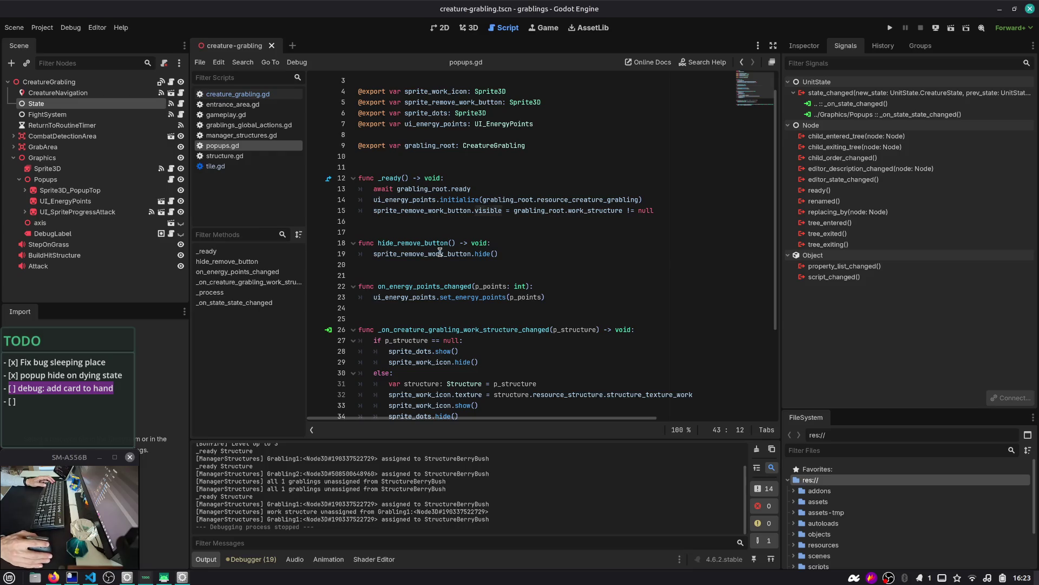
pyautogui.hotkey('alt', 'Tab')
pyautogui.hotkey('alt', 'Tab')
pyautogui.hotkey('alt', 'Tab')
pyautogui.hotkey('alt', 'Tab')
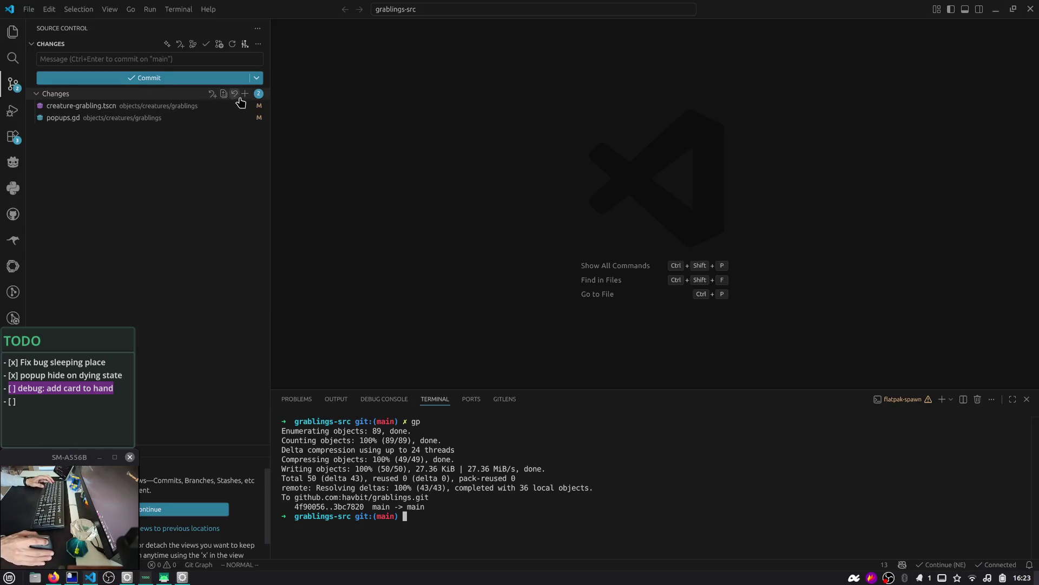
# - Commit creature-grabling.tscn and popups.gd with a 'feat:' message about hiding the popup when asleep
pyautogui.click(246, 93)
pyautogui.click(220, 59)
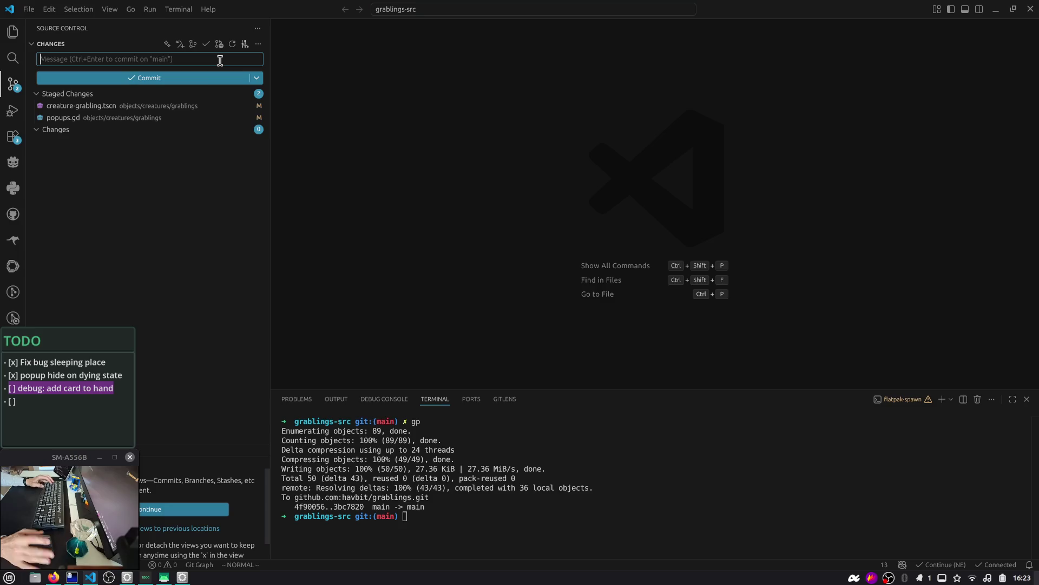
pyautogui.write('feat: hide creature popup when')
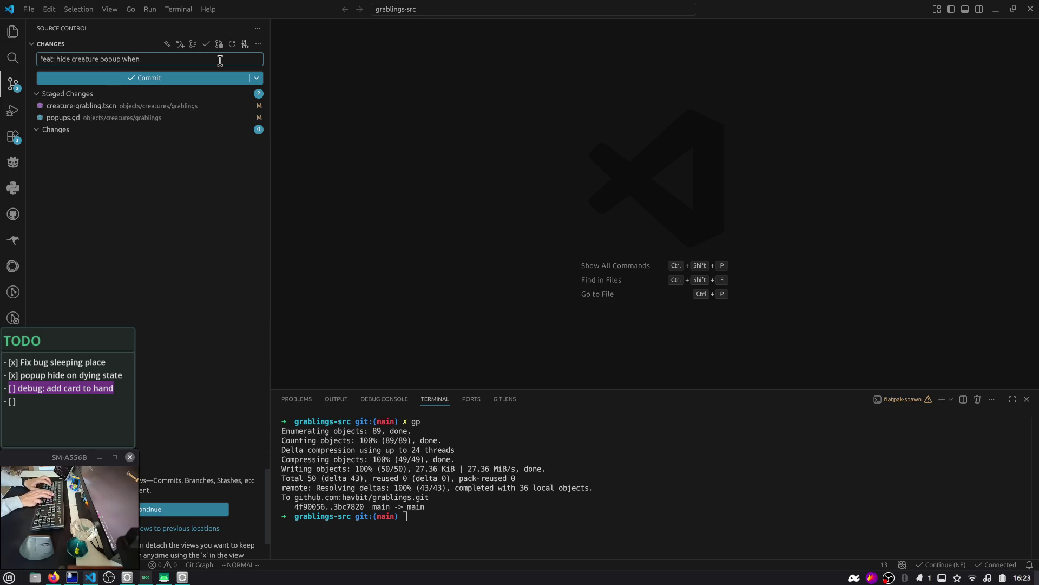
pyautogui.hotkey('ctrl', 'BackSpace')
pyautogui.write('ga')
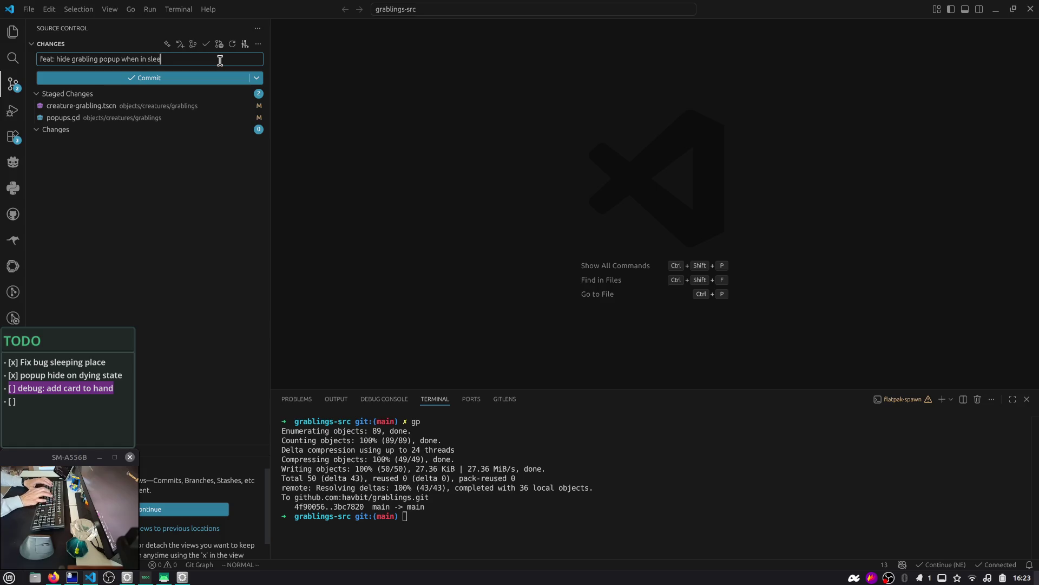
pyautogui.hotkey('ctrl', 'Return')
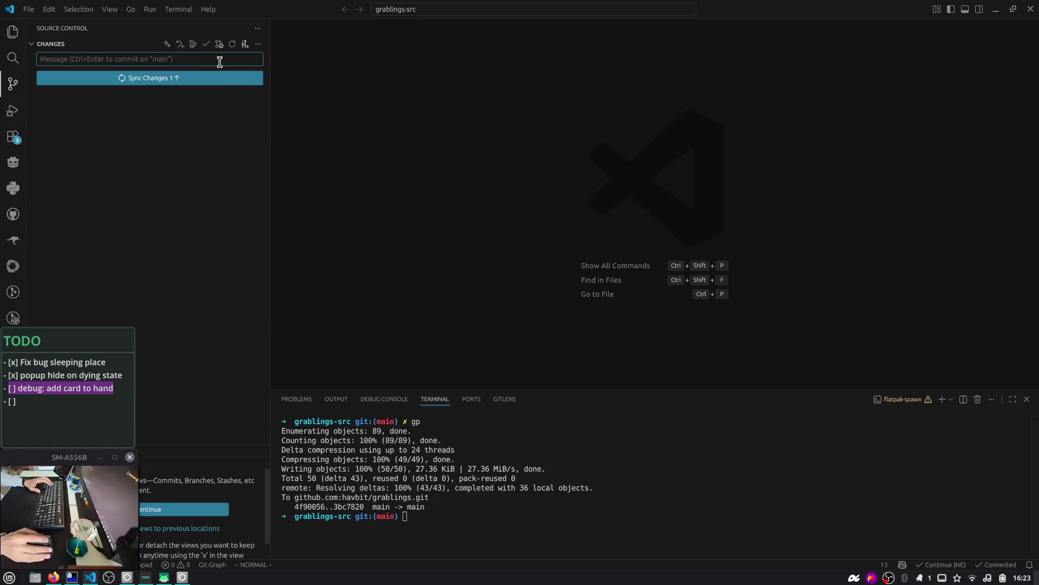
pyautogui.hotkey('alt', 'Tab')
pyautogui.hotkey('alt', 'Tab')
pyautogui.hotkey('alt', 'Tab')
pyautogui.hotkey('alt', 'Tab')
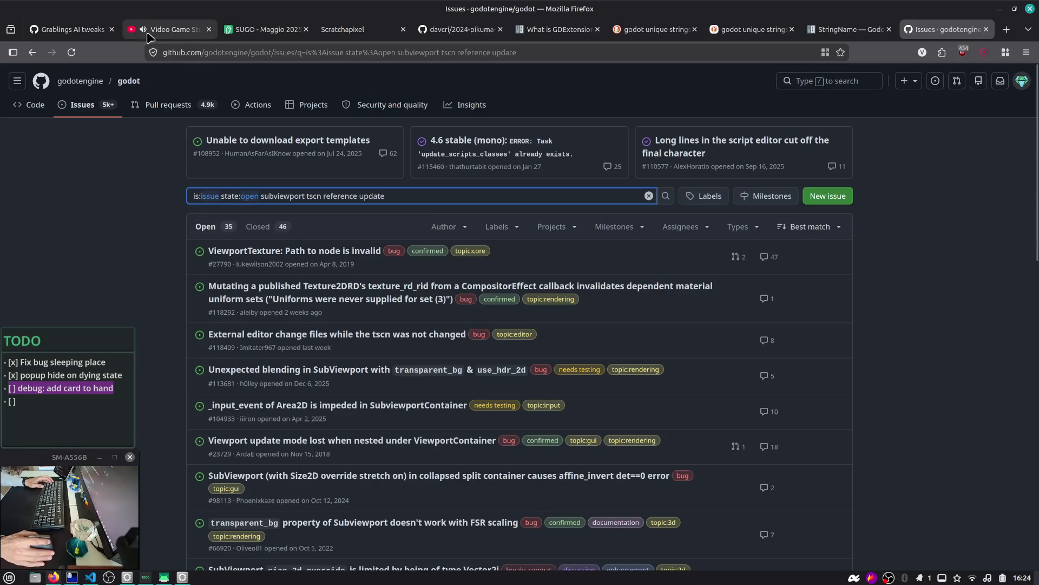
pyautogui.click(98, 32)
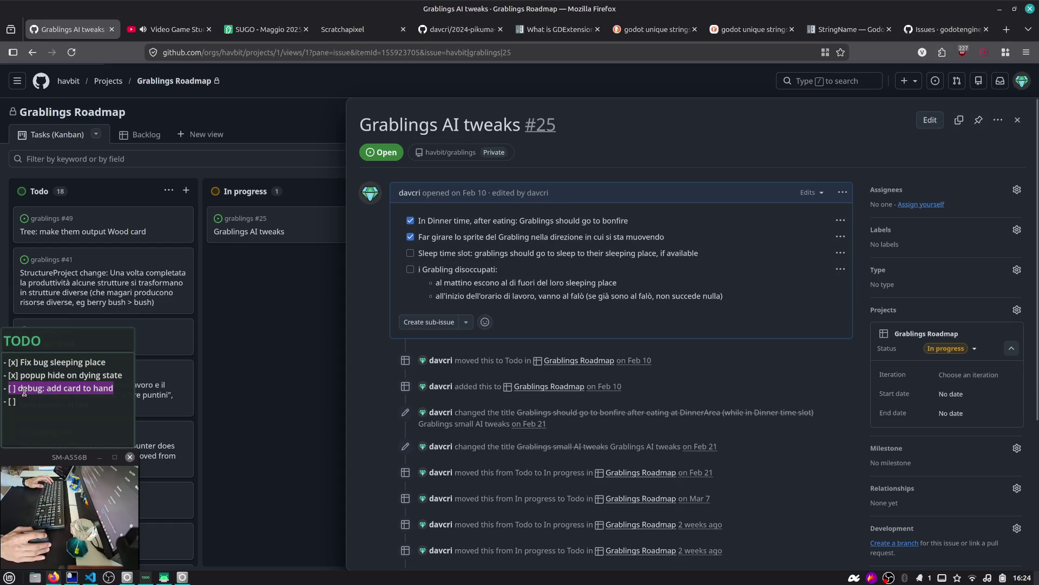
# - Switch to the Godot issue search tab and drag it beside the project tab
pyautogui.moveTo(38, 401); pyautogui.dragTo(2, 401)
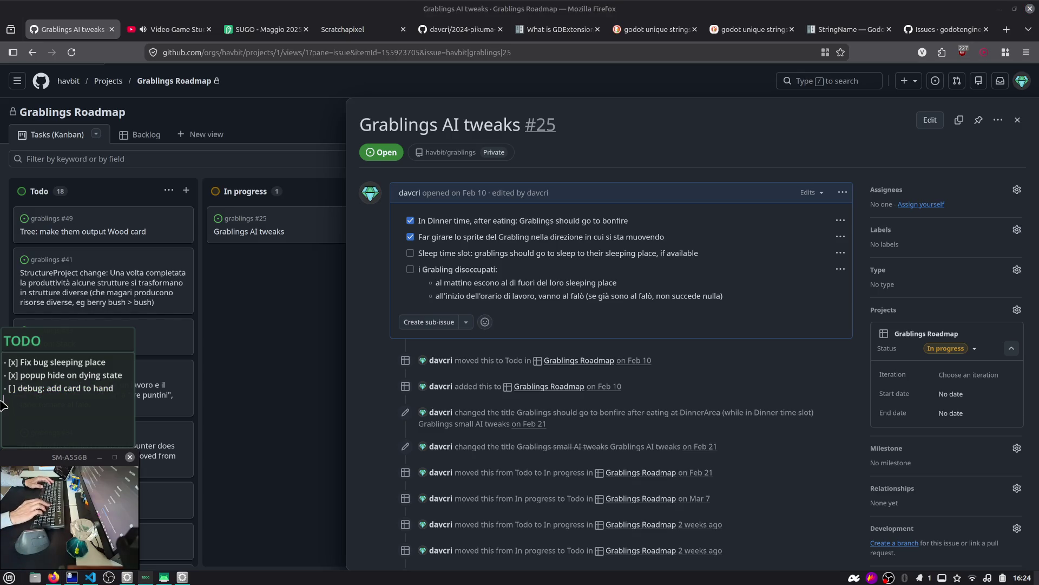
pyautogui.click(944, 29)
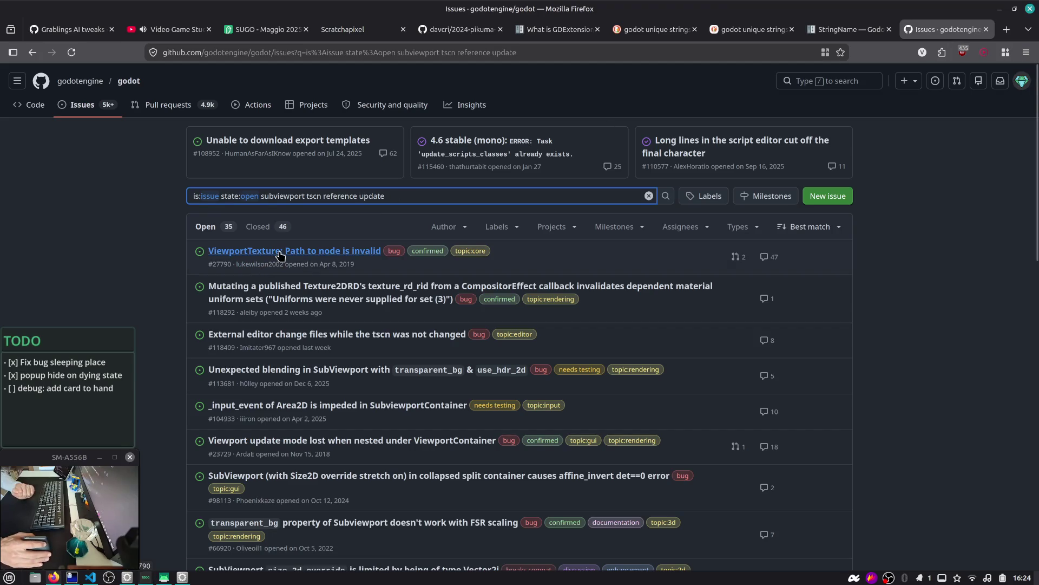
pyautogui.moveTo(944, 29); pyautogui.dragTo(157, 30)
# - Open issue #118409 in a background tab and scroll through the remaining search results
pyautogui.moveTo(276, 251)
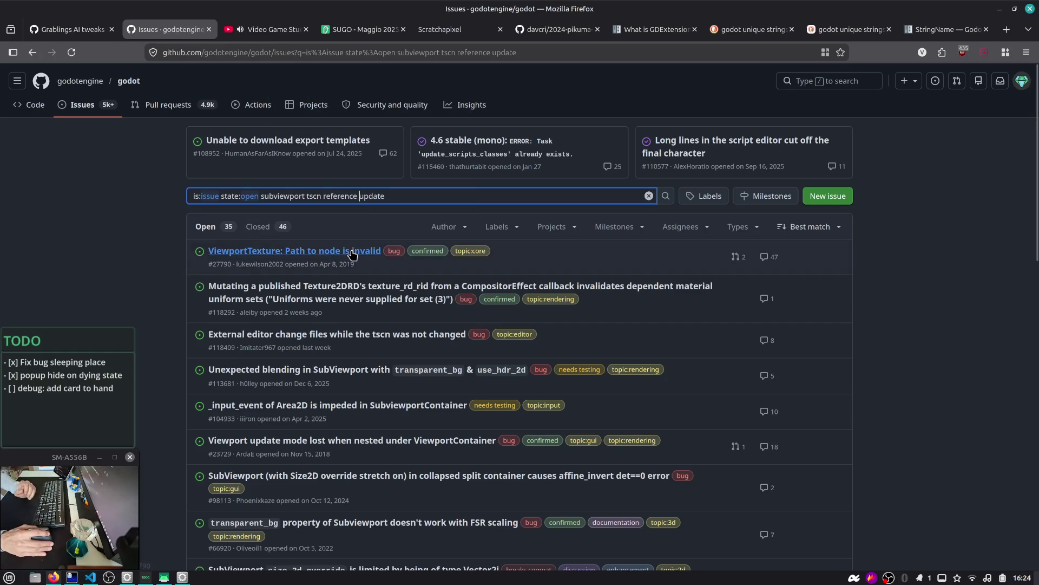
pyautogui.moveTo(352, 253)
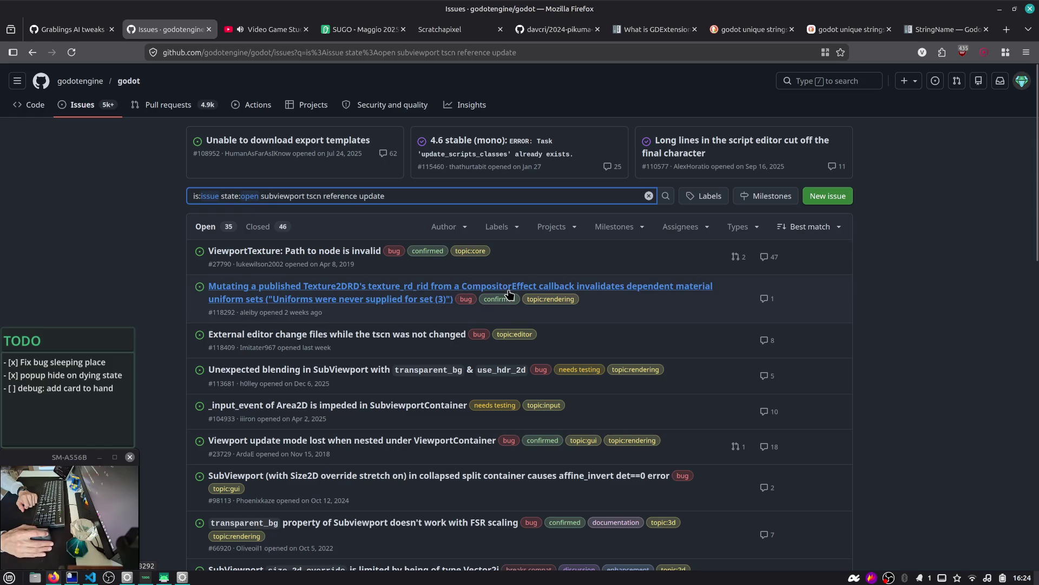
pyautogui.moveTo(508, 294)
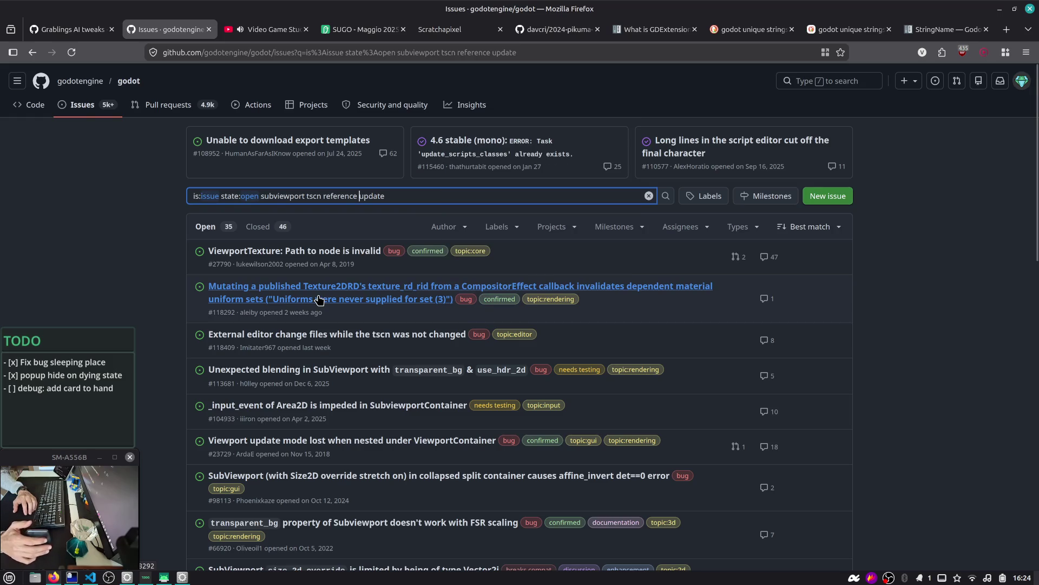
pyautogui.moveTo(266, 341)
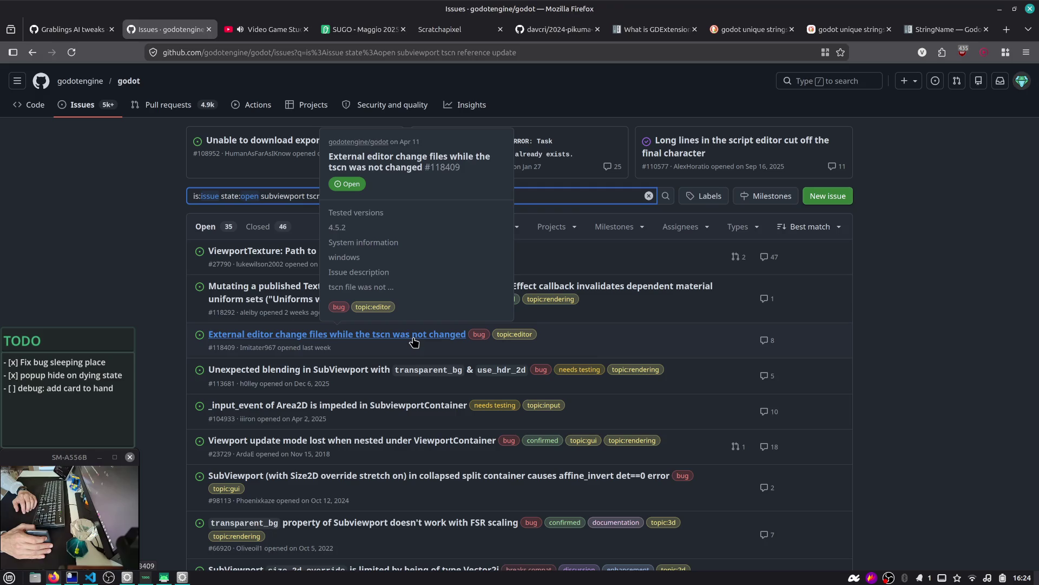
pyautogui.middleClick(277, 340)
pyautogui.moveTo(317, 376)
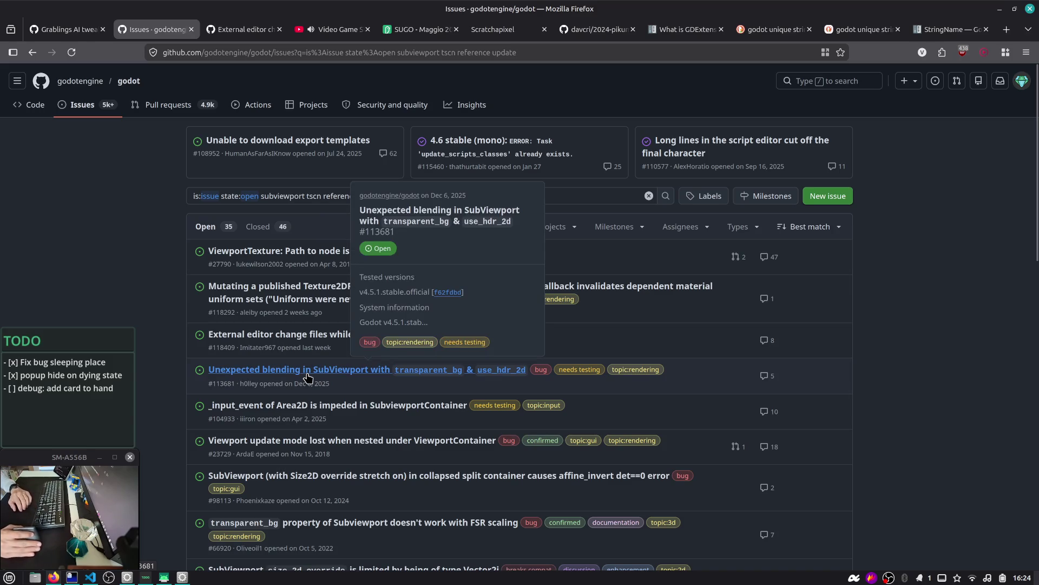
pyautogui.scroll(-2, 294, 403)
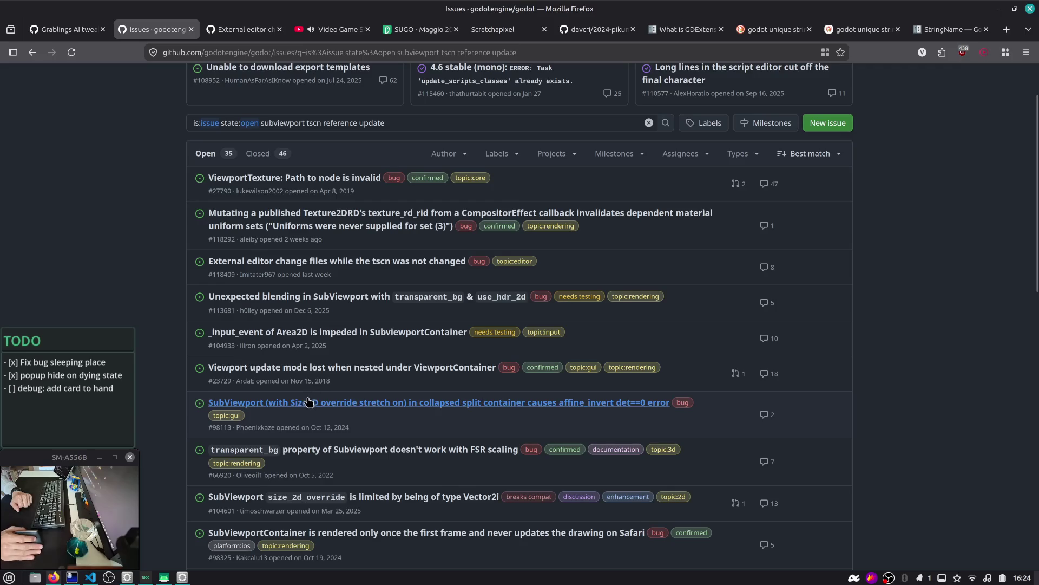
pyautogui.moveTo(294, 409)
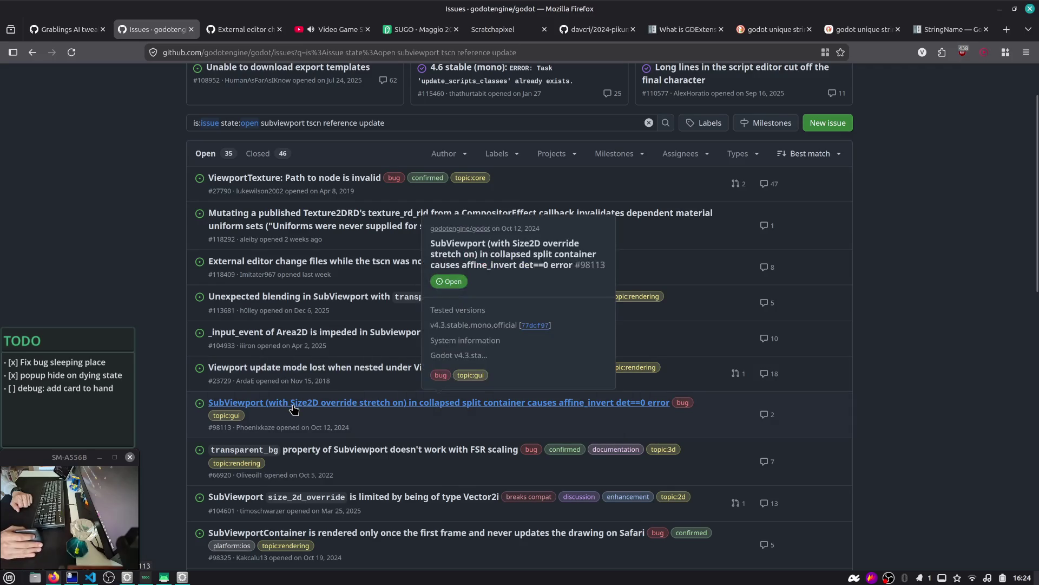
pyautogui.scroll(-2, 311, 407)
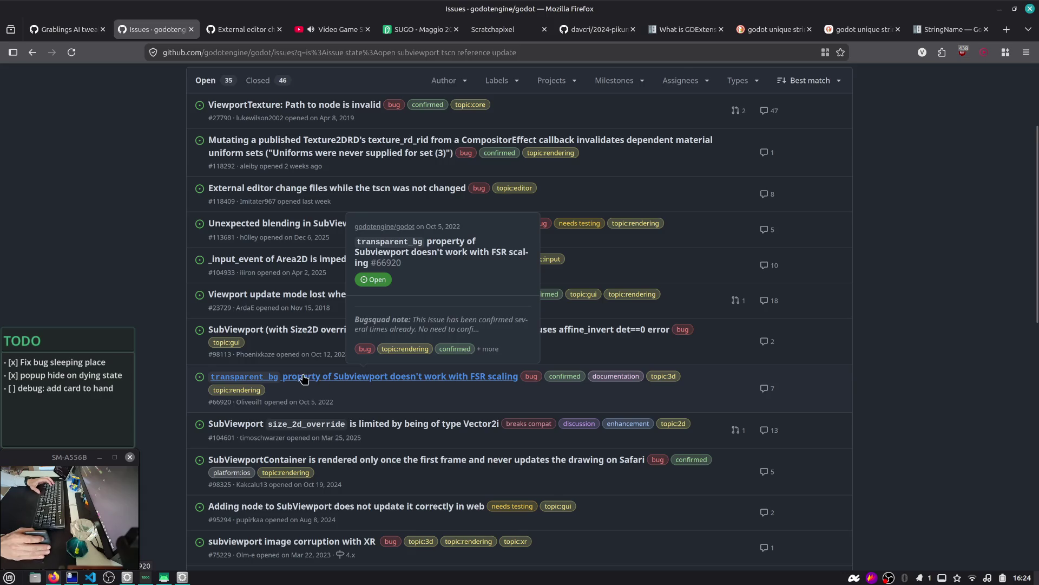
pyautogui.scroll(-5, 182, 377)
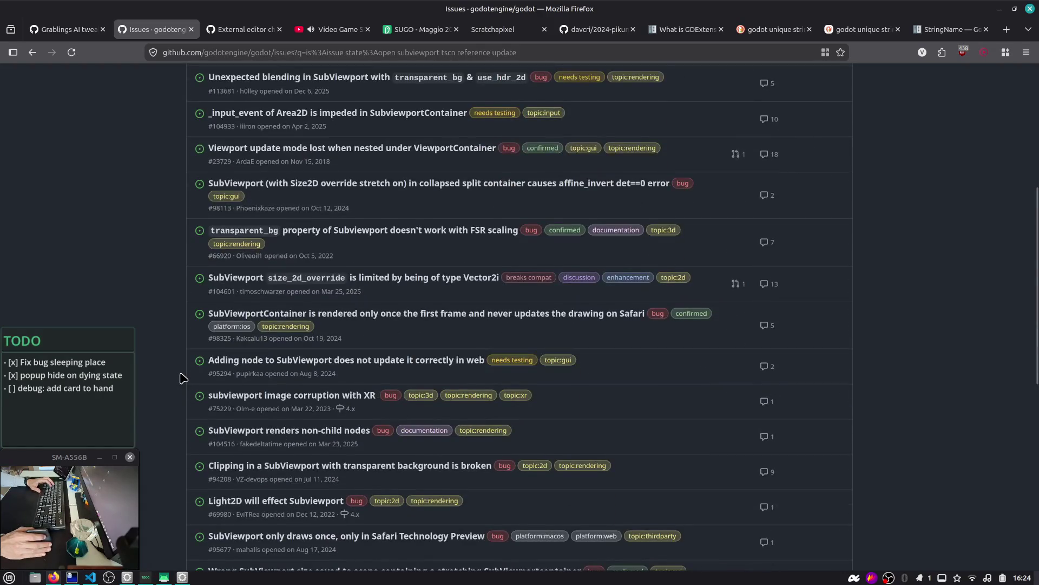
pyautogui.scroll(-3, 182, 378)
pyautogui.scroll(10, 188, 377)
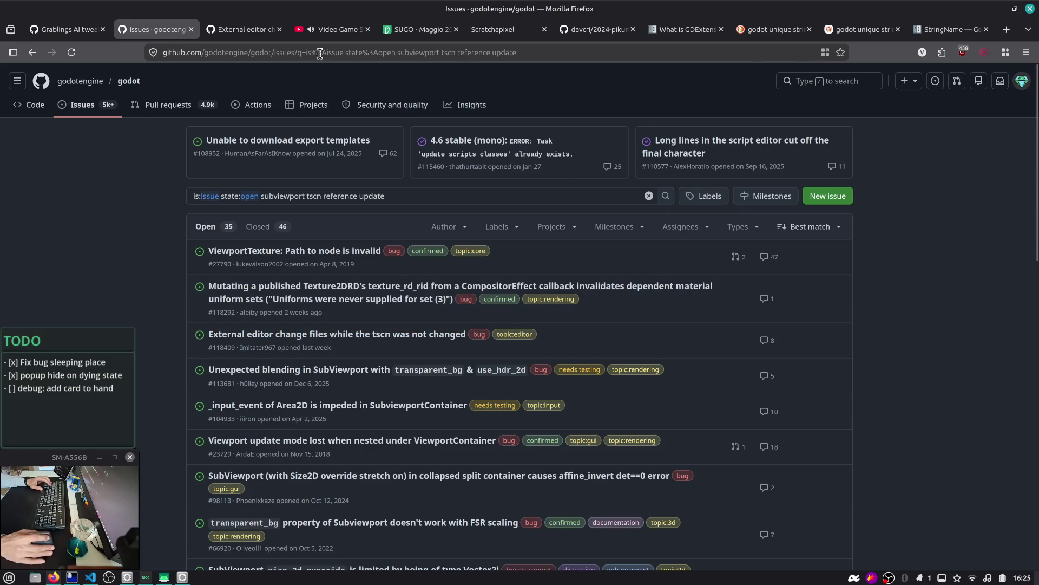
# - Read the reproduction steps in issue #118409 about external-editor tscn references, then close it
pyautogui.click(260, 31)
pyautogui.scroll(-5, 308, 291)
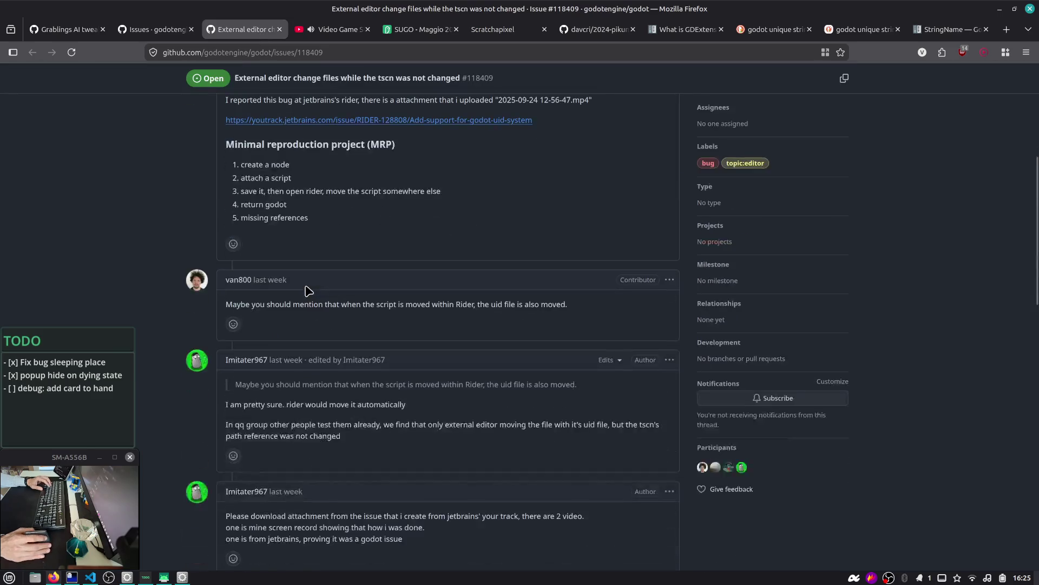
pyautogui.moveTo(249, 192); pyautogui.dragTo(415, 208)
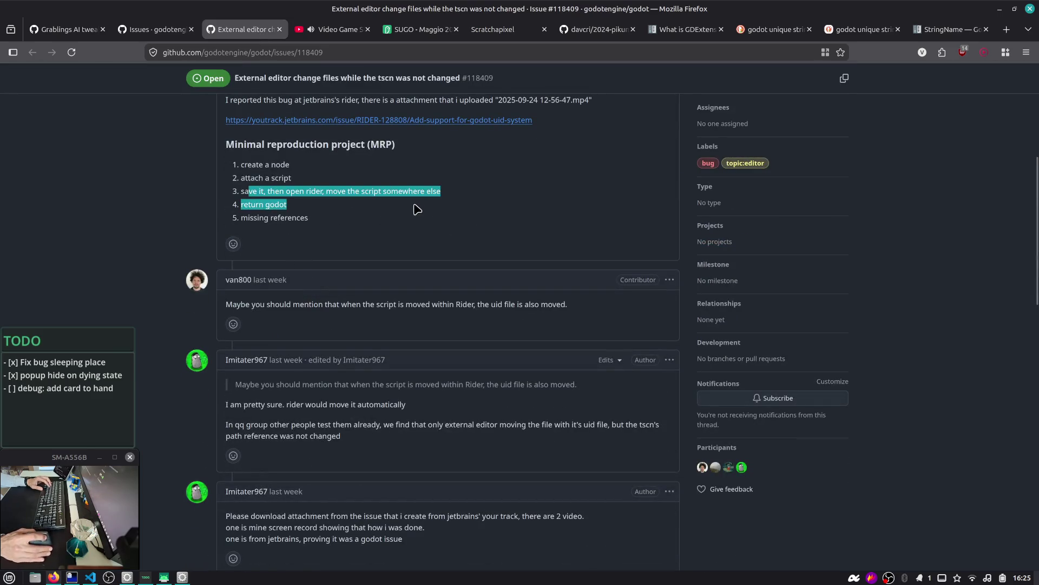
pyautogui.scroll(-1, 288, 217)
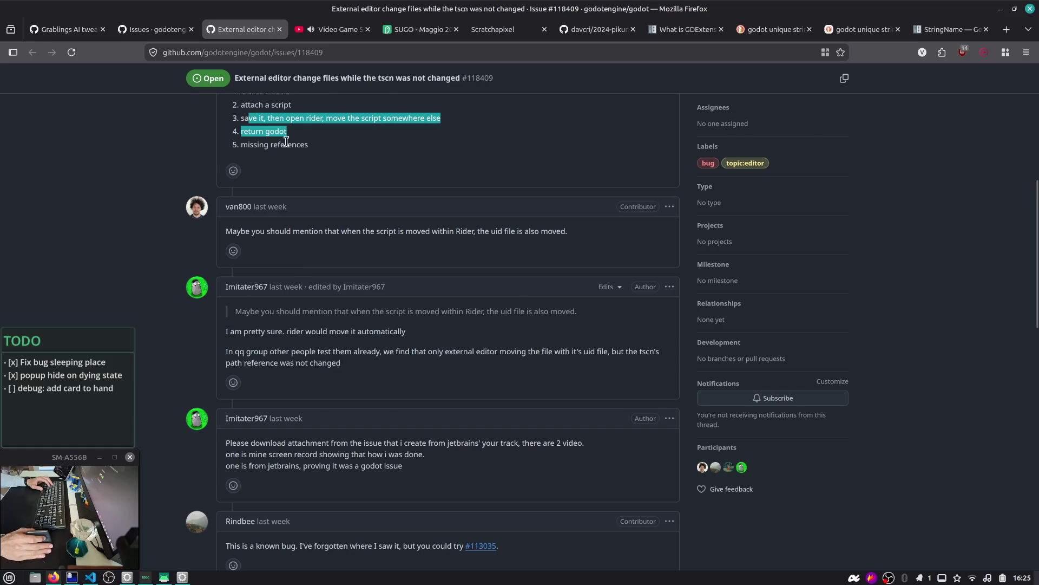
pyautogui.hotkey('ctrl', 'w')
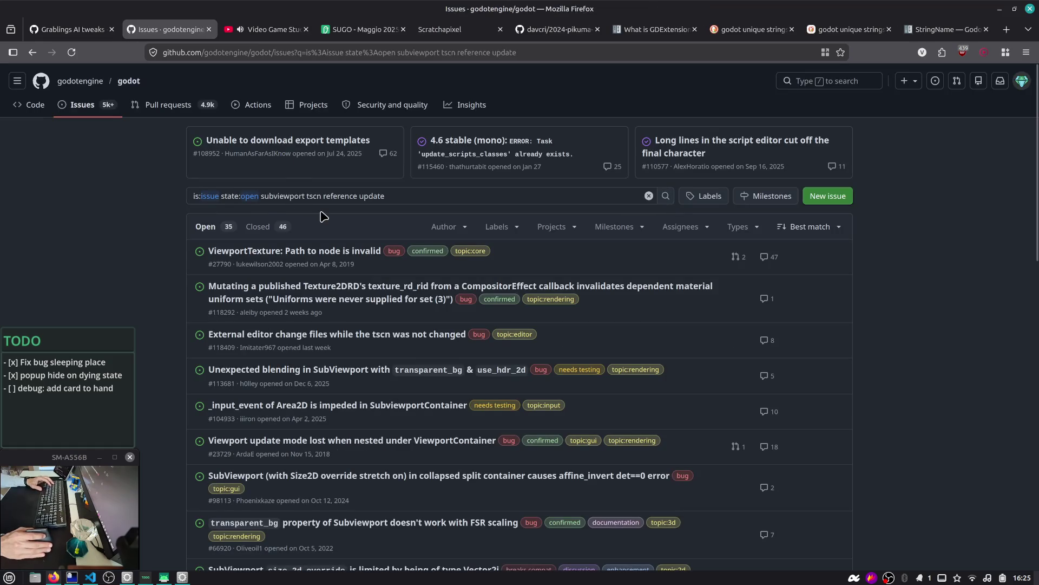
pyautogui.click(340, 201)
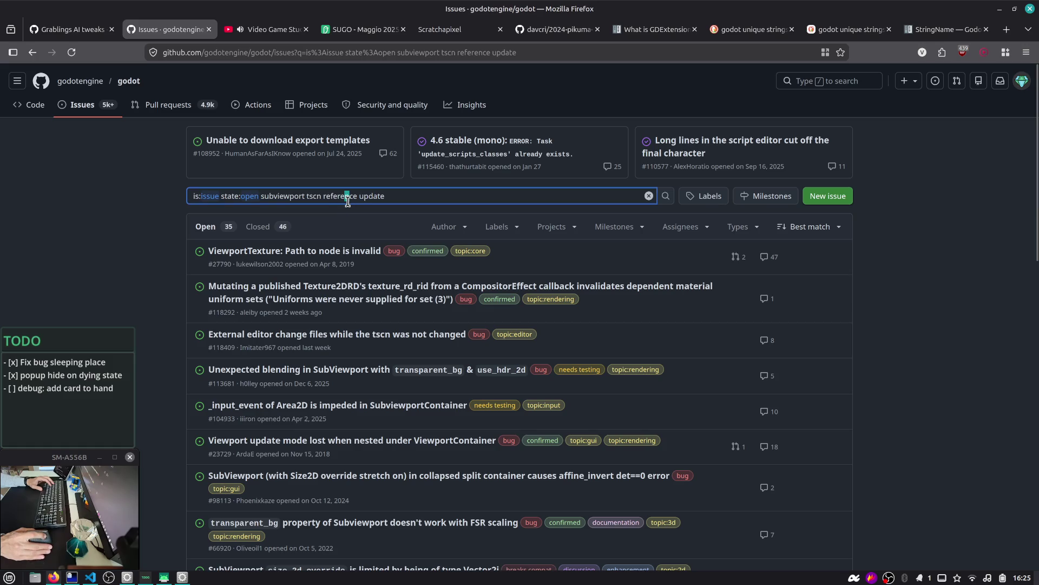
# - Replace the issue search query with 'viewport path inherited scenes' and run it
pyautogui.hotkey('ctrl', 'Left')
pyautogui.hotkey('ctrl', 'Left')
pyautogui.hotkey('ctrl', 'shift', 'Left')
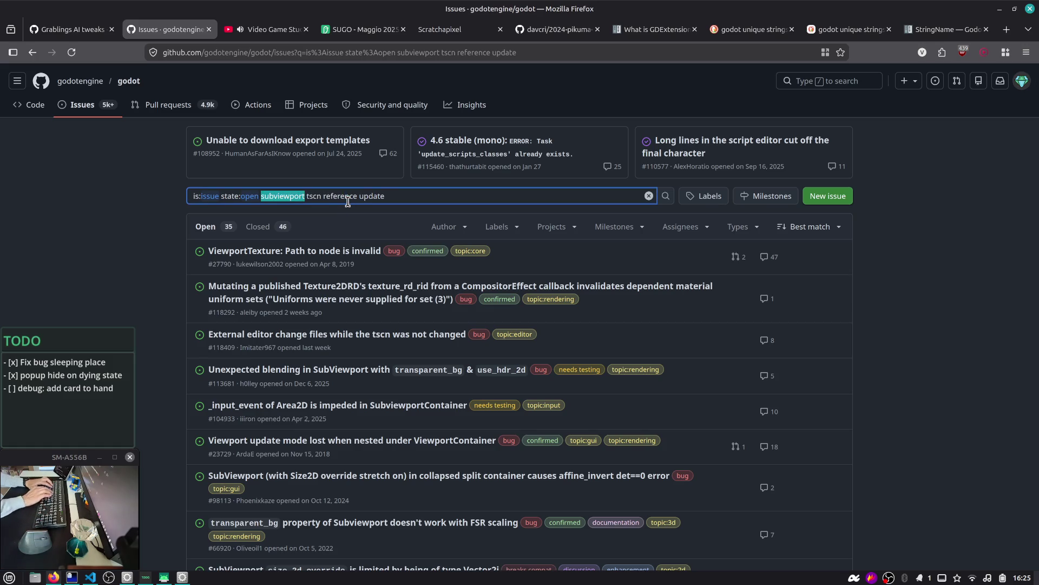
pyautogui.write('vi')
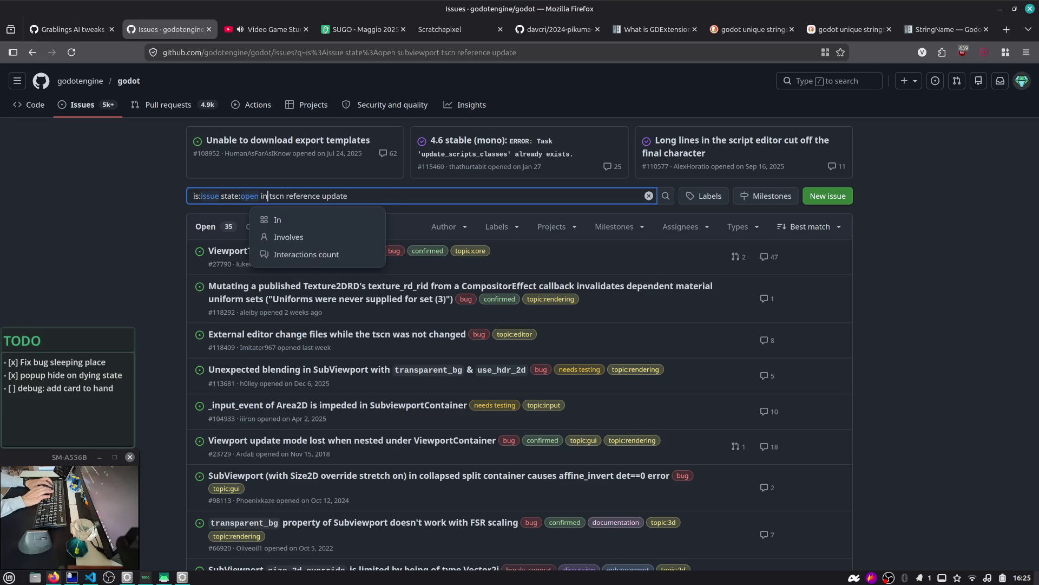
pyautogui.write('ewport path')
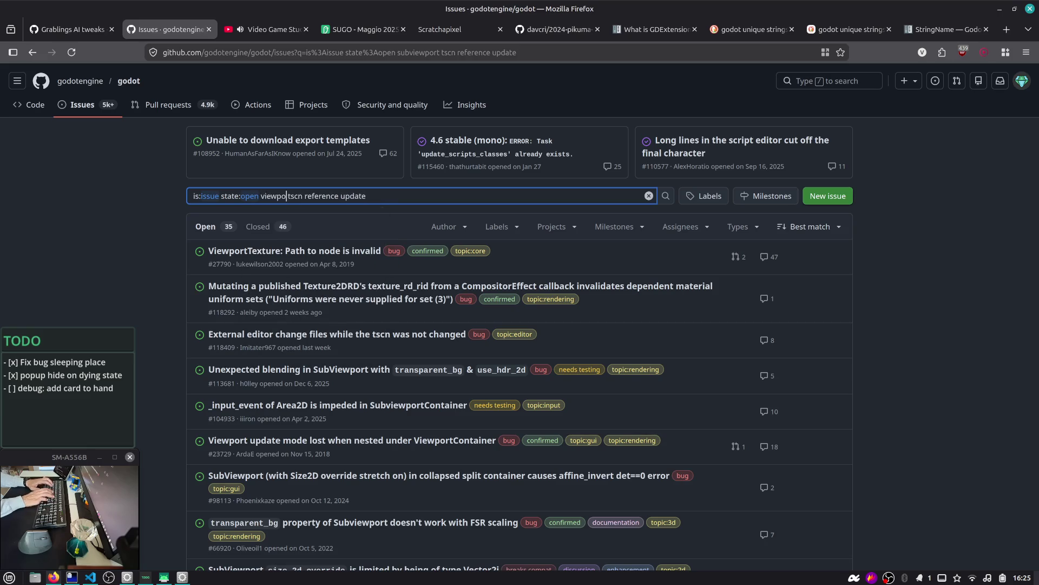
pyautogui.hotkey('shift', 'End')
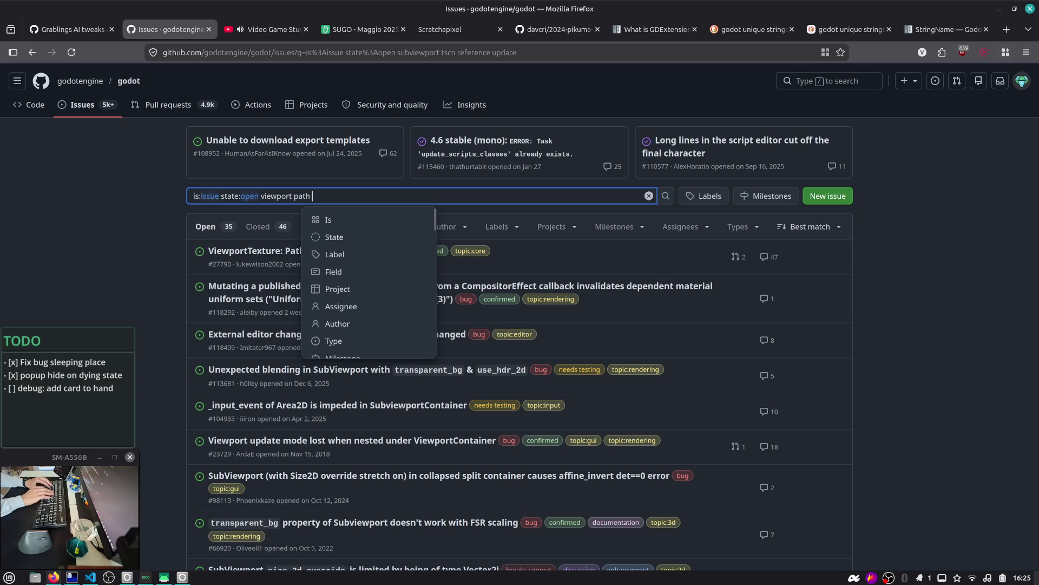
pyautogui.write('inherited scenes')
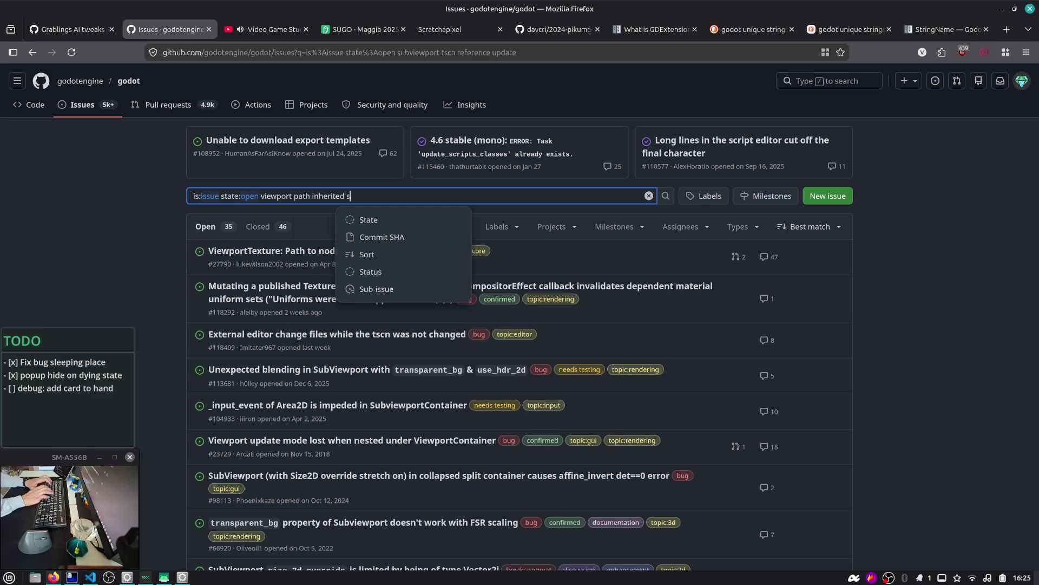
pyautogui.press('Return')
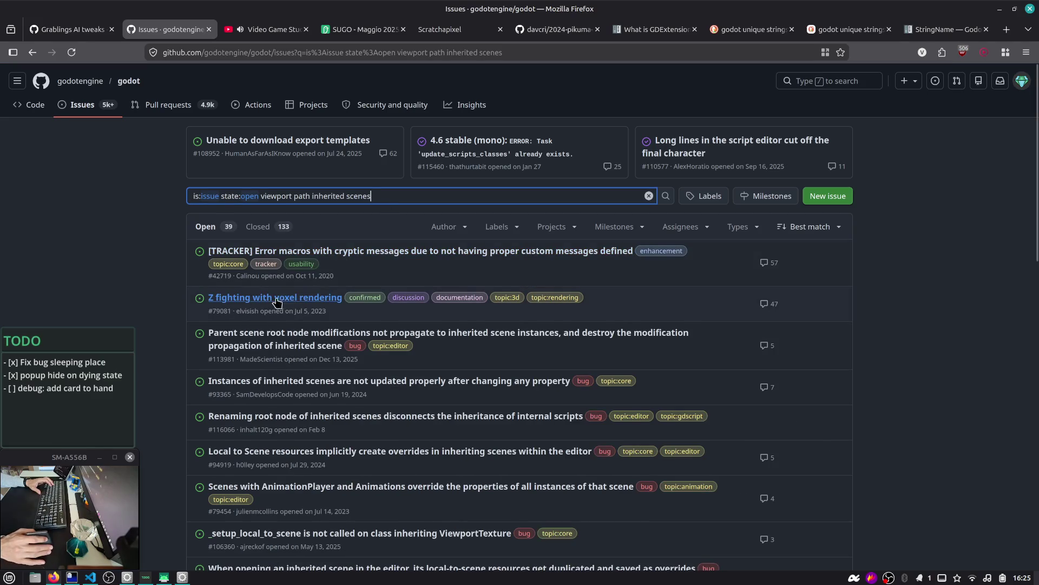
# - Change 'inherited' to 'instantiated' in the query and search again
pyautogui.doubleClick(329, 195)
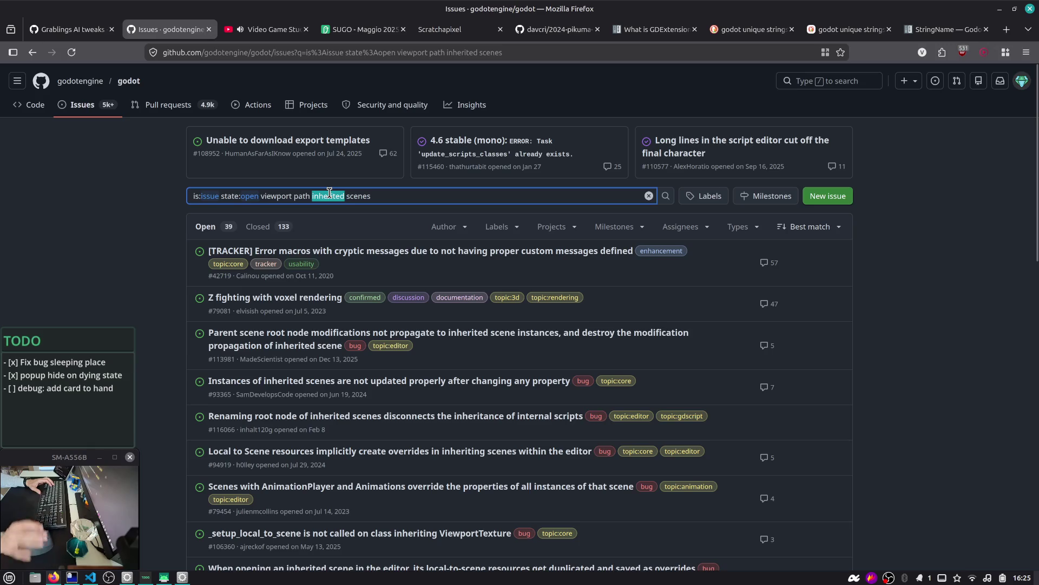
pyautogui.hotkey('alt', 'Tab')
pyautogui.hotkey('alt', 'Tab')
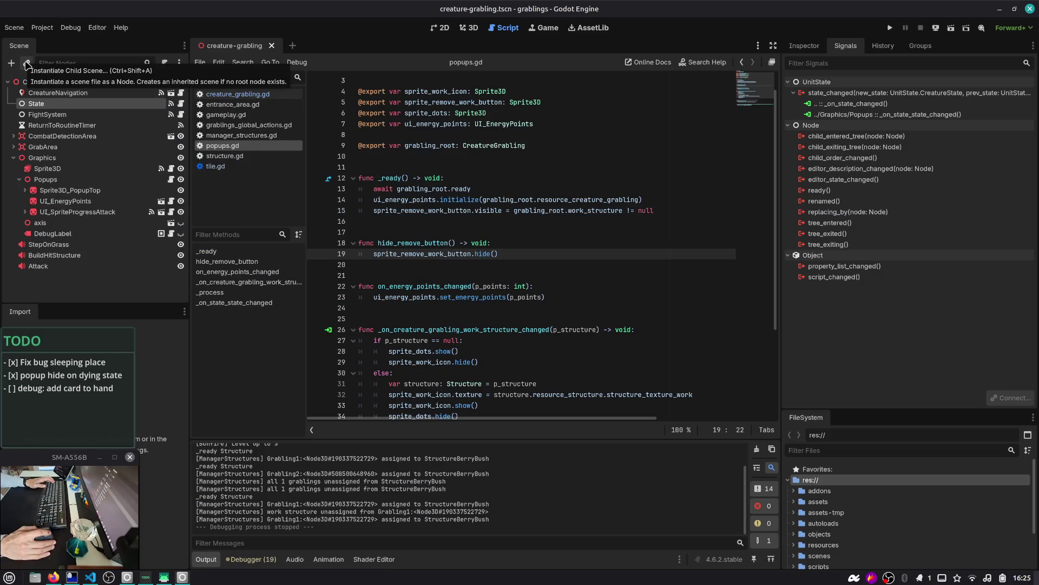
pyautogui.hotkey('alt', 'Tab')
pyautogui.write('instantia')
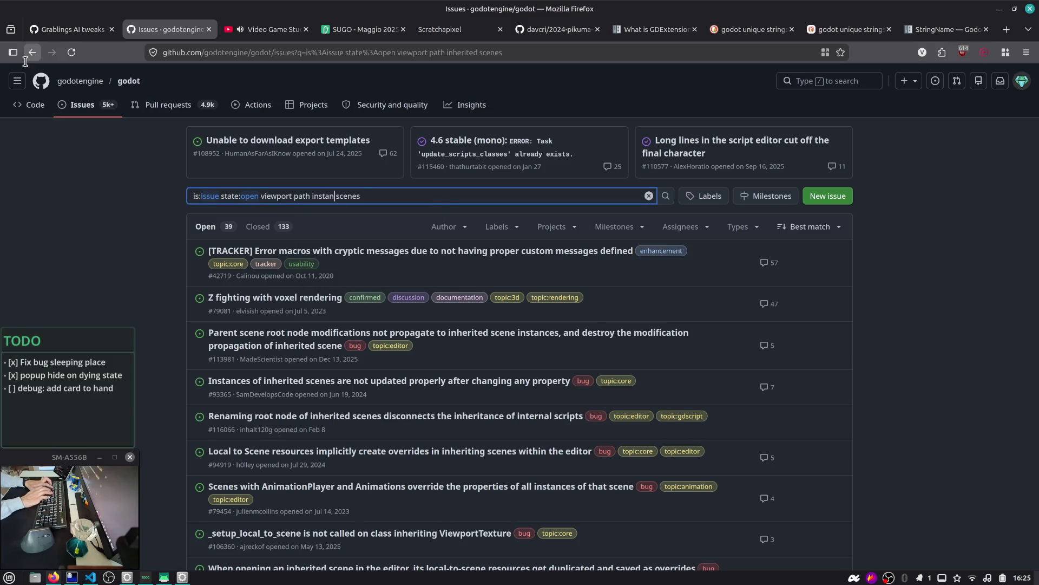
pyautogui.write('ted')
pyautogui.press('Return')
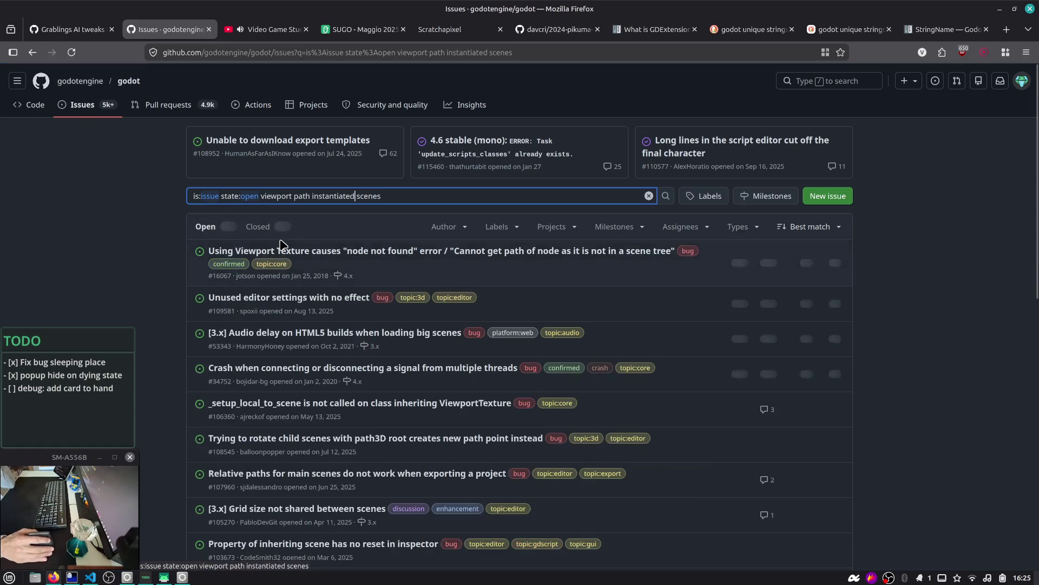
# - Open issue #16067 about ViewportTexture errors and read through its comments
pyautogui.moveTo(449, 257)
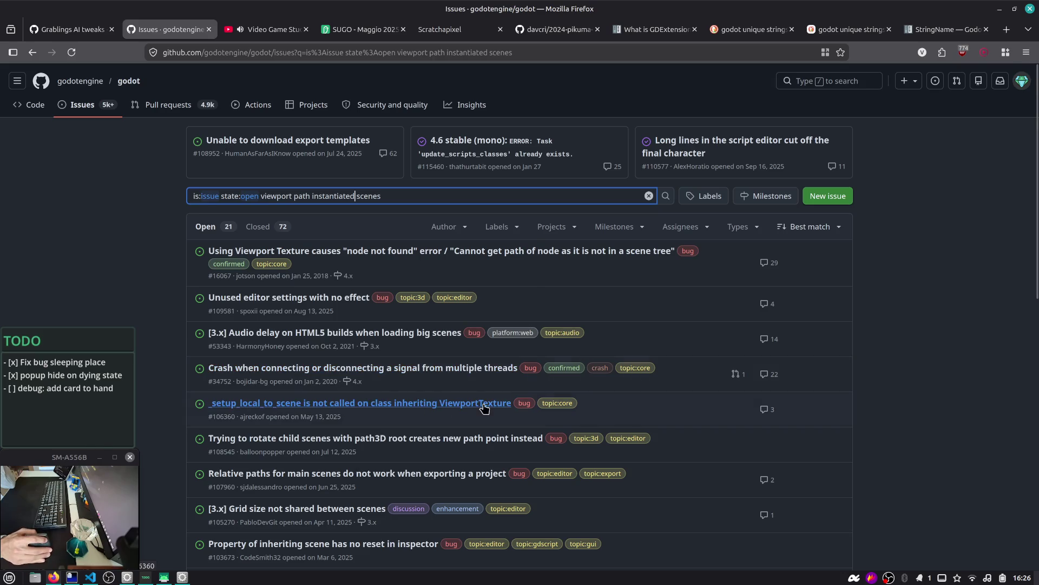
pyautogui.moveTo(489, 409)
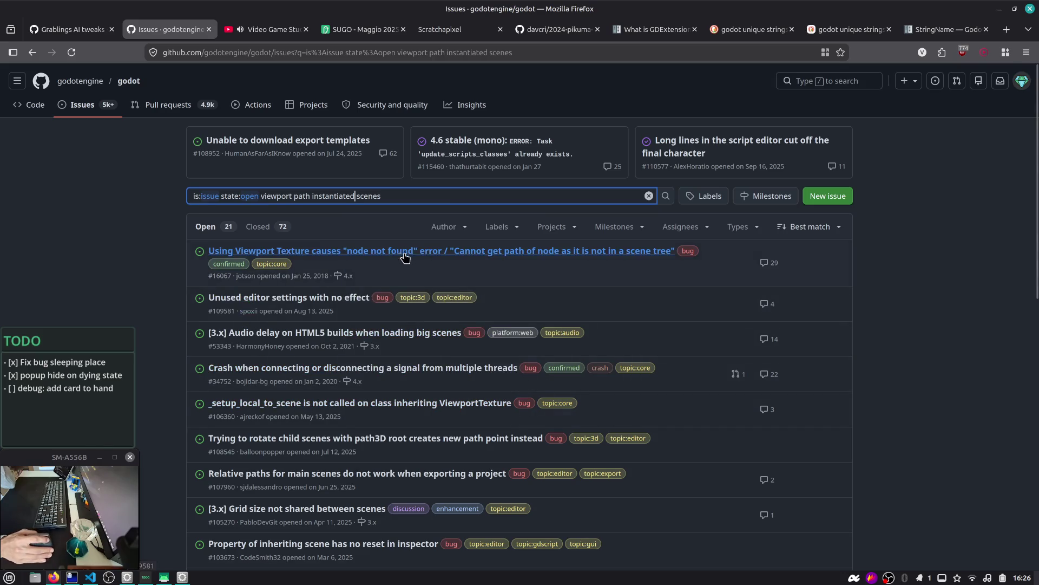
pyautogui.scroll(-2, 562, 333)
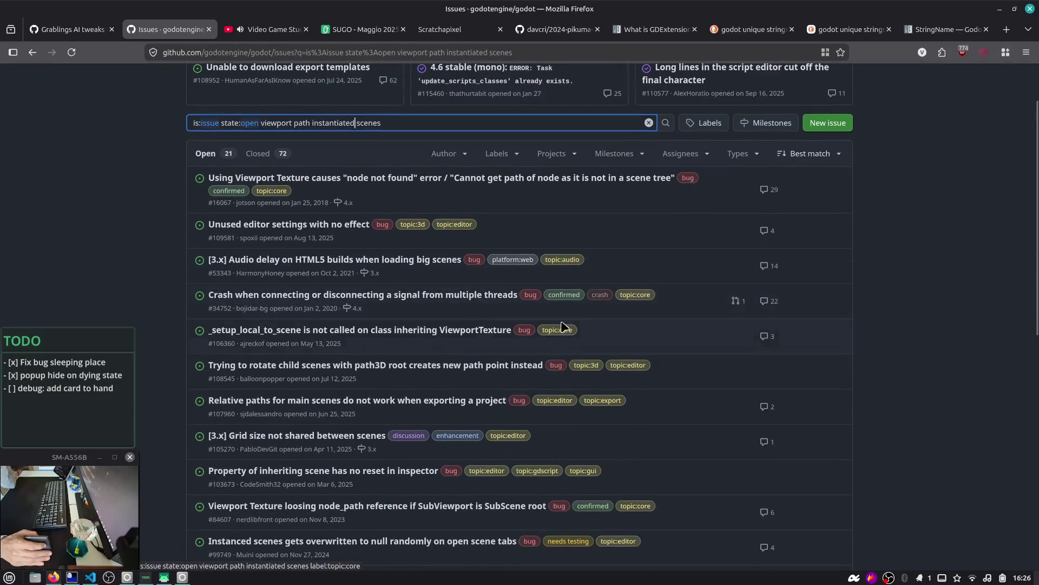
pyautogui.click(566, 177)
pyautogui.scroll(-4, 441, 252)
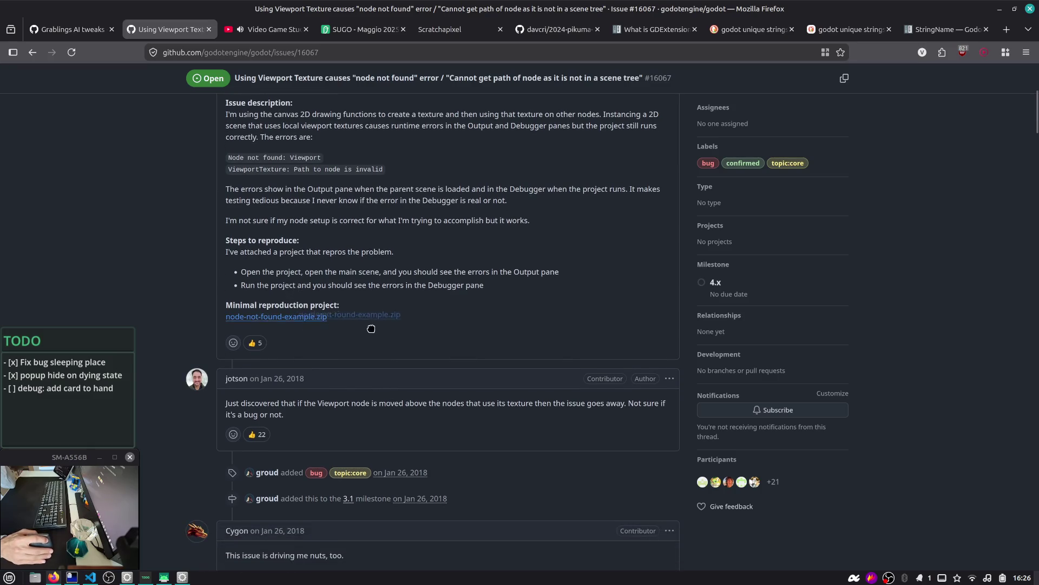
pyautogui.scroll(-3, 396, 323)
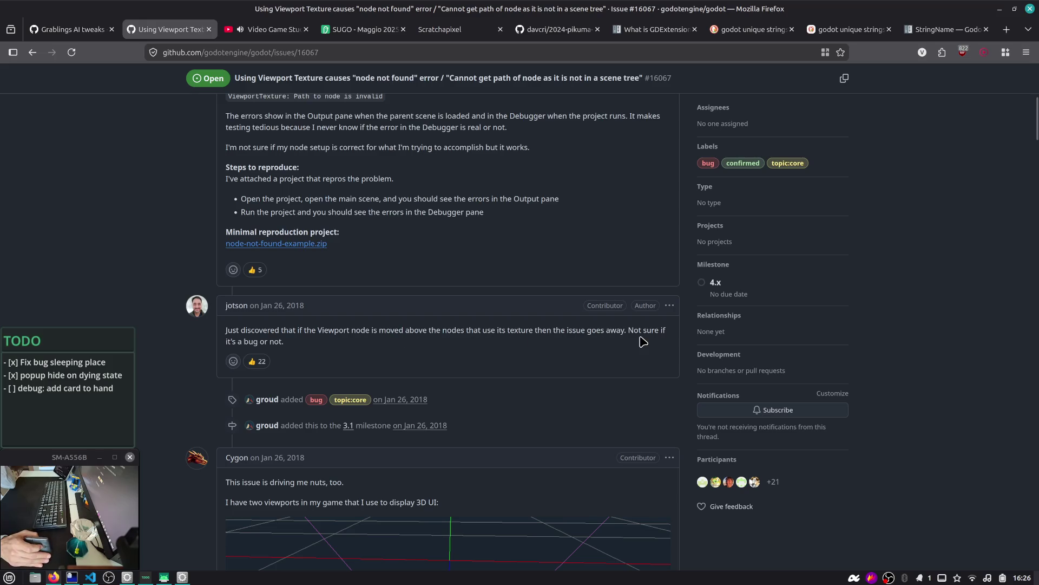
pyautogui.scroll(-4, 644, 341)
pyautogui.scroll(-10, 641, 341)
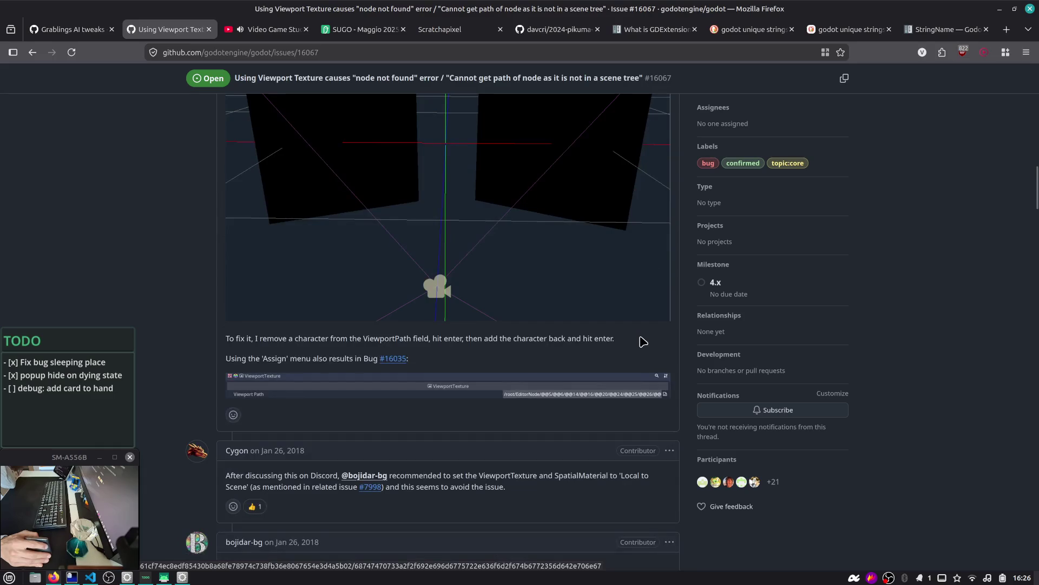
pyautogui.scroll(-8, 640, 338)
pyautogui.scroll(2, 640, 336)
pyautogui.scroll(-10, 640, 336)
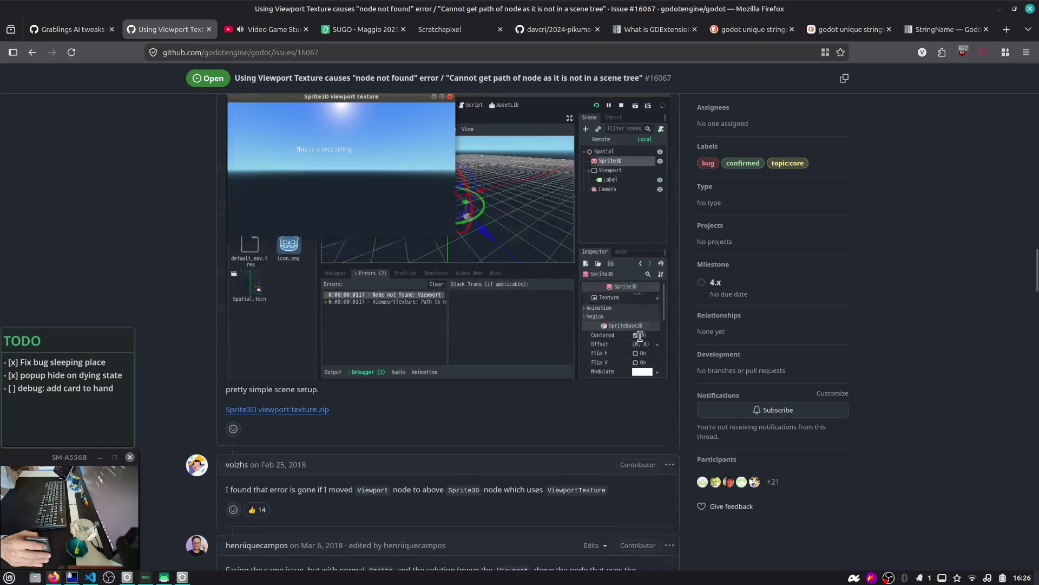
pyautogui.scroll(-10, 636, 340)
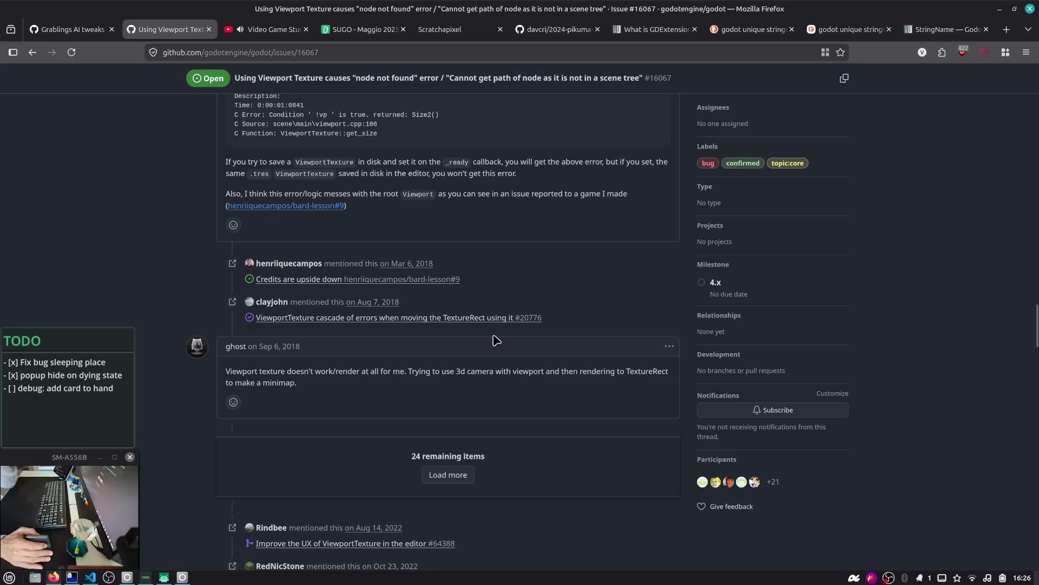
pyautogui.moveTo(342, 372); pyautogui.dragTo(436, 388)
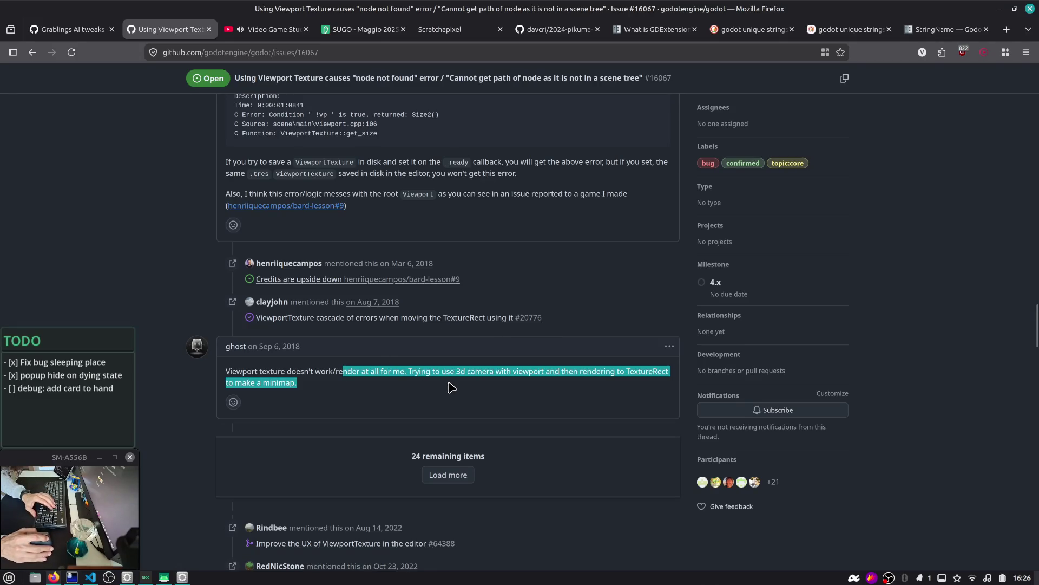
pyautogui.click(198, 366)
# - Go back to the results, delete 'viewport path instantiated scenes' from the query, and return to Godot
pyautogui.click(37, 52)
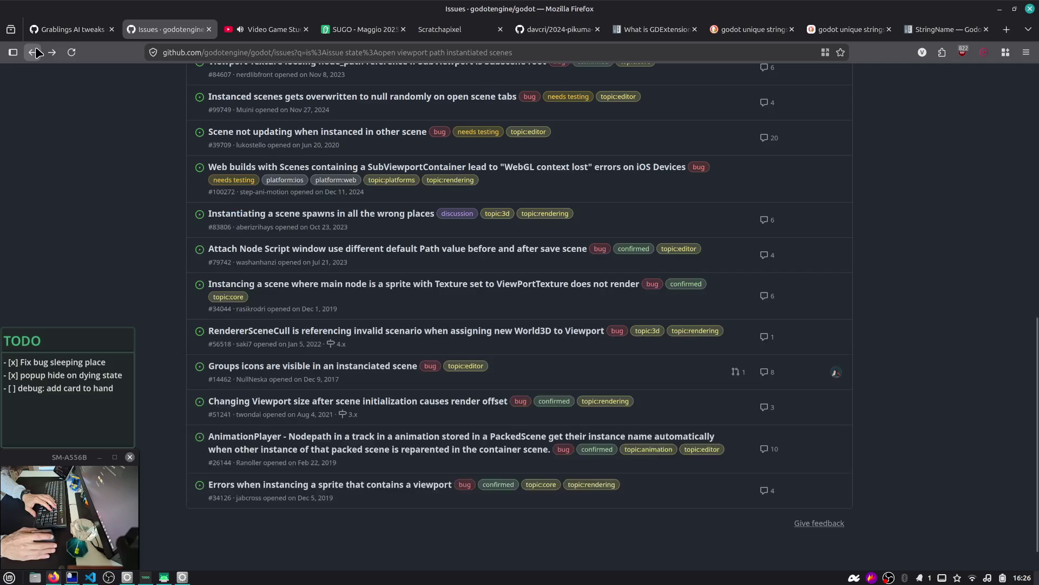
pyautogui.scroll(10, 263, 178)
pyautogui.doubleClick(410, 196)
pyautogui.click(409, 195)
pyautogui.hotkey('ctrl', 'shift', 'Left')
pyautogui.hotkey('ctrl', 'shift', 'Left')
pyautogui.hotkey('ctrl', 'shift', 'Left')
pyautogui.hotkey('ctrl', 'shift', 'Right')
pyautogui.hotkey('ctrl', 'shift', 'Left')
pyautogui.hotkey('ctrl', 'shift', 'Left')
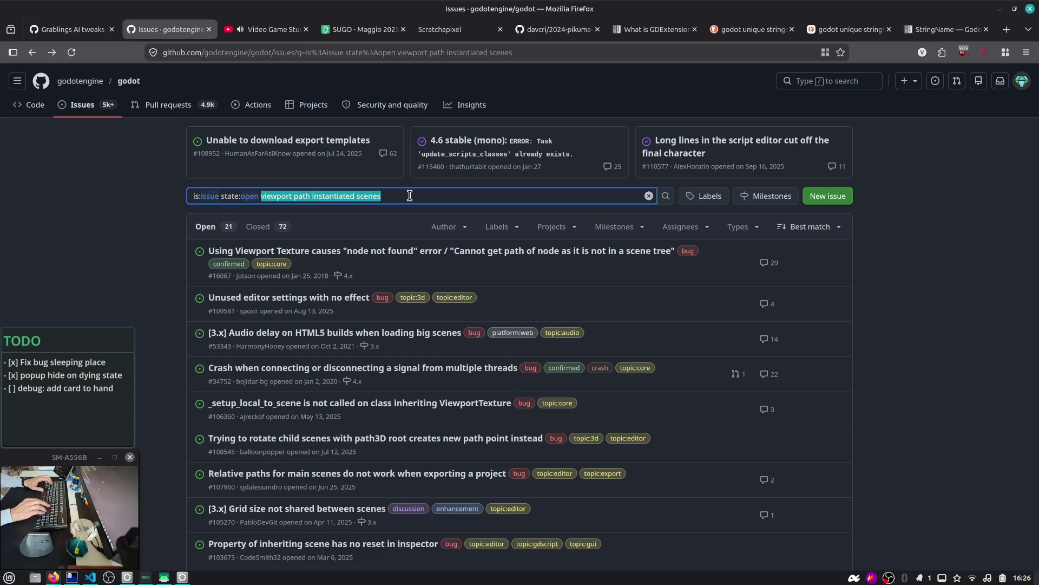
pyautogui.press('BackSpace')
pyautogui.hotkey('alt', 'Tab')
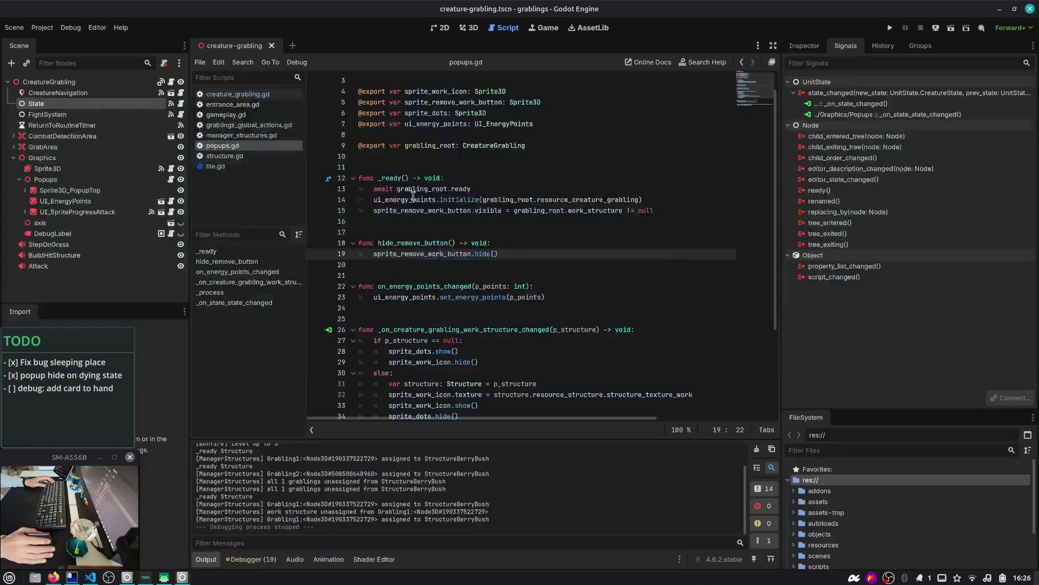
# - Open the structure_house scene with Quick Open Scene
pyautogui.click(504, 166)
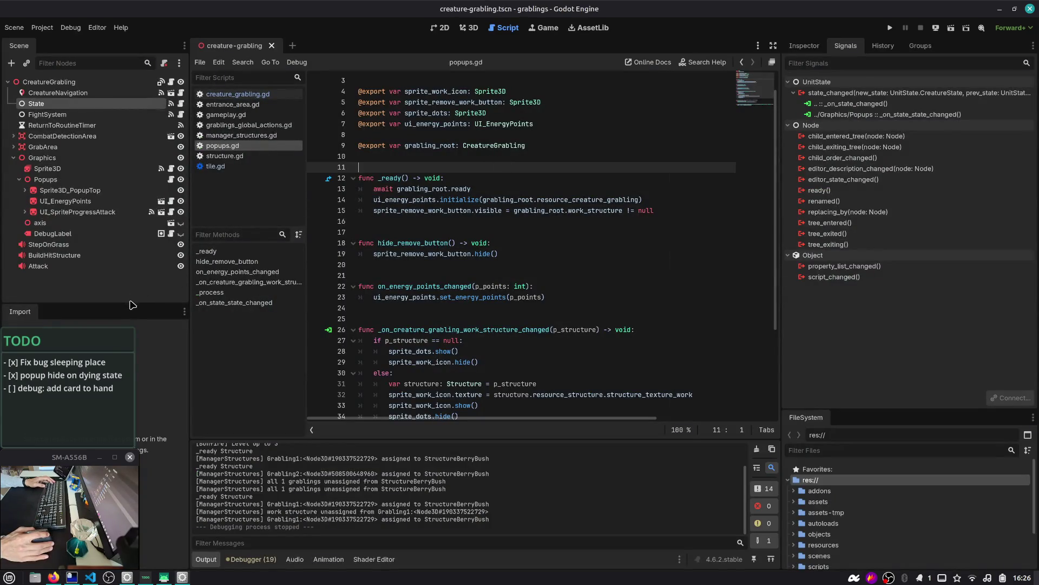
pyautogui.hotkey('alt', 'Tab')
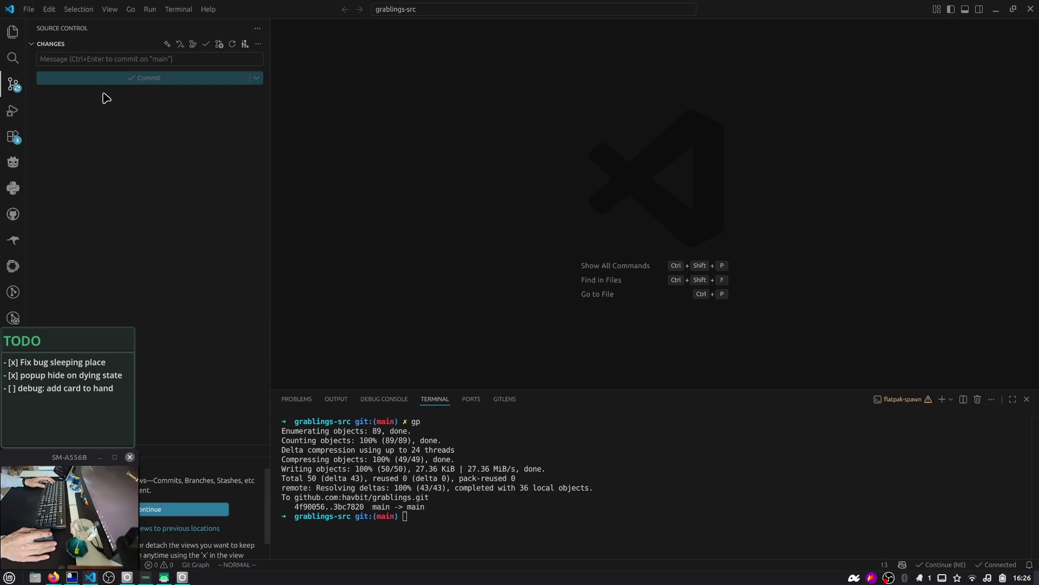
pyautogui.hotkey('alt', 'Tab')
pyautogui.click(461, 101)
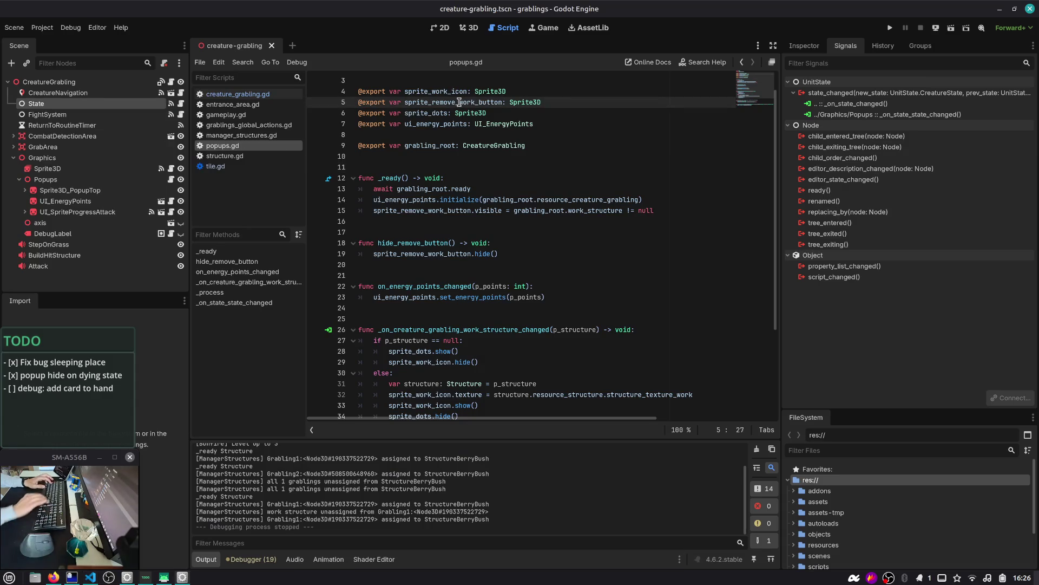
pyautogui.hotkey('ctrl', 'shift', 'o')
pyautogui.write('house')
pyautogui.press('Return')
# - Open structure_base in the 3D view, show ProgressConstruction's SubViewport texture properties, then switch to Firefox
pyautogui.hotkey('ctrl', 'shift', 'o')
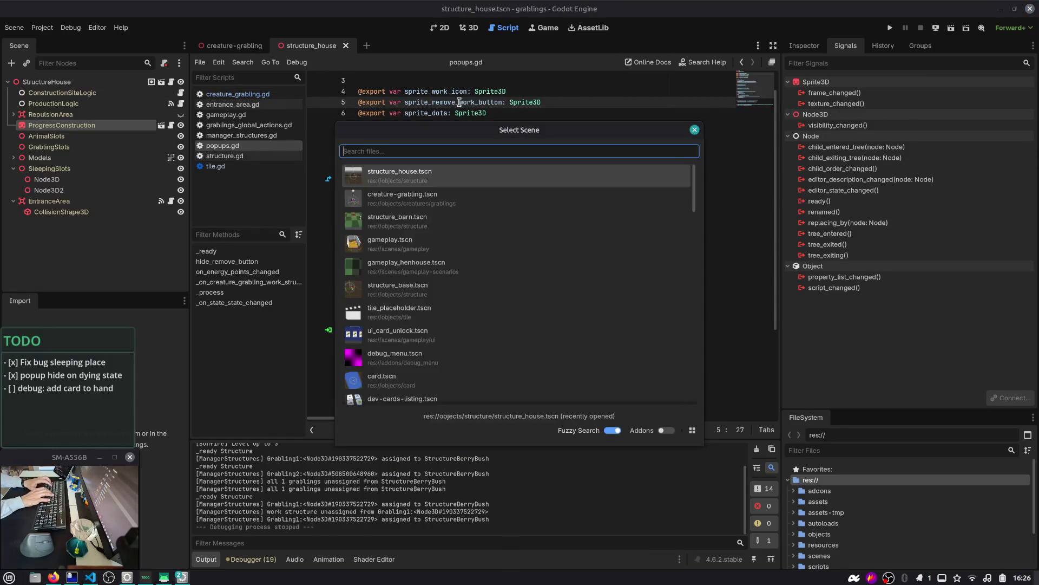
pyautogui.write('house')
pyautogui.press('Down')
pyautogui.hotkey('ctrl', 'a')
pyautogui.write('base')
pyautogui.press('Return')
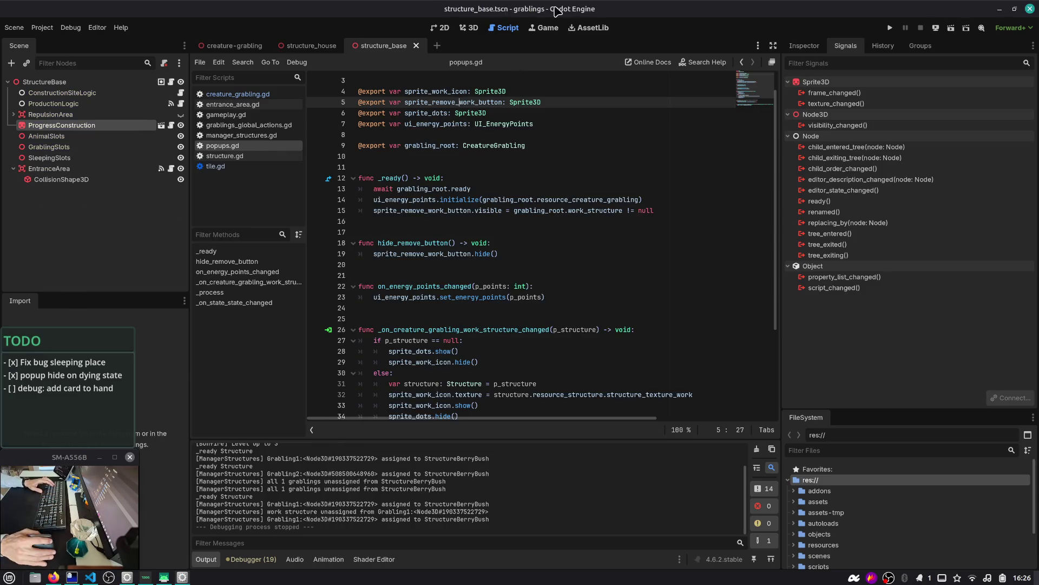
pyautogui.click(469, 27)
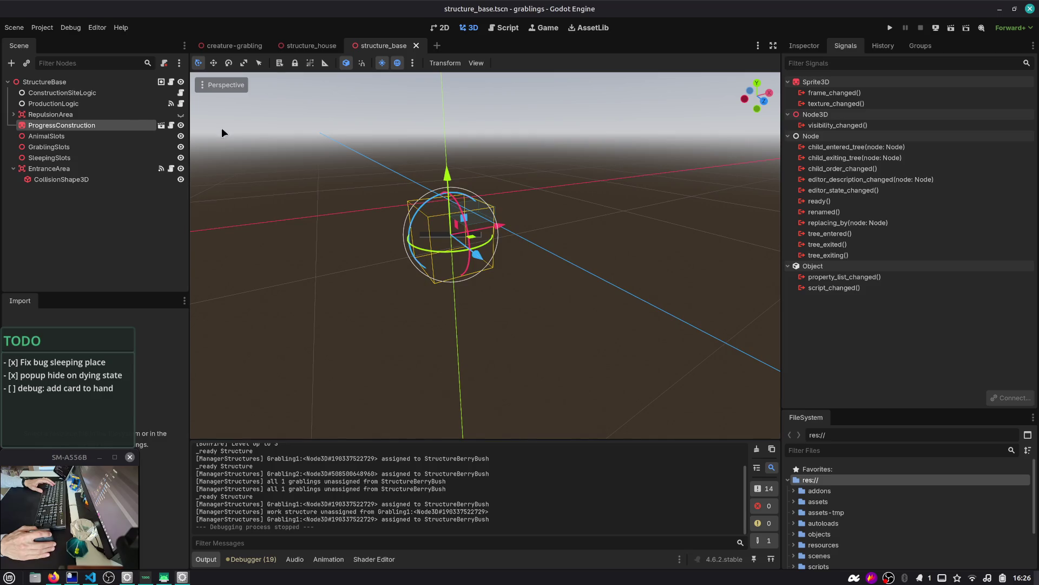
pyautogui.click(805, 45)
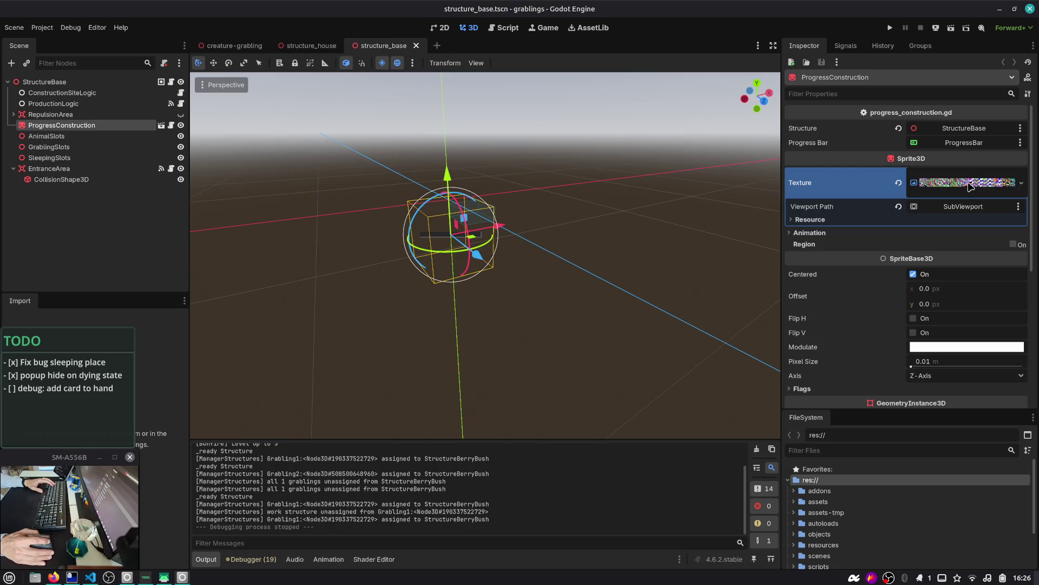
pyautogui.hotkey('alt', 'Tab')
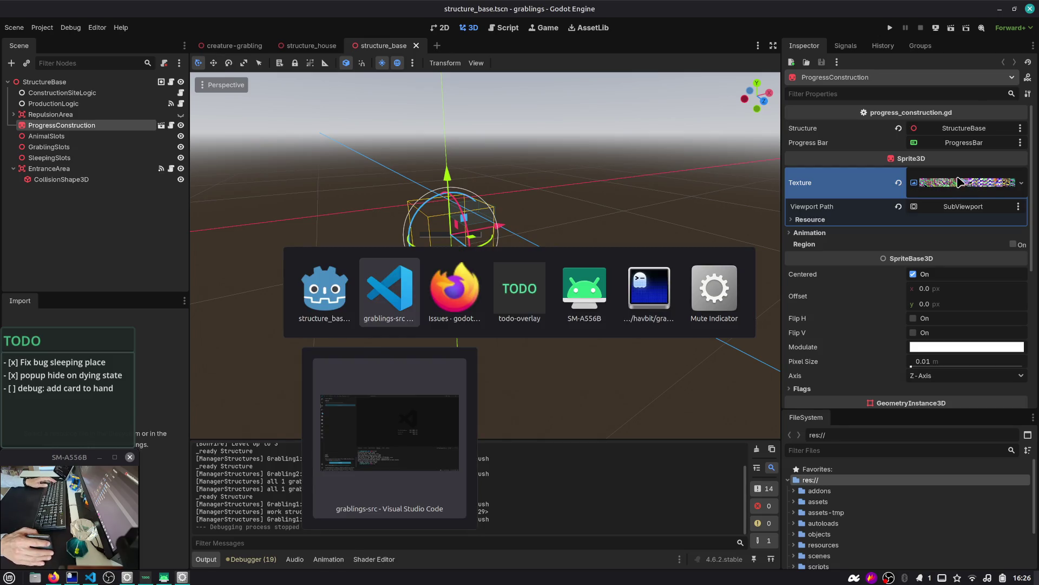
pyautogui.hotkey('alt', 'Tab')
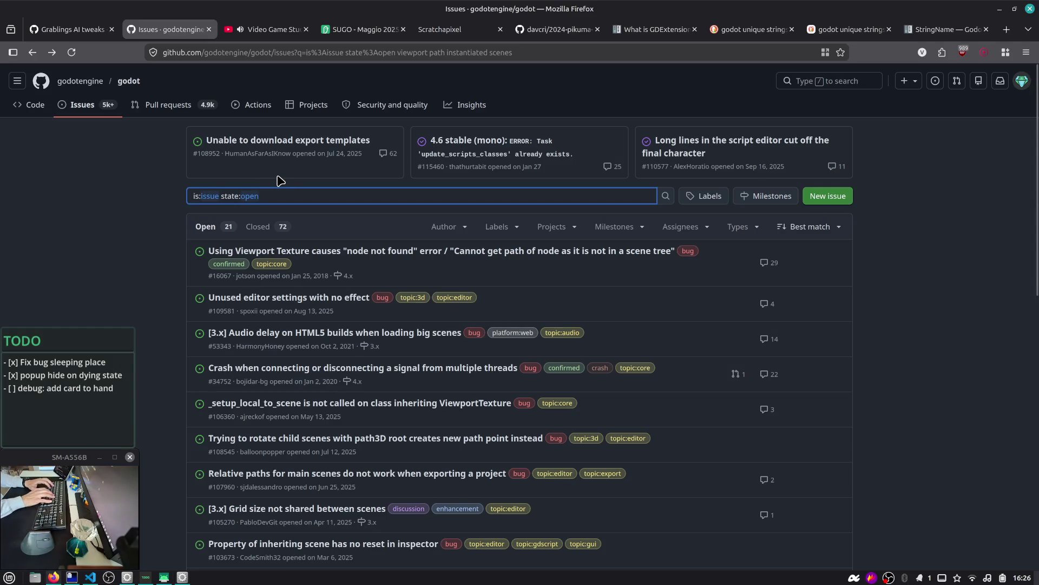
# - Search issues for 'viewporttexture broken preview', sort by creation date newest first, then return to Godot
pyautogui.write('viewporttexture broken p')
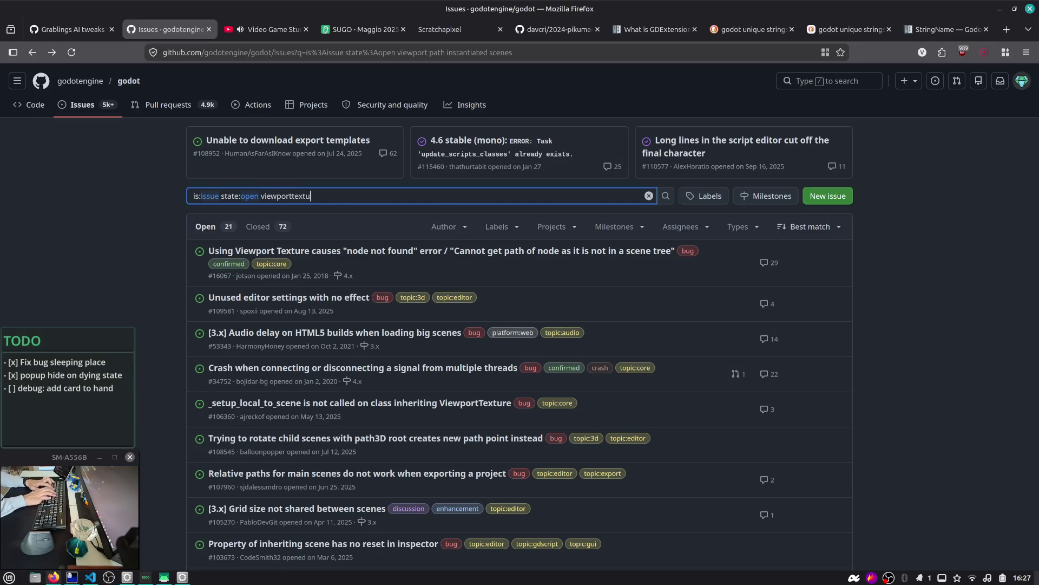
pyautogui.write('review')
pyautogui.press('Return')
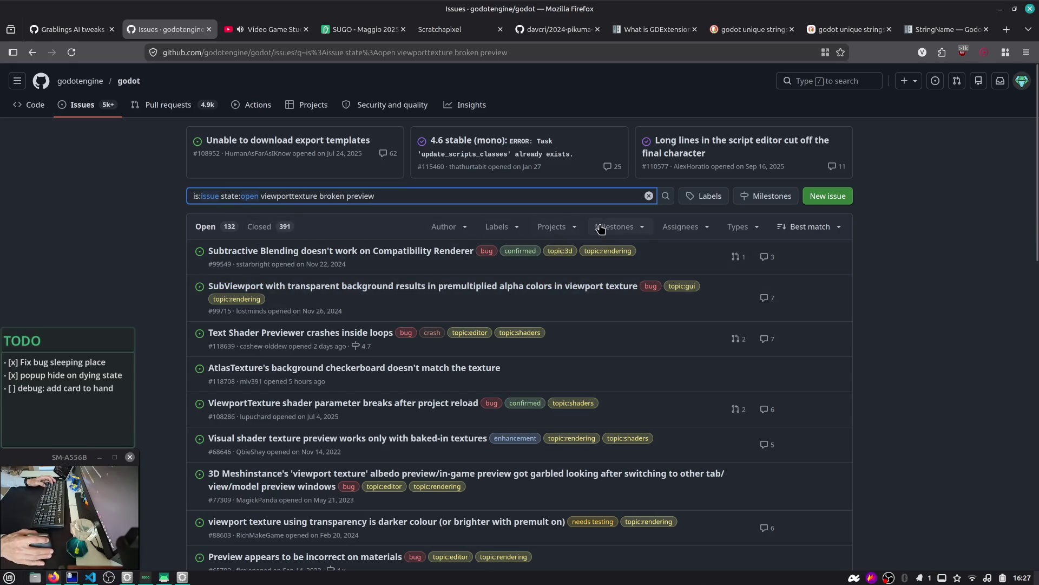
pyautogui.click(817, 232)
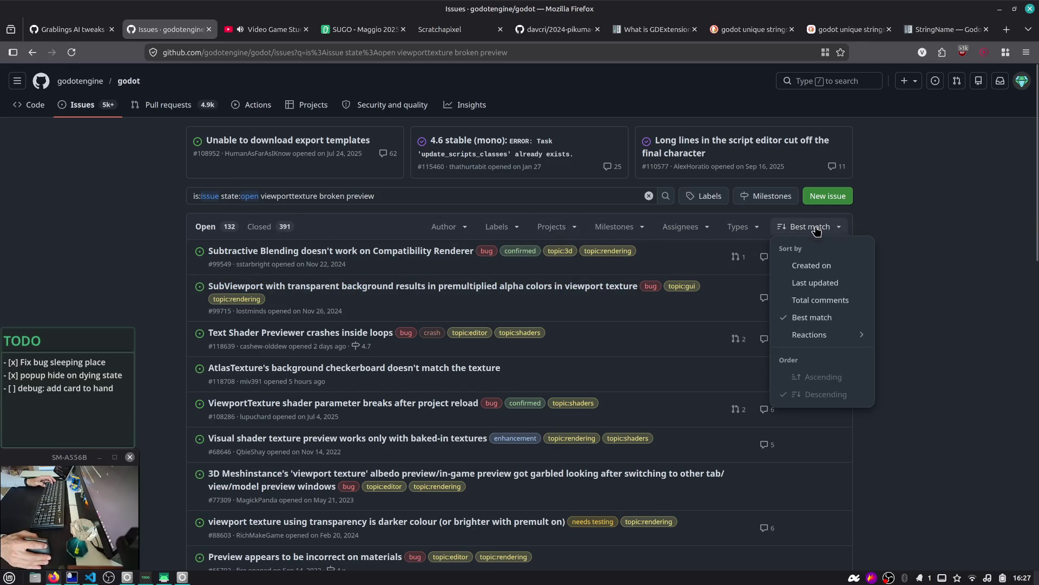
pyautogui.click(820, 268)
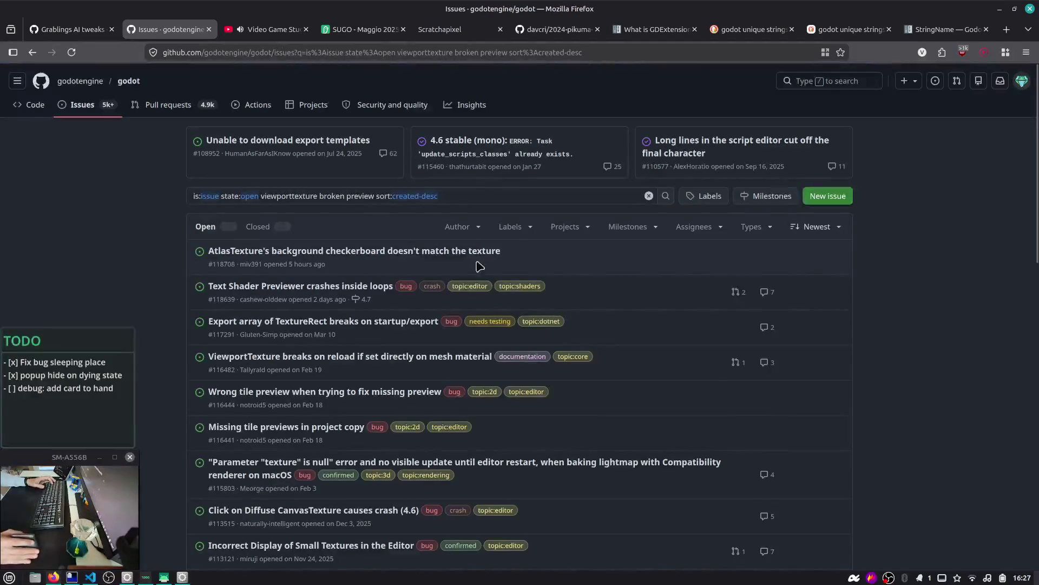
pyautogui.moveTo(417, 256)
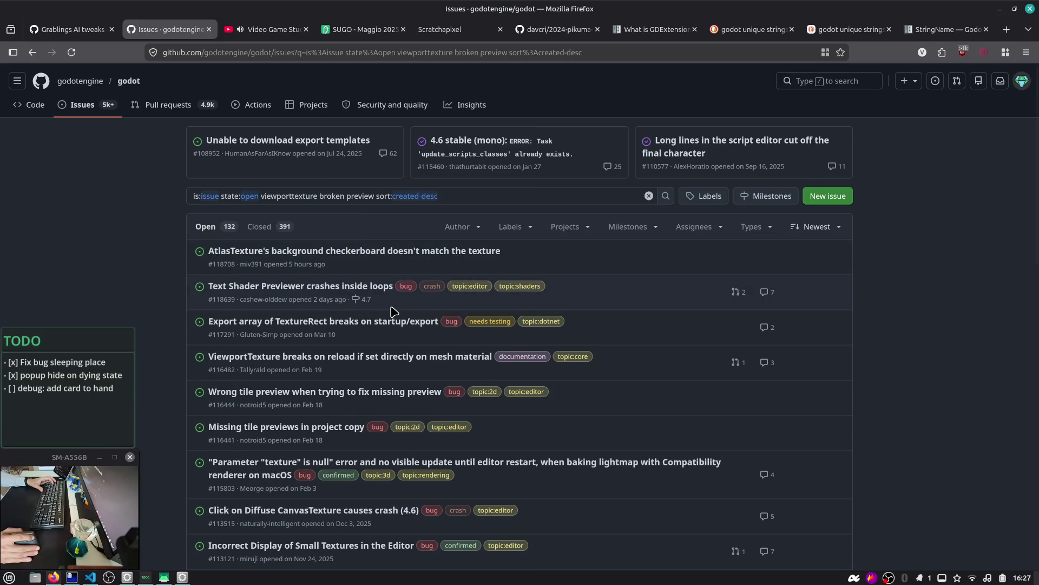
pyautogui.moveTo(405, 362)
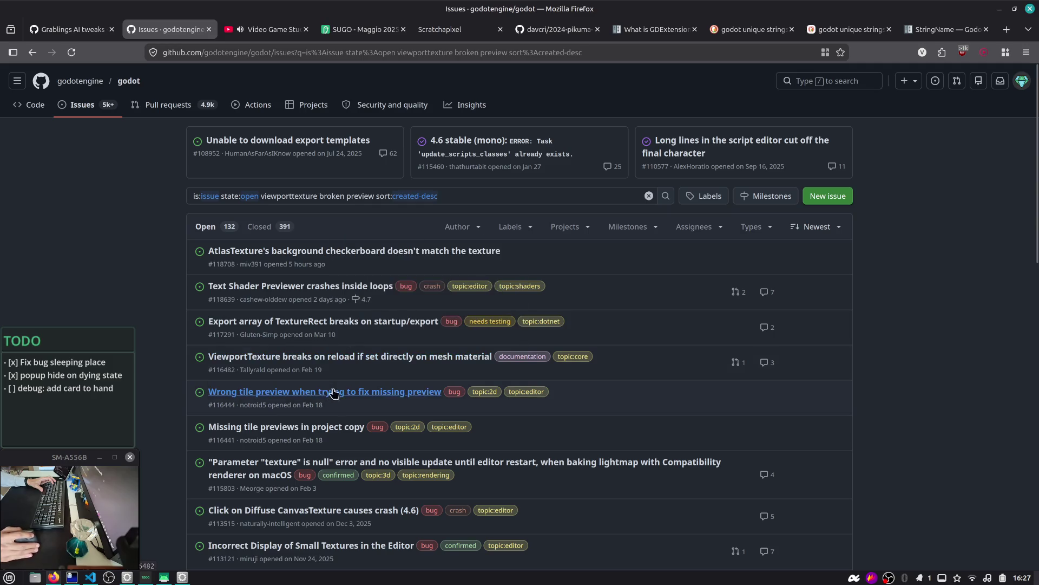
pyautogui.scroll(-3, 201, 413)
pyautogui.scroll(-3, 201, 412)
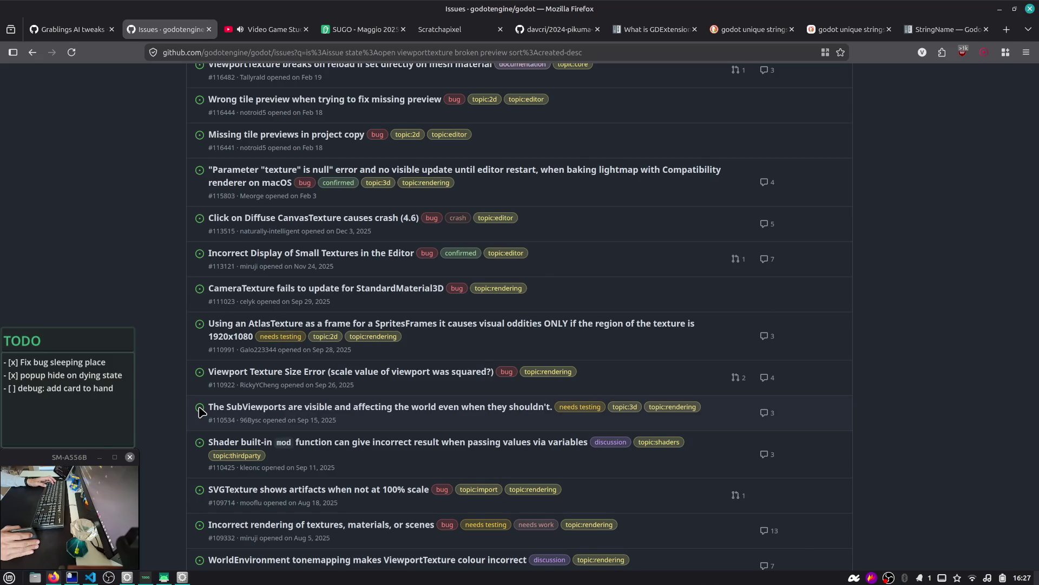
pyautogui.hotkey('alt', 'Tab')
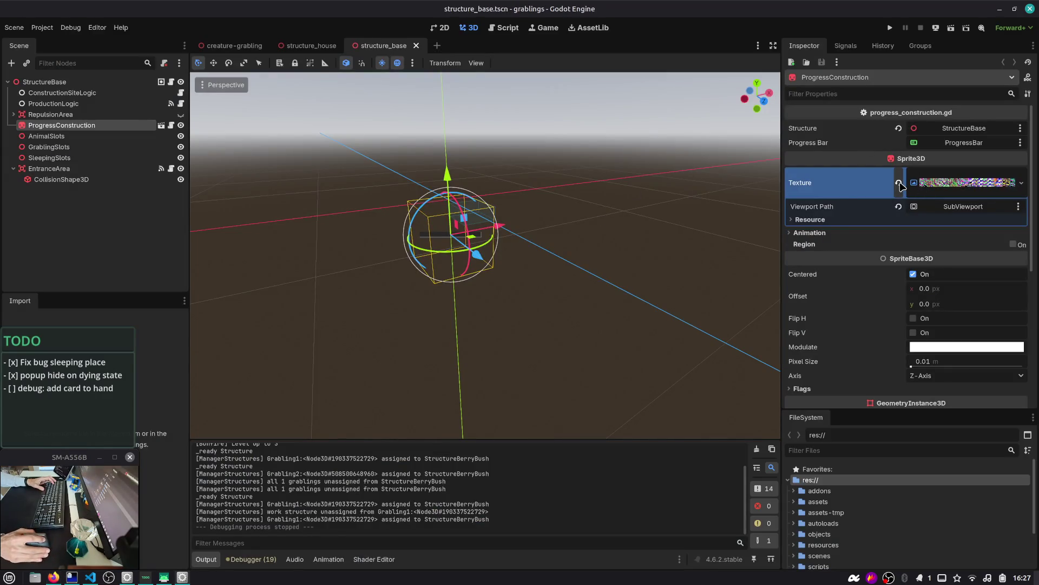
# - Close structure_base, reload the current project, and reopen the grablings project
pyautogui.hotkey('alt', 'Tab')
pyautogui.hotkey('alt', 'Tab')
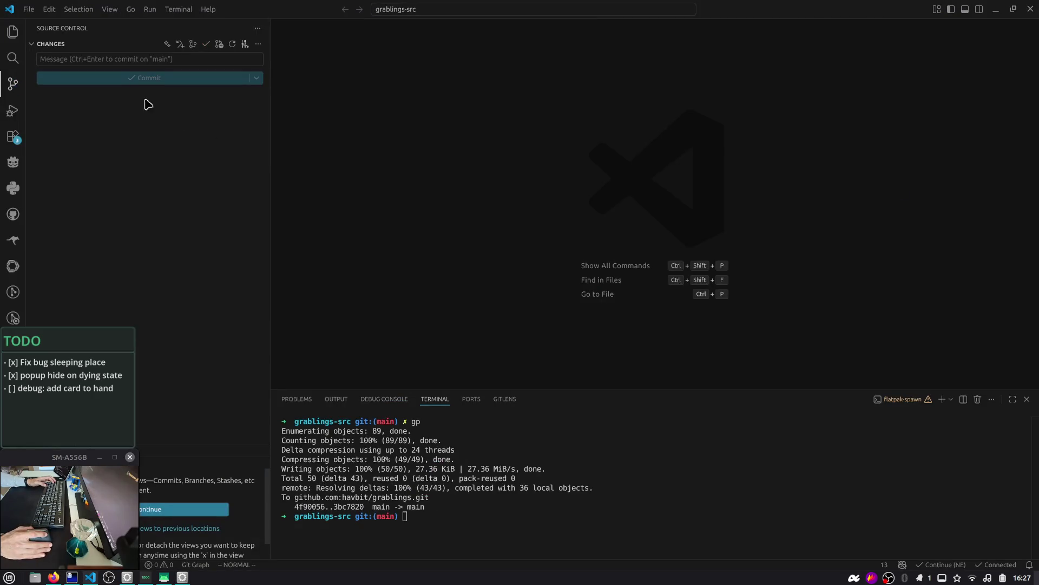
pyautogui.hotkey('alt', 'Tab')
pyautogui.middleClick(388, 52)
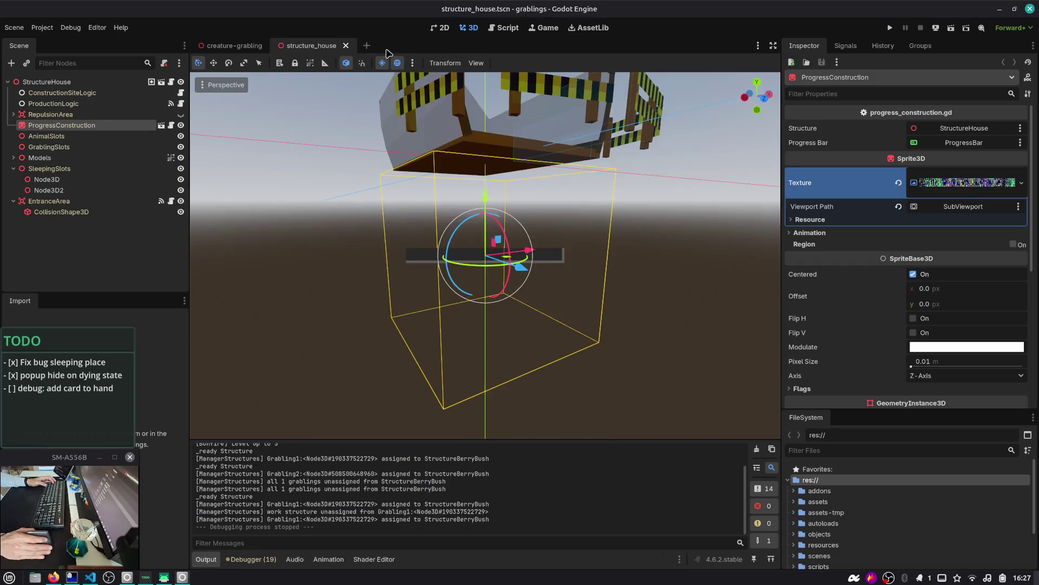
pyautogui.hotkey('alt', 'Tab')
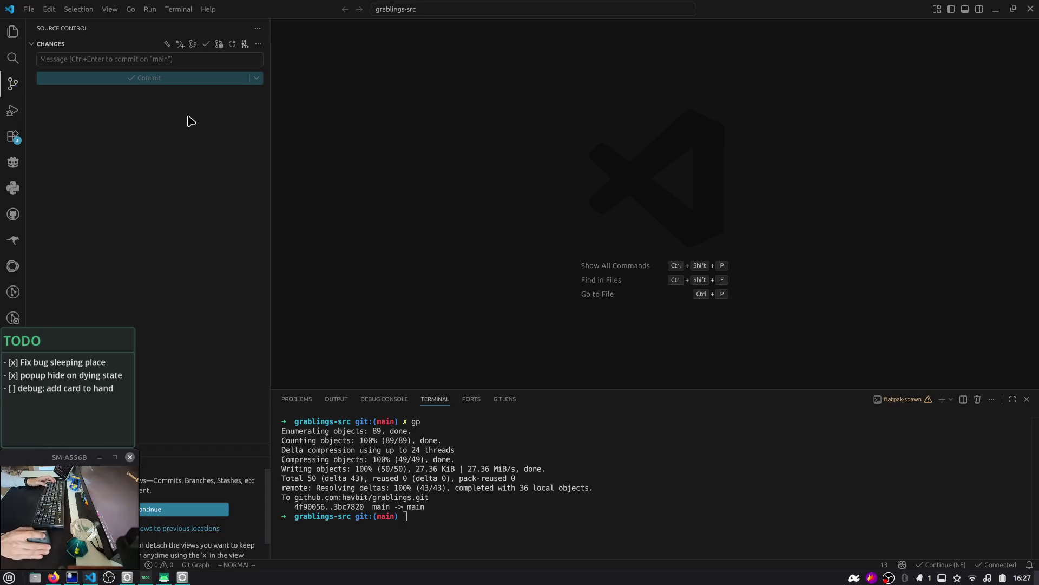
pyautogui.hotkey('alt', 'Tab')
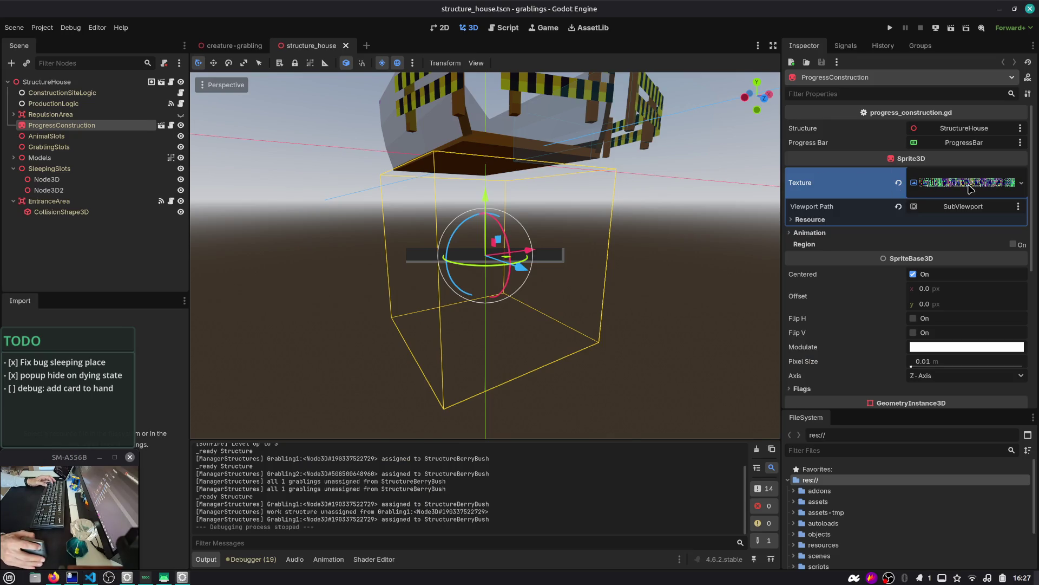
pyautogui.scroll(-3, 512, 76)
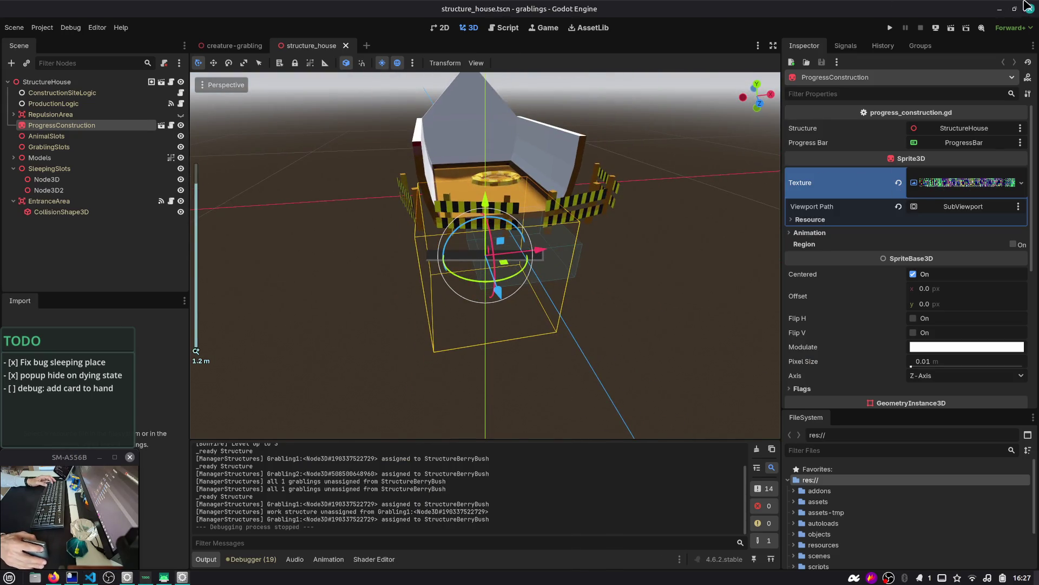
pyautogui.click(1031, 9)
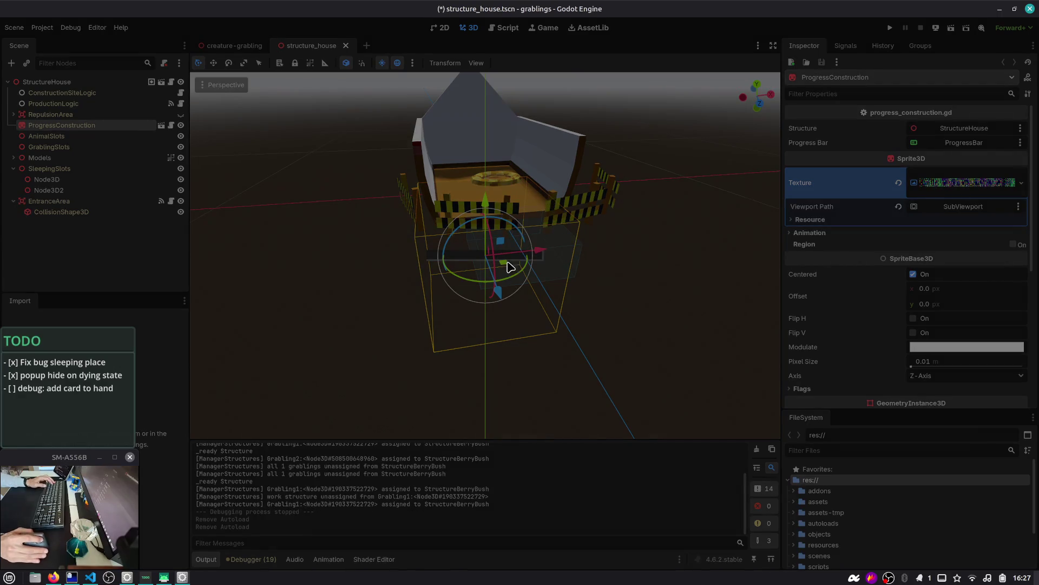
pyautogui.click(512, 265)
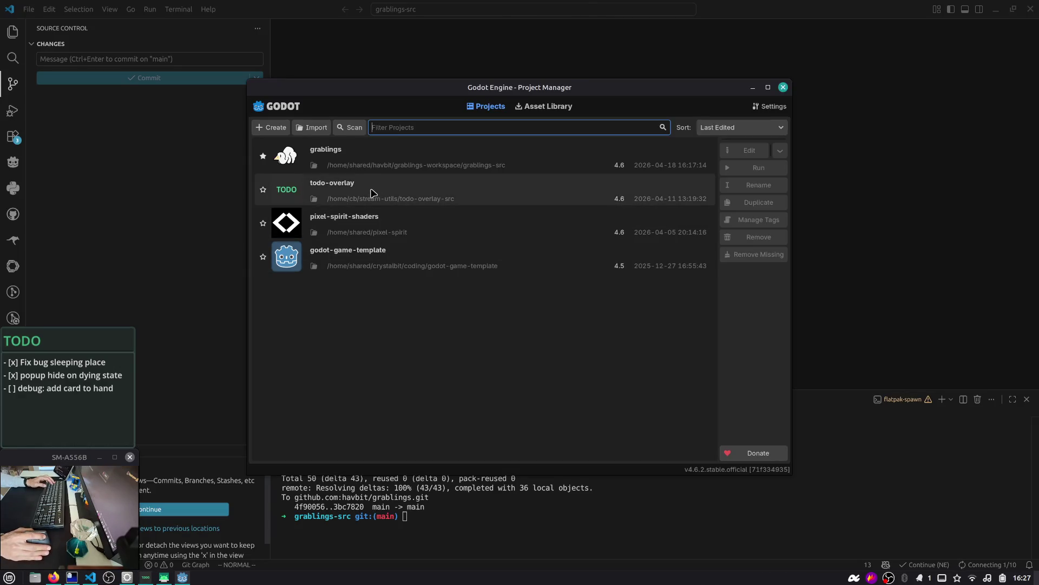
pyautogui.doubleClick(366, 164)
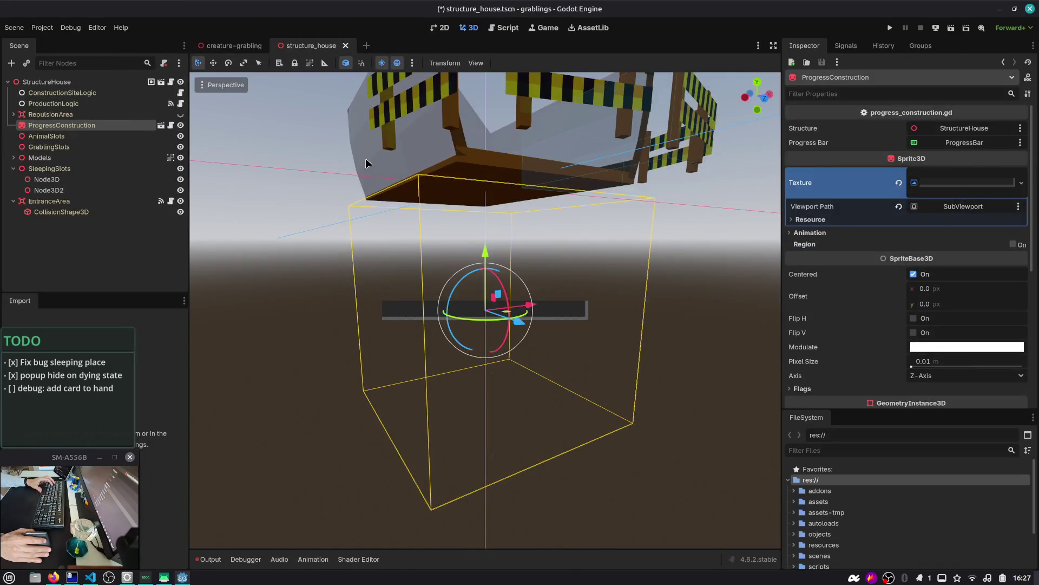
# - Check StructureHouse's ProgressConstruction node, close structure_house, and open dev-cards-listing.tscn
pyautogui.hotkey('alt', 'Tab')
pyautogui.hotkey('alt', 'Tab')
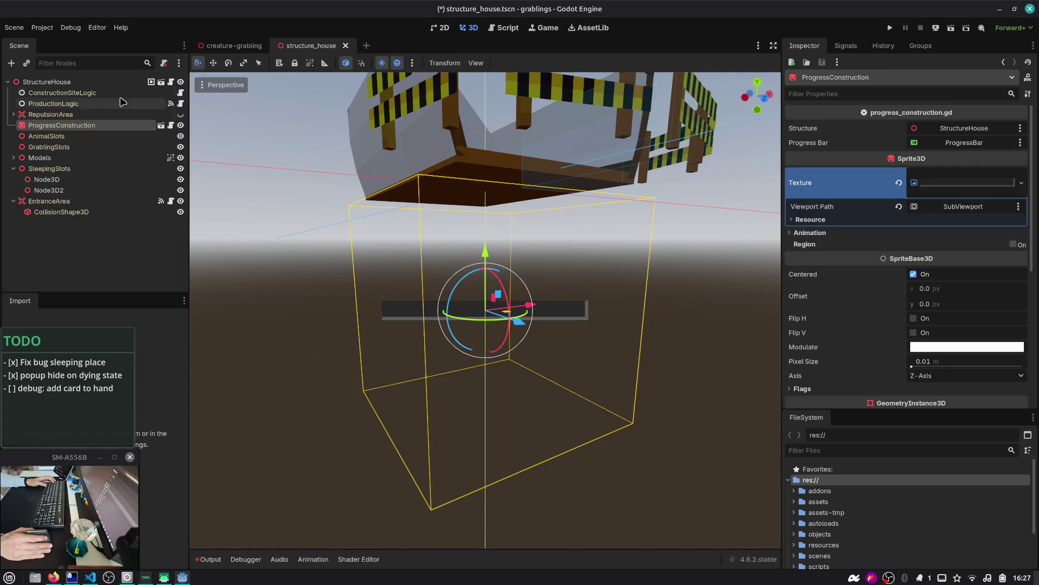
pyautogui.click(84, 83)
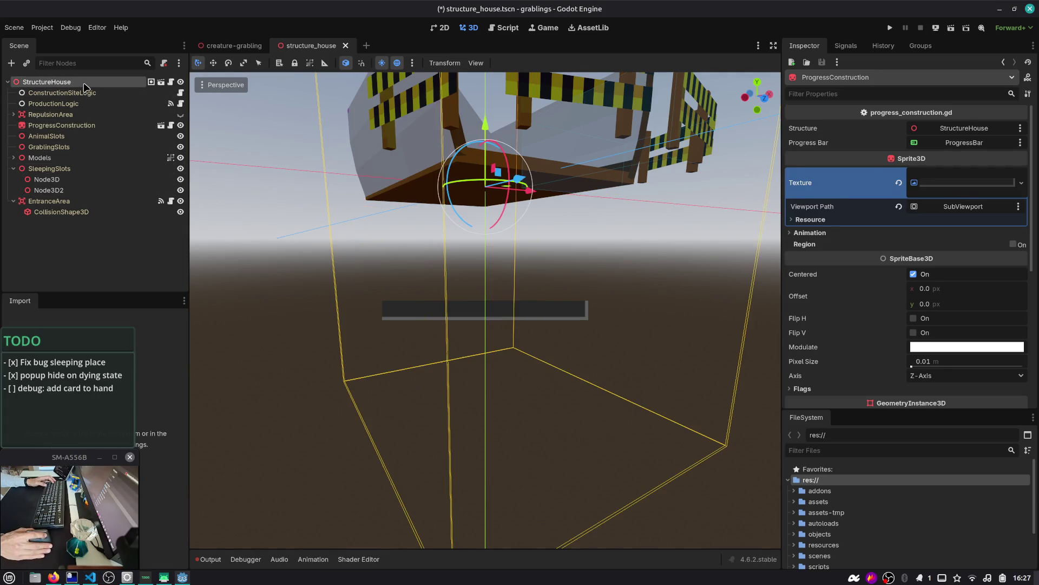
pyautogui.scroll(3, 400, 184)
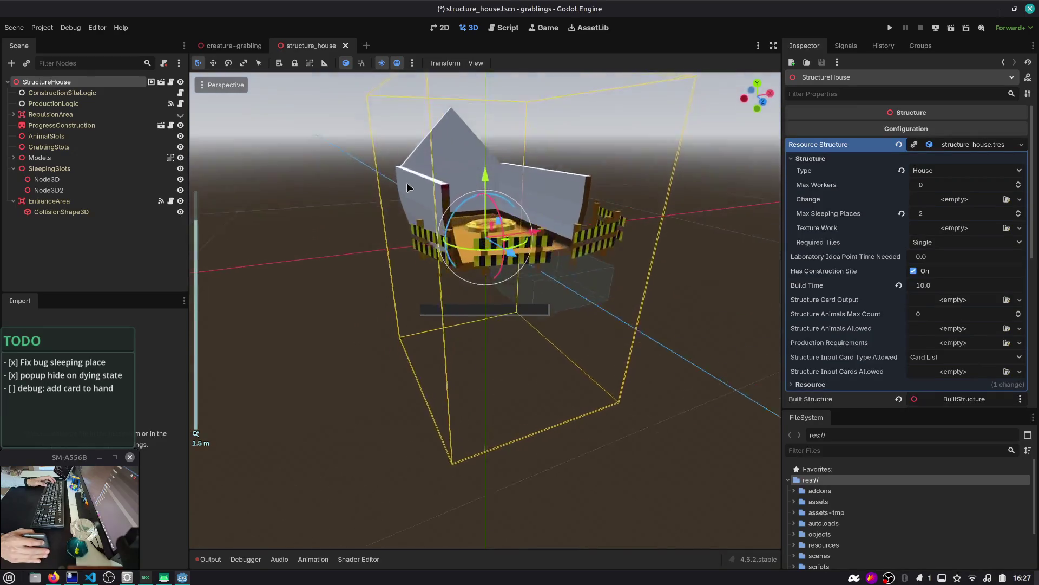
pyautogui.click(169, 127)
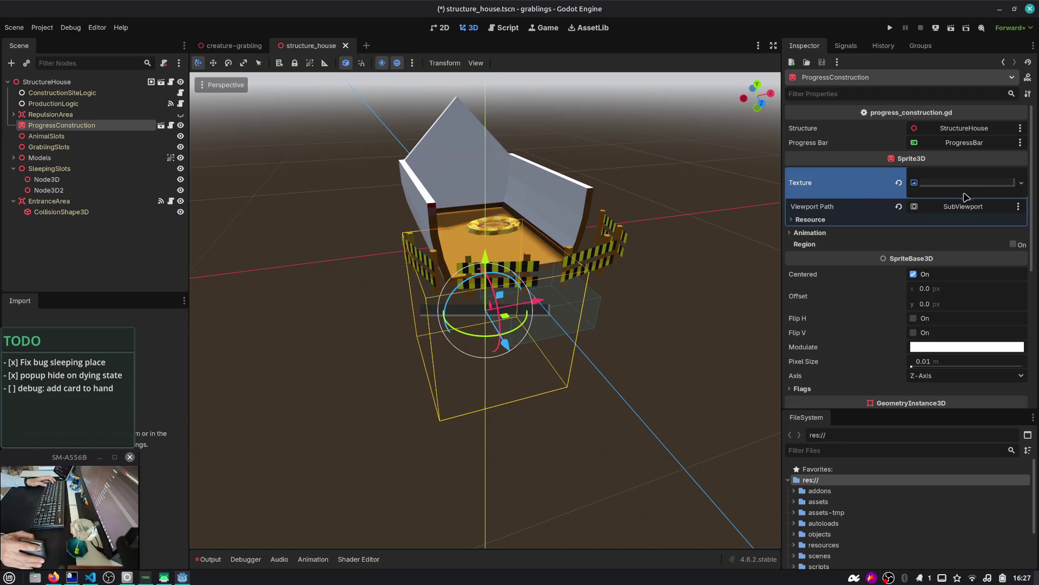
pyautogui.middleClick(320, 46)
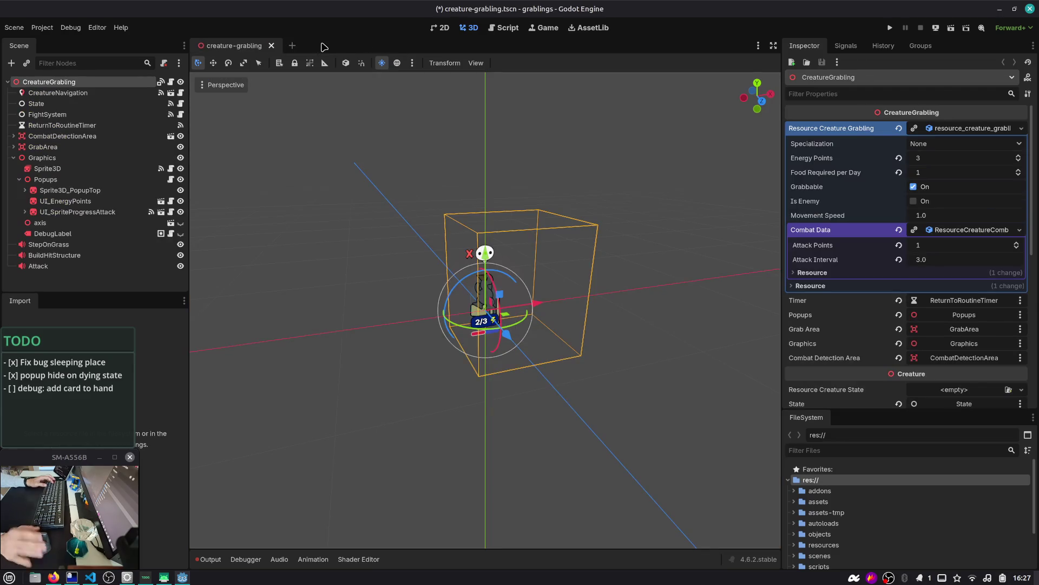
pyautogui.hotkey('ctrl', 'shift', 'o')
pyautogui.write('dev')
pyautogui.press('Return')
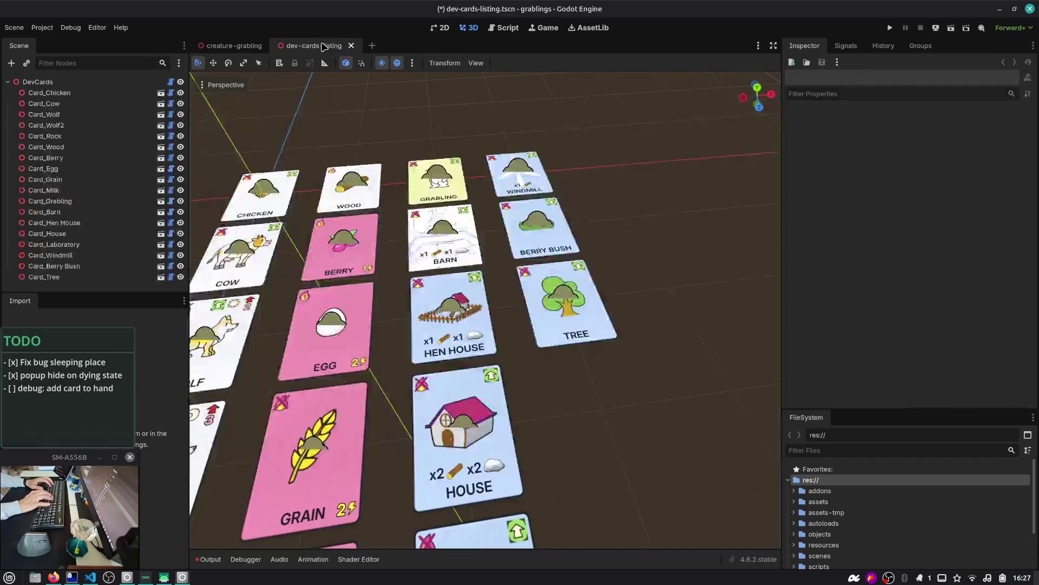
# - Open the gameplay_henhouse scene with Quick Open
pyautogui.hotkey('ctrl', 'shift', 'o')
pyautogui.write('am')
pyautogui.press('BackSpace')
pyautogui.press('BackSpace')
pyautogui.write('gamepla')
pyautogui.press('Return')
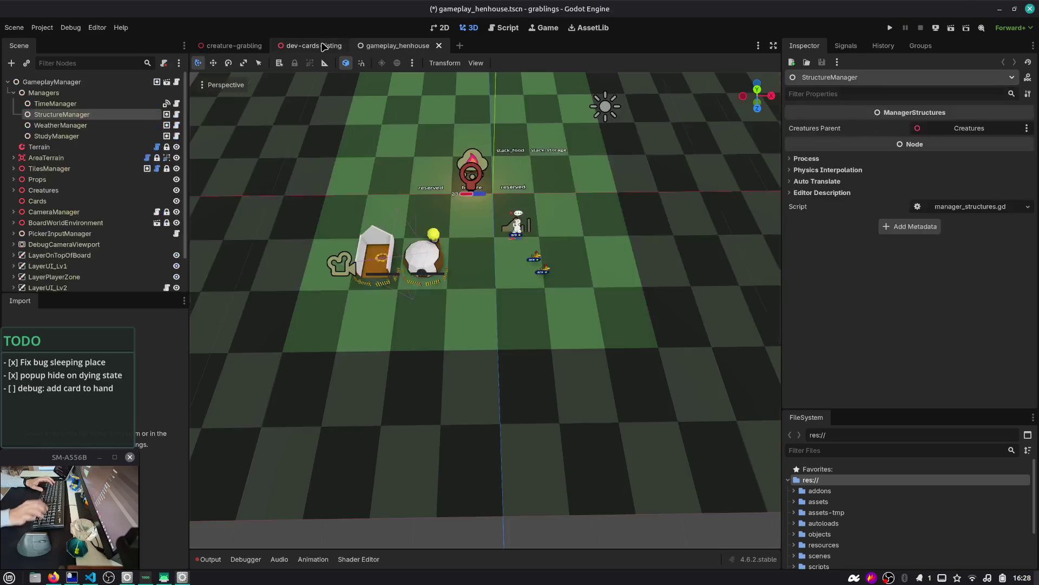
pyautogui.hotkey('alt', 'Tab')
pyautogui.hotkey('alt', 'Tab')
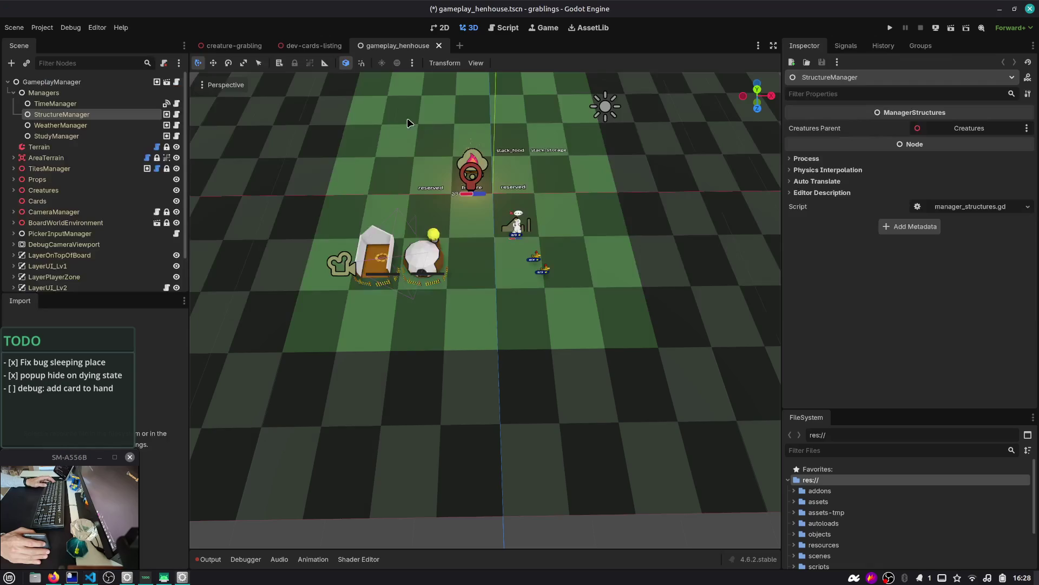
# - Run and stop the project, then run gameplay_henhouse as a specific scene
pyautogui.press('F5')
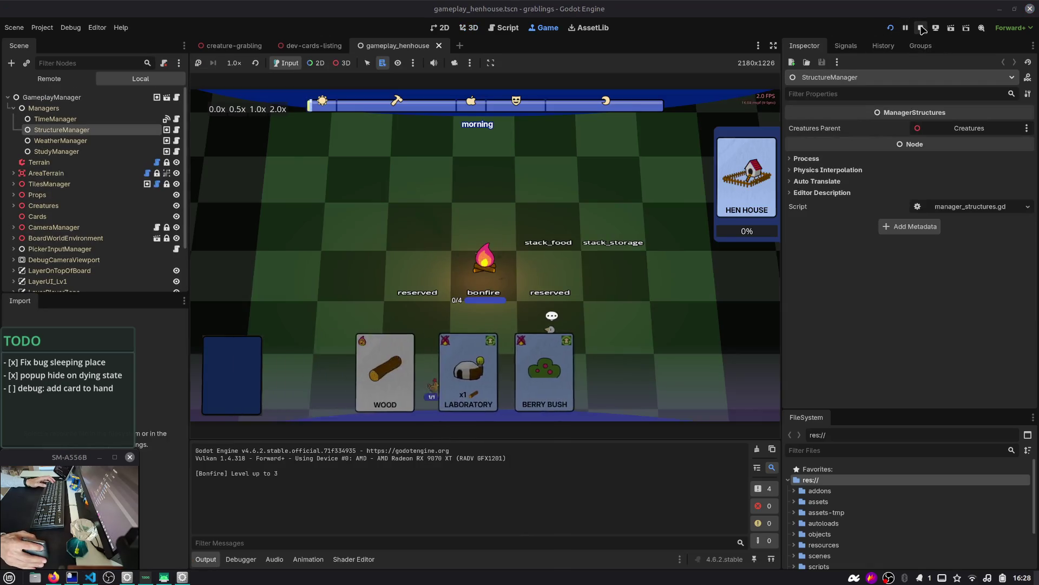
pyautogui.press('F8')
pyautogui.hotkey('ctrl', 'shift', 'F5')
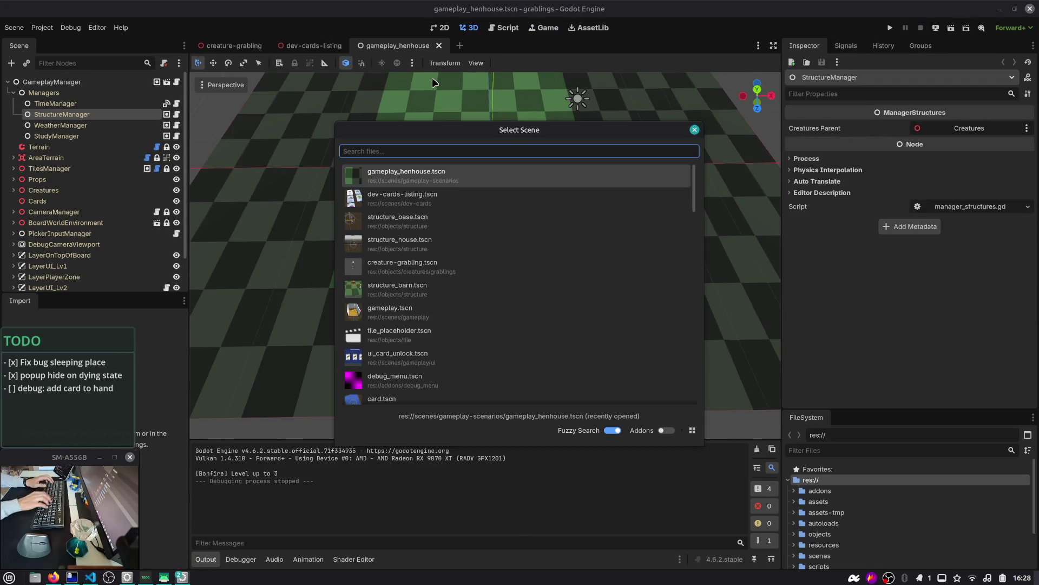
pyautogui.doubleClick(449, 170)
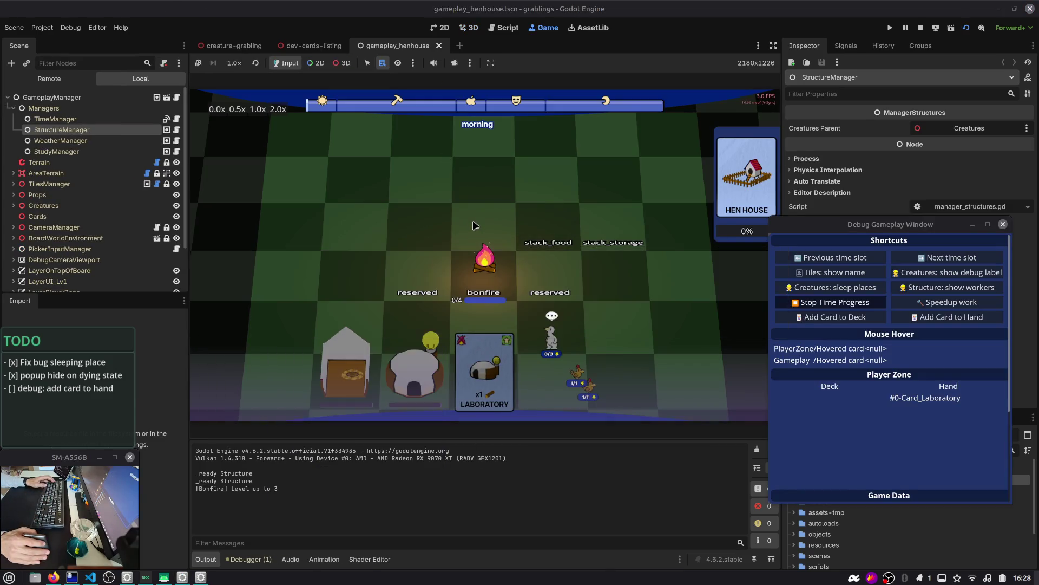
pyautogui.hotkey('alt', 'Tab')
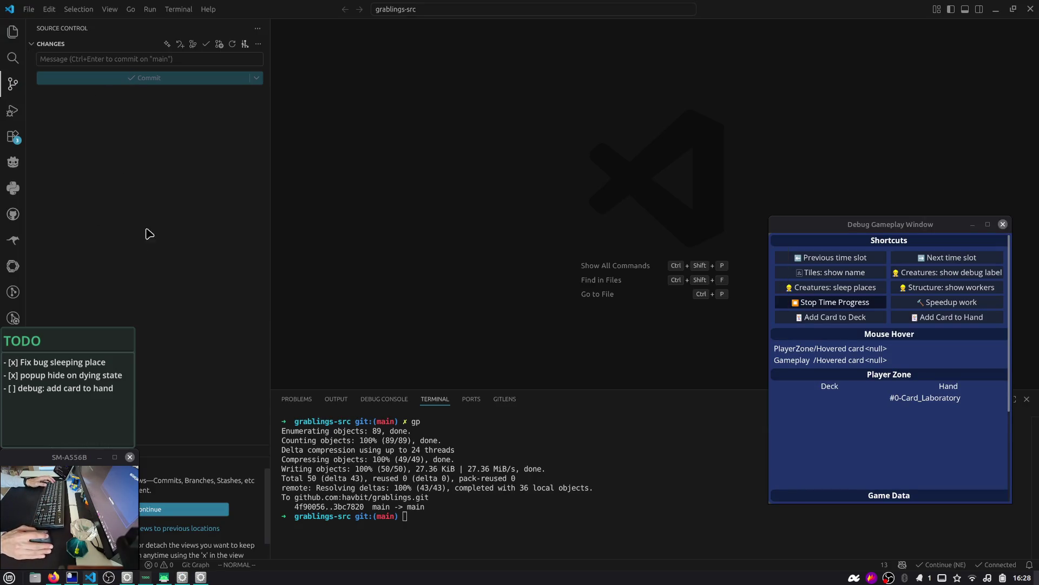
# - Stop the running game, select the 'debug: add card to hand' TODO line, then switch to Firefox
pyautogui.hotkey('alt', 'Tab')
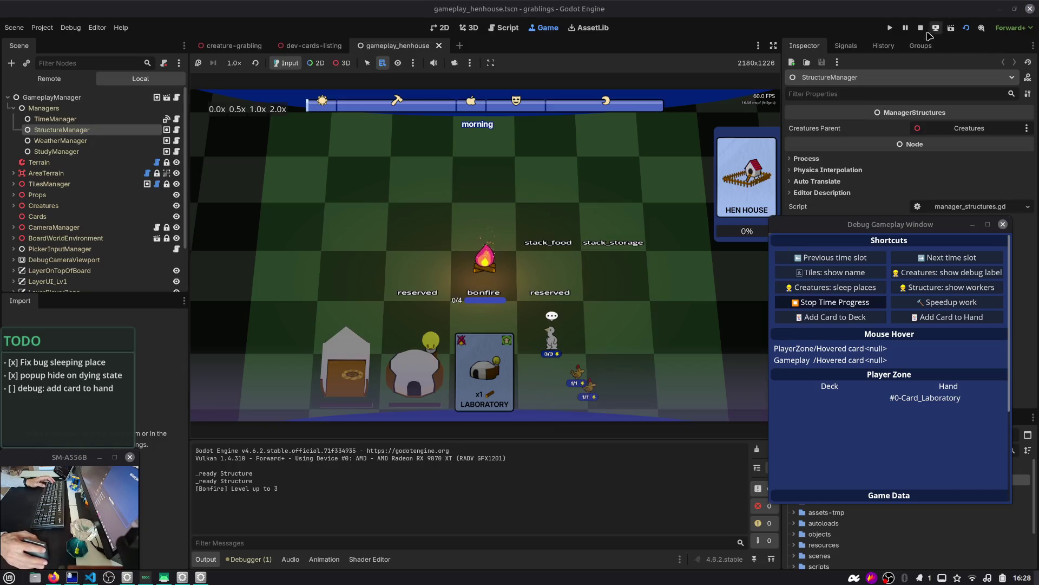
pyautogui.click(921, 28)
pyautogui.click(53, 398)
pyautogui.moveTo(18, 390); pyautogui.dragTo(139, 394)
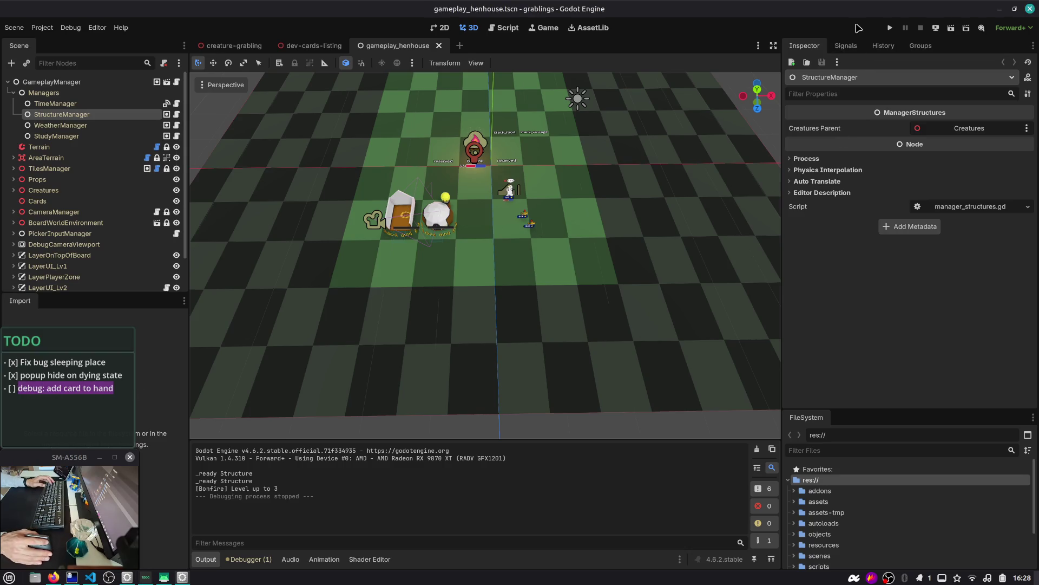
pyautogui.hotkey('alt', 'Tab')
pyautogui.hotkey('alt', 'Tab')
pyautogui.hotkey('alt', 'Tab')
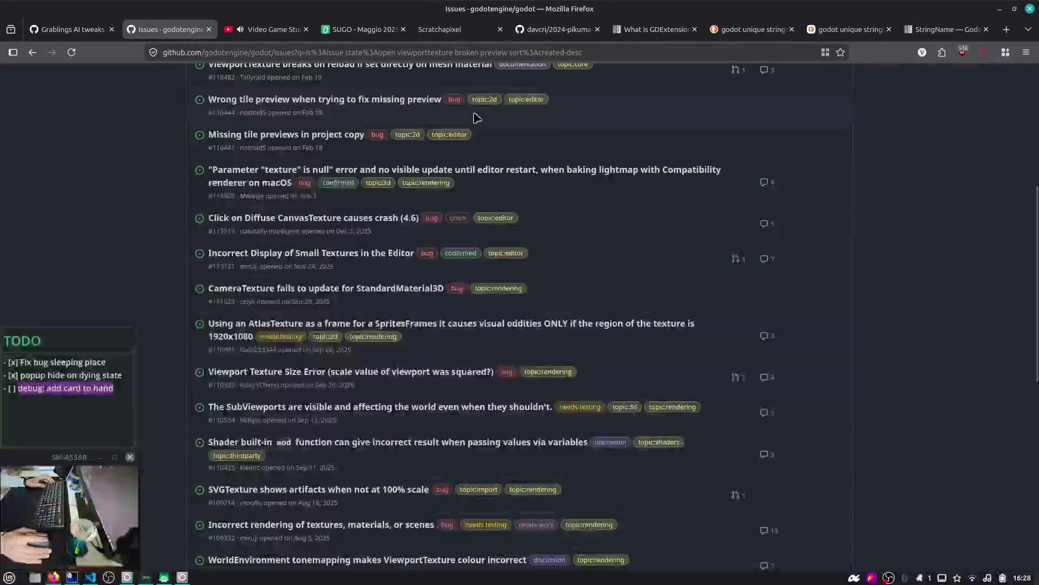
# - Review issue #25's idle-Grabling sub-points on leaving the sleeping place and going to the bonfire
pyautogui.hotkey('alt', 'Tab')
pyautogui.press('Escape')
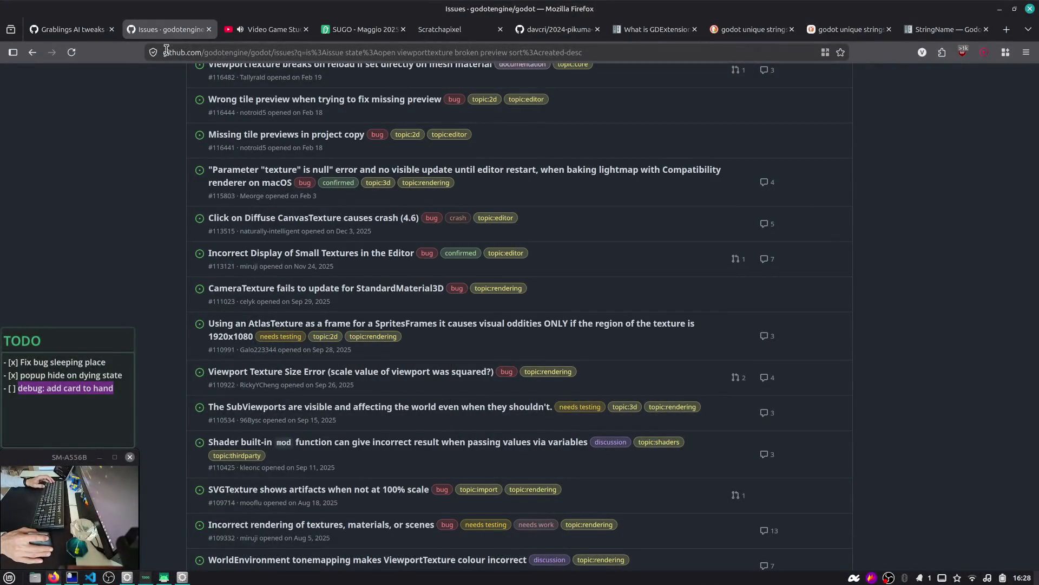
pyautogui.click(93, 35)
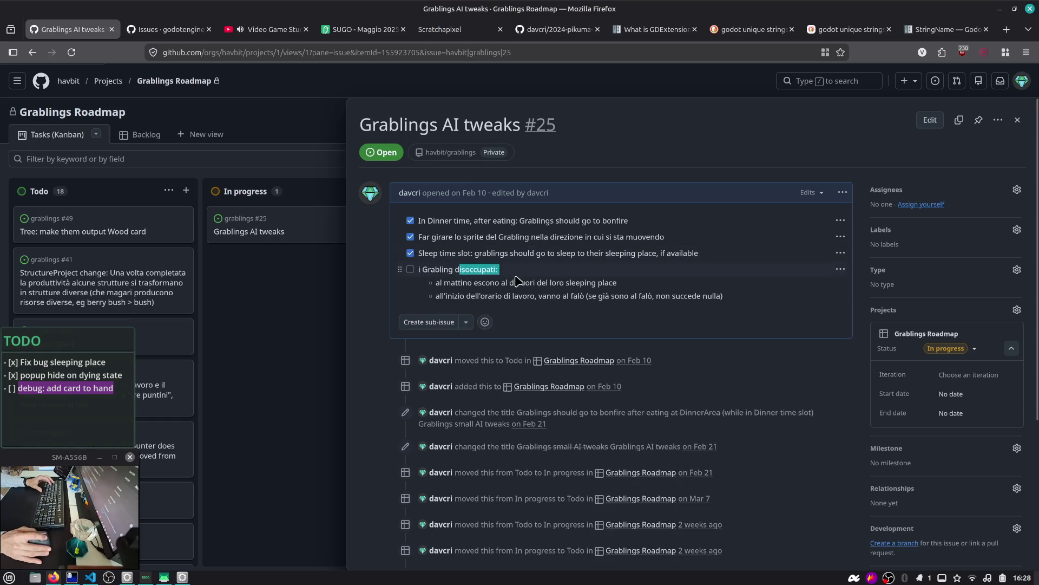
pyautogui.moveTo(490, 282); pyautogui.dragTo(617, 283)
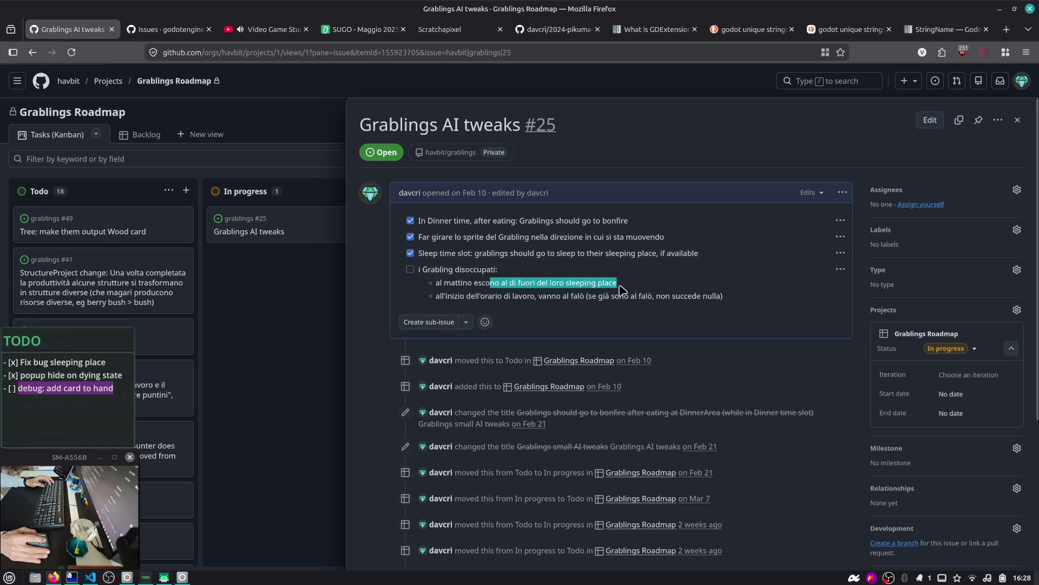
pyautogui.click(619, 291)
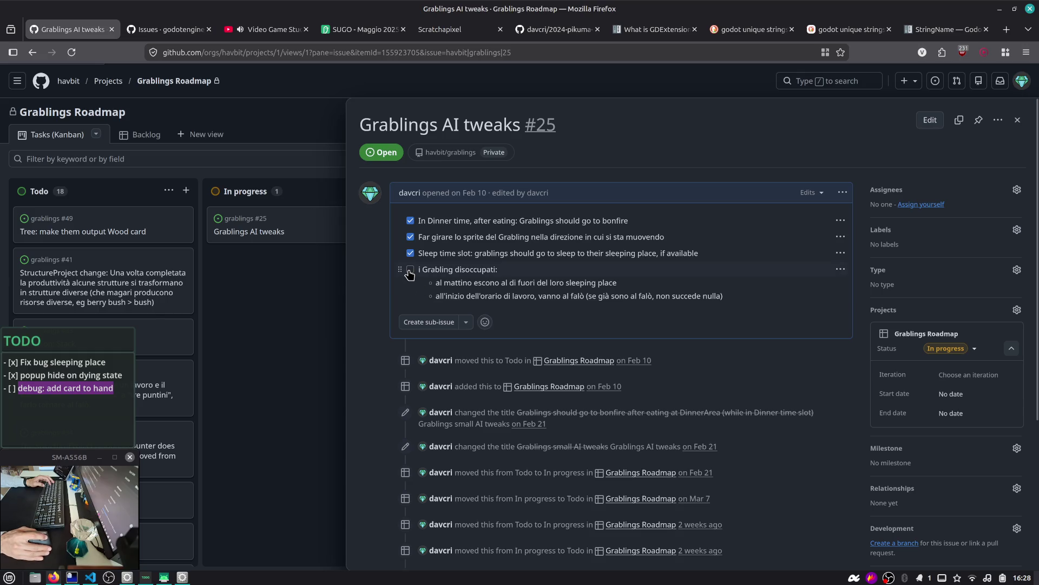
pyautogui.moveTo(469, 296); pyautogui.dragTo(692, 299)
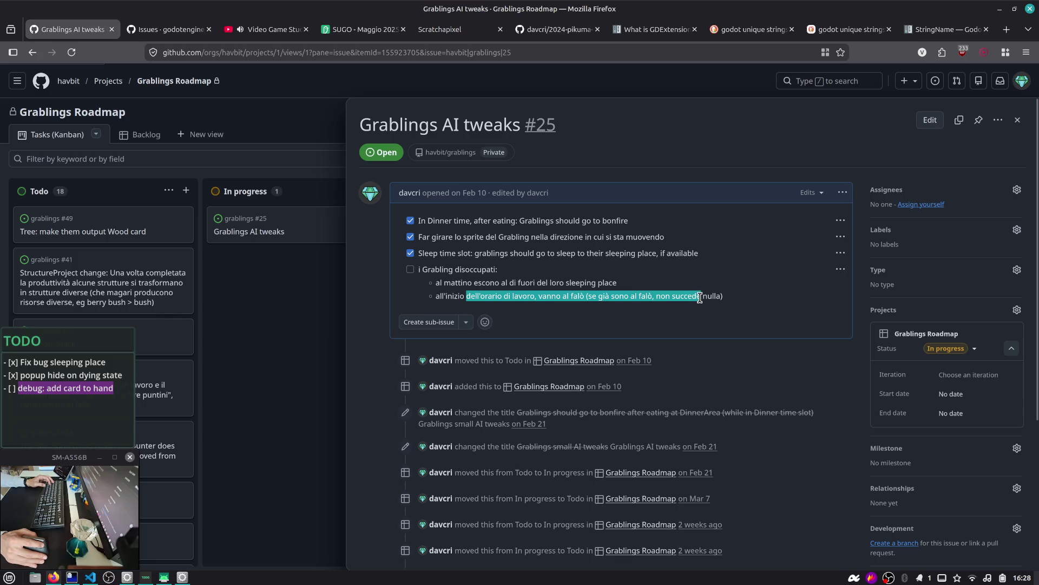
pyautogui.click(735, 302)
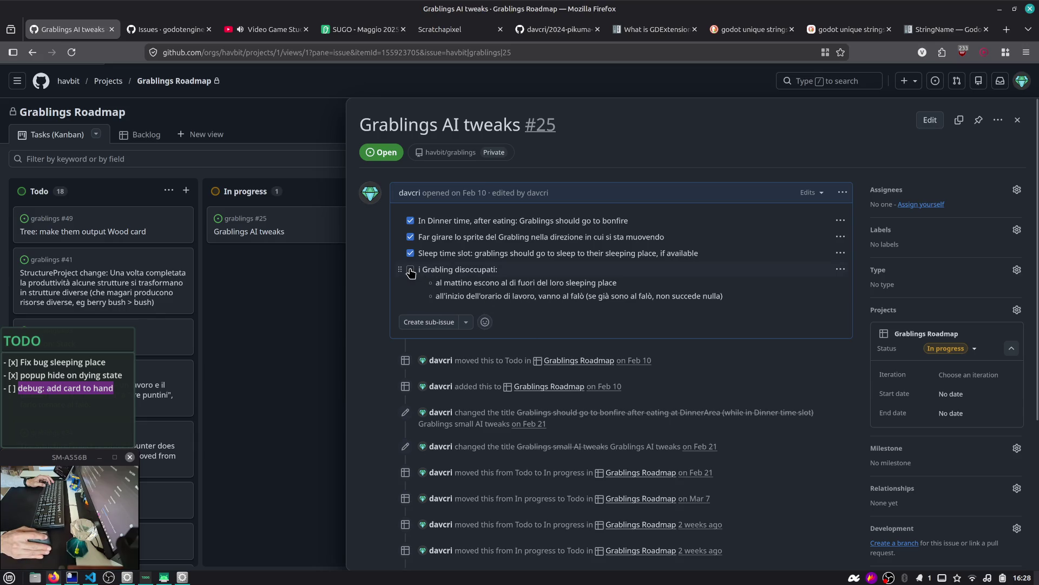
pyautogui.hotkey('alt', 'Tab')
pyautogui.hotkey('alt', 'Tab')
pyautogui.hotkey('alt', 'Tab')
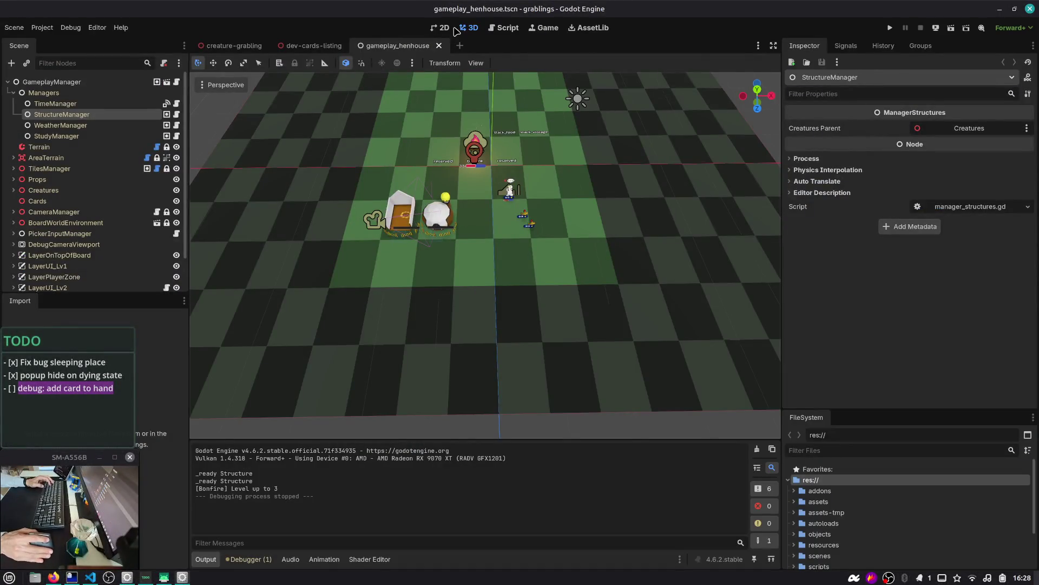
# - Start the game and play a Grabling card and berry bush cards onto the board
pyautogui.click(890, 28)
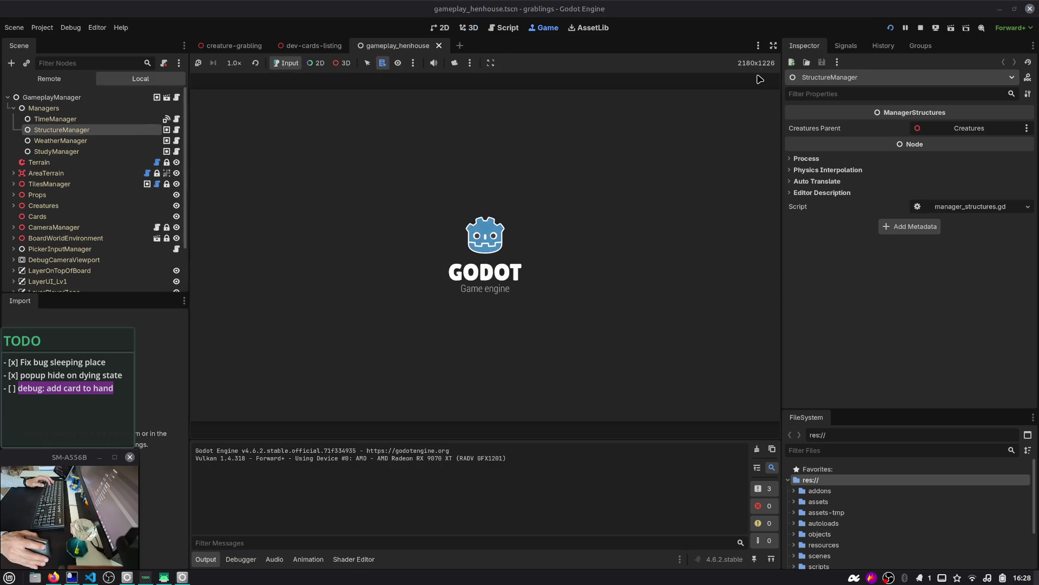
pyautogui.hotkey('ctrl', 'alt', 'Right')
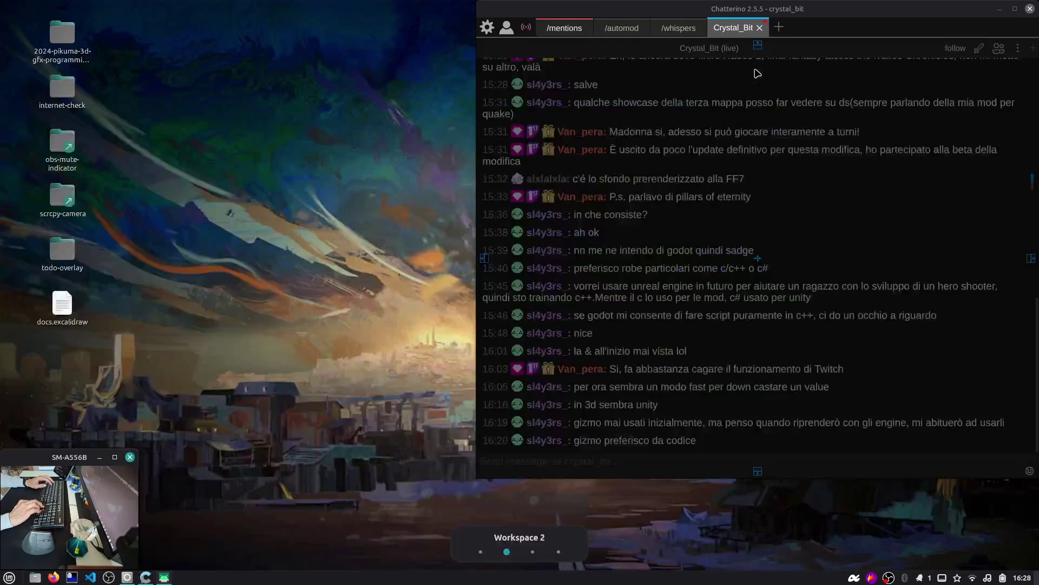
pyautogui.hotkey('ctrl', 'alt', 'Left')
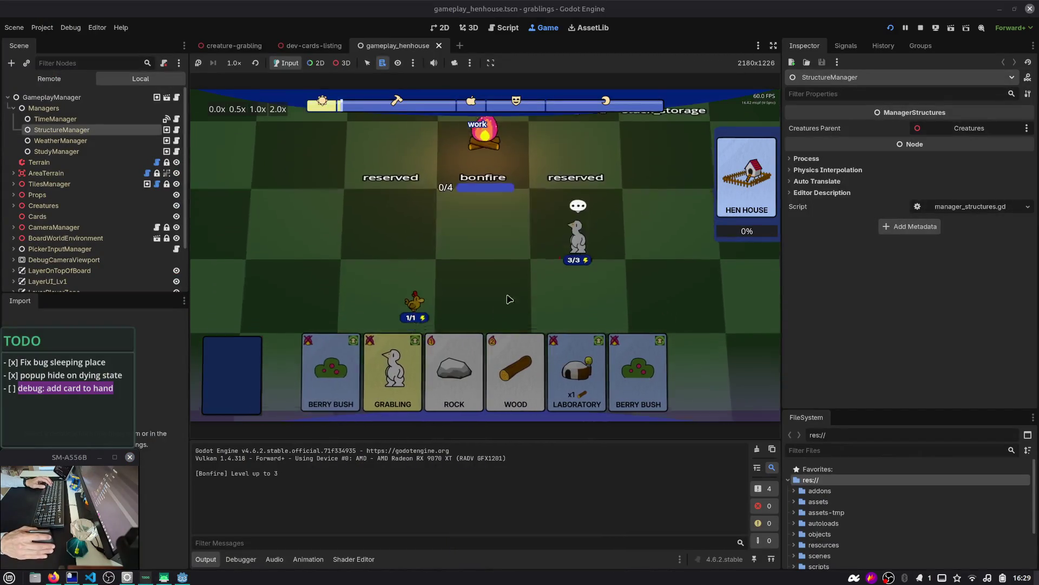
pyautogui.moveTo(398, 363)
pyautogui.mouseDown()
pyautogui.moveTo(472, 260)
pyautogui.moveTo(483, 211)
pyautogui.mouseUp()
pyautogui.moveTo(639, 374)
pyautogui.mouseDown()
pyautogui.moveTo(579, 249)
pyautogui.moveTo(647, 268)
pyautogui.mouseUp()
pyautogui.moveTo(374, 365)
pyautogui.mouseDown()
pyautogui.moveTo(520, 303)
pyautogui.moveTo(483, 270)
pyautogui.mouseUp()
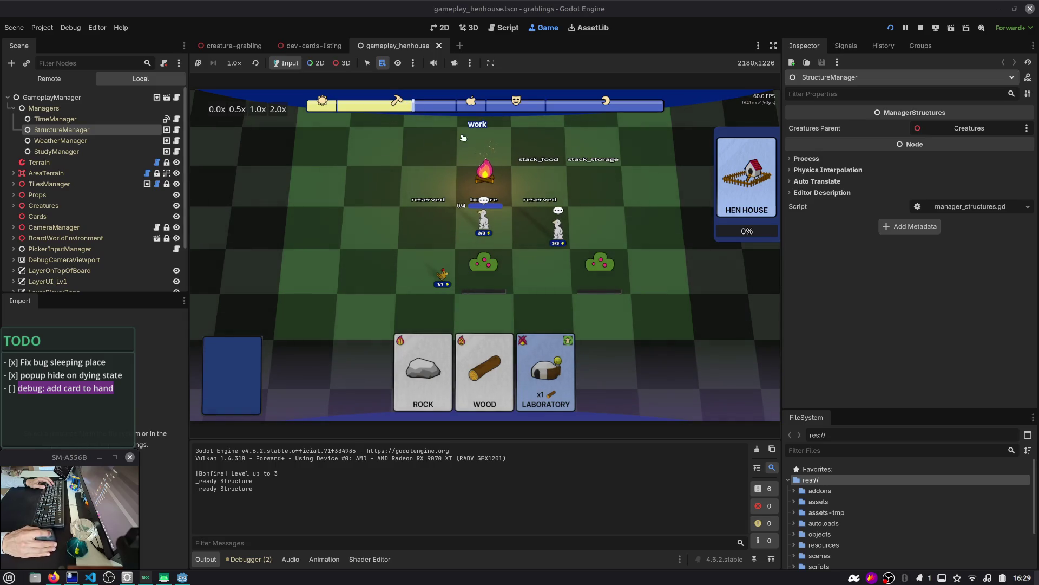
# - Assign the grablings to the berry bushes, stop the game, and return to the script editor
pyautogui.moveTo(556, 237); pyautogui.dragTo(595, 254)
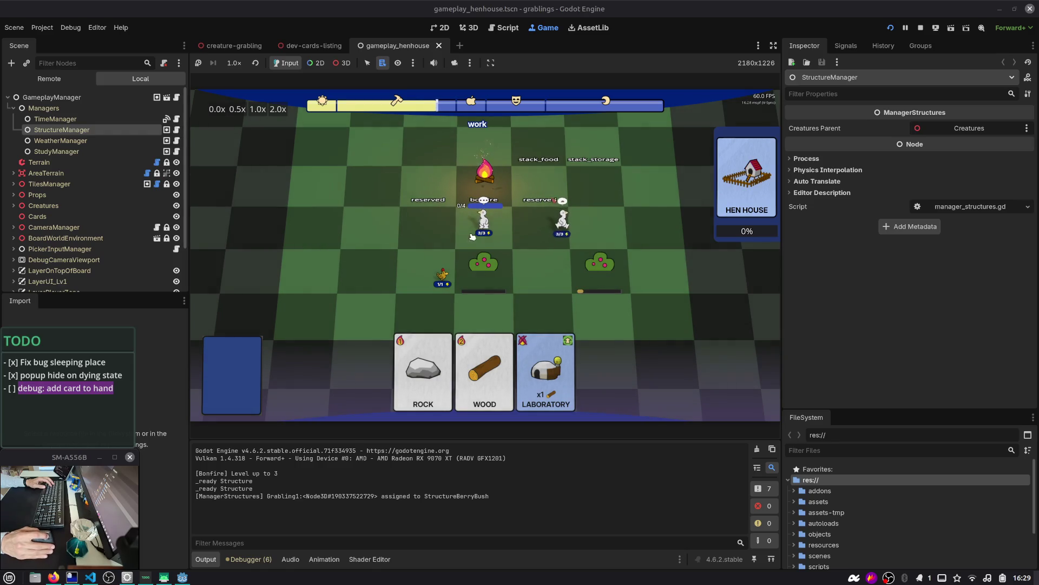
pyautogui.moveTo(483, 219); pyautogui.dragTo(566, 232)
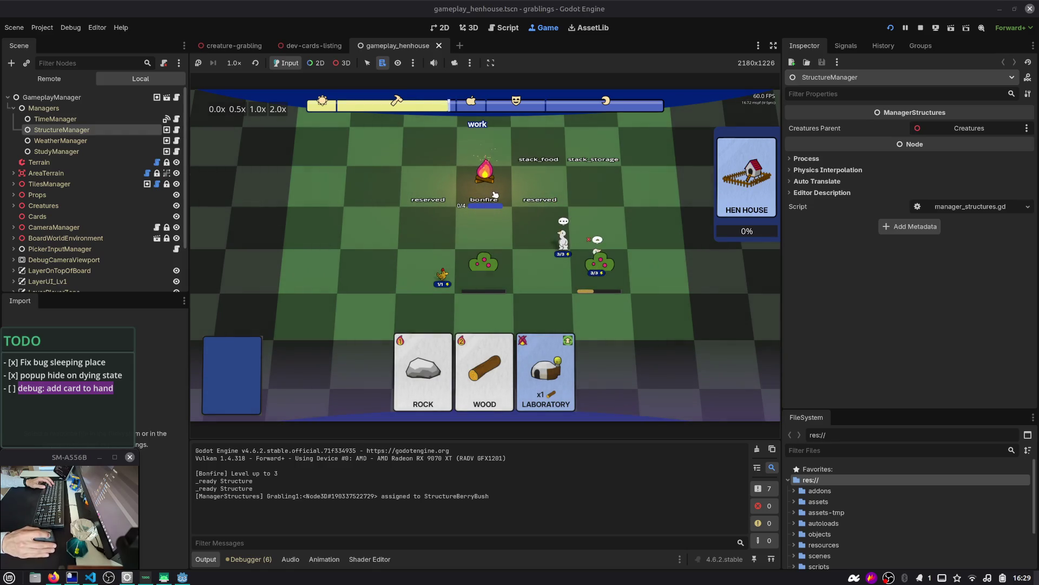
pyautogui.press('F8')
pyautogui.click(505, 29)
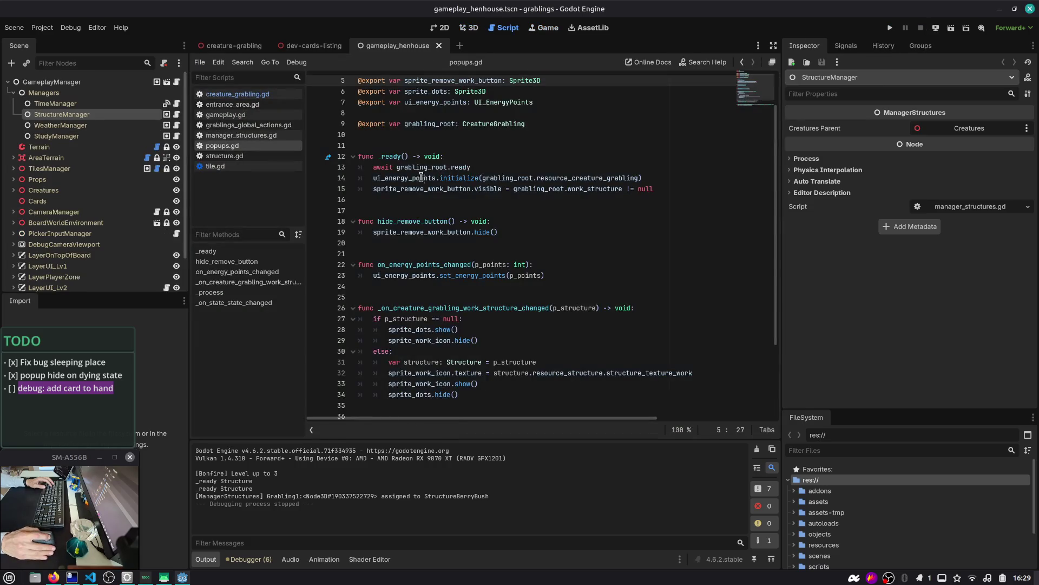
# - Open creature_grabling.gd and jump to the routine_work function
pyautogui.click(465, 135)
pyautogui.hotkey('ctrl', 'alt', 'o')
pyautogui.write('creature_gra')
pyautogui.press('Return')
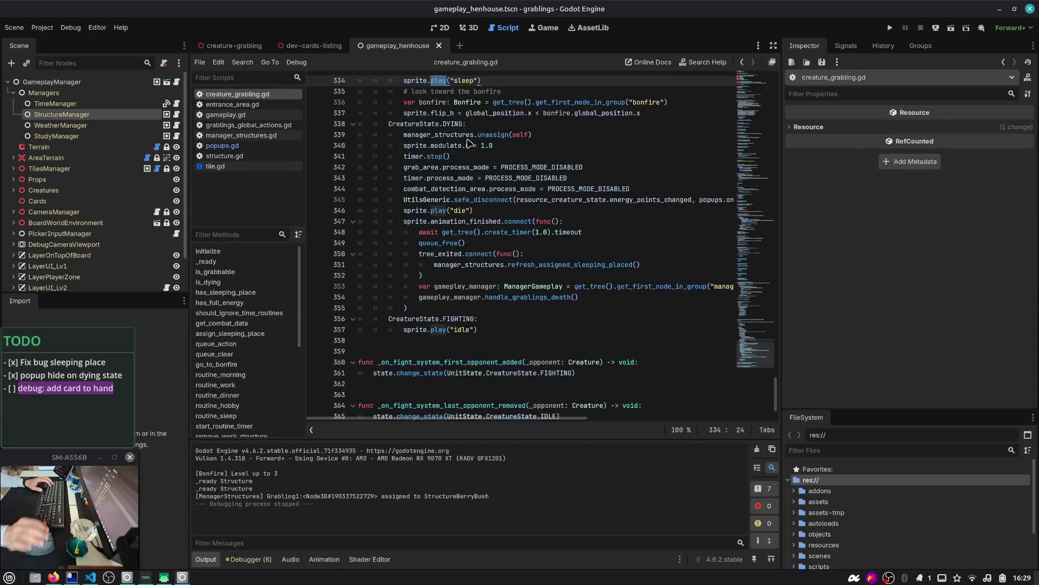
pyautogui.scroll(3, 468, 140)
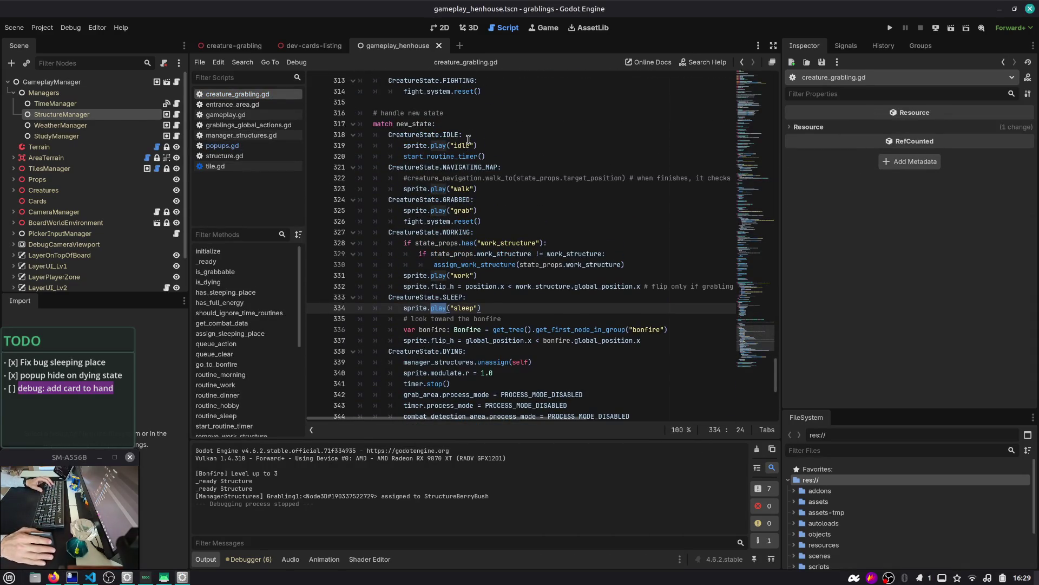
pyautogui.hotkey('ctrl', 'alt', 'f')
pyautogui.write('routin')
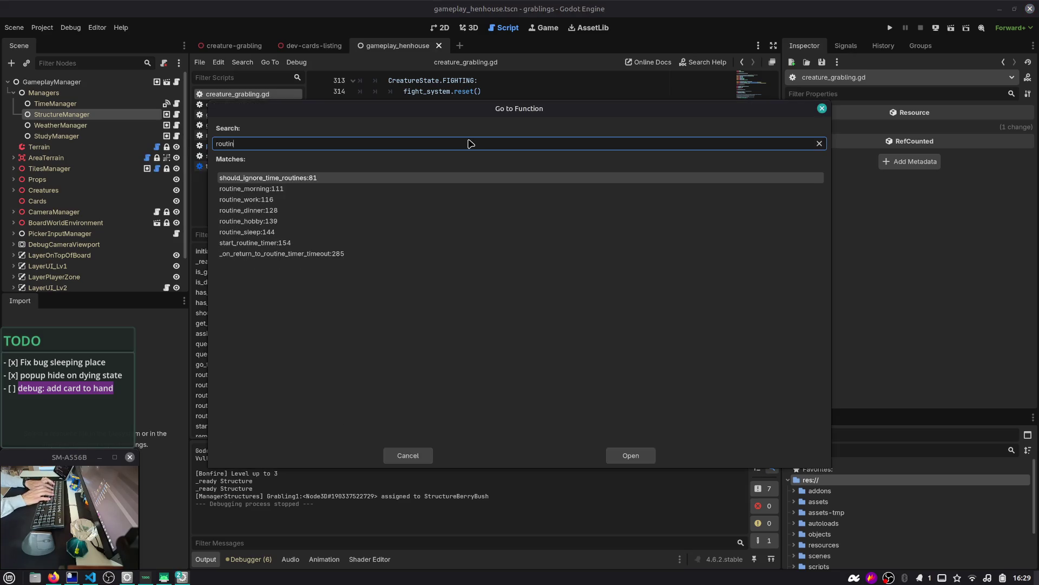
pyautogui.press('Down')
pyautogui.press('Down')
pyautogui.press('Return')
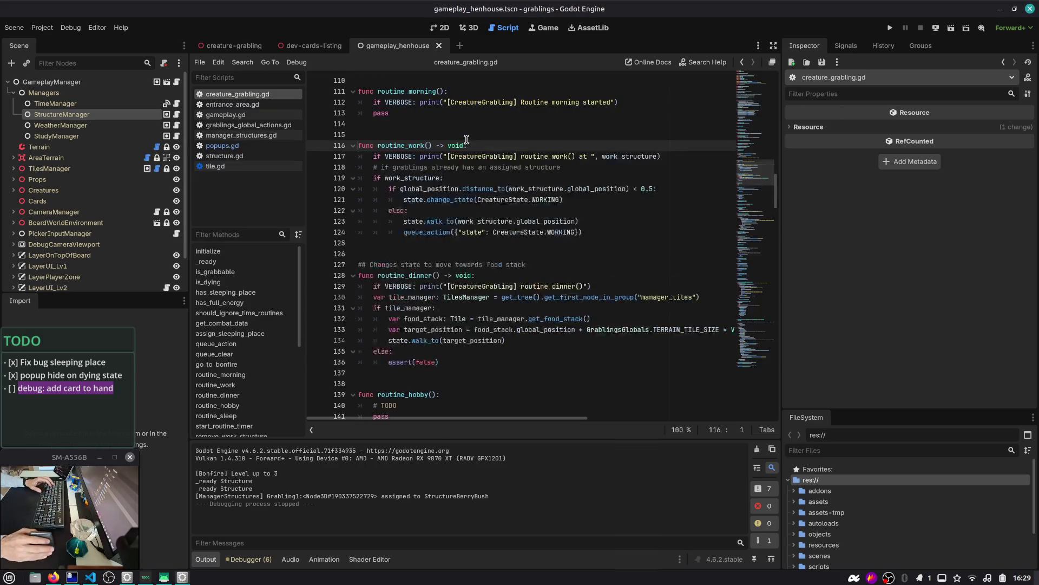
# - Add an else: branch after line 124 in routine_work, aligned with the if
pyautogui.click(409, 177)
pyautogui.click(603, 234)
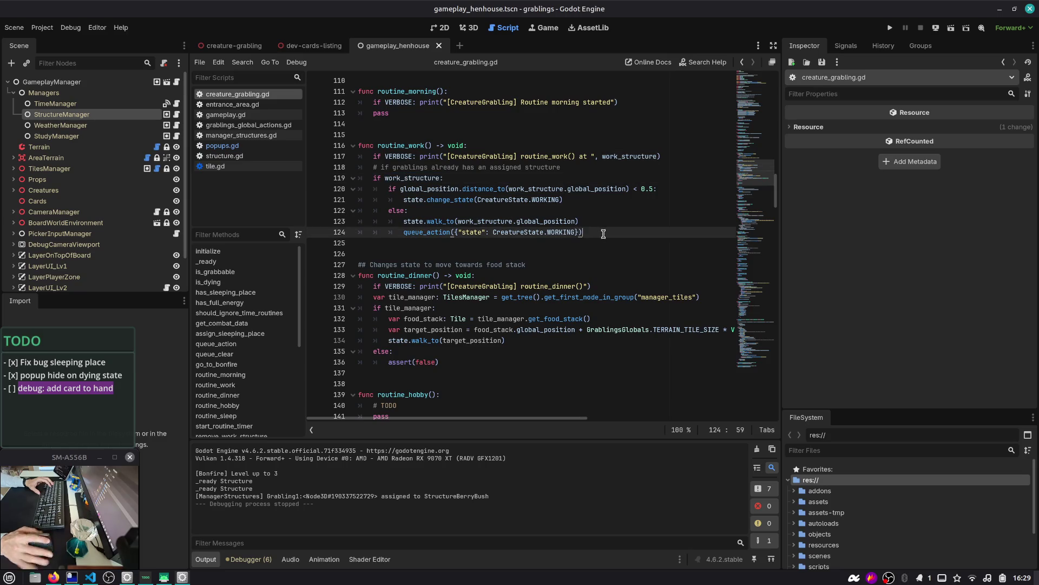
pyautogui.press('Return')
pyautogui.press('BackSpace')
pyautogui.press('BackSpace')
pyautogui.write('else:')
pyautogui.press('Return')
pyautogui.write('pass')
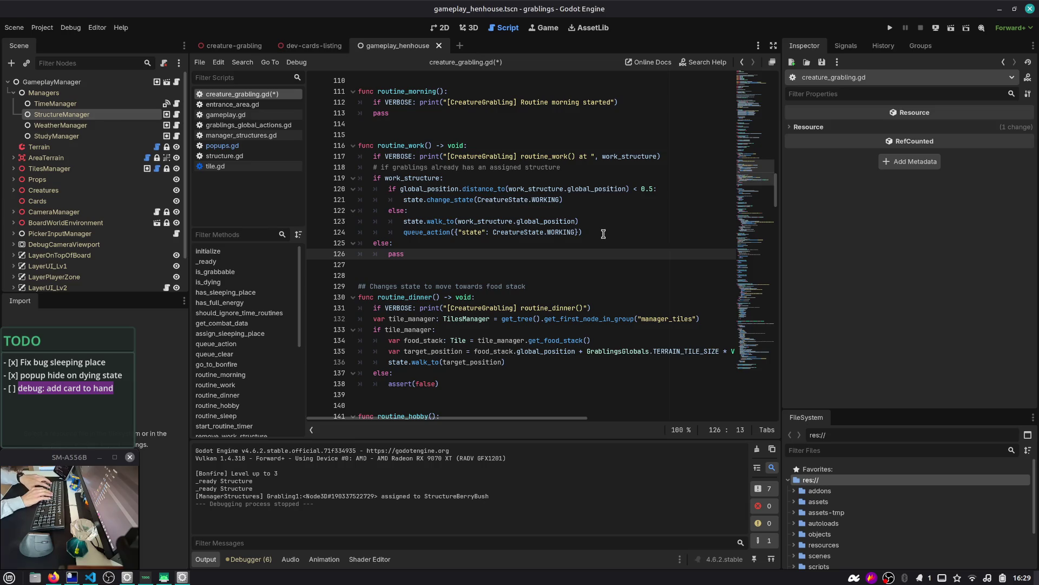
# - Look up routine_sleep and the go_to_bonfire definition for reference
pyautogui.hotkey('ctrl', 'alt', 'f')
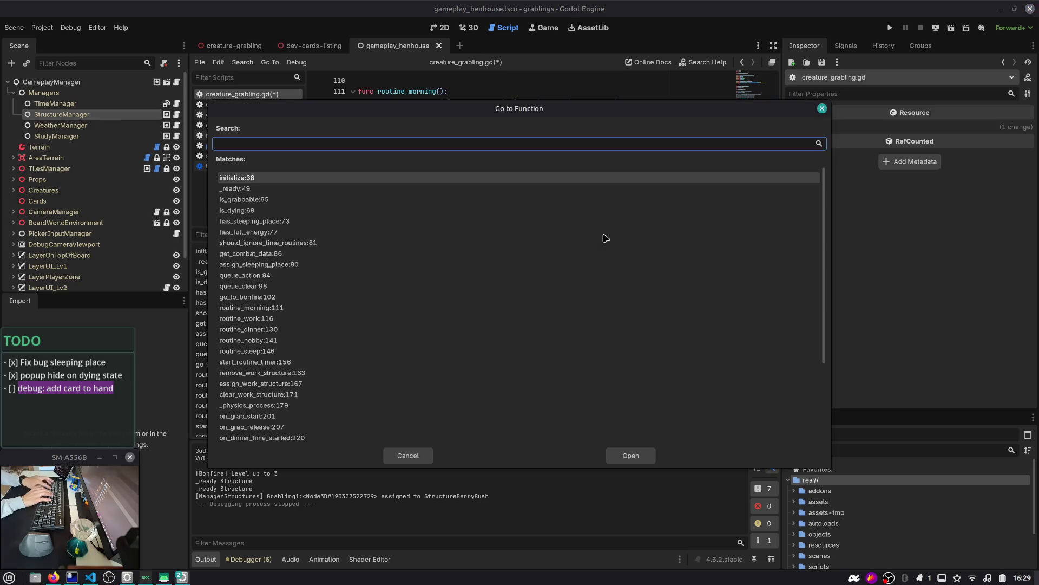
pyautogui.write('sleep')
pyautogui.press('Return')
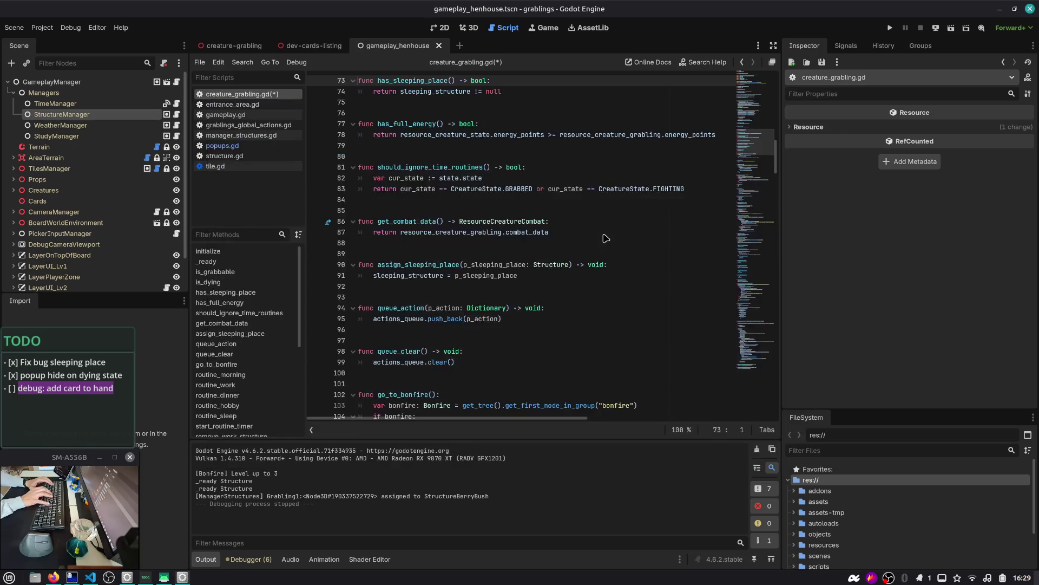
pyautogui.hotkey('ctrl', 'alt', 'f')
pyautogui.write('sleep')
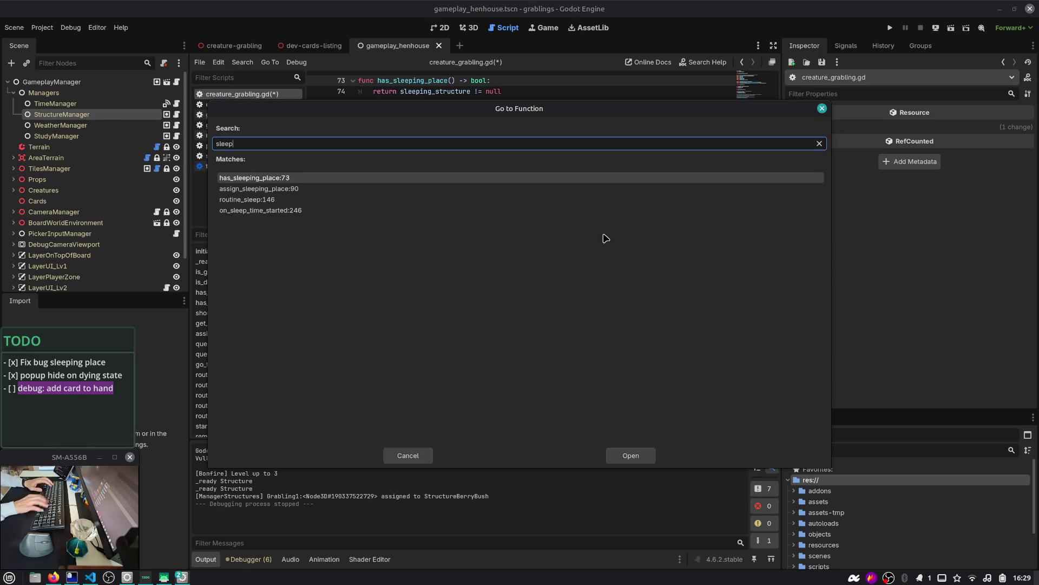
pyautogui.press('Down')
pyautogui.press('Return')
pyautogui.scroll(-5, 515, 251)
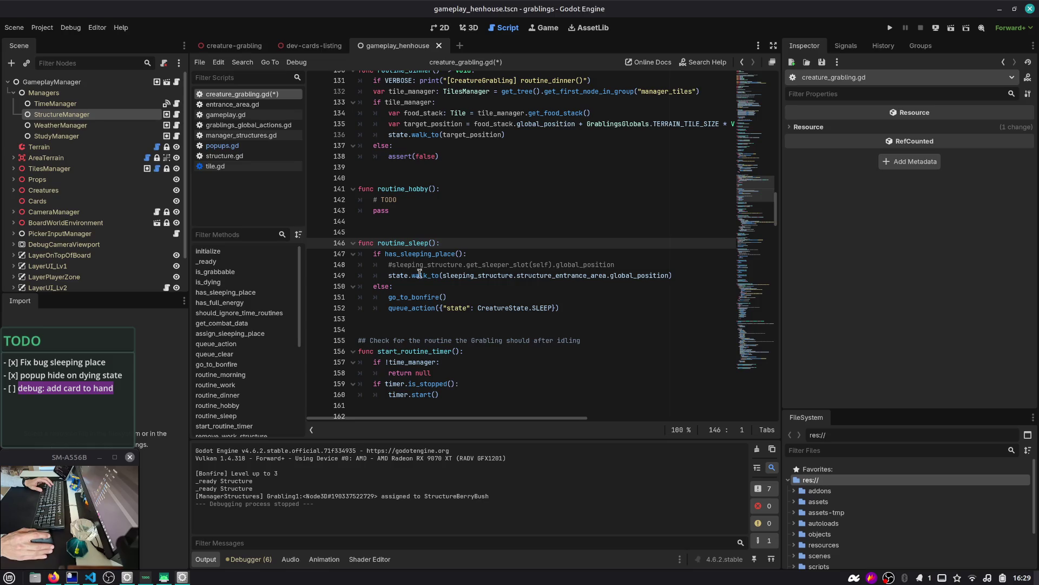
pyautogui.doubleClick(477, 275)
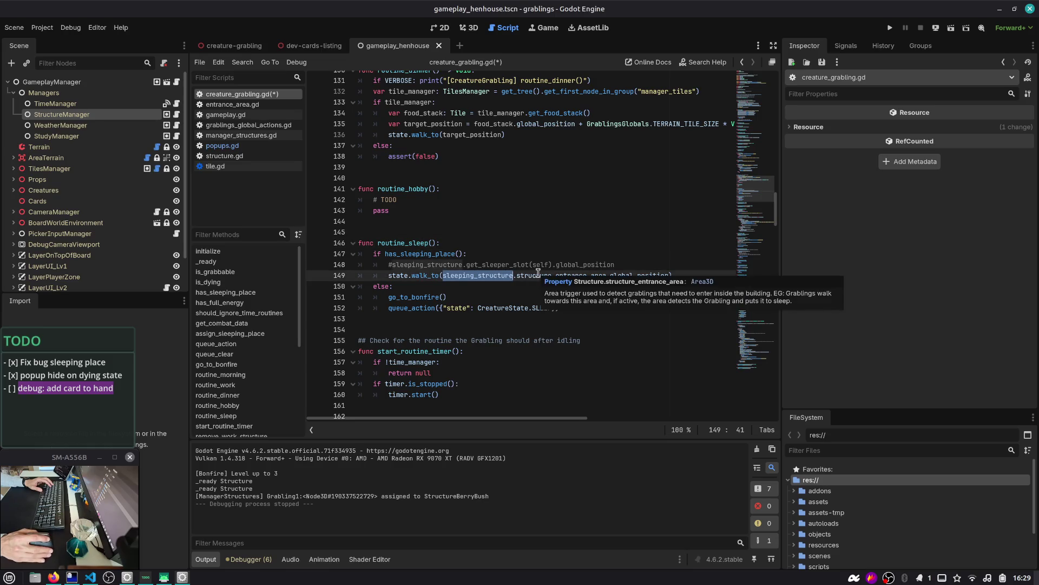
pyautogui.click(417, 298)
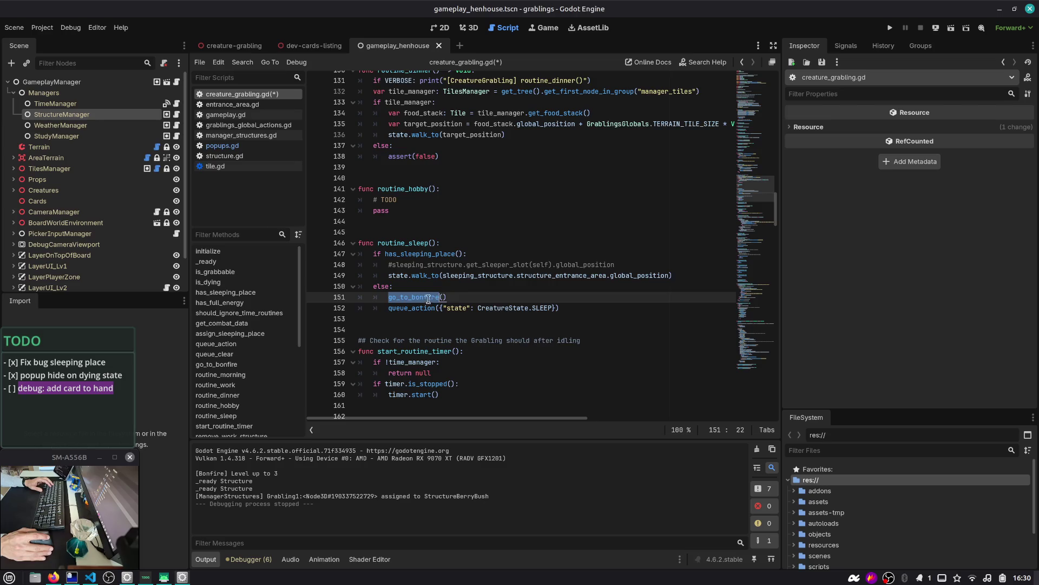
pyautogui.keyDown('ctrl'); pyautogui.click(417, 299); pyautogui.keyUp('ctrl')
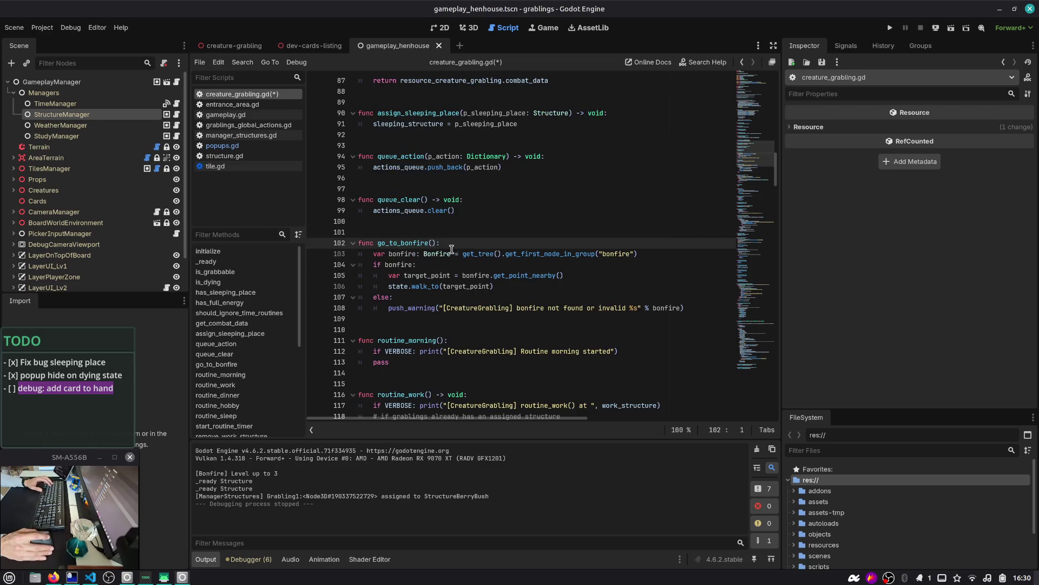
pyautogui.scroll(-10, 502, 240)
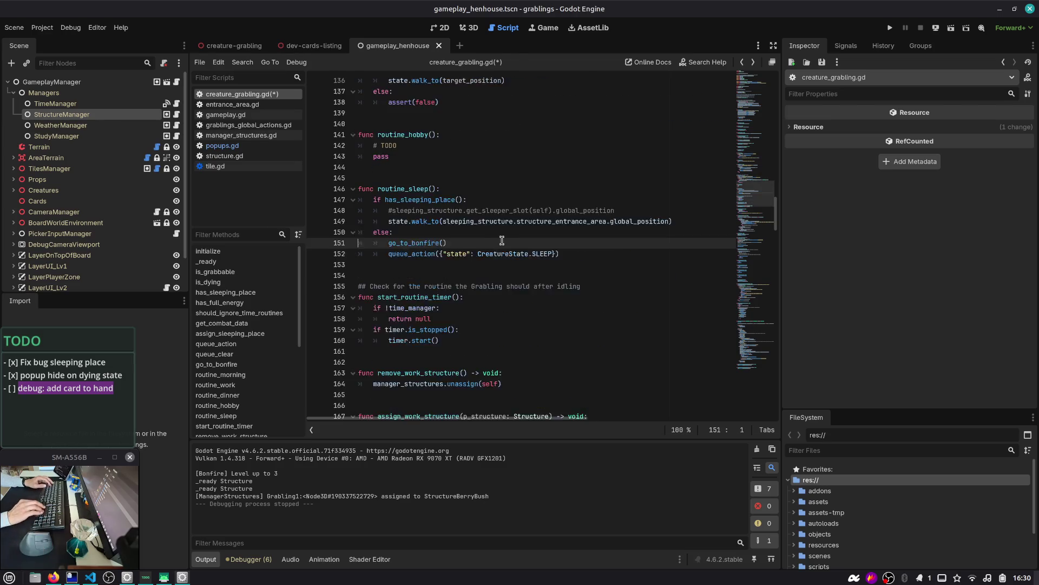
# - Replace the else branch's pass with go_to_bonfire(), save the script, and run the game
pyautogui.hotkey('ctrl', 'z')
pyautogui.hotkey('ctrl', 'z')
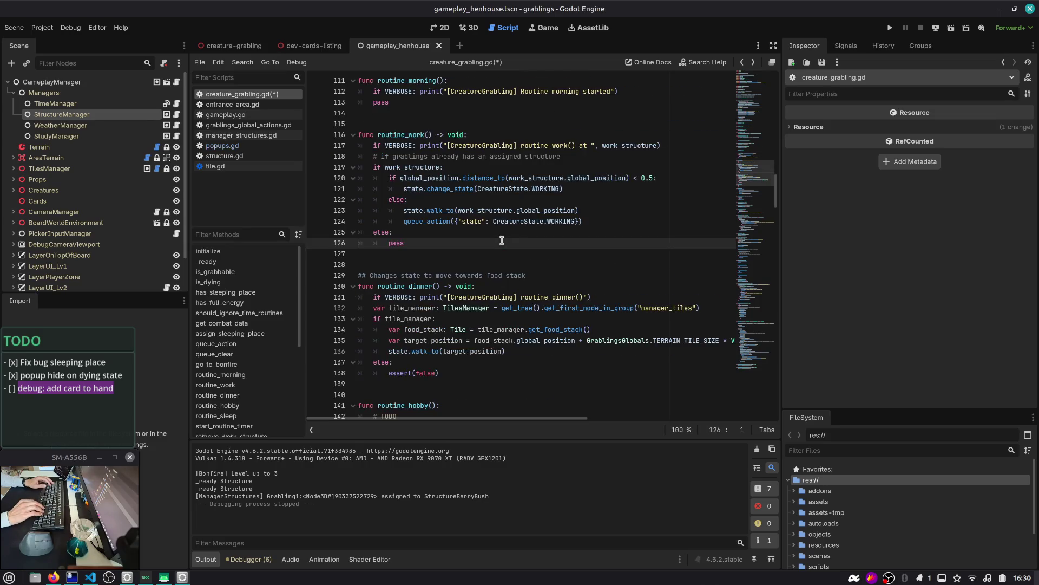
pyautogui.press('End')
pyautogui.press('BackSpace')
pyautogui.press('BackSpace')
pyautogui.press('BackSpace')
pyautogui.write('go_to_bonfire(')
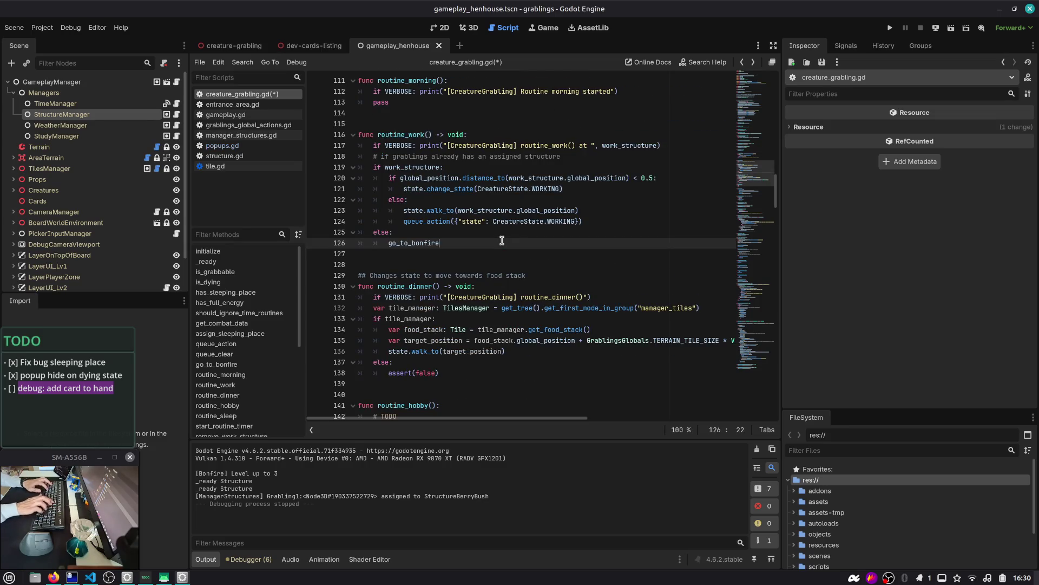
pyautogui.hotkey('ctrl', 's')
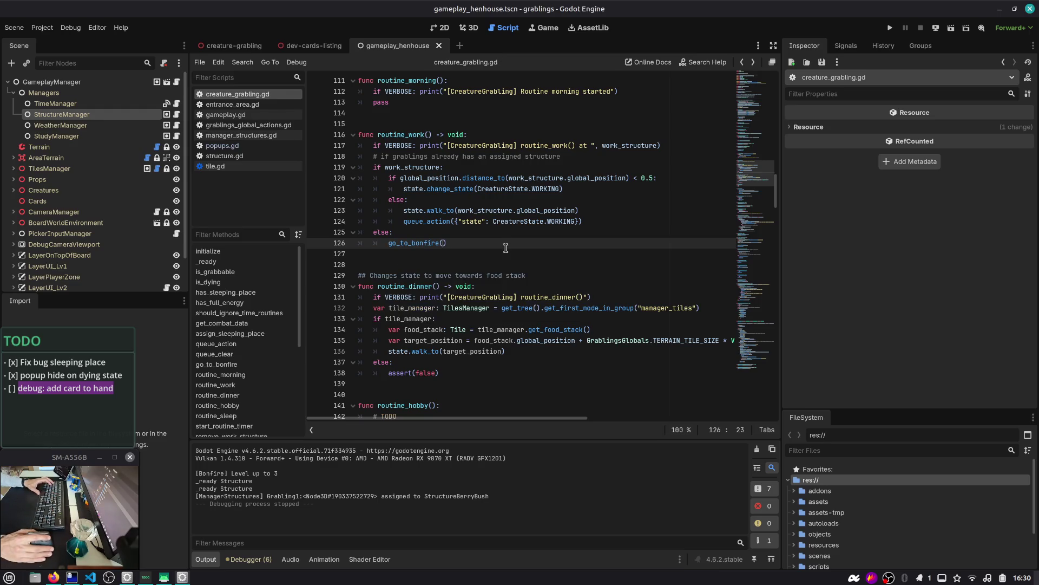
pyautogui.press('F5')
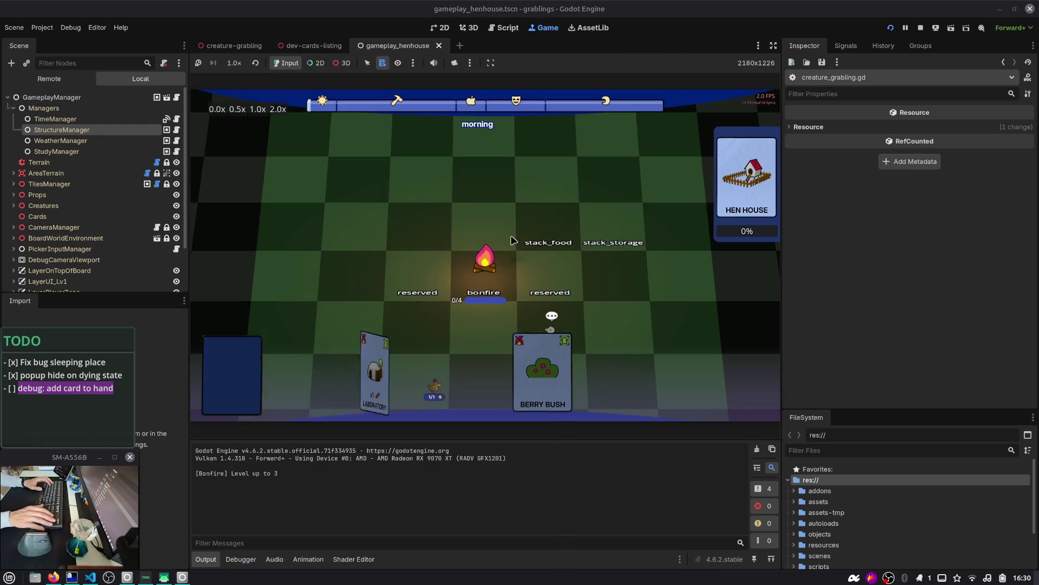
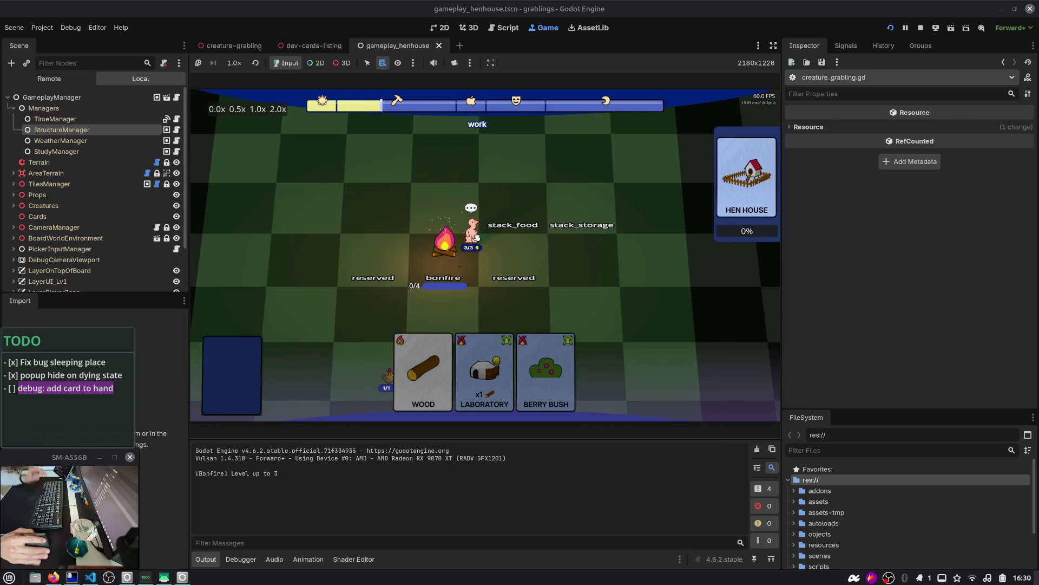
# - Place a grabling into the bonfire's slot in the running game
pyautogui.moveTo(476, 236); pyautogui.dragTo(447, 247)
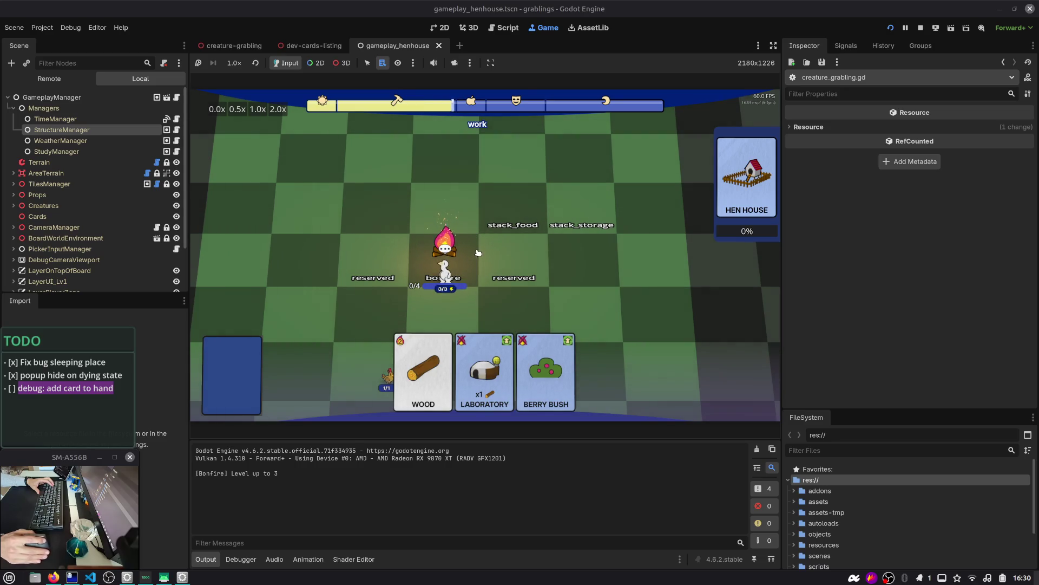
pyautogui.hotkey('ctrl', 'alt', 'Right')
pyautogui.hotkey('ctrl', 'alt', 'Left')
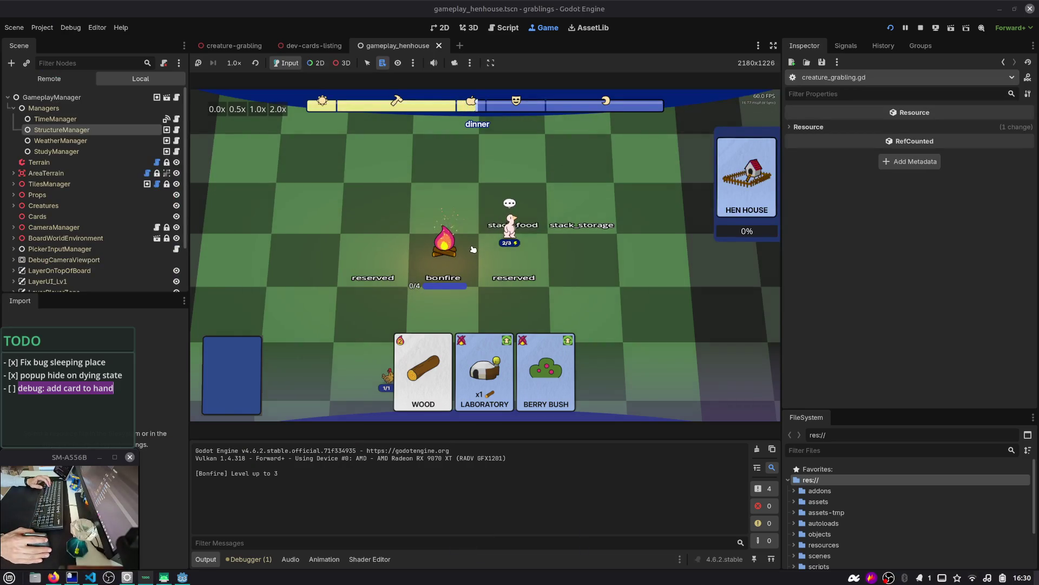
# - Undo the accidental overwrite of the TODO note and stop the running game
pyautogui.write('saaaa')
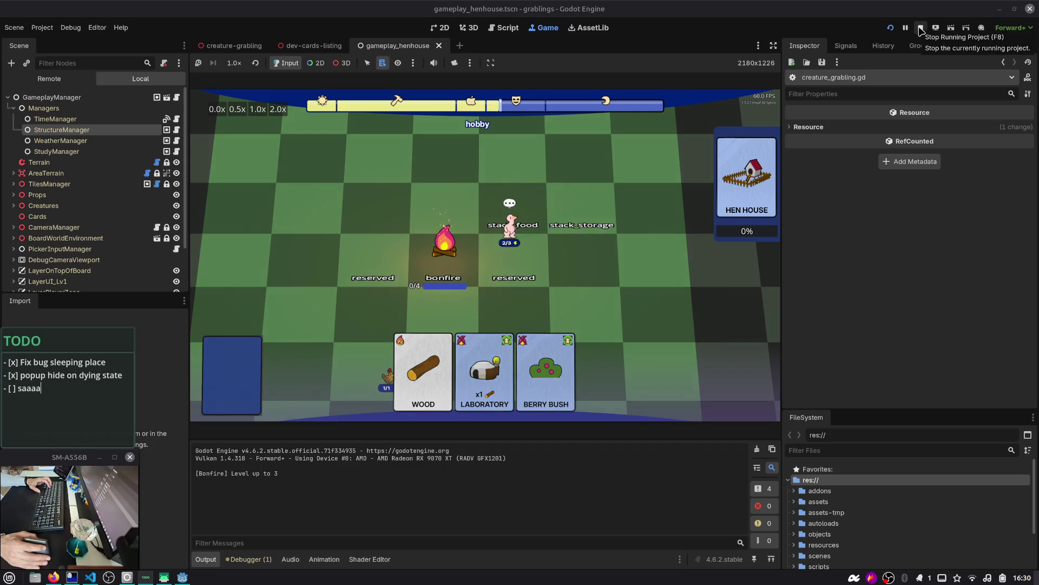
pyautogui.hotkey('ctrl', 'z')
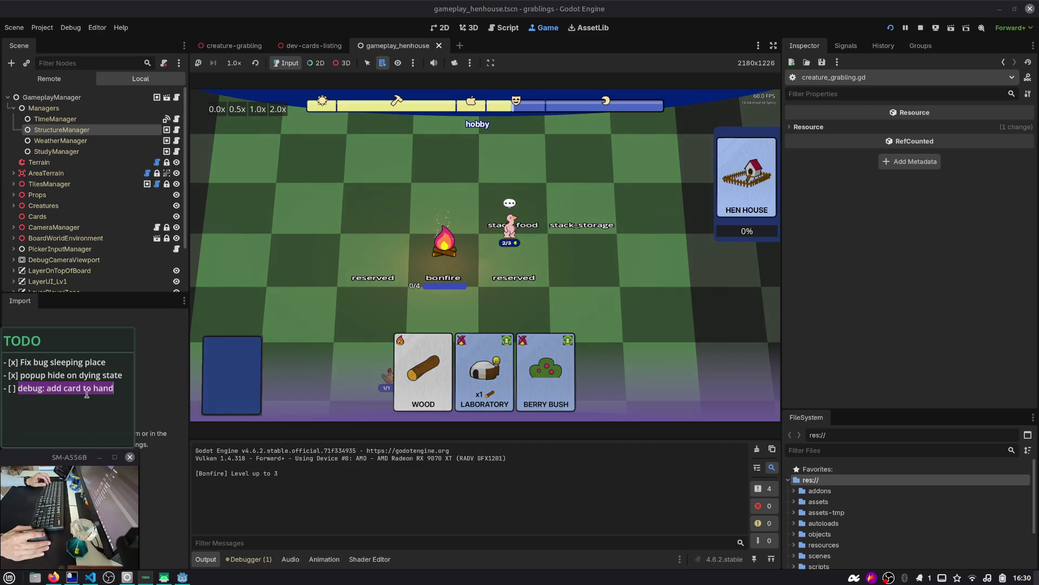
pyautogui.click(79, 374)
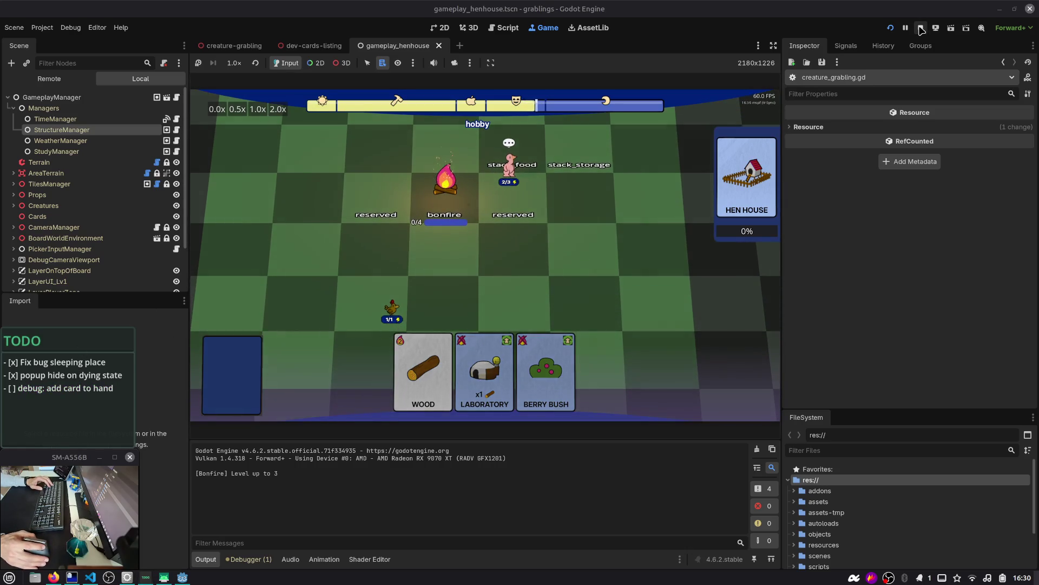
pyautogui.click(921, 30)
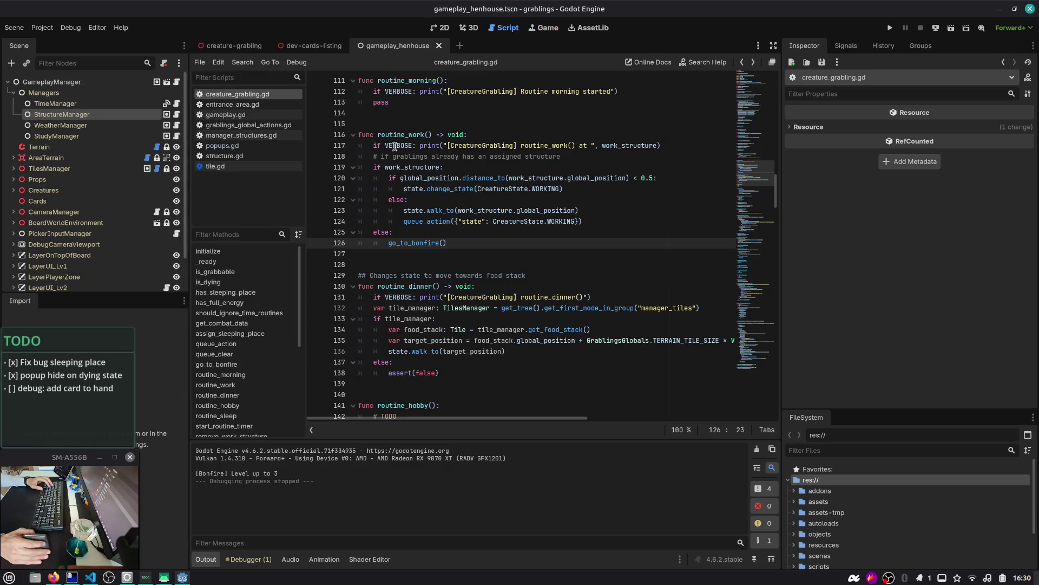
# - Open DebugLabel's script and comment out the _debug_sleep_structure() call on line 26
pyautogui.doubleClick(418, 244)
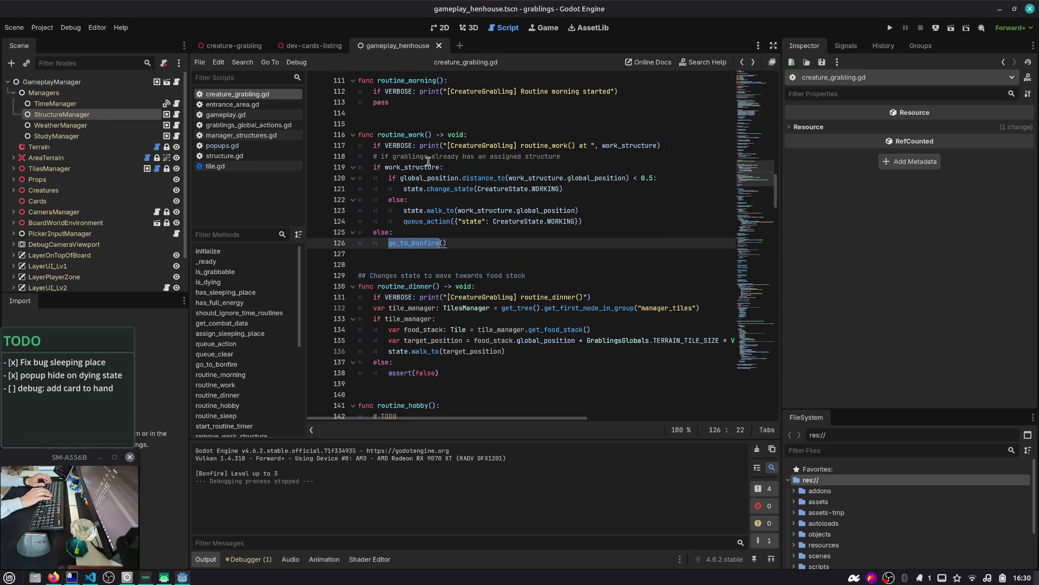
pyautogui.click(228, 50)
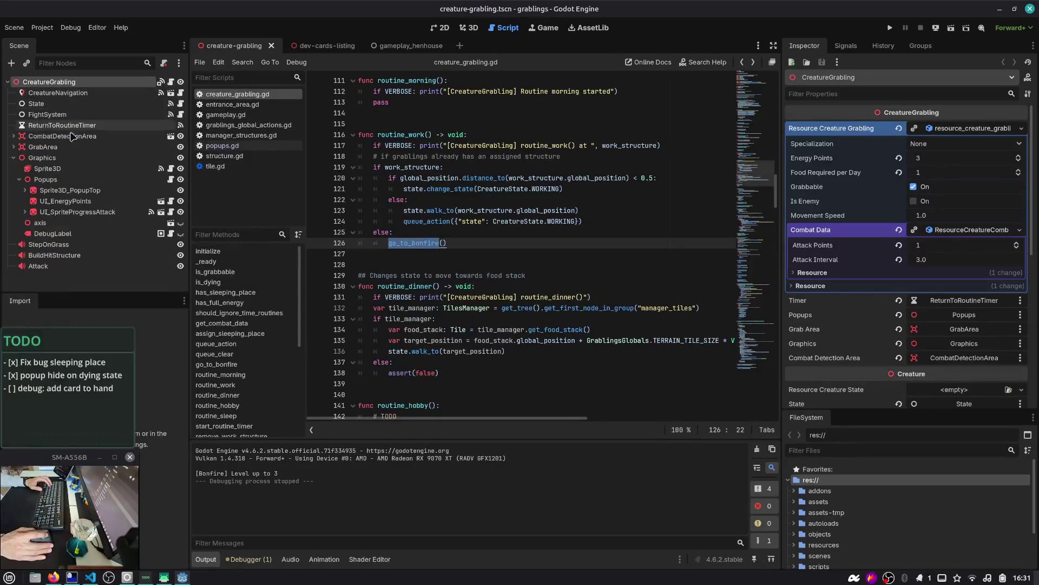
pyautogui.click(161, 234)
pyautogui.scroll(-2, 442, 241)
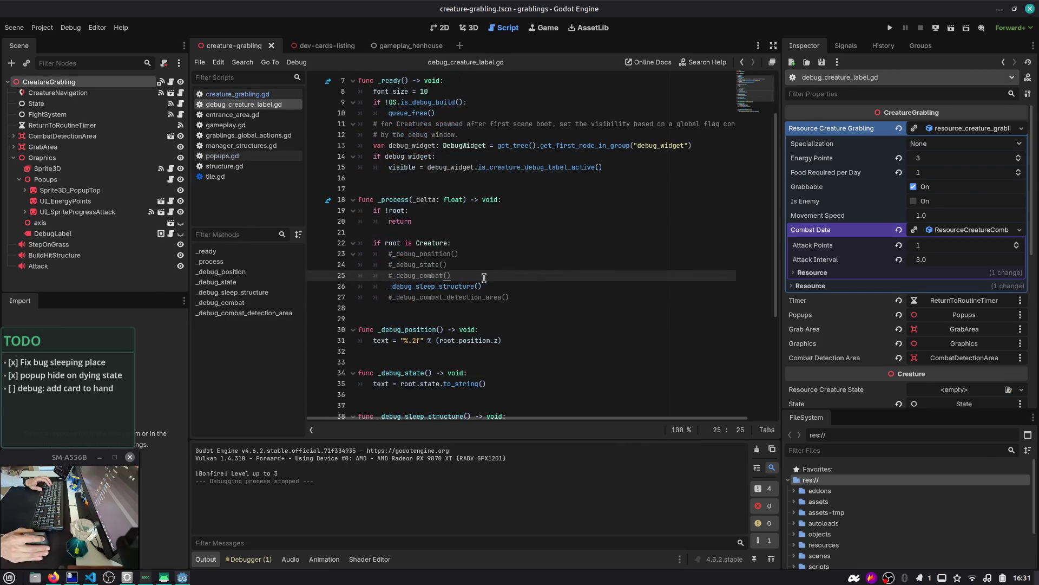
pyautogui.doubleClick(477, 286)
pyautogui.click(491, 283)
pyautogui.hotkey('ctrl', 'k')
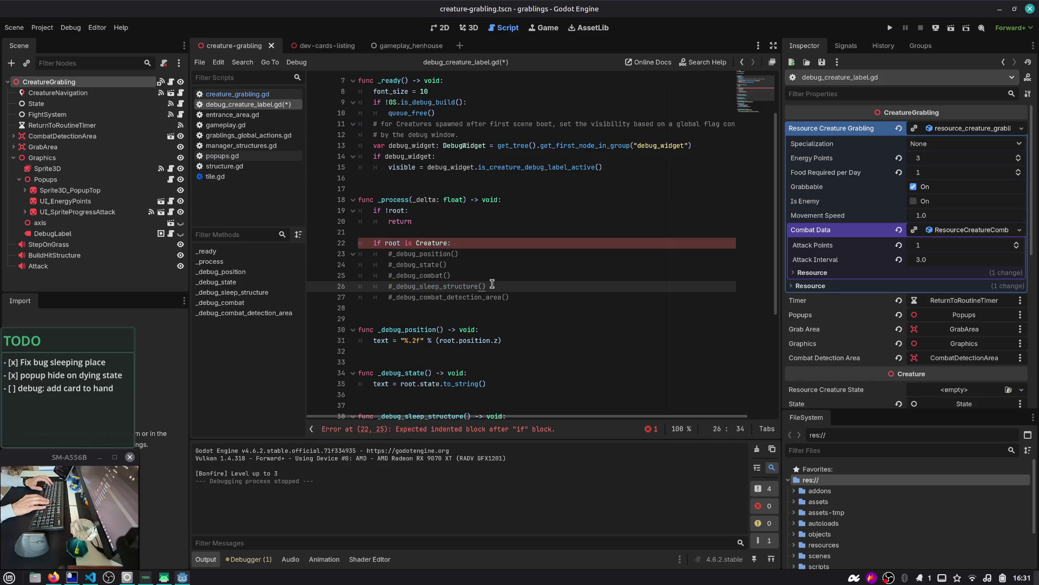
# - Add a _debug_distance() call on a new line below the commented one
pyautogui.press('Up')
pyautogui.press('Up')
pyautogui.press('Down')
pyautogui.press('Down')
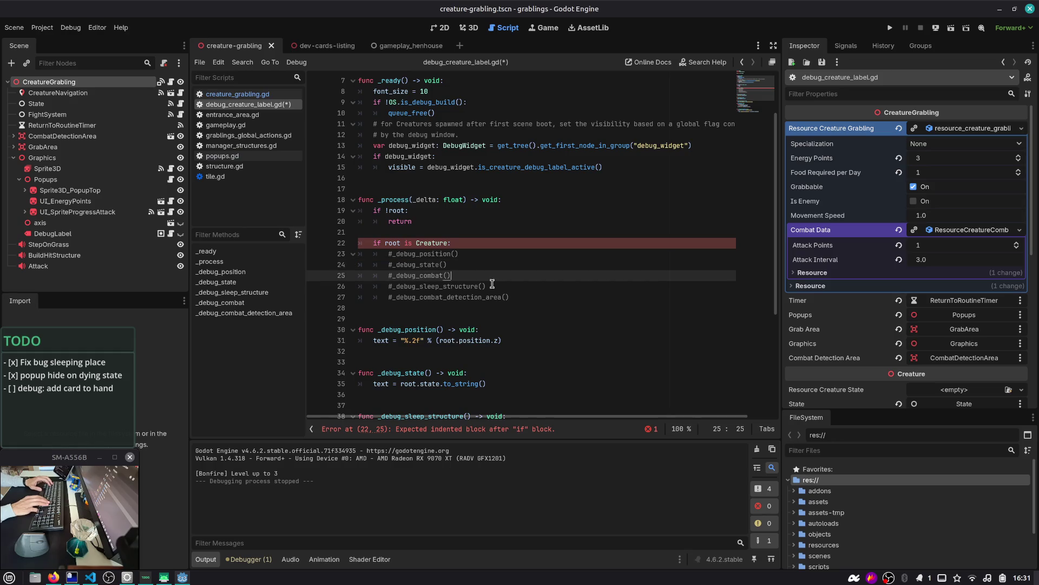
pyautogui.press('End')
pyautogui.press('Return')
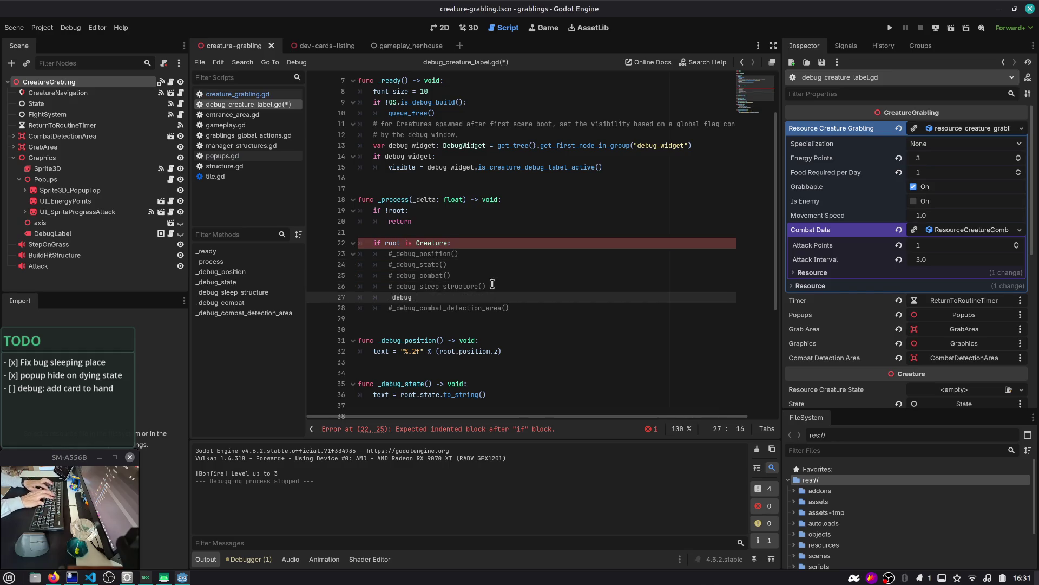
pyautogui.press('BackSpace')
pyautogui.press('BackSpace')
pyautogui.write('distance(')
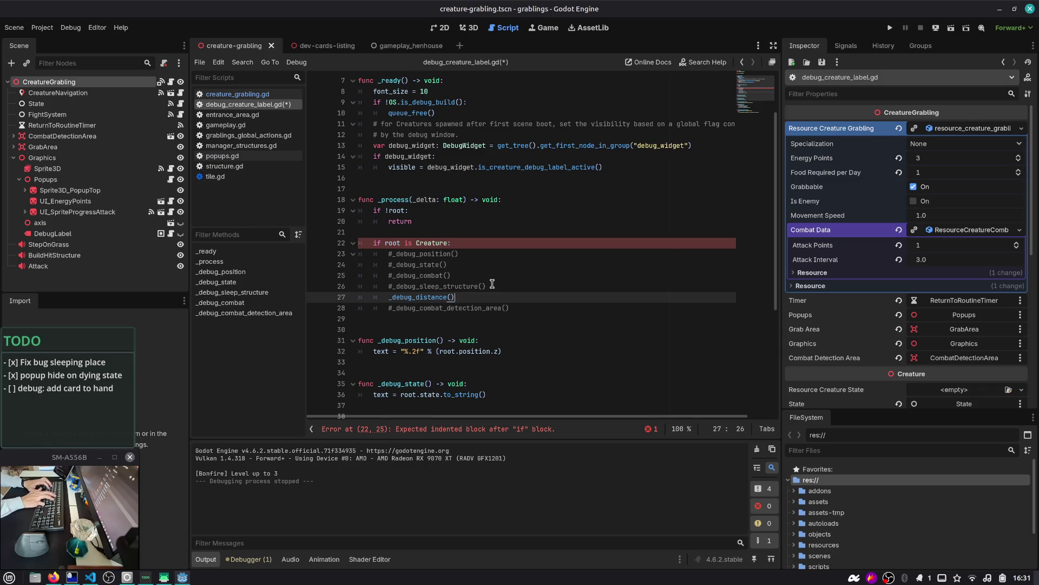
# - Create func _debug_distance() with a '%2.1f' label and a dist variable using global_position.distance_to
pyautogui.scroll(-1, 456, 288)
pyautogui.click(456, 288)
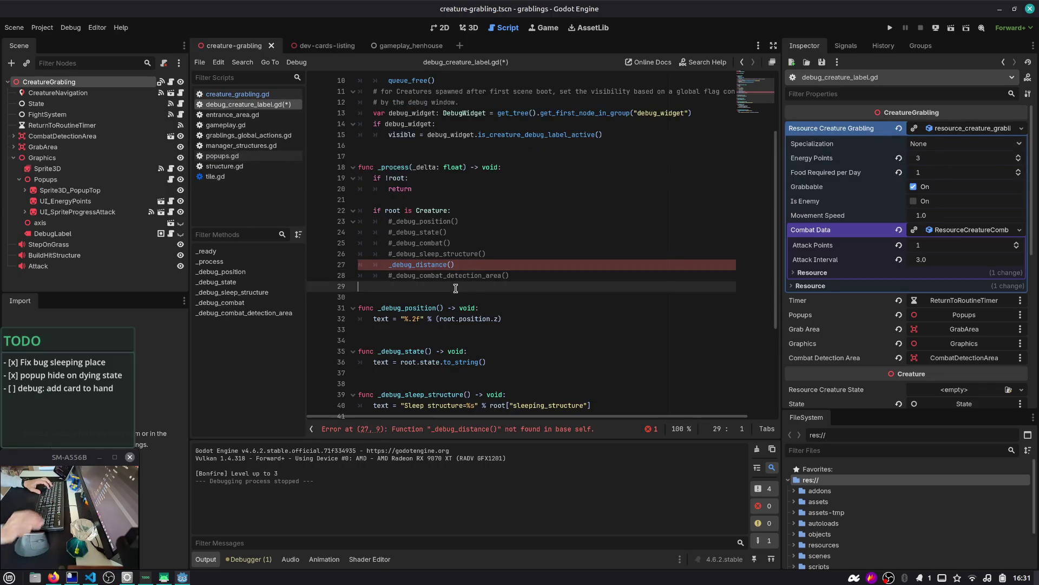
pyautogui.press('Return')
pyautogui.press('Return')
pyautogui.write('func _debug_distance():')
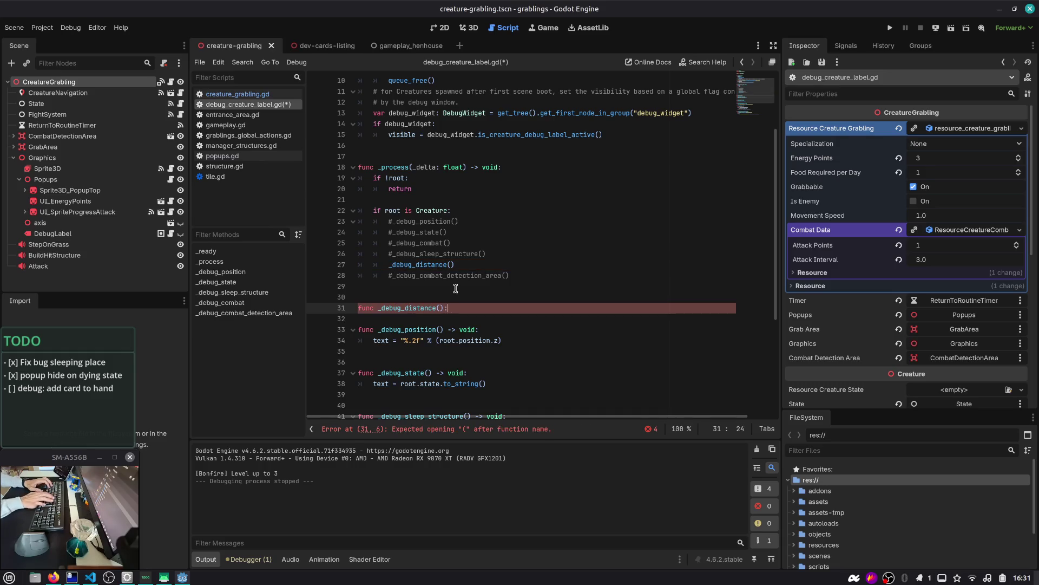
pyautogui.press('Return')
pyautogui.write('"%f')
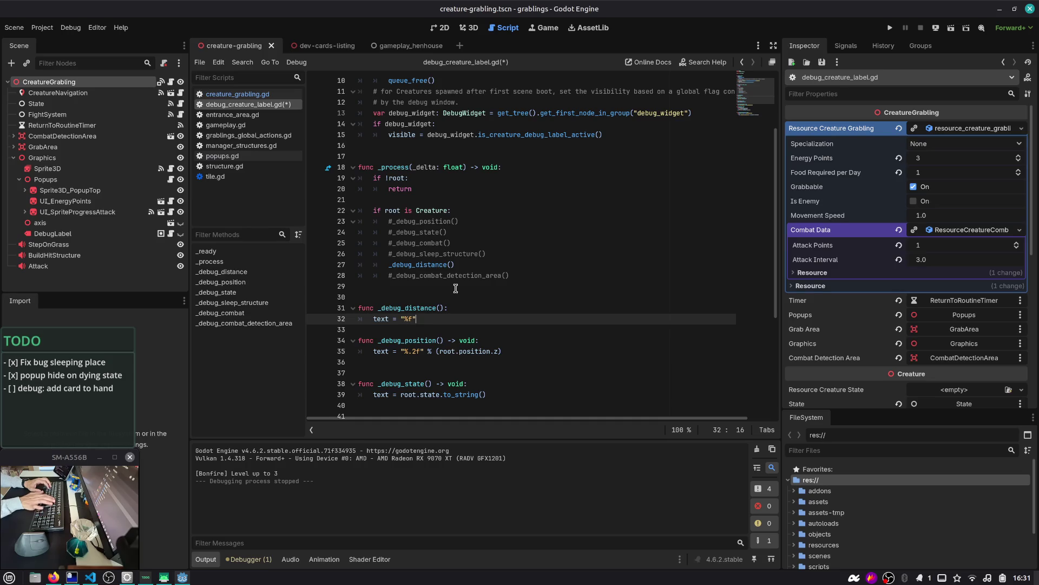
pyautogui.write('ist')
pyautogui.press('Escape')
pyautogui.hotkey('ctrl', 'shift', 'Return')
pyautogui.write('var dist :')
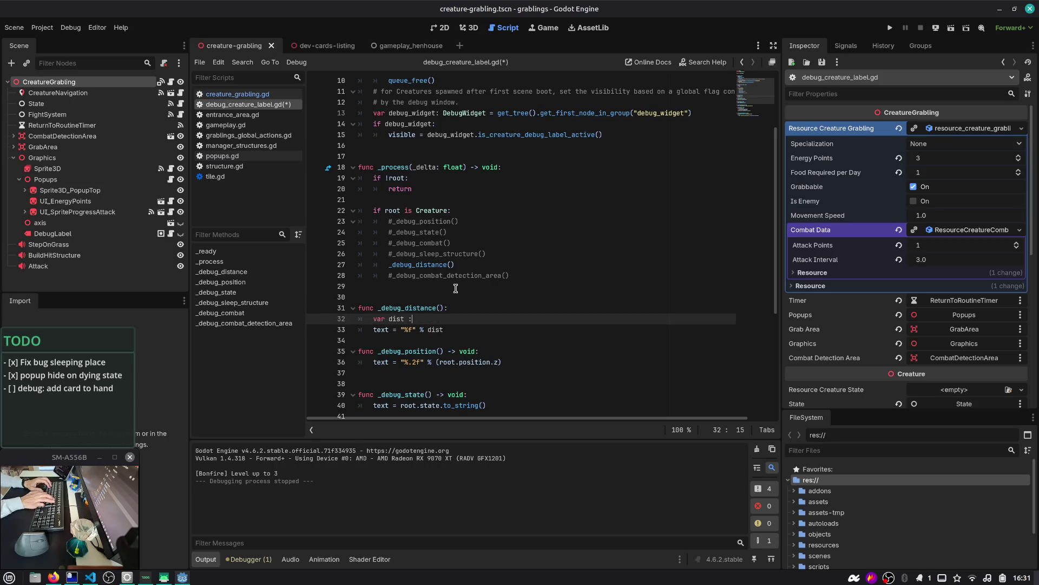
pyautogui.write('= global_position.dist')
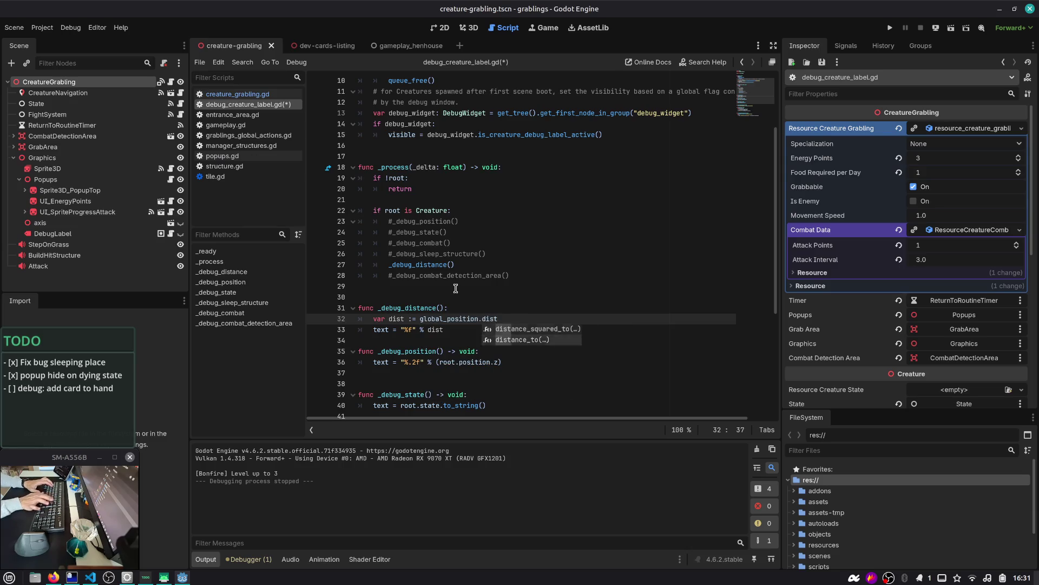
pyautogui.press('Return')
# - Prefix the position with root. so dist uses root.global_position
pyautogui.hotkey('ctrl', 'Left')
pyautogui.hotkey('ctrl', 'Left')
pyautogui.hotkey('ctrl', 'Left')
pyautogui.write('root.')
pyautogui.scroll(3, 456, 289)
pyautogui.click(421, 115)
pyautogui.scroll(-2, 415, 143)
pyautogui.scroll(-2, 416, 142)
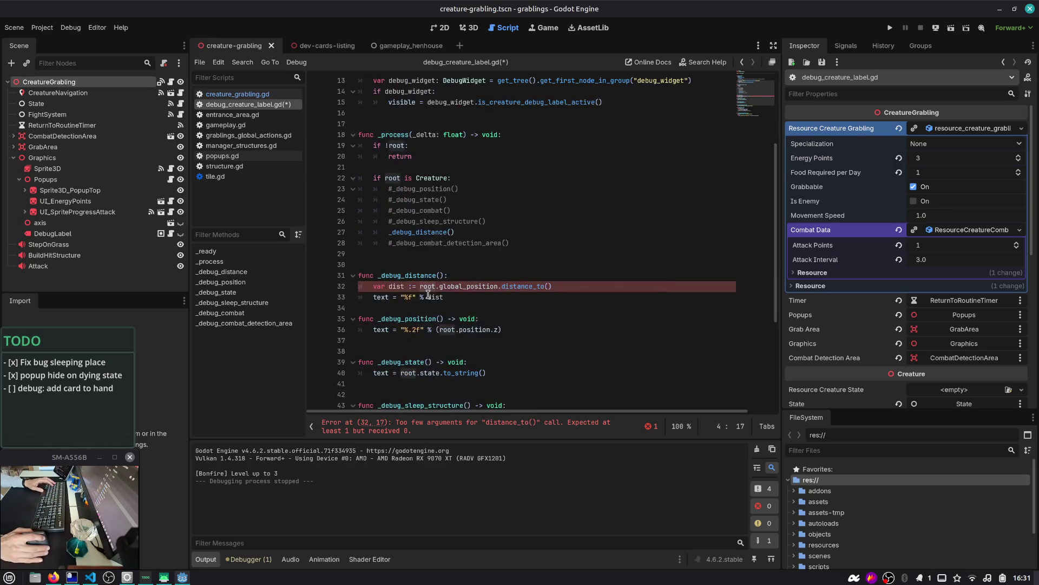
# - Pass bonfire as the distance_to argument, then start a Find in Files search
pyautogui.doubleClick(452, 287)
pyautogui.click(564, 285)
pyautogui.press('Left')
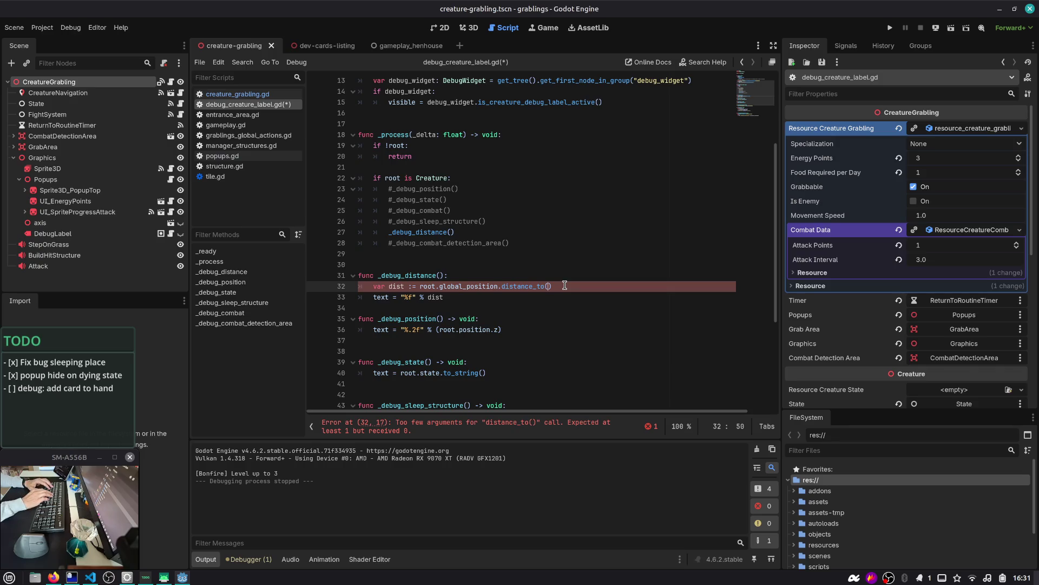
pyautogui.press('Down')
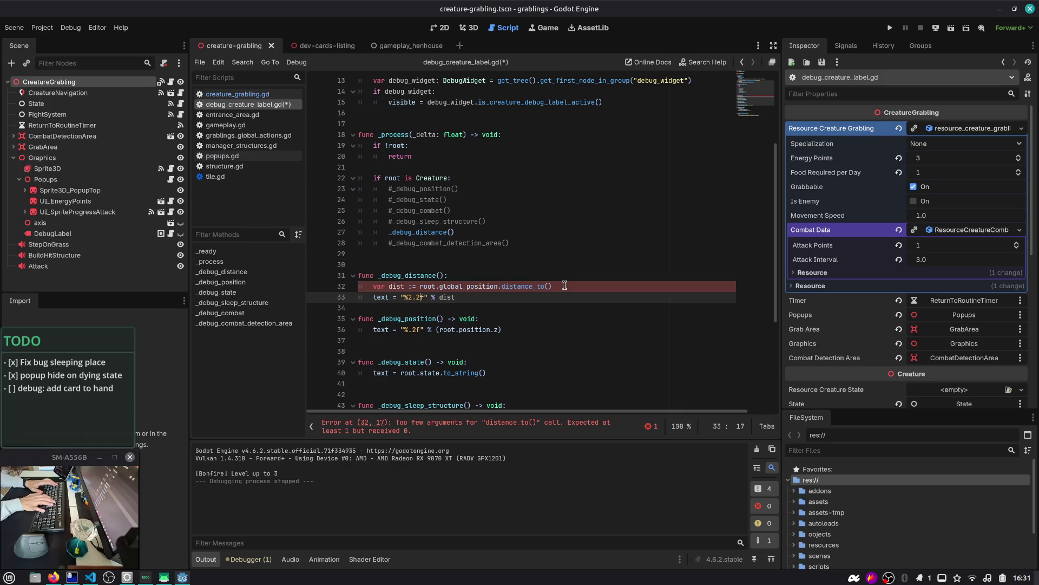
pyautogui.click(565, 285)
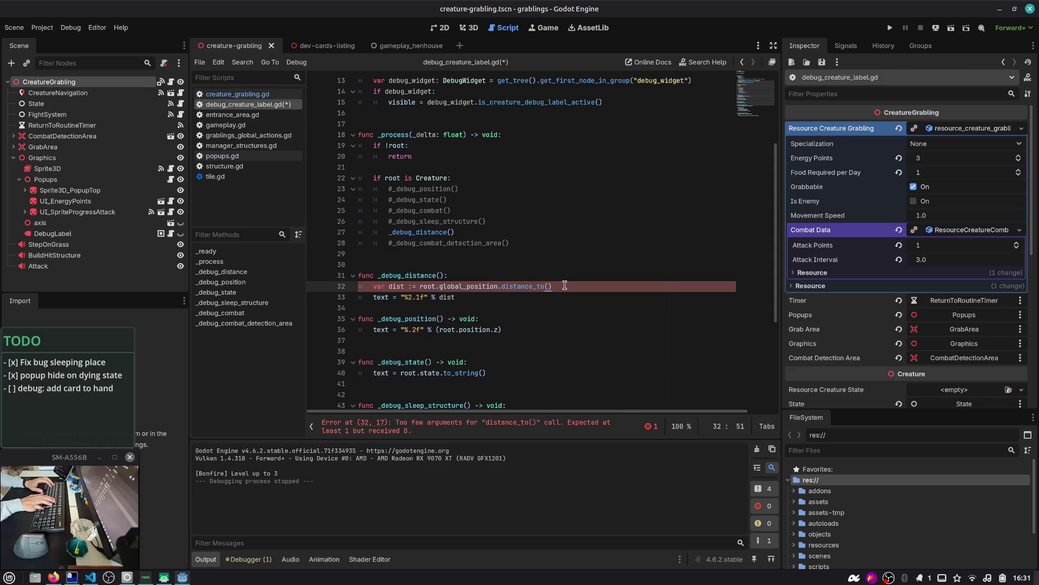
pyautogui.write('bonfire')
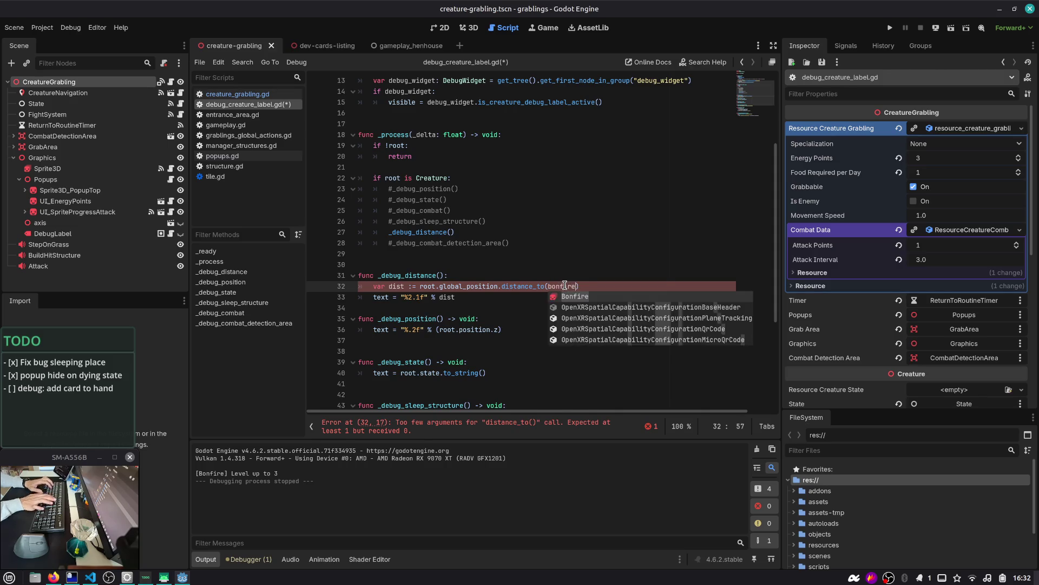
pyautogui.hotkey('ctrl', 'shift', 'Left')
pyautogui.scroll(4, 563, 285)
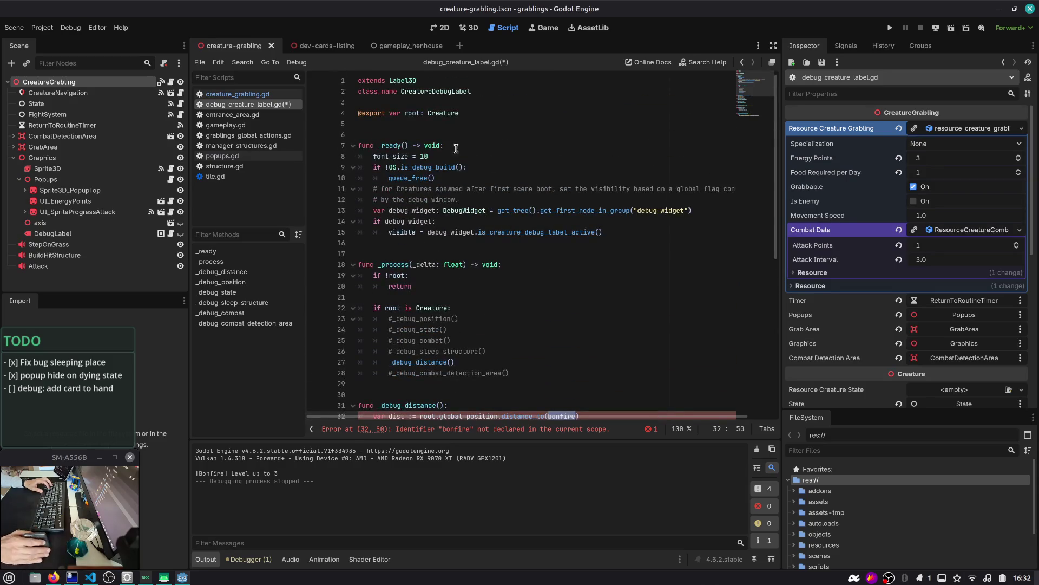
pyautogui.scroll(-3, 511, 277)
pyautogui.hotkey('ctrl', 'shift', 'f')
# - Search the project for 'bonfire' and paste creature_grabling.gd's line-103 bonfire lookup into _debug_distance
pyautogui.write('bonfir')
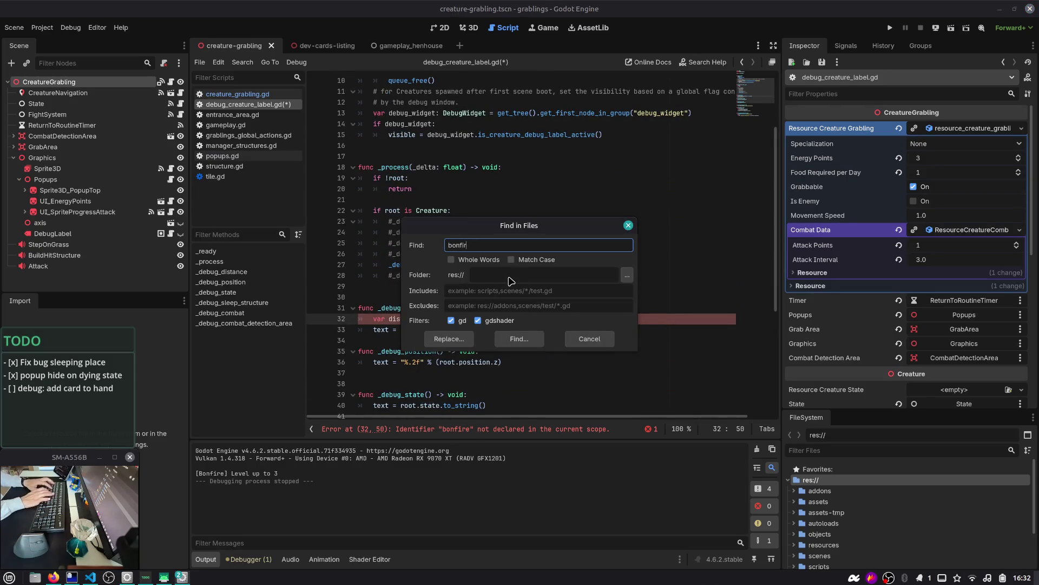
pyautogui.write('e')
pyautogui.press('Return')
pyautogui.scroll(-3, 387, 526)
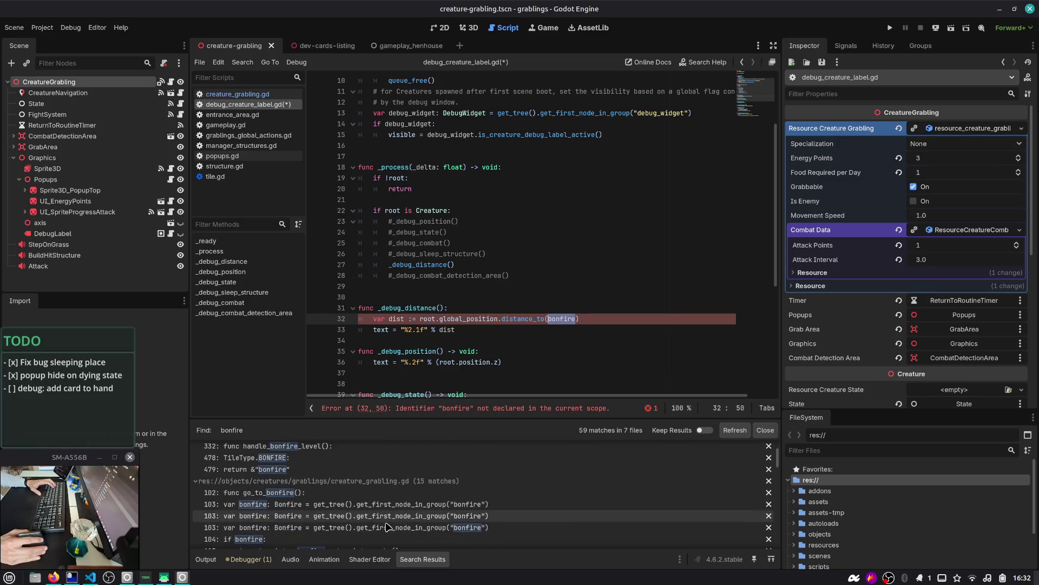
pyautogui.click(286, 505)
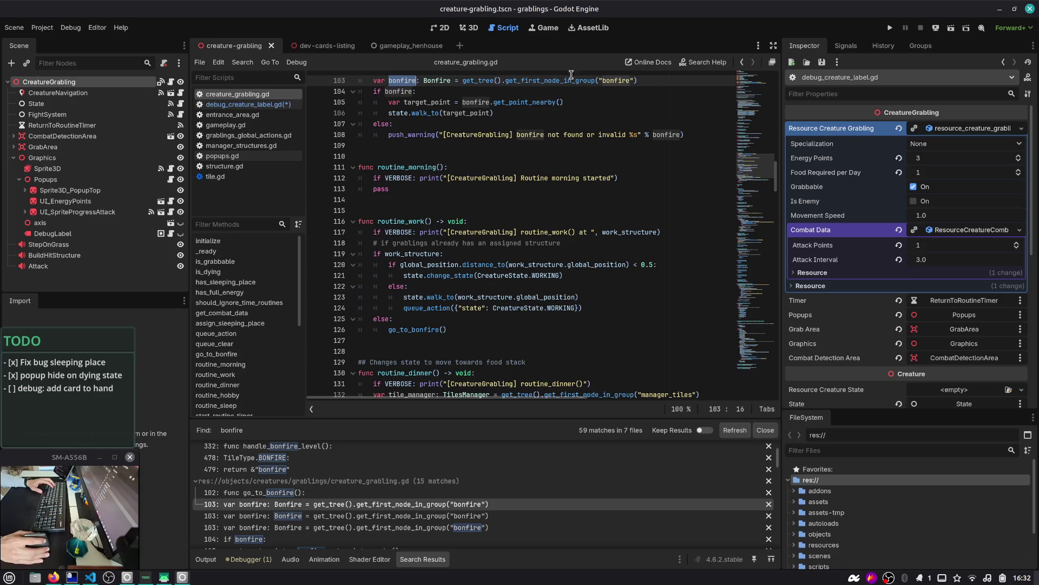
pyautogui.click(651, 81)
pyautogui.hotkey('alt', 'Left')
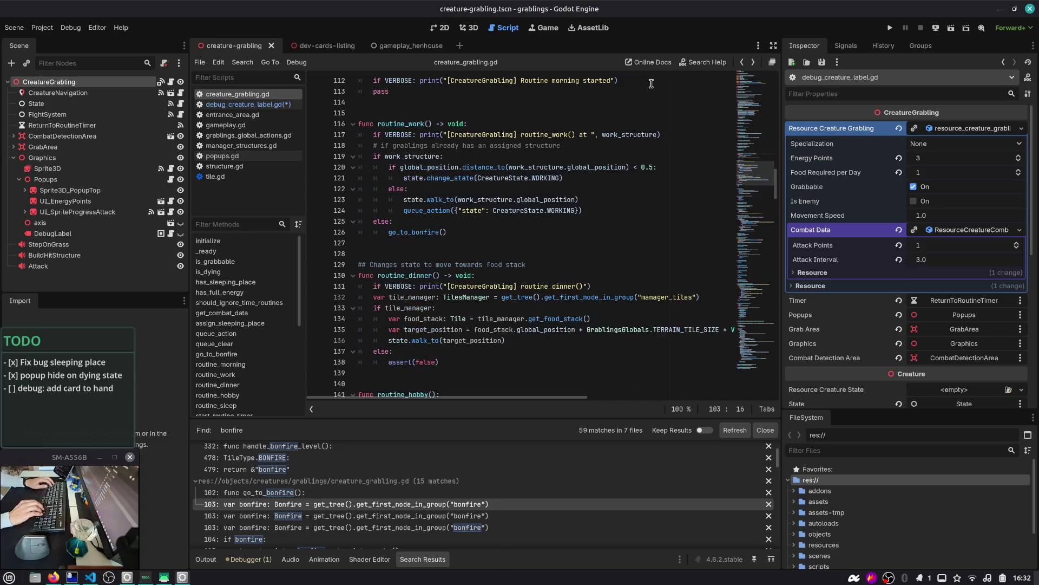
pyautogui.hotkey('ctrl', 'v')
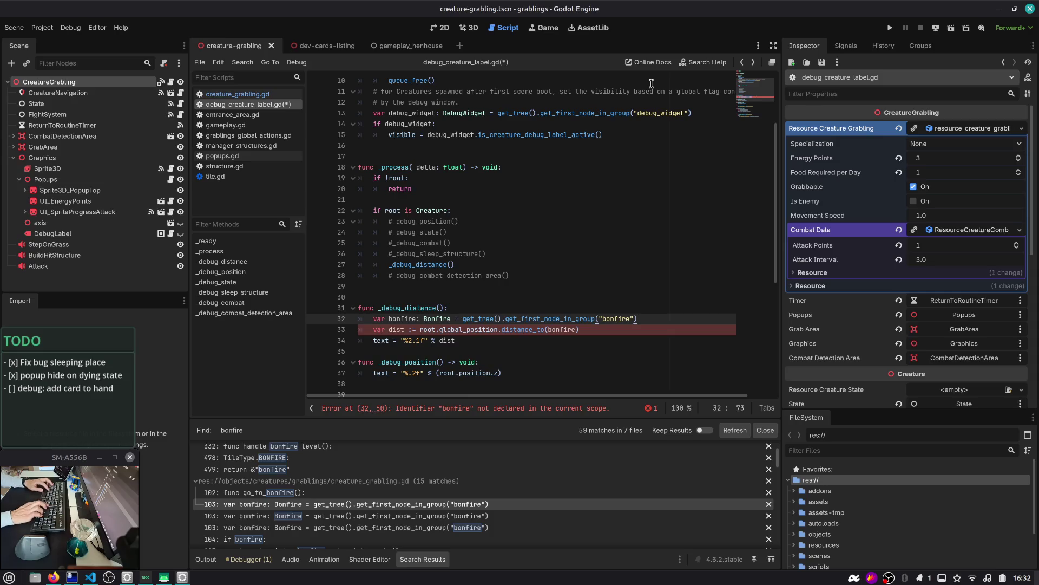
# - Add an 'if !bonfire: return' guard and save the script
pyautogui.press('Return')
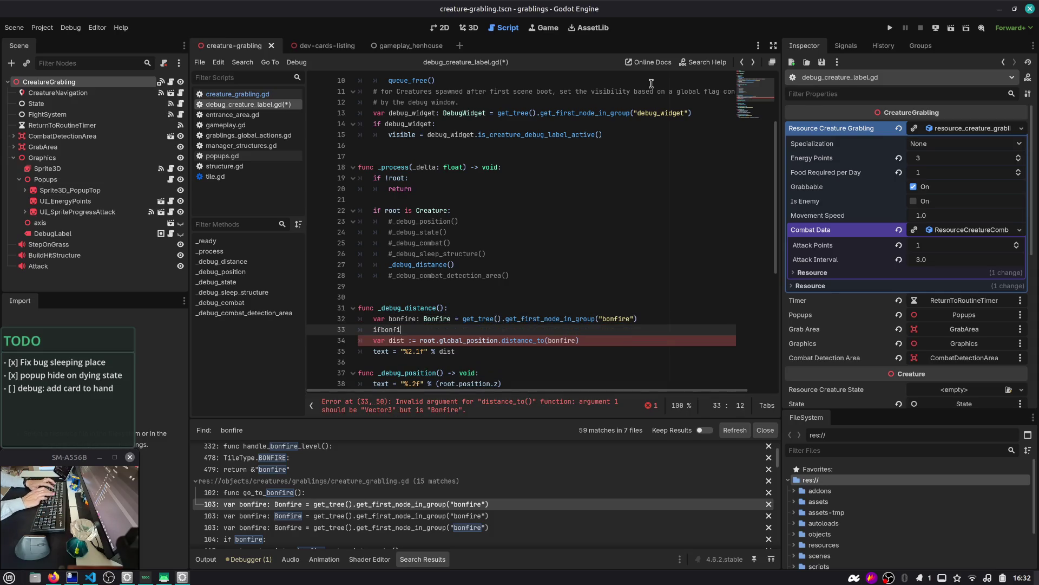
pyautogui.hotkey('ctrl', 'shift', 'Left')
pyautogui.write('!bonfire:')
pyautogui.press('Return')
pyautogui.write('retu')
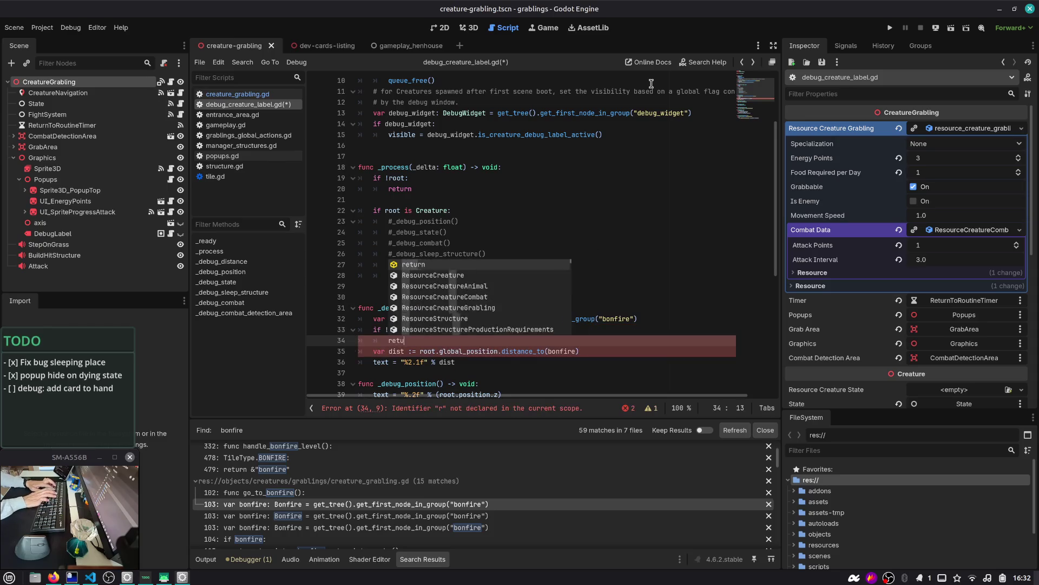
pyautogui.press('Return')
pyautogui.hotkey('ctrl', 's')
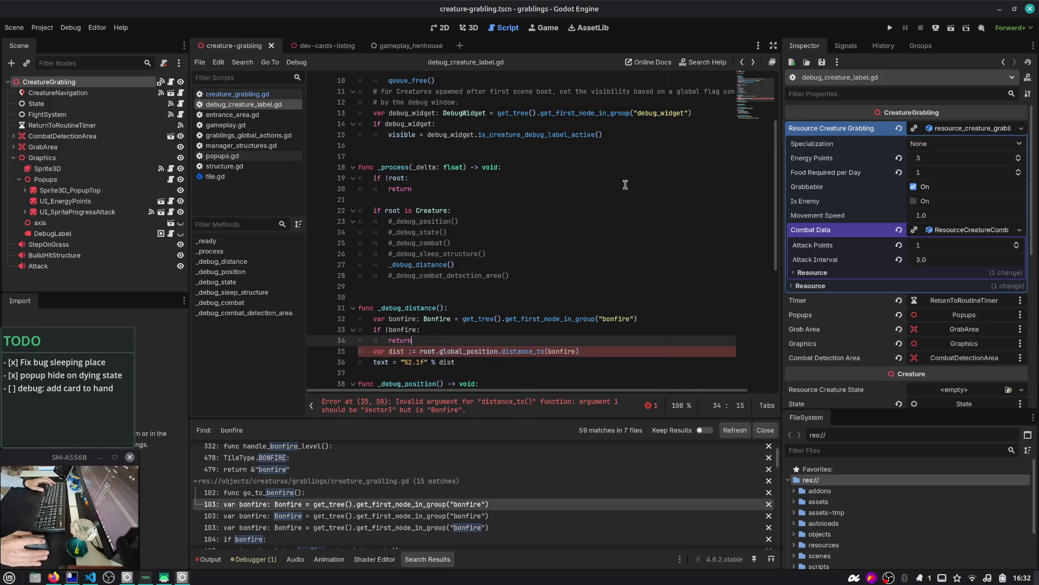
# - Change the distance_to argument to bonfire.global_position and run the game with F5
pyautogui.click(577, 351)
pyautogui.scroll(-1, 532, 350)
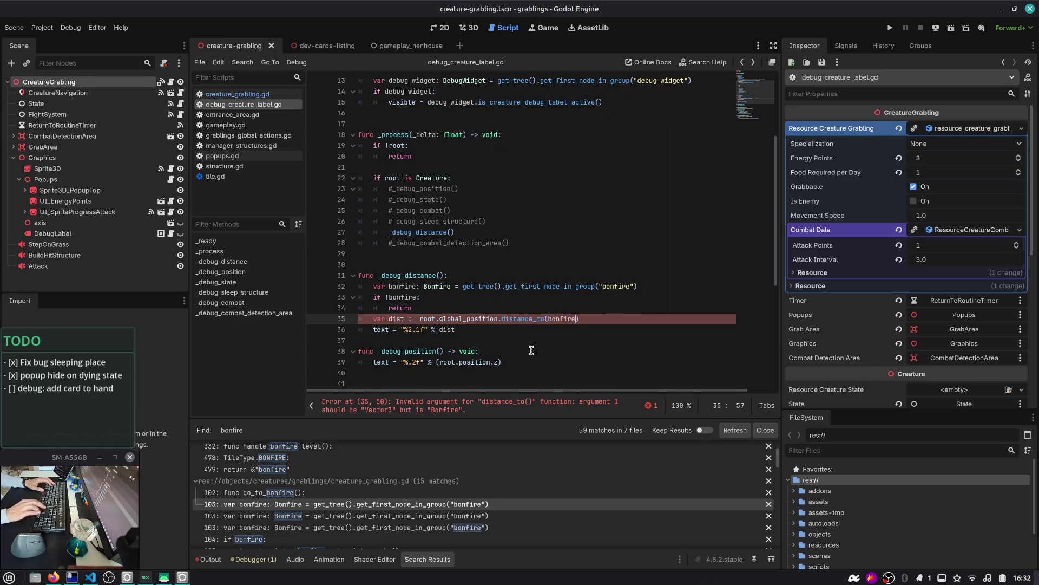
pyautogui.write('.gl')
pyautogui.press('Return')
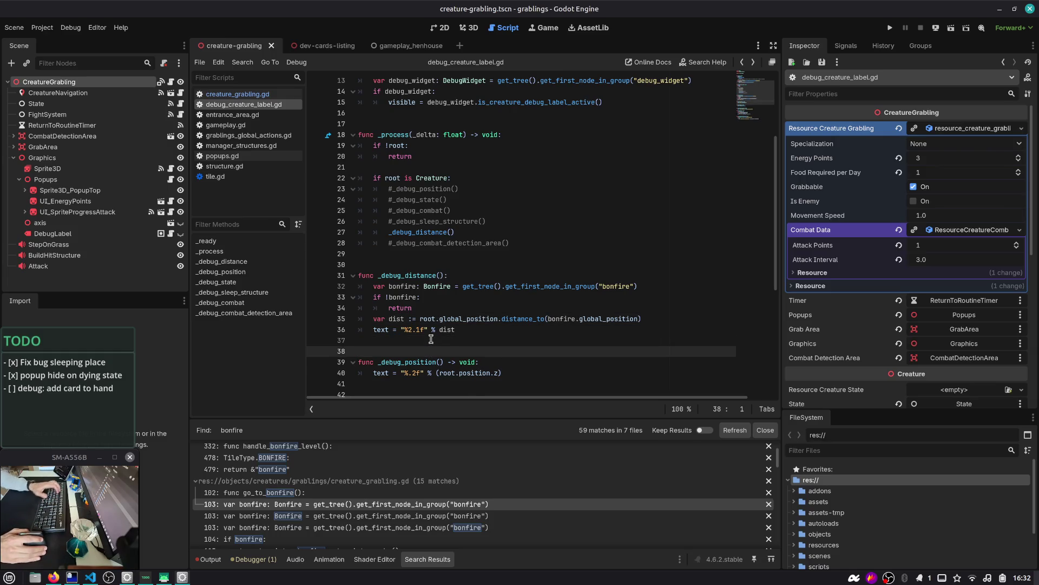
pyautogui.press('F5')
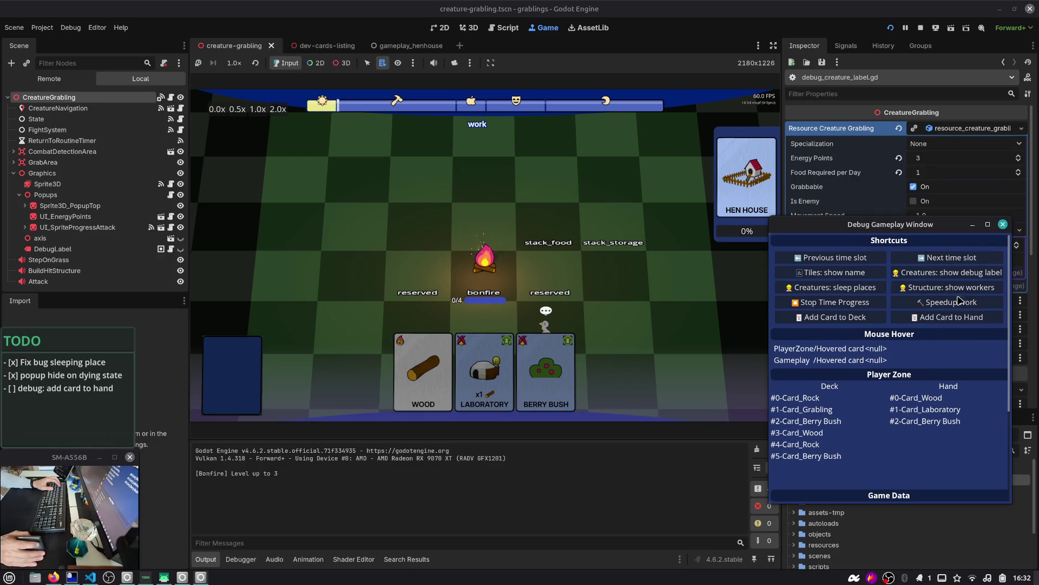
# - Show creature debug labels, drag the Grabling off the bonfire to read about 0.4, and return to Script
pyautogui.click(953, 275)
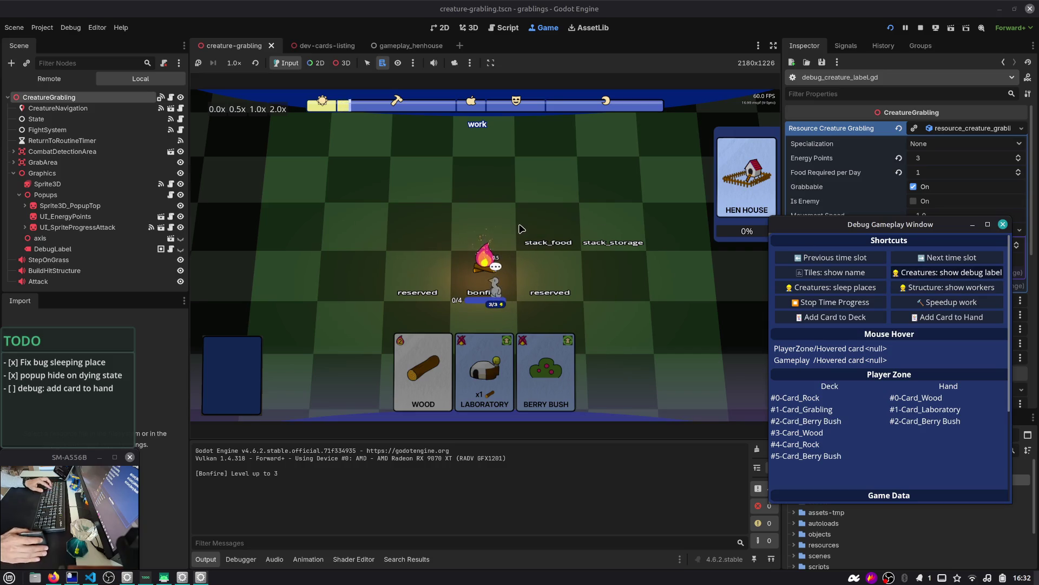
pyautogui.scroll(3, 520, 229)
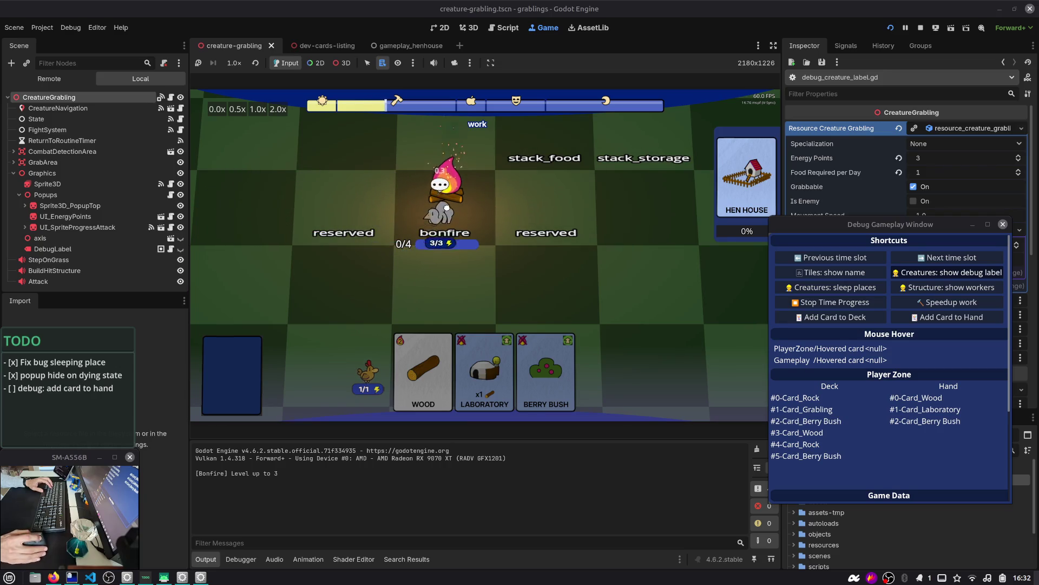
pyautogui.moveTo(446, 208); pyautogui.dragTo(455, 155)
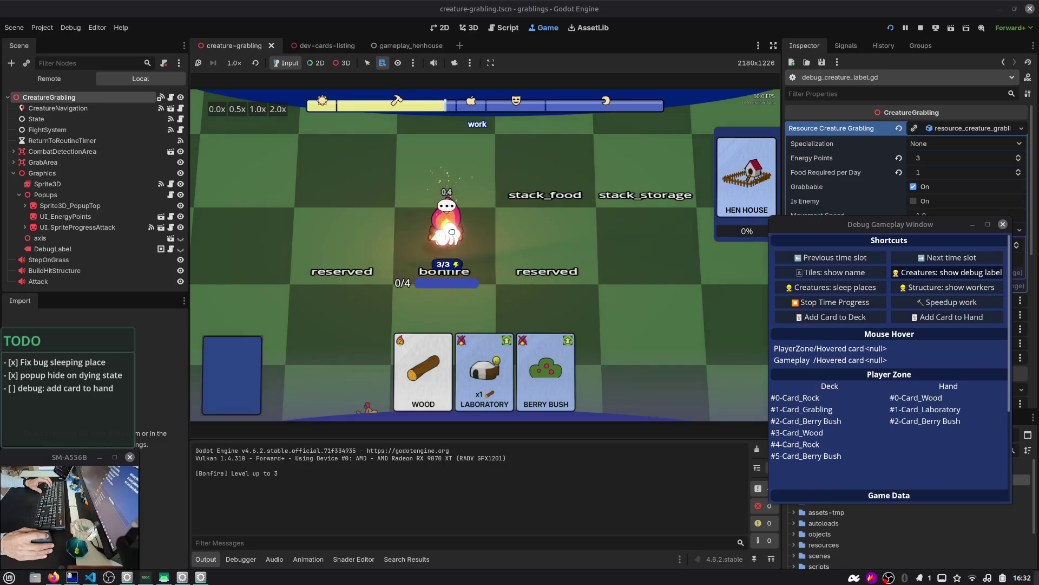
pyautogui.click(508, 29)
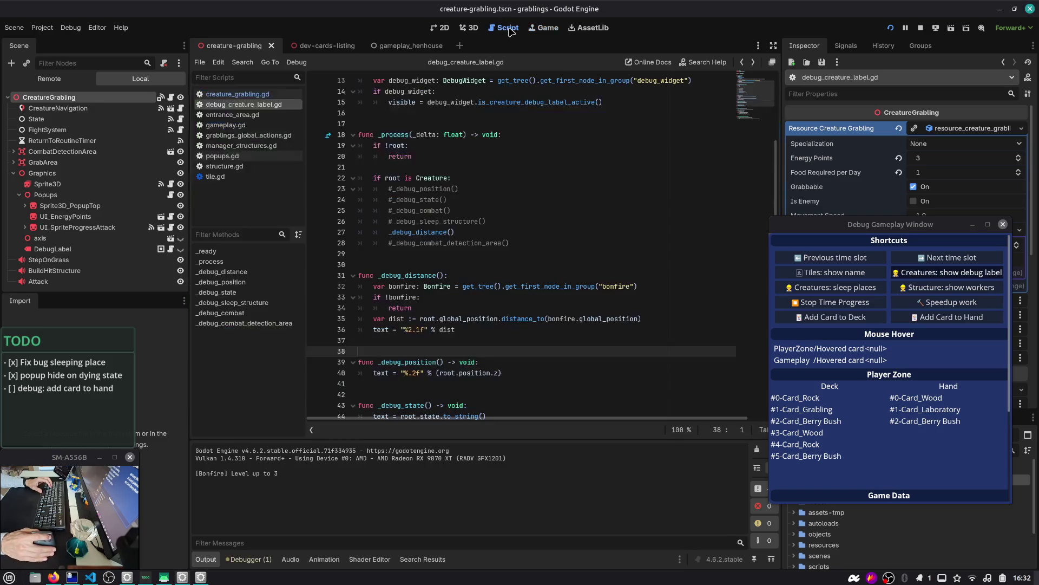
# - Declare bonfire_pos as bonfire.global_position above the distance line
pyautogui.scroll(-2, 468, 236)
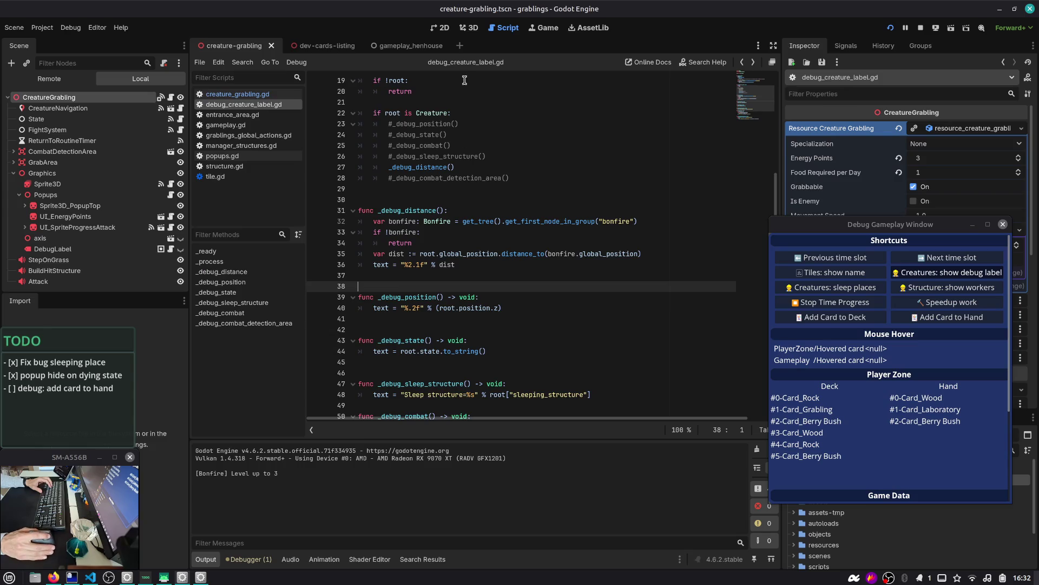
pyautogui.doubleClick(474, 308)
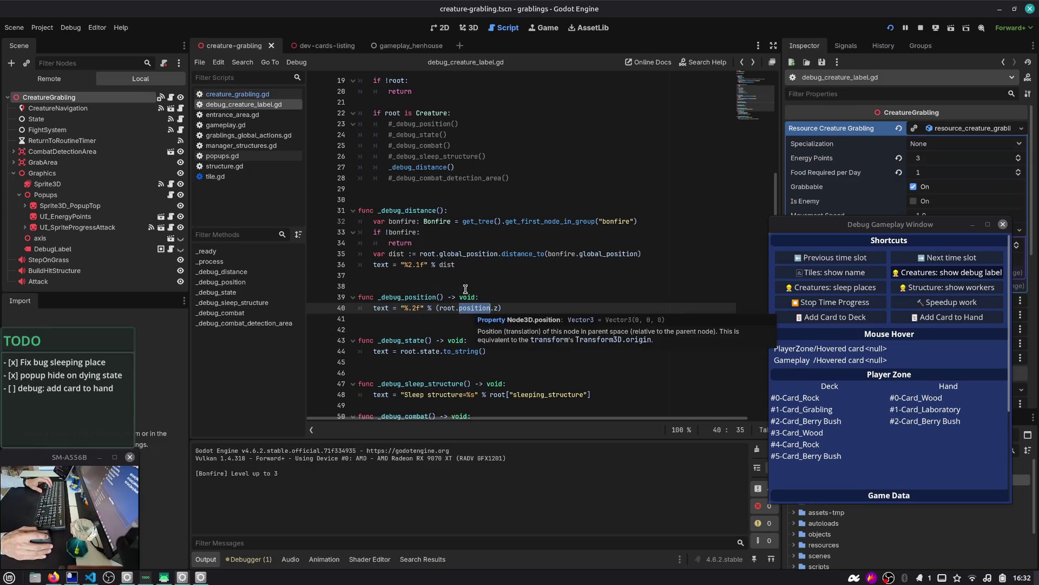
pyautogui.click(514, 254)
pyautogui.moveTo(514, 258)
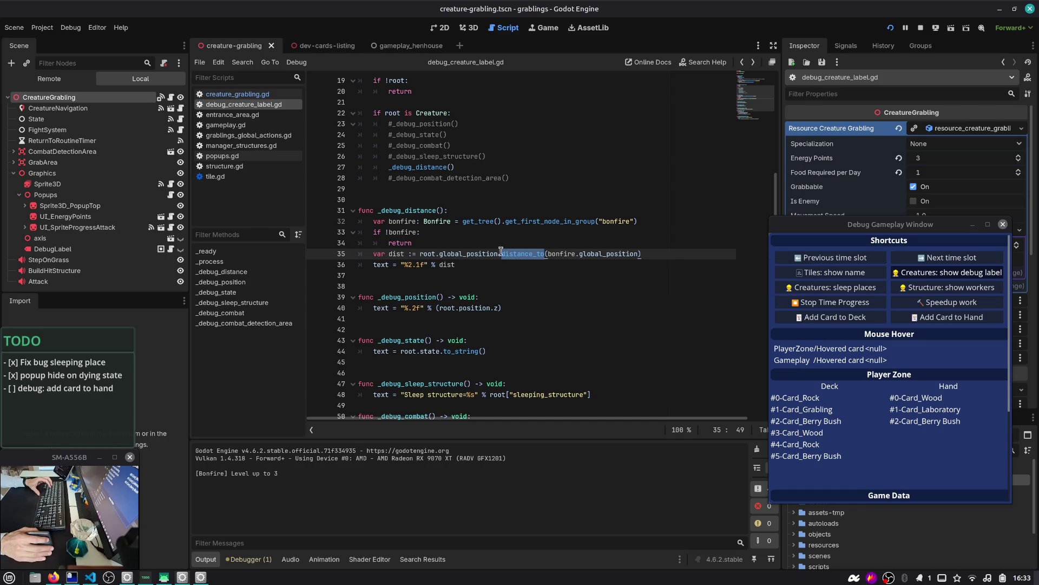
pyautogui.doubleClick(412, 223)
pyautogui.click(641, 253)
pyautogui.hotkey('ctrl', 'shift', 'Return')
pyautogui.write('var bonfire_')
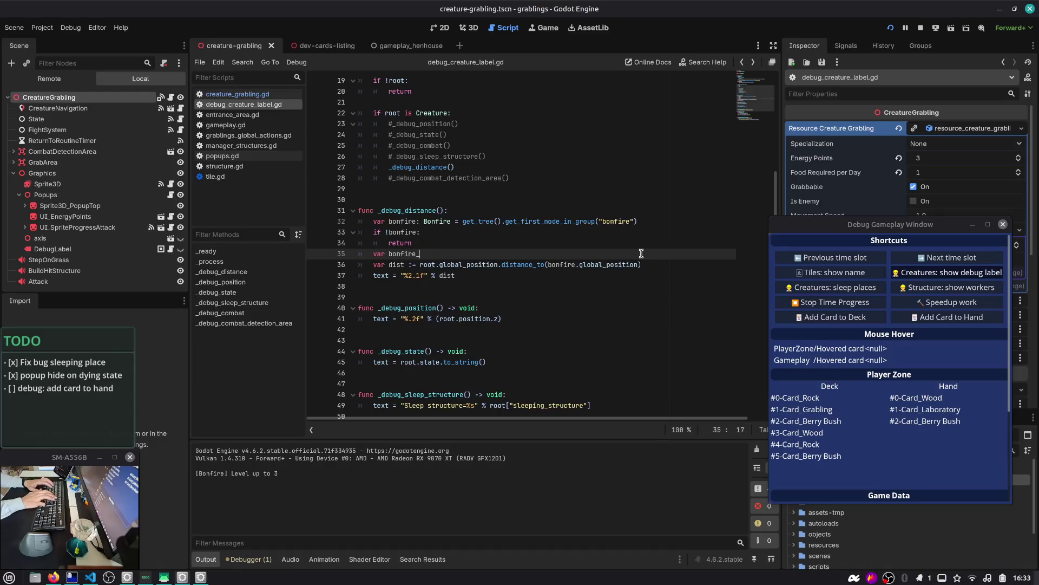
pyautogui.write('pos = bon')
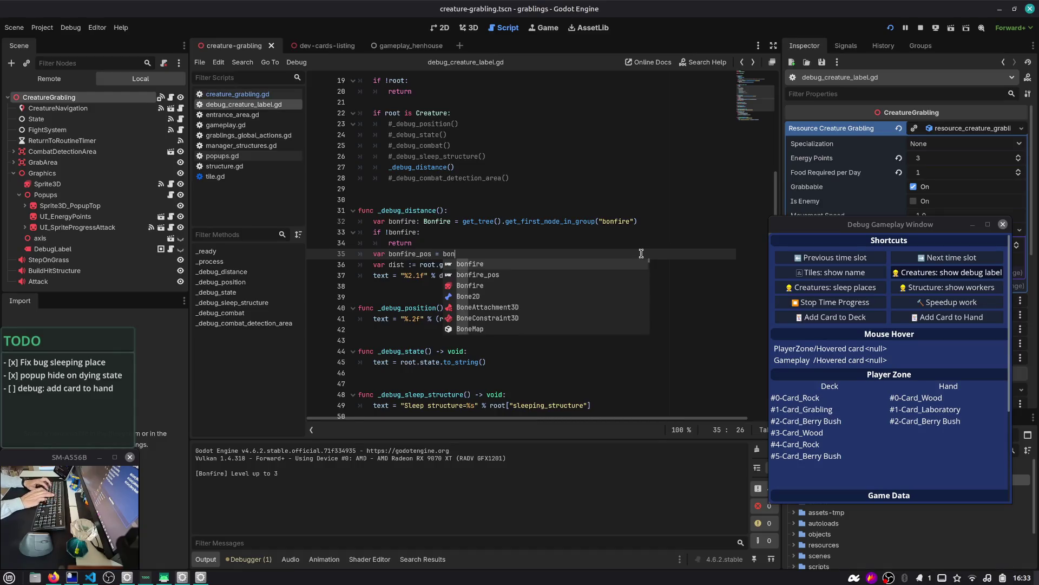
pyautogui.press('Return')
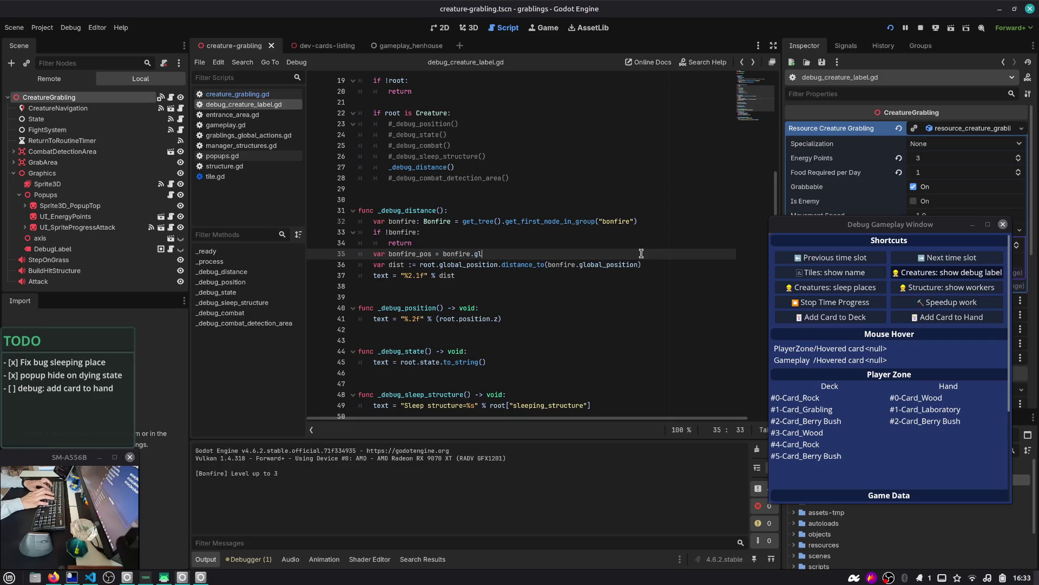
pyautogui.press('Return')
# - Set bonfire_pos.y = 0.0 beneath a '# ignore height' comment
pyautogui.press('Return')
pyautogui.write('bon')
pyautogui.press('Down')
pyautogui.press('Return')
pyautogui.write('.y = 0')
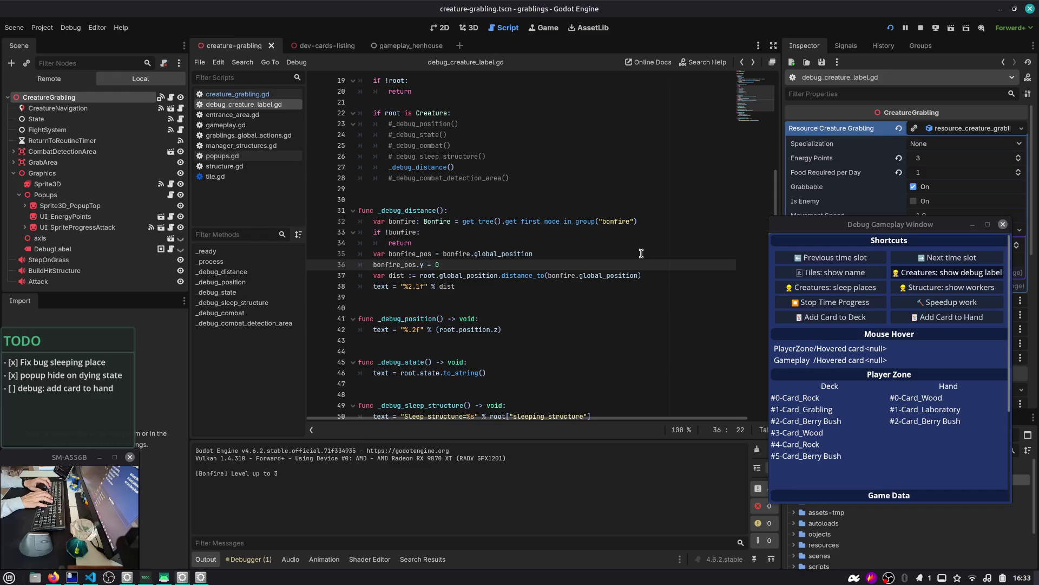
pyautogui.press('Home')
pyautogui.press('Return')
pyautogui.press('Up')
pyautogui.write('#')
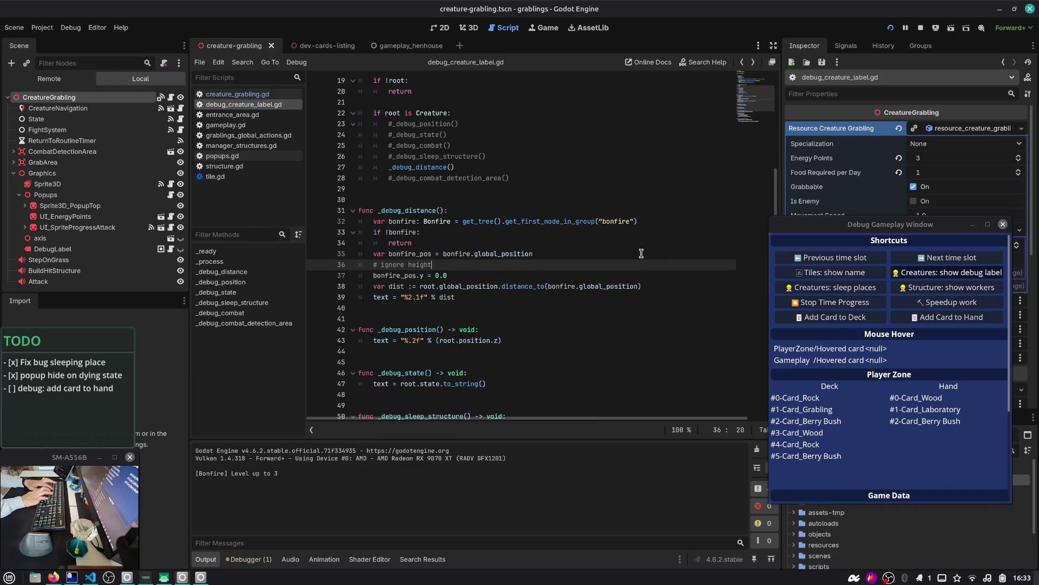
pyautogui.press('Down')
pyautogui.press('End')
pyautogui.press('Return')
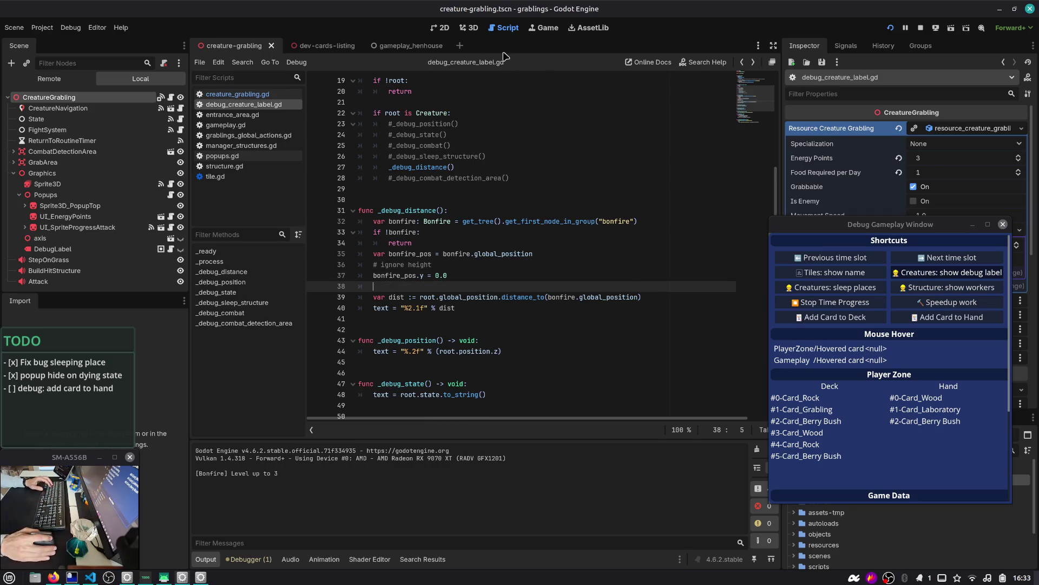
# - Declare grabling_pos from global_position below bonfire_pos and set grabling_pos.y = 0.0
pyautogui.click(469, 27)
pyautogui.click(504, 27)
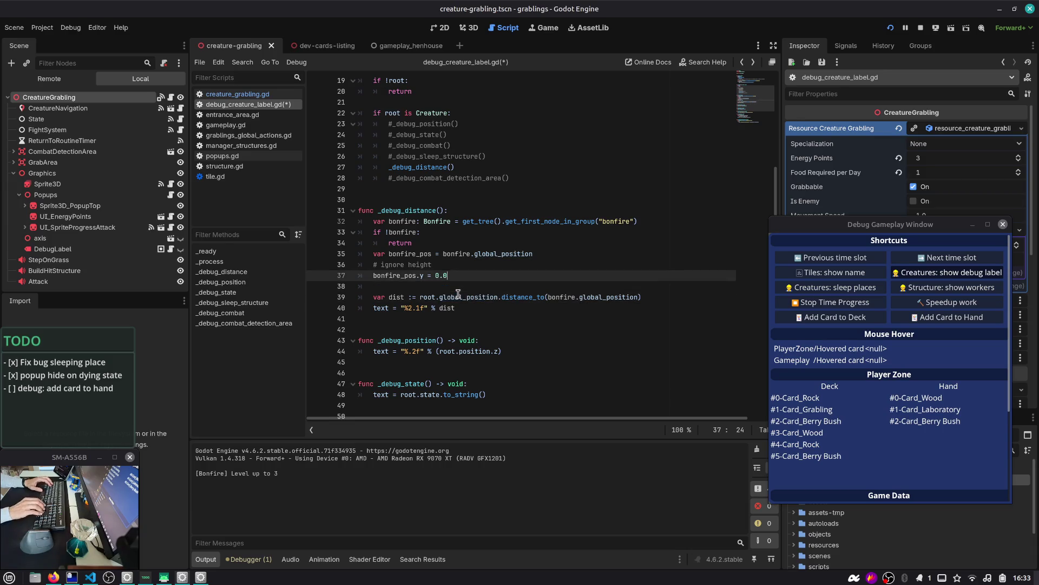
pyautogui.press('Return')
pyautogui.press('Up')
pyautogui.write('var')
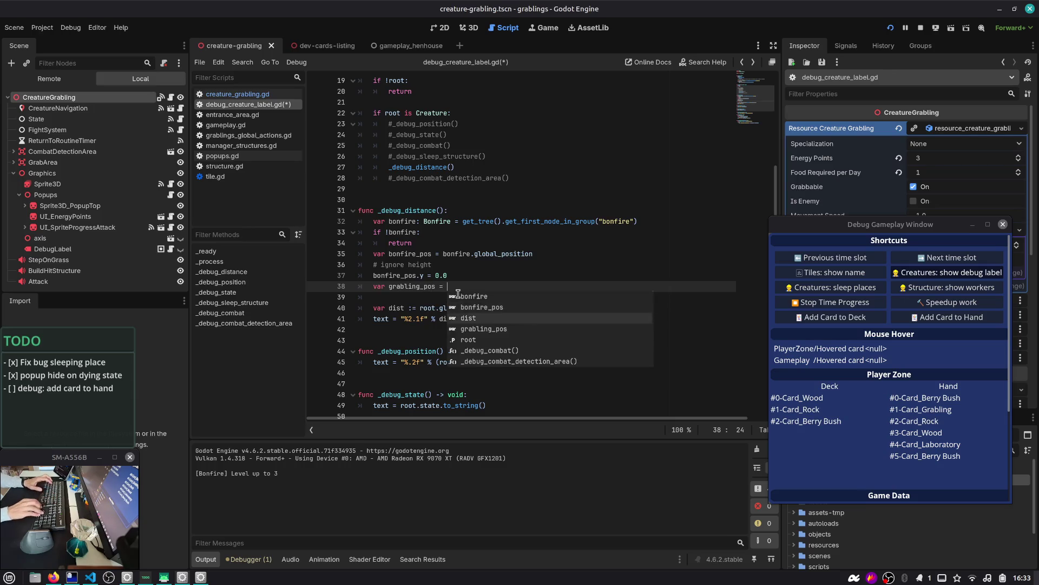
pyautogui.press('Escape')
pyautogui.press('Down')
pyautogui.press('Down')
pyautogui.press('Up')
pyautogui.press('Up')
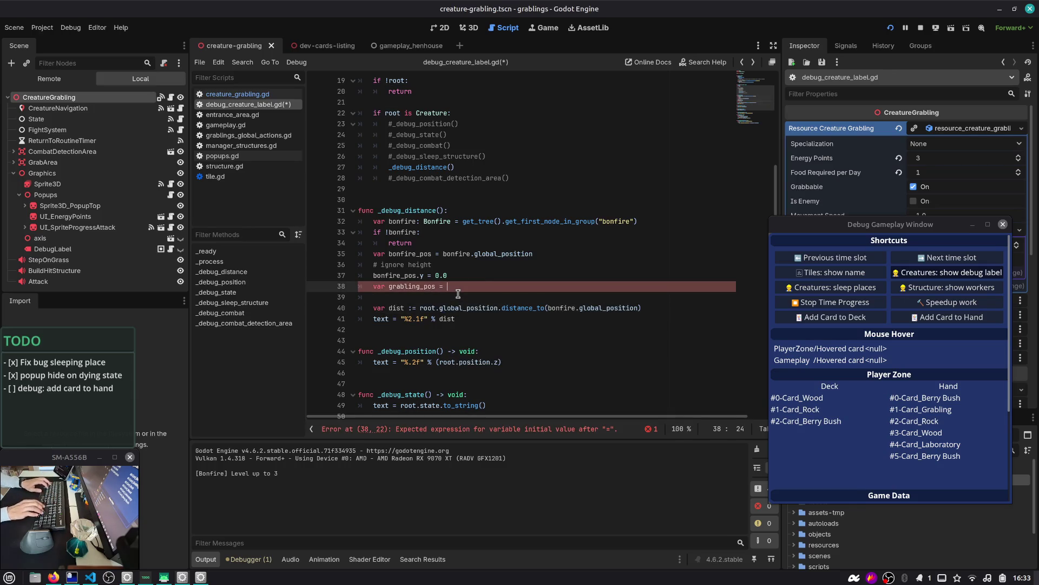
pyautogui.press('Return')
pyautogui.write('grabling_pos.y = 0')
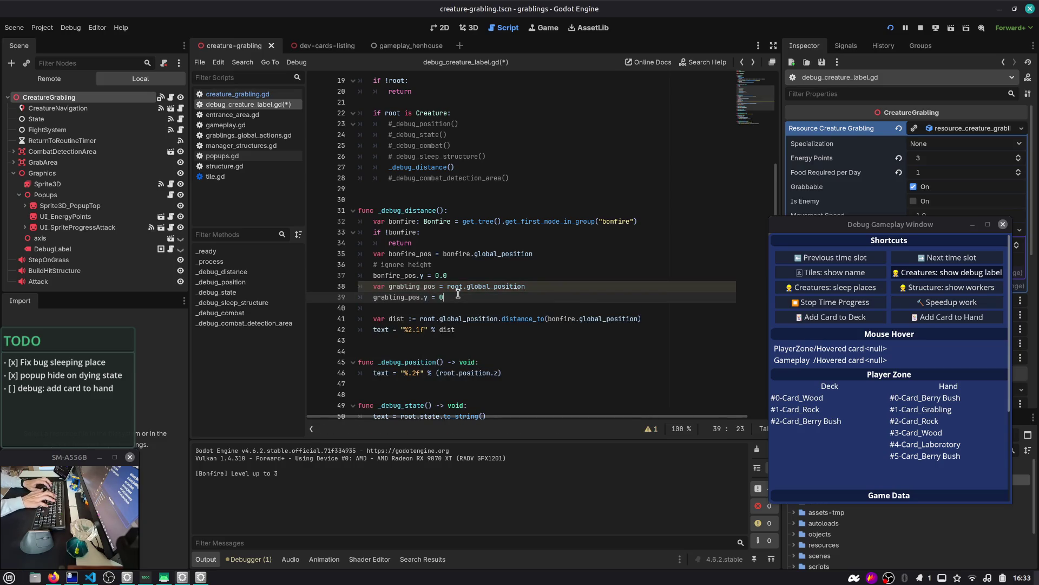
pyautogui.press('Up')
pyautogui.hotkey('alt', 'Up')
pyautogui.hotkey('alt', 'Up')
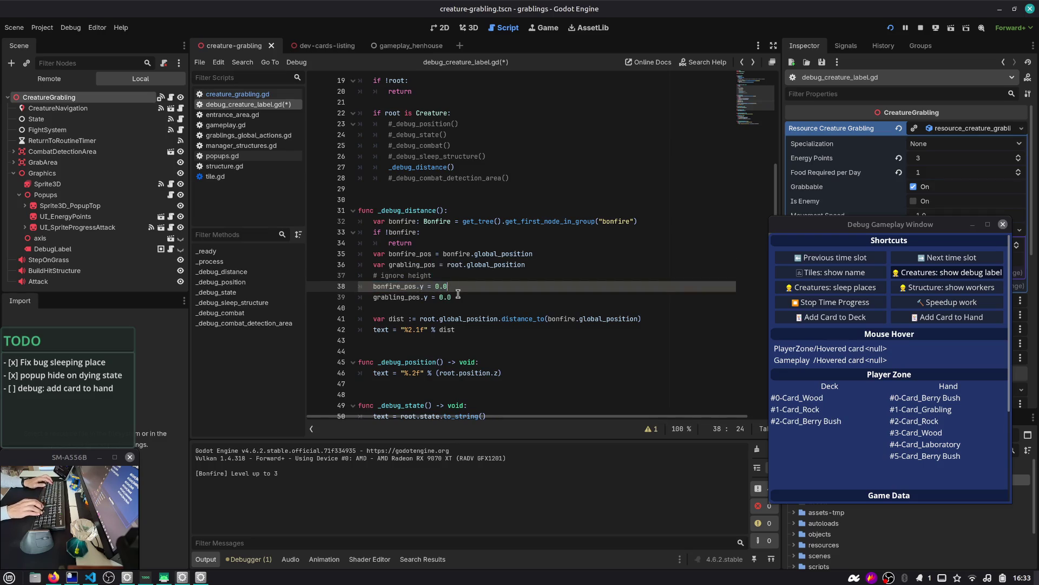
# - Compute dist as grabling_pos.distance_to(bonfire_pos) and switch to the running game
pyautogui.press('Return')
pyautogui.press('Down')
pyautogui.press('Down')
pyautogui.press('Down')
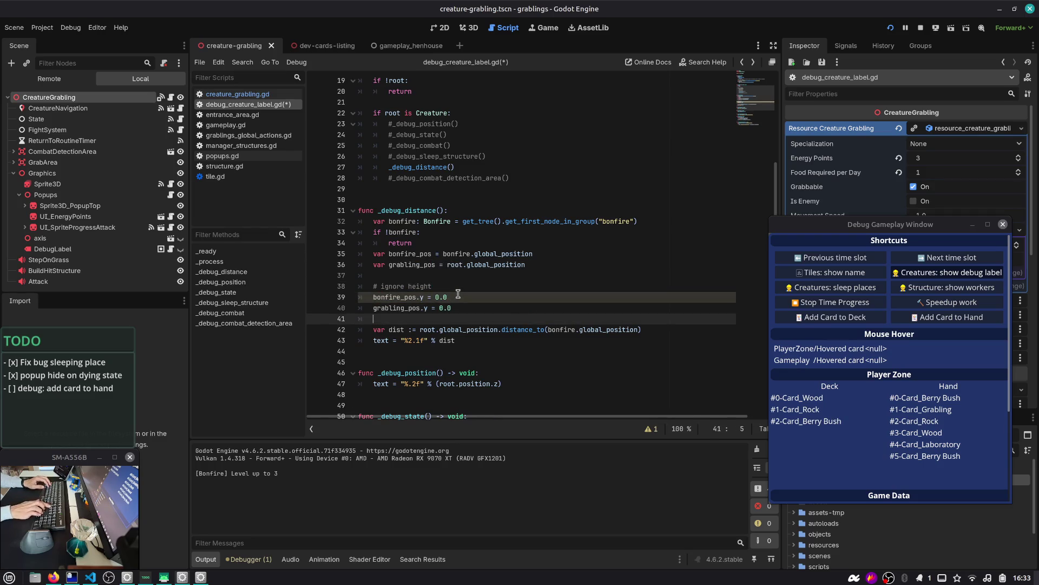
pyautogui.hotkey('ctrl', 'Right')
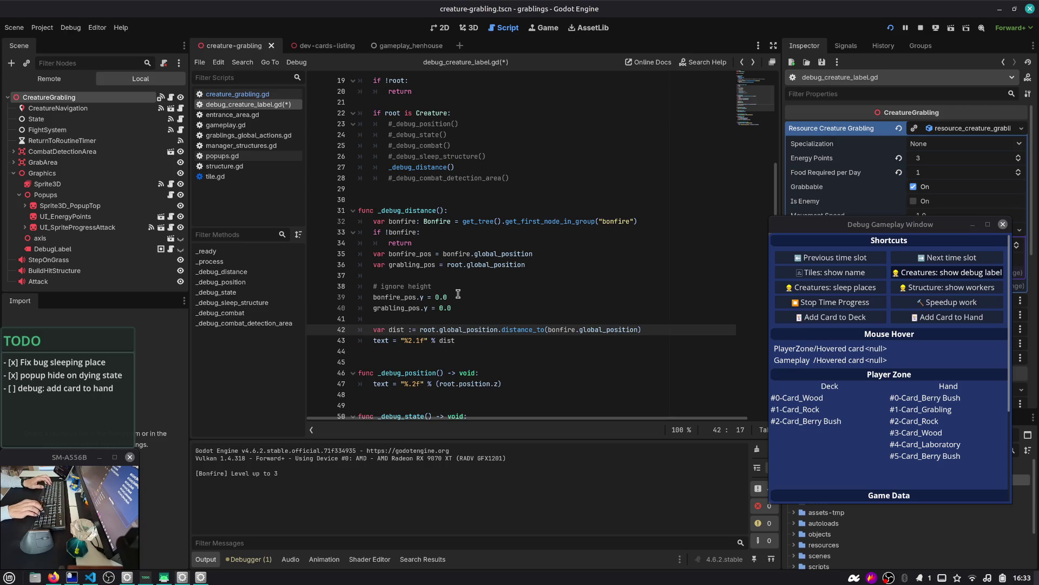
pyautogui.hotkey('ctrl', 'shift', 'Right')
pyautogui.hotkey('ctrl', 'shift', 'Right')
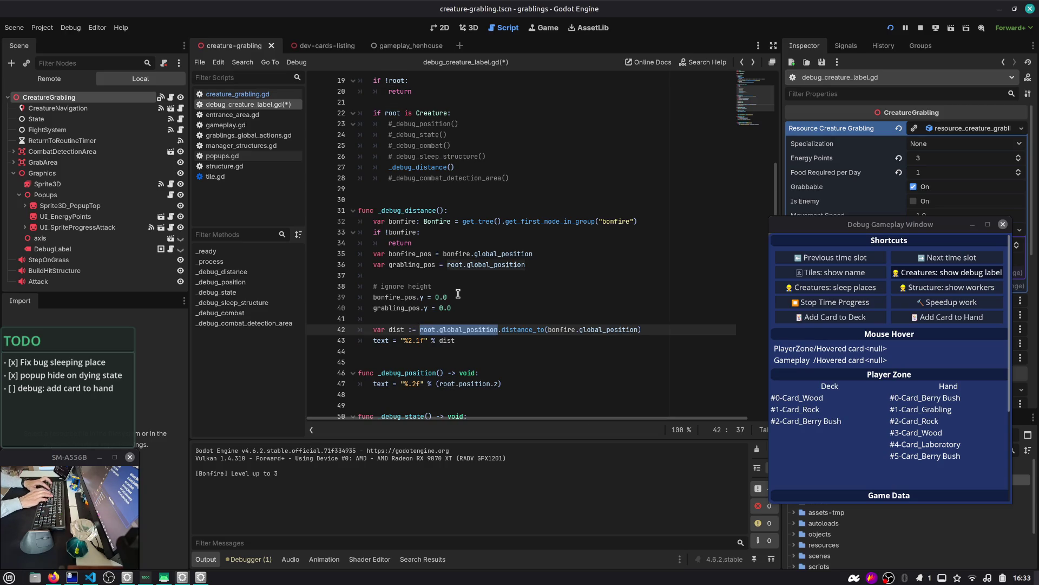
pyautogui.write('grabli')
pyautogui.press('Return')
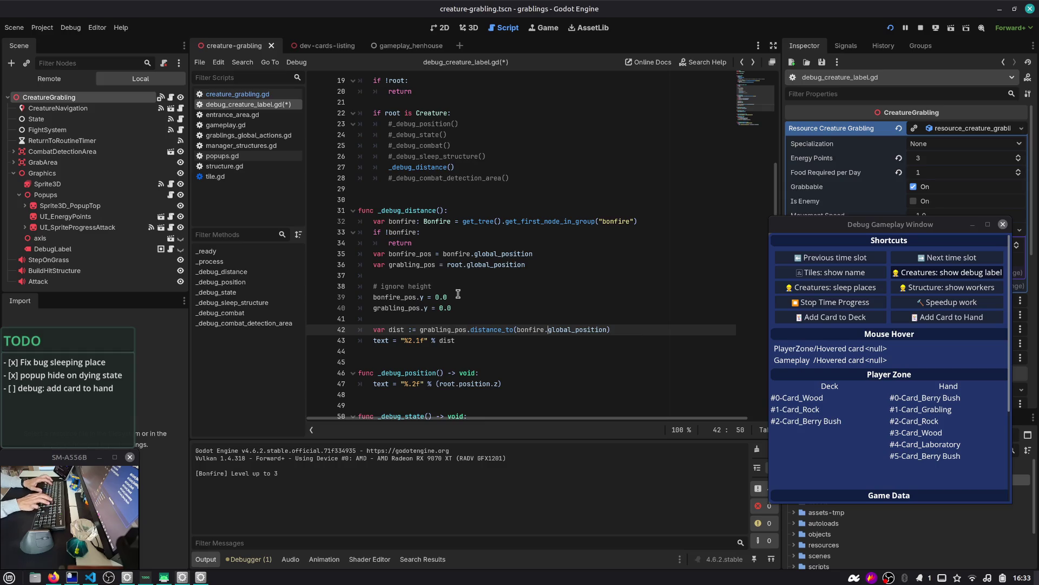
pyautogui.hotkey('ctrl', 'shift', 'Right')
pyautogui.hotkey('ctrl', 'shift', 'Right')
pyautogui.write('bonf')
pyautogui.press('Return')
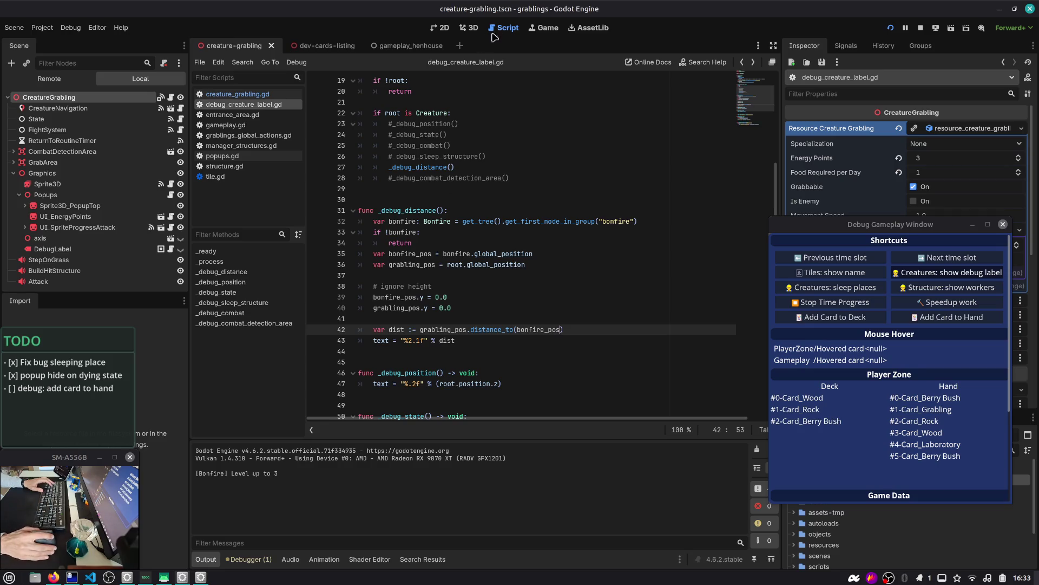
pyautogui.press('F5')
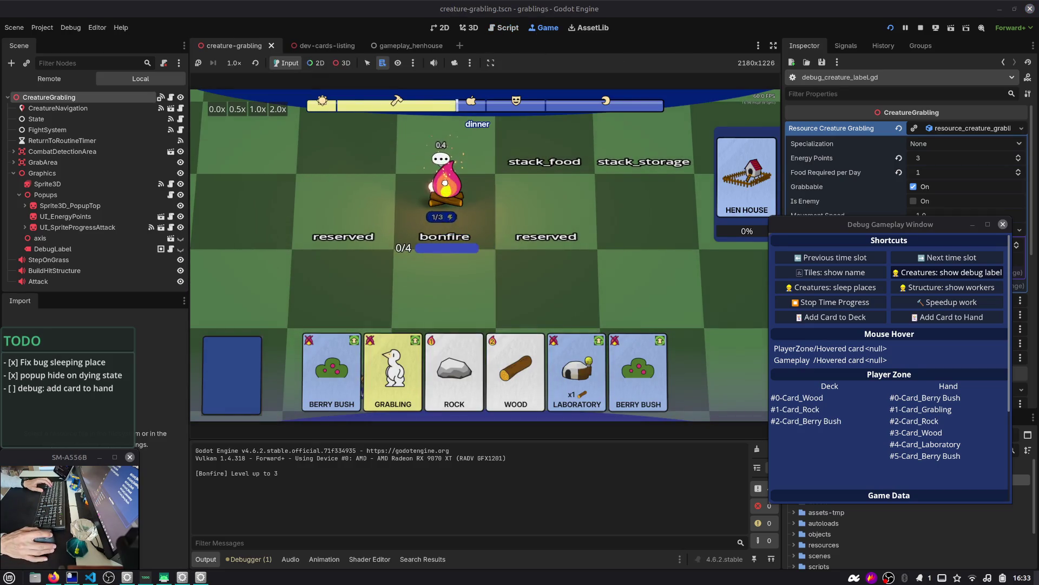
# - Restart the game, advance to the work phase, and drag the Grabling onto the bonfire (label 0.2, then 0.1)
pyautogui.click(890, 27)
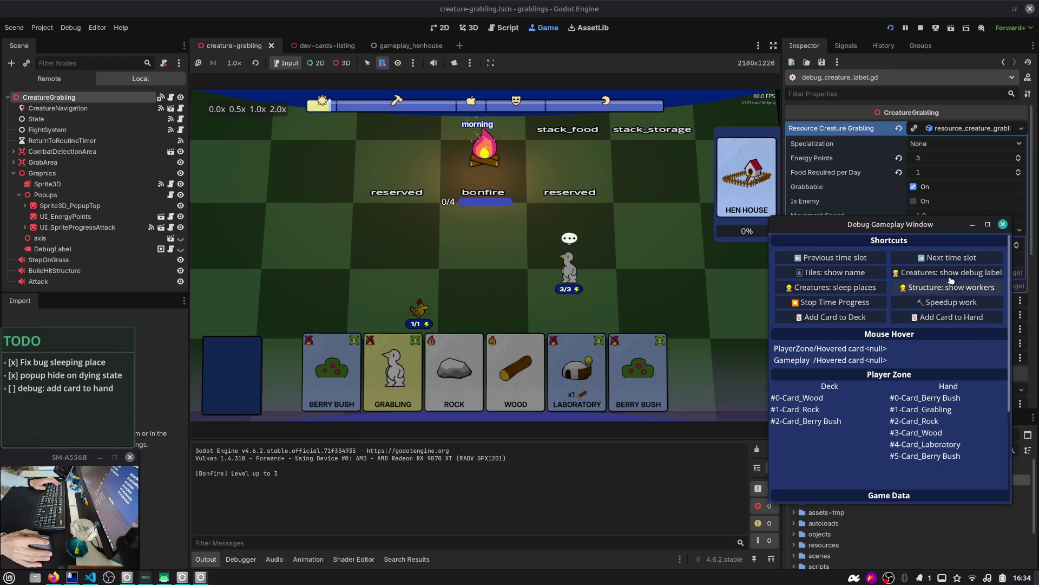
pyautogui.click(952, 302)
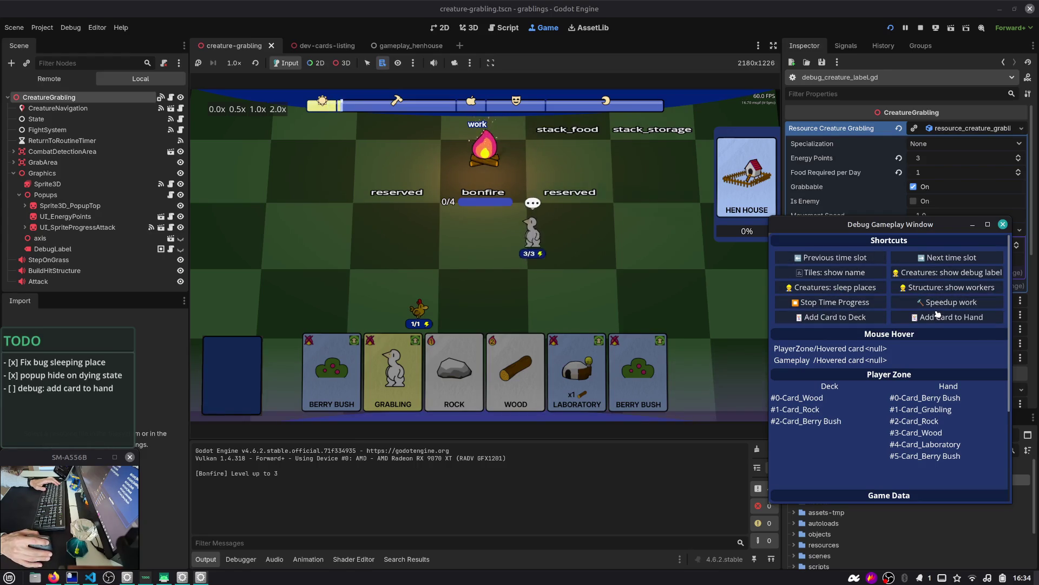
pyautogui.click(950, 274)
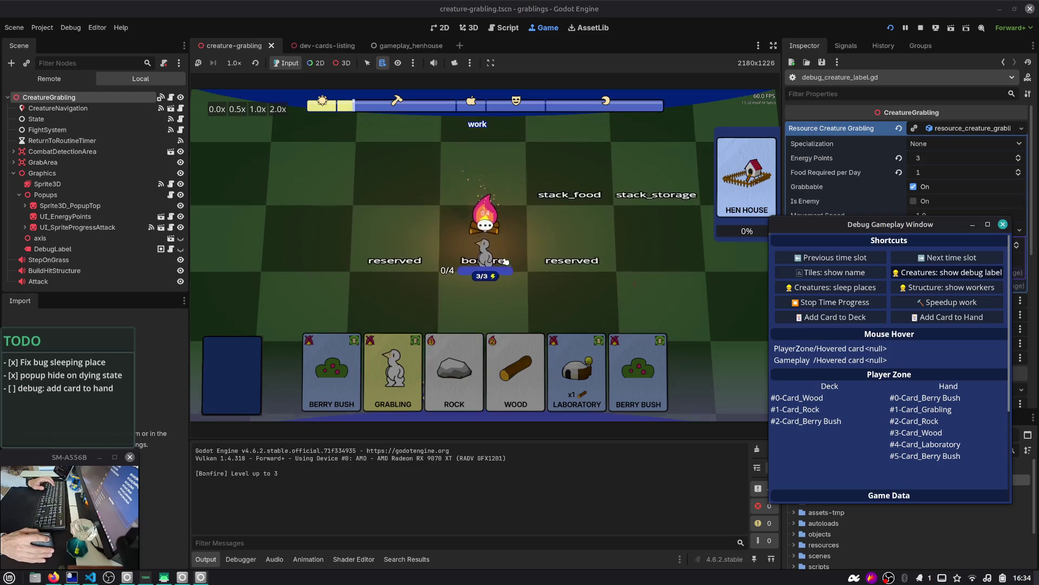
pyautogui.moveTo(446, 244)
pyautogui.mouseDown()
pyautogui.moveTo(488, 216)
pyautogui.moveTo(494, 249)
pyautogui.mouseUp()
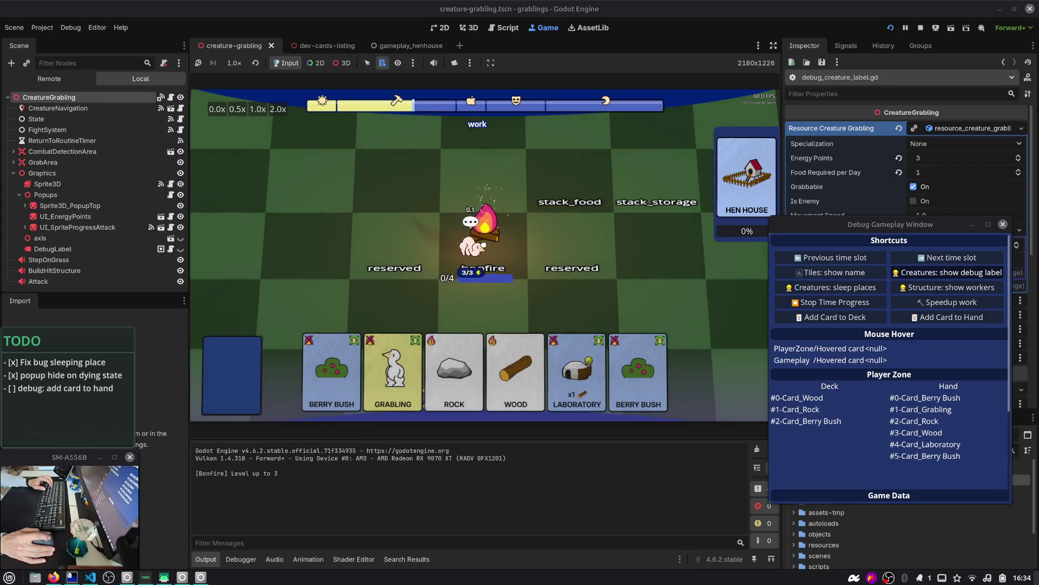
pyautogui.click(515, 28)
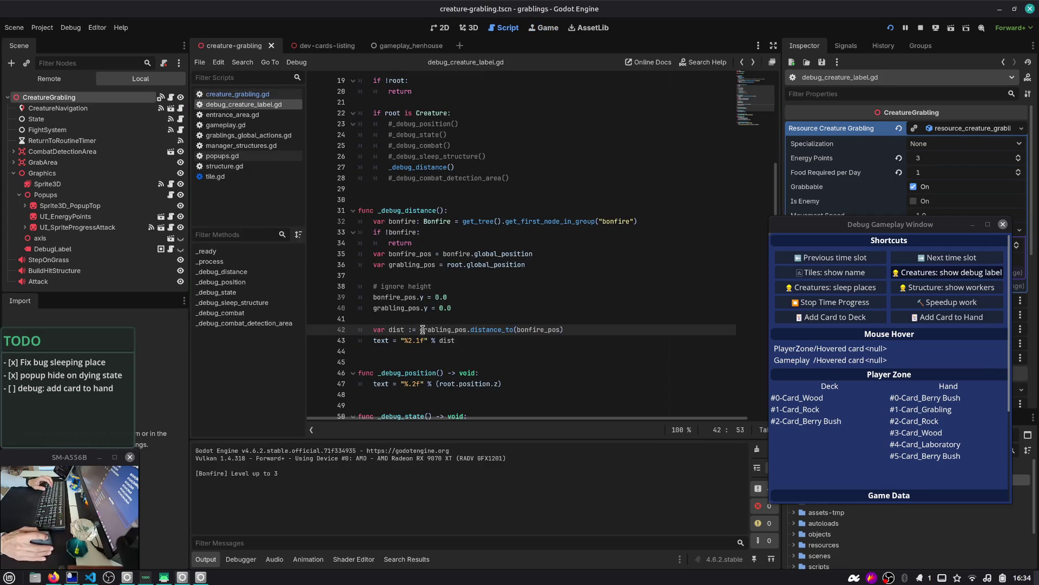
# - Change the label format to '%2.2f' and confirm in game that the distance now reads 0.47
pyautogui.press('Down')
pyautogui.press('BackSpace')
pyautogui.write('2')
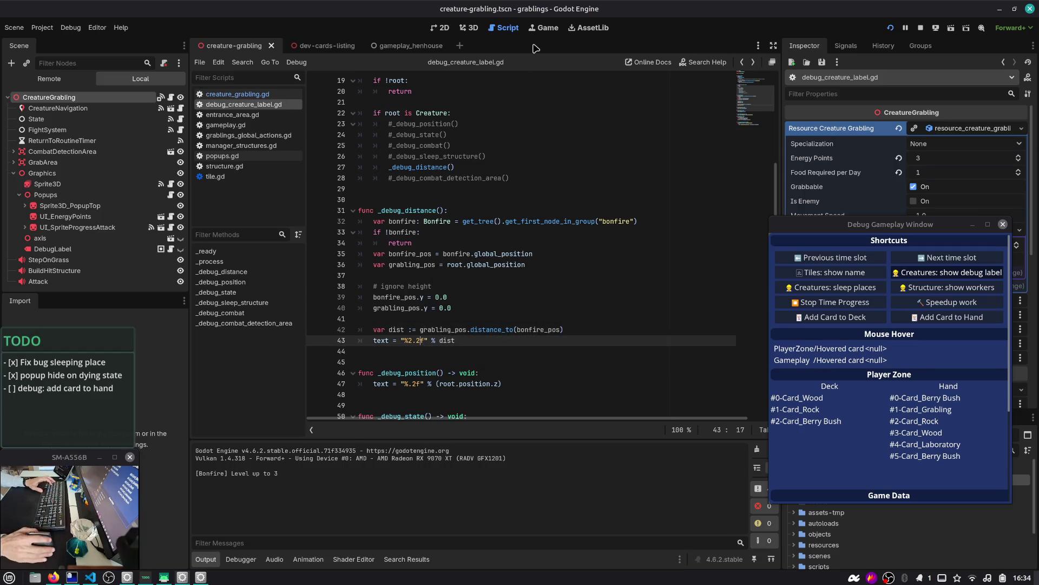
pyautogui.click(546, 28)
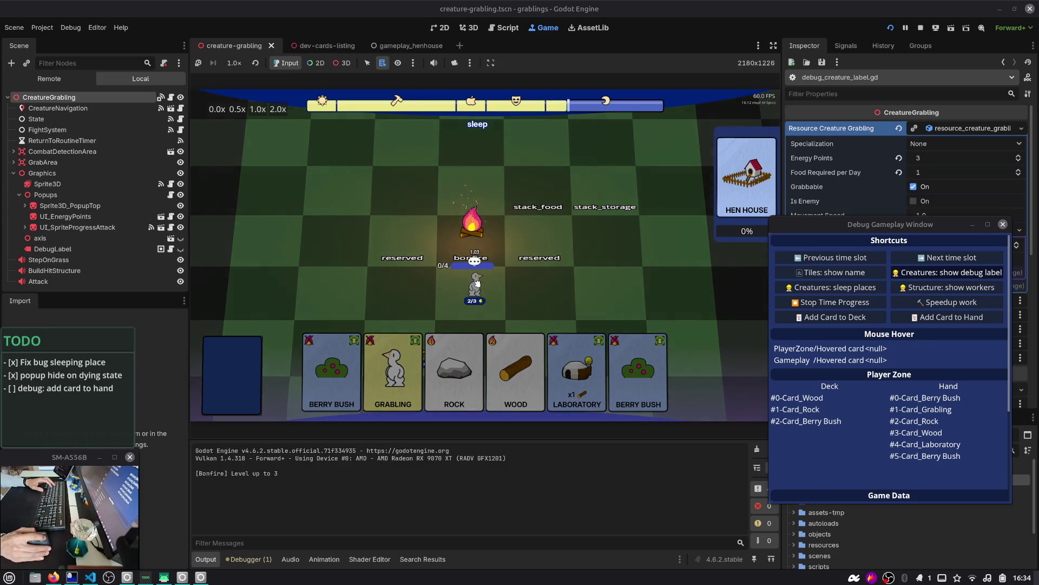
pyautogui.moveTo(473, 199); pyautogui.dragTo(436, 188)
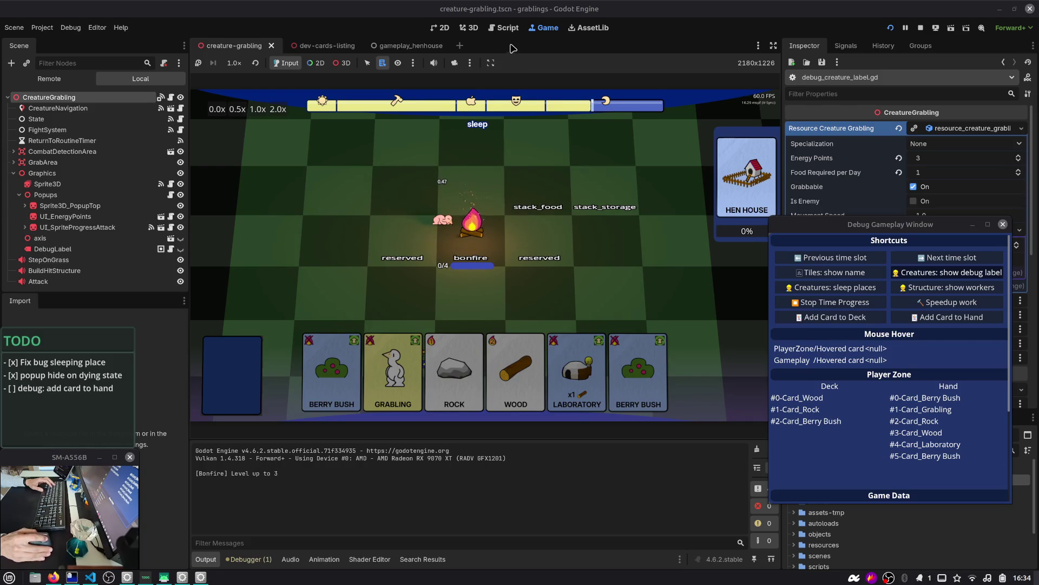
pyautogui.click(508, 28)
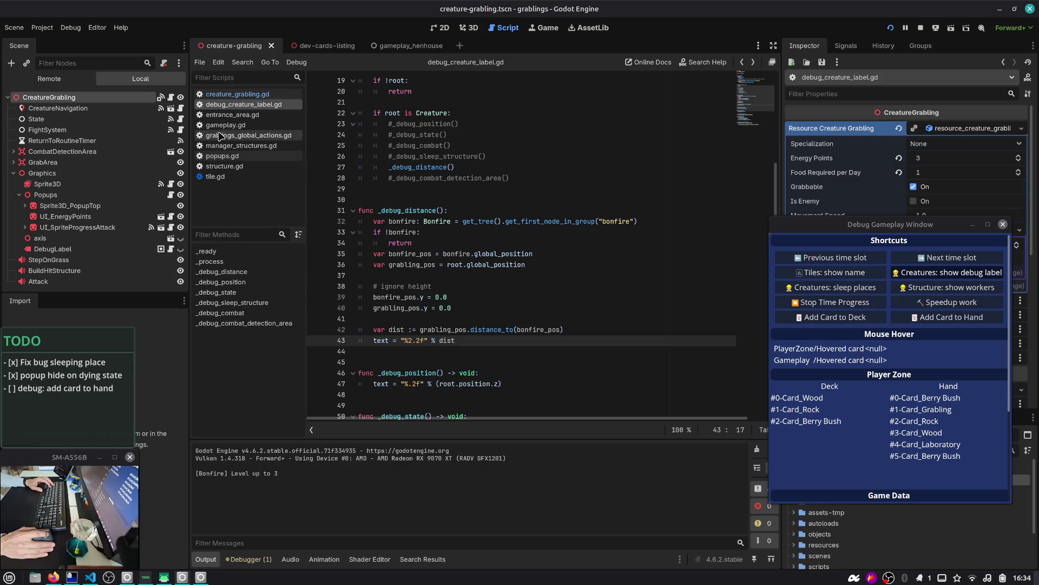
# - In creature_grabling.gd, copy the bonfire lookup line from the go_to_bonfire definition
pyautogui.click(237, 94)
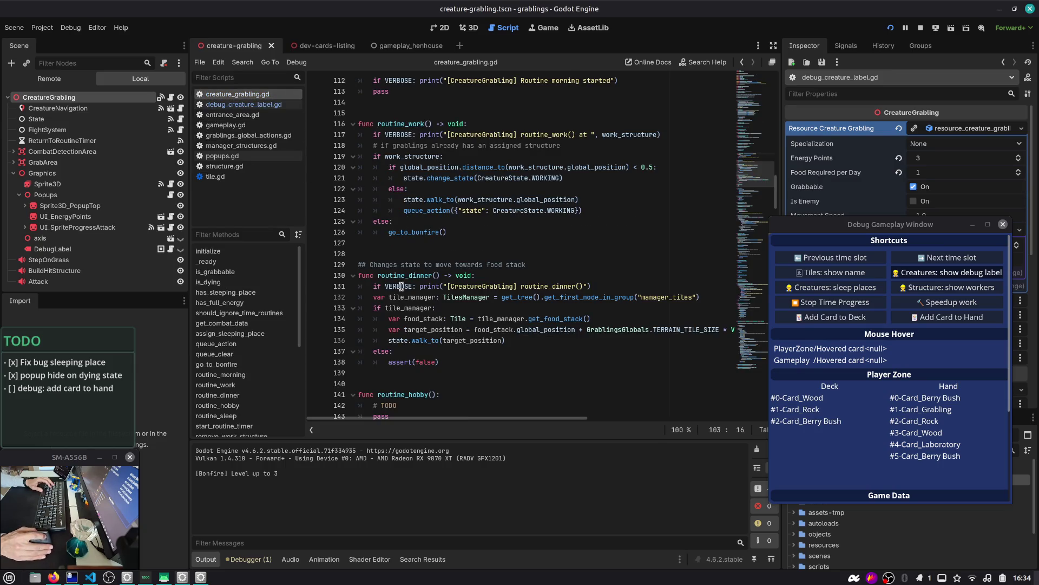
pyautogui.doubleClick(400, 276)
pyautogui.scroll(-2, 410, 298)
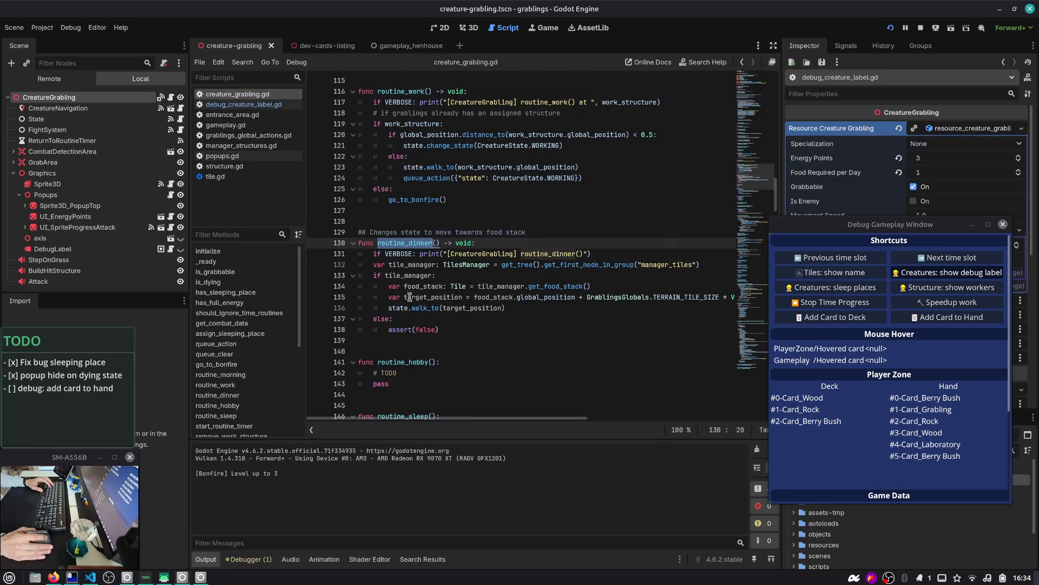
pyautogui.click(412, 193)
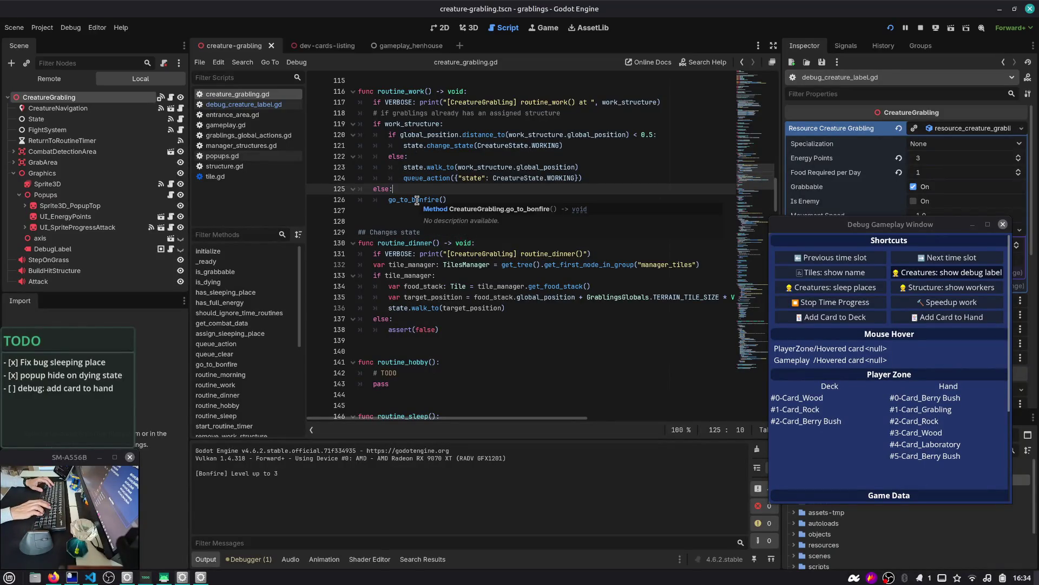
pyautogui.keyDown('ctrl'); pyautogui.click(417, 199); pyautogui.keyUp('ctrl')
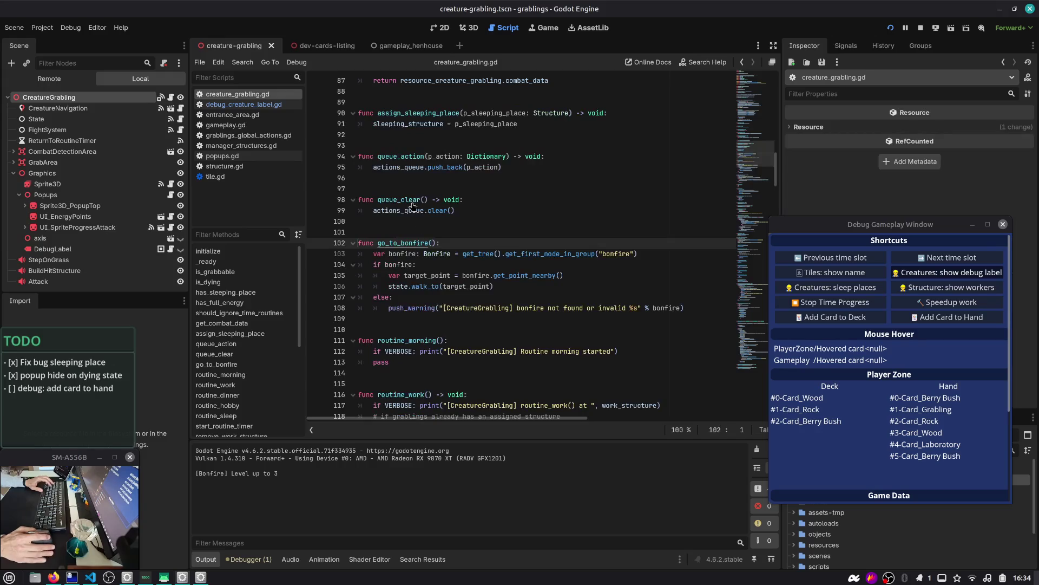
pyautogui.tripleClick(682, 254)
pyautogui.hotkey('ctrl', 'c')
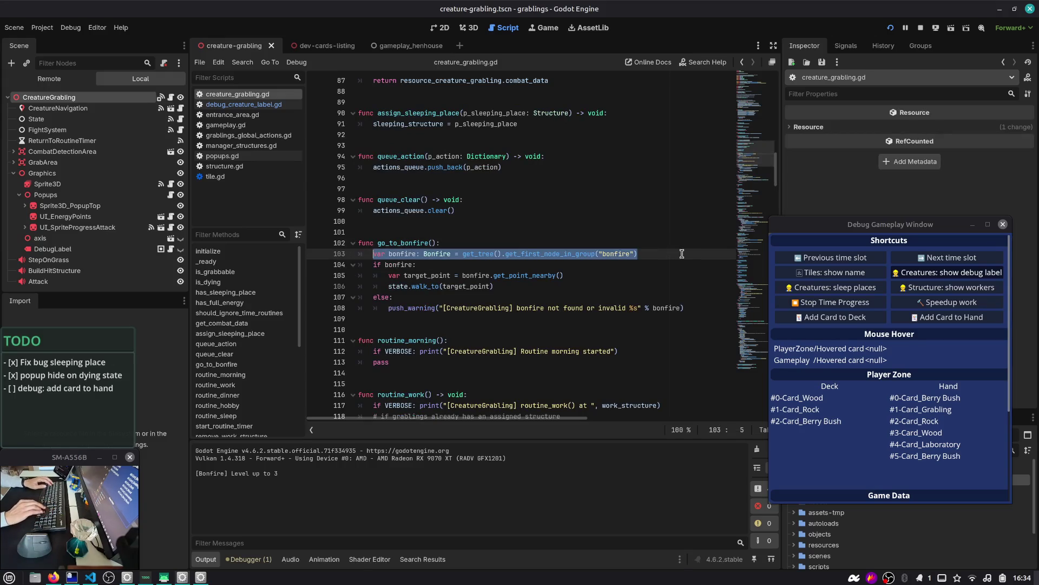
pyautogui.hotkey('alt', 'Left')
# - Paste the bonfire lookup above go_to_bonfire() in routine_work's else branch, opening an if bonfire block
pyautogui.press('Return')
pyautogui.press('Up')
pyautogui.hotkey('ctrl', 'v')
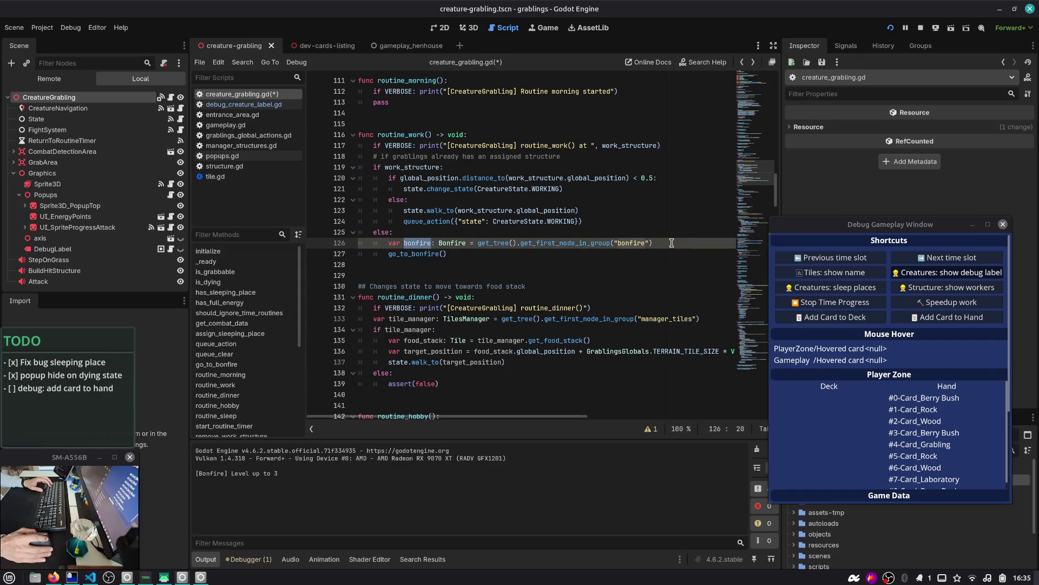
pyautogui.press('Return')
pyautogui.write('if bonfire:')
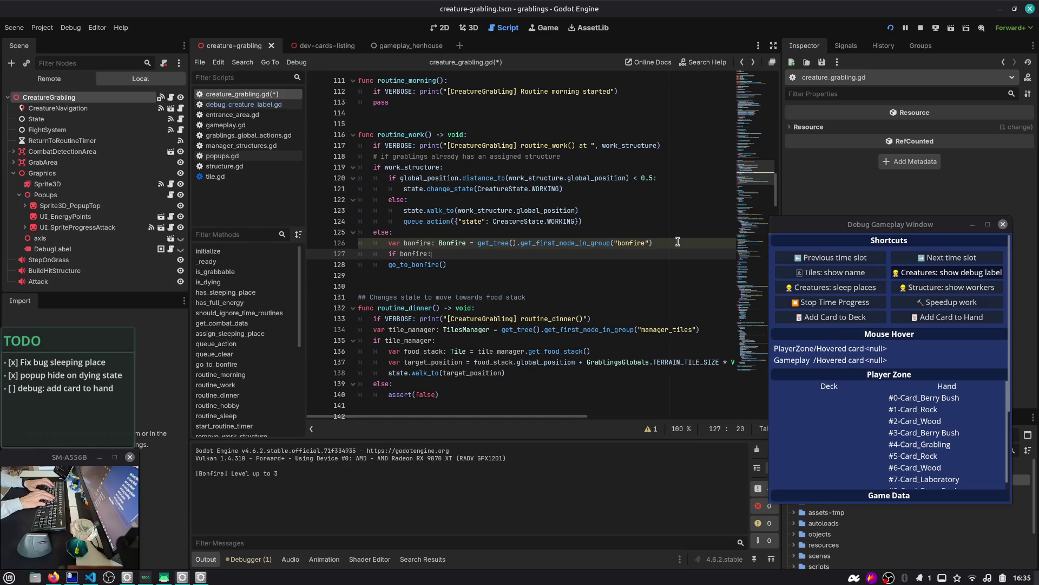
pyautogui.press('Return')
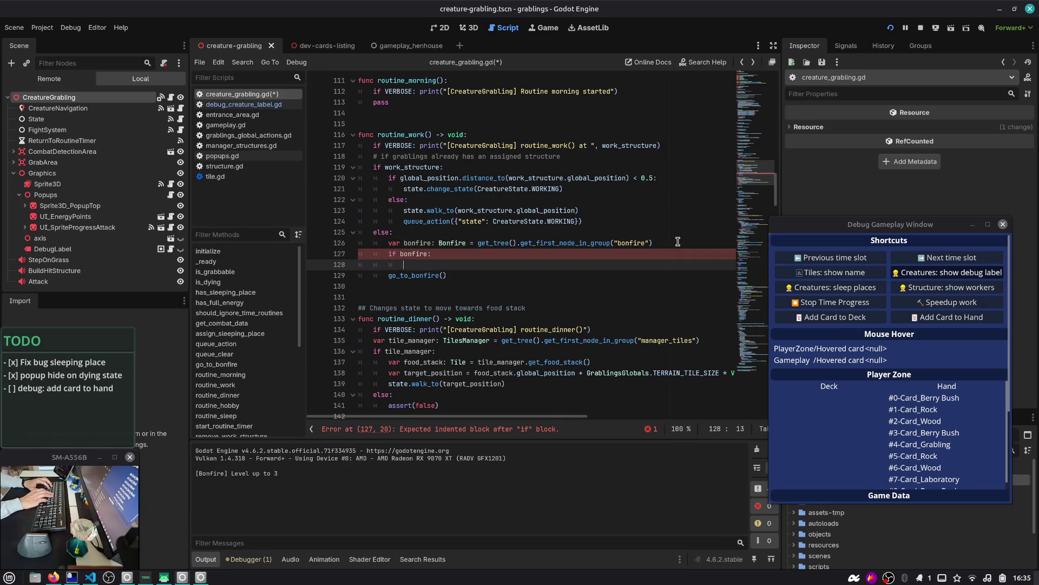
pyautogui.press('Down')
pyautogui.press('Down')
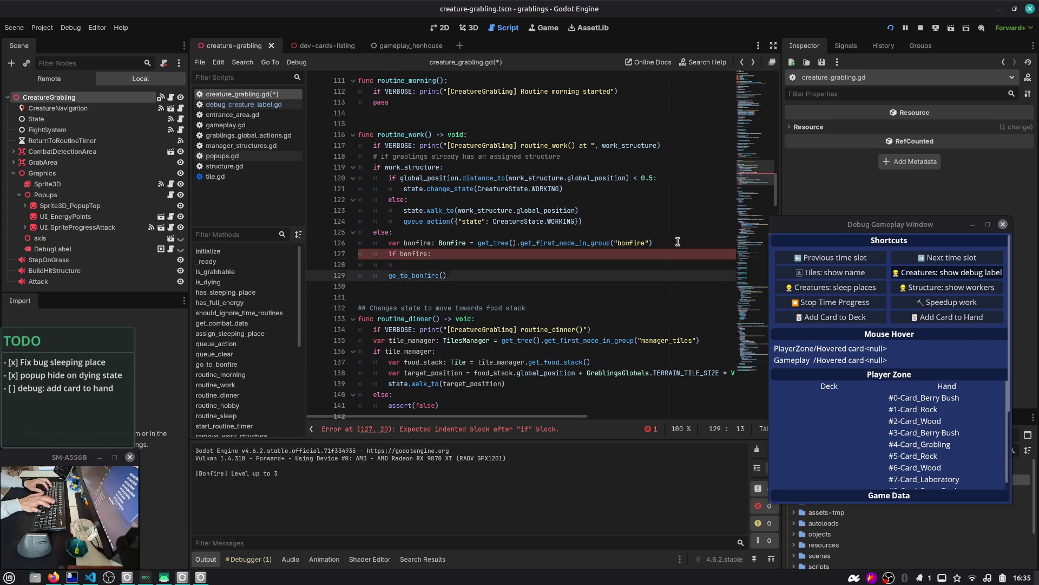
pyautogui.press('Return')
pyautogui.press('Return')
pyautogui.write('fu')
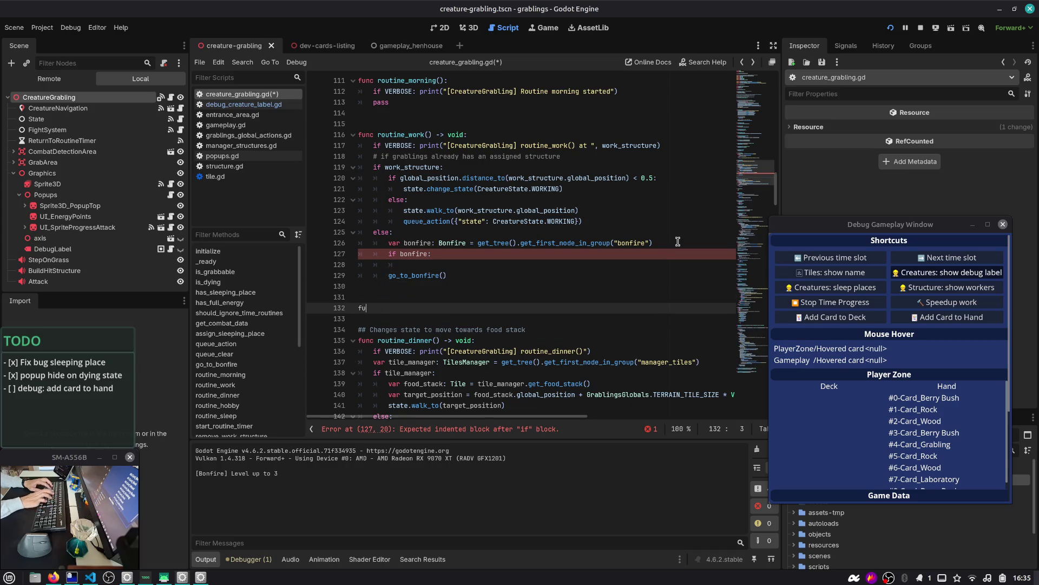
pyautogui.press('BackSpace')
pyautogui.press('BackSpace')
pyautogui.press('BackSpace')
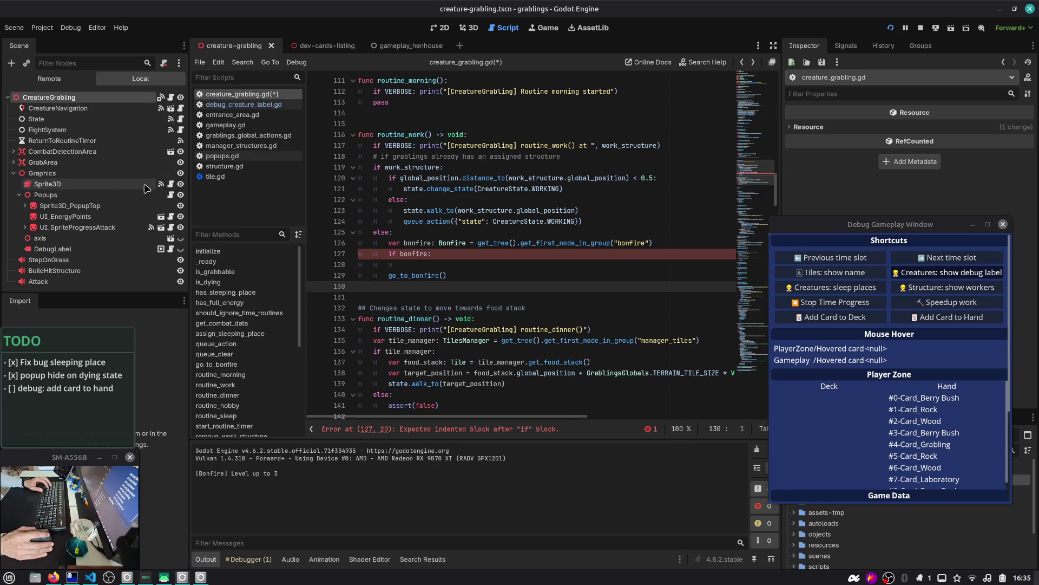
# - Copy the bonfire distance calculation from debug_creature_label.gd and paste it under if bonfire
pyautogui.click(170, 249)
pyautogui.moveTo(564, 330)
pyautogui.mouseDown()
pyautogui.moveTo(380, 286)
pyautogui.moveTo(379, 229)
pyautogui.moveTo(337, 253)
pyautogui.mouseUp()
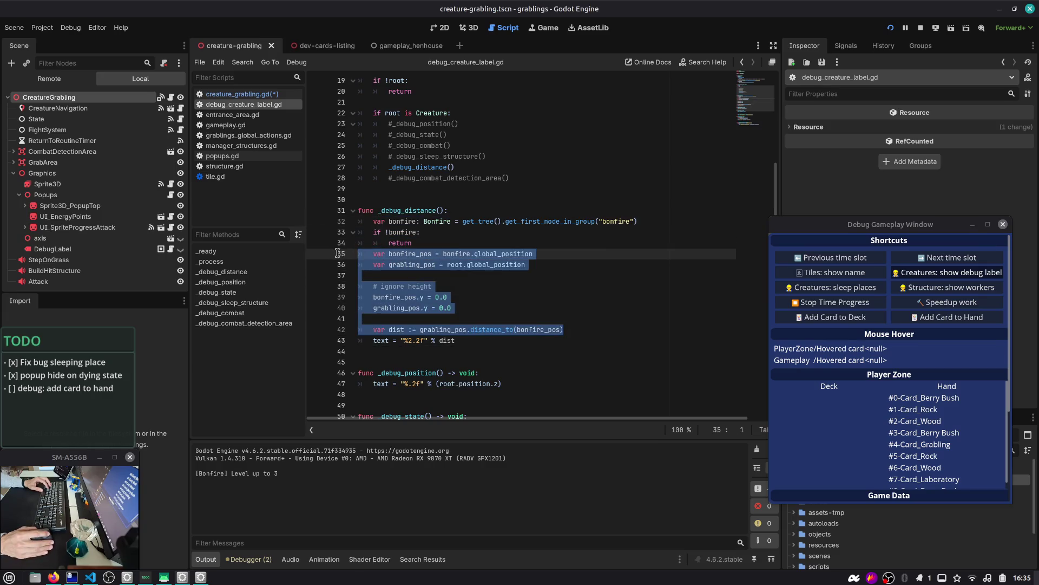
pyautogui.click(568, 260)
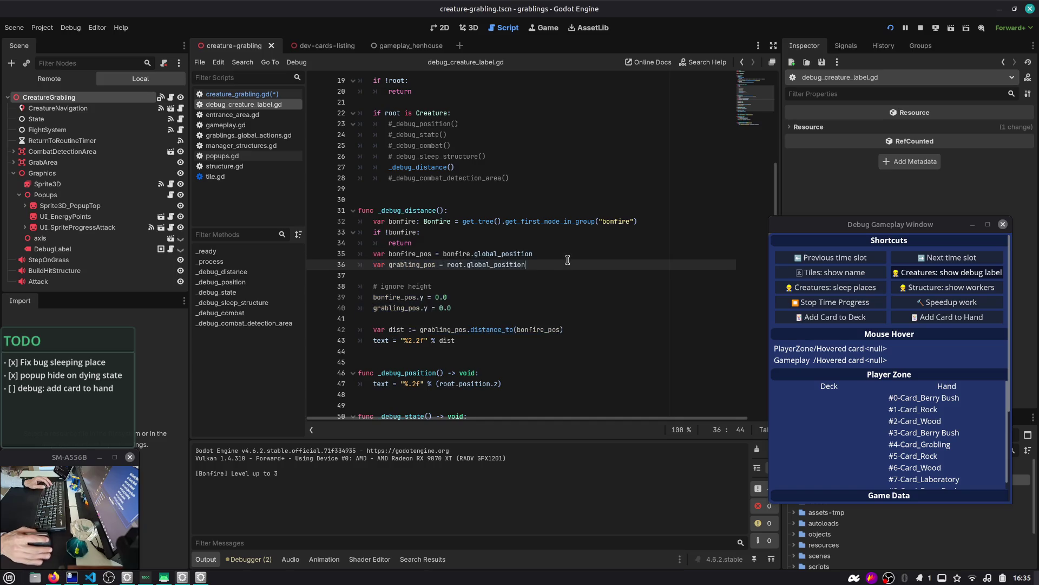
pyautogui.hotkey('alt', 'Left')
pyautogui.press('Up')
pyautogui.press('Up')
pyautogui.hotkey('ctrl', 'v')
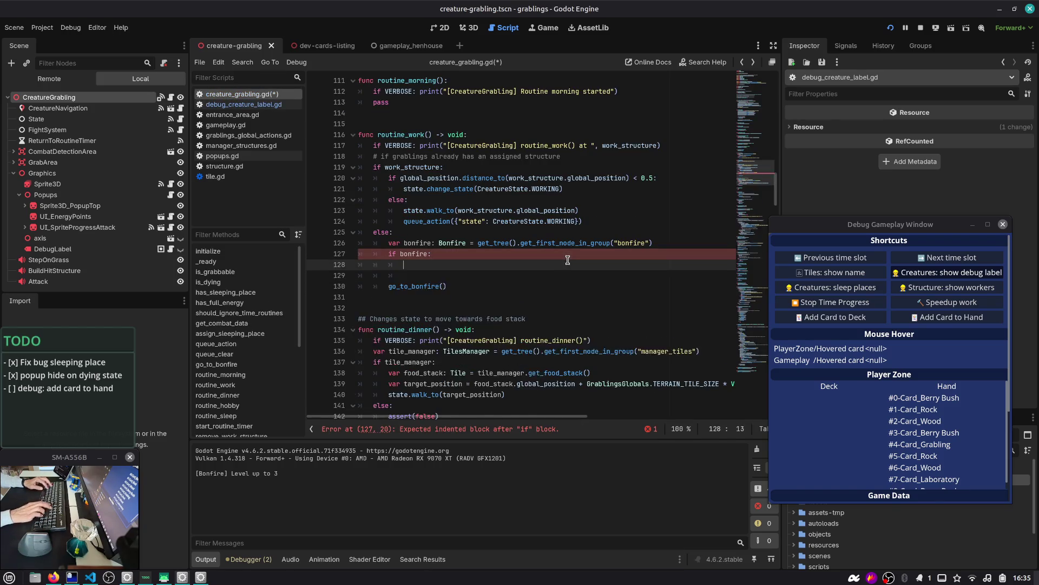
pyautogui.press('Up')
pyautogui.press('Up')
pyautogui.press('Up')
# - Reindent the pasted distance lines to match the if bonfire block
pyautogui.hotkey('shift', 'Down')
pyautogui.hotkey('shift', 'Down')
pyautogui.hotkey('shift', 'Down')
pyautogui.press('Tab')
pyautogui.press('Tab')
pyautogui.press('Up')
pyautogui.press('Up')
pyautogui.press('Up')
pyautogui.press('Up')
pyautogui.press('Up')
pyautogui.press('Up')
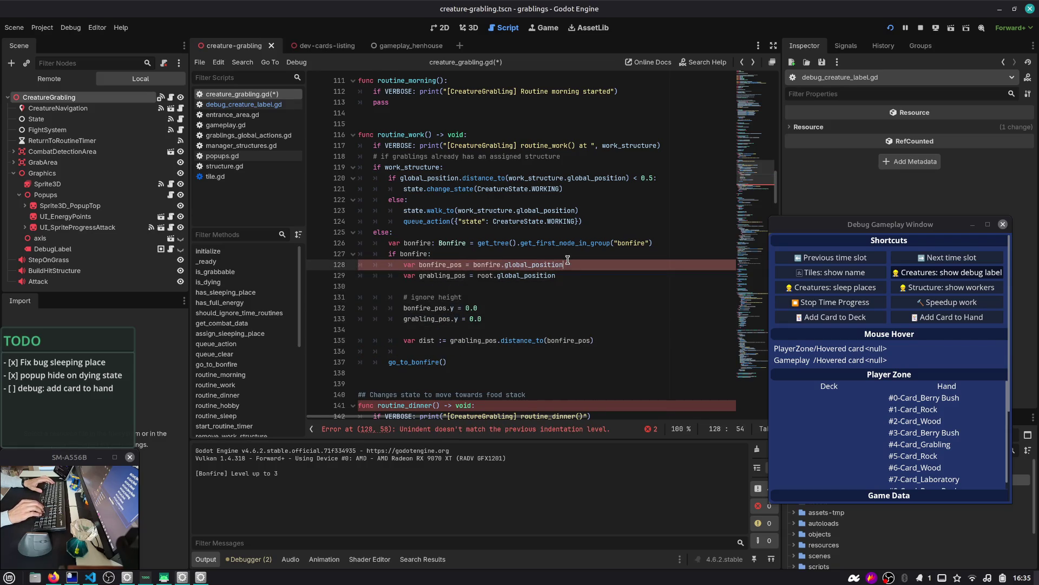
pyautogui.hotkey('shift', 'Tab')
pyautogui.press('Down')
pyautogui.press('Down')
pyautogui.press('Down')
pyautogui.press('End')
pyautogui.press('Up')
pyautogui.press('Up')
pyautogui.press('Up')
# - Drop 'root.' from the grabling position and remove the blank line before dist
pyautogui.press('End')
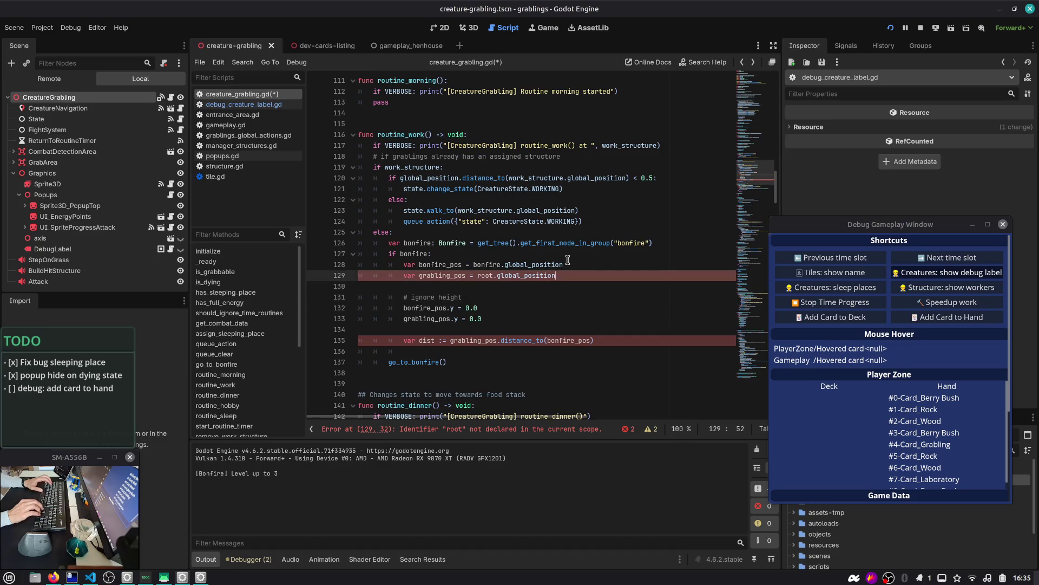
pyautogui.press('BackSpace')
pyautogui.press('Down')
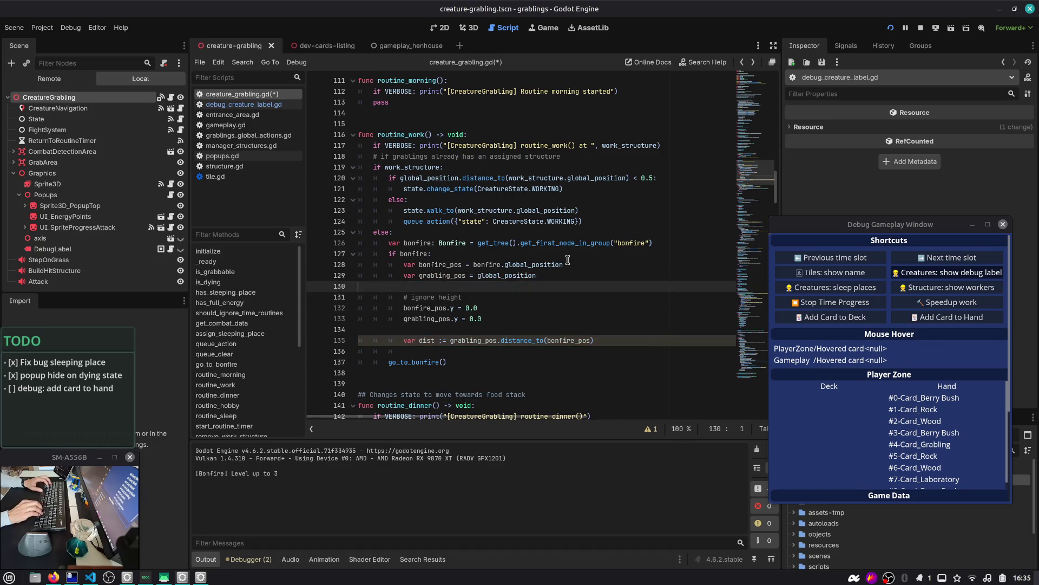
pyautogui.press('Delete')
pyautogui.press('Down')
pyautogui.press('Down')
pyautogui.press('Down')
pyautogui.press('Delete')
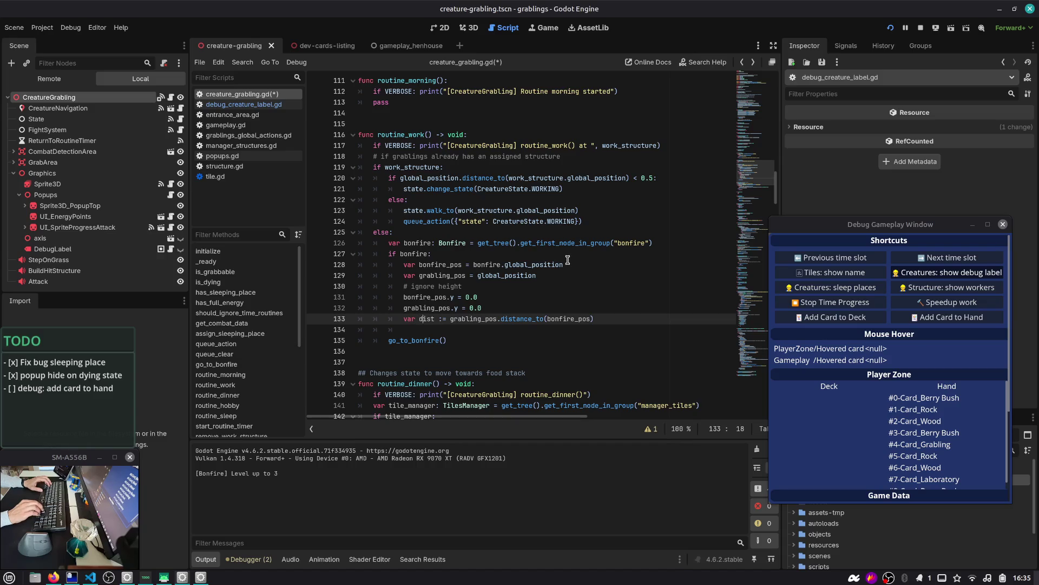
pyautogui.press('Right')
pyautogui.press('Right')
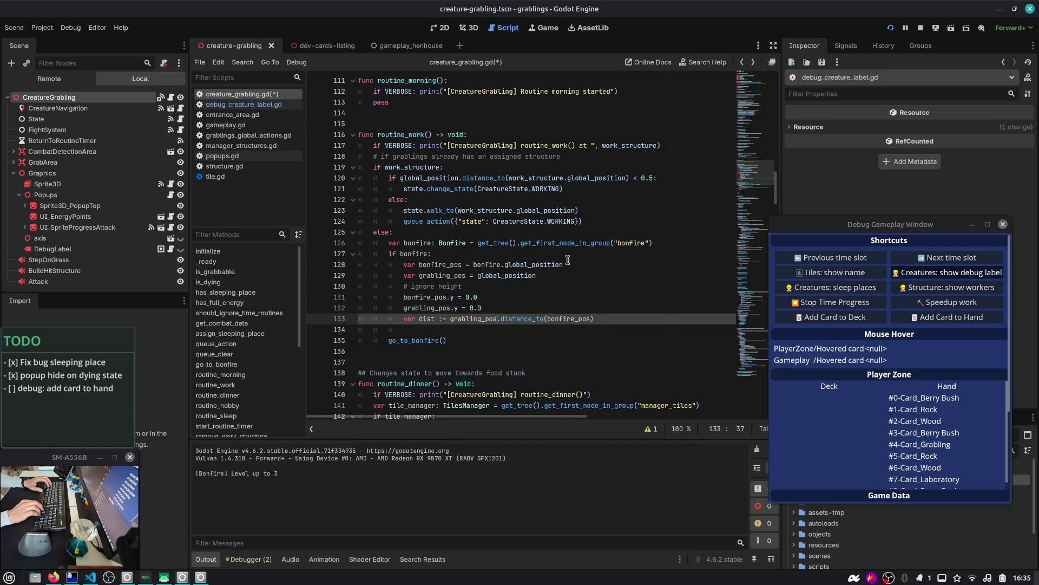
pyautogui.press('Down')
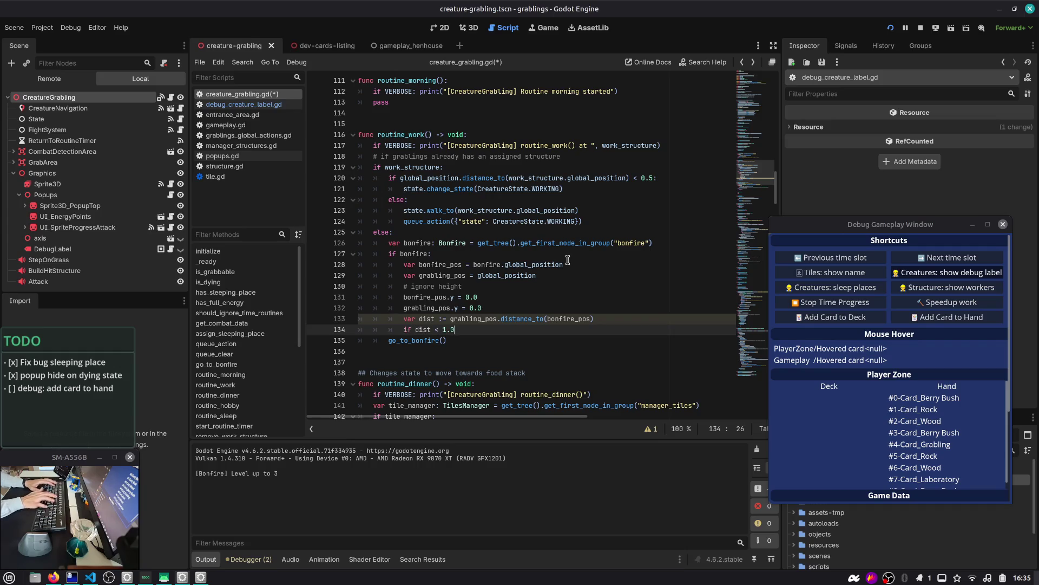
# - Change the check to 'dist > 1.0', indent go_to_bonfire() under it, and save
pyautogui.press('BackSpace')
pyautogui.write('>')
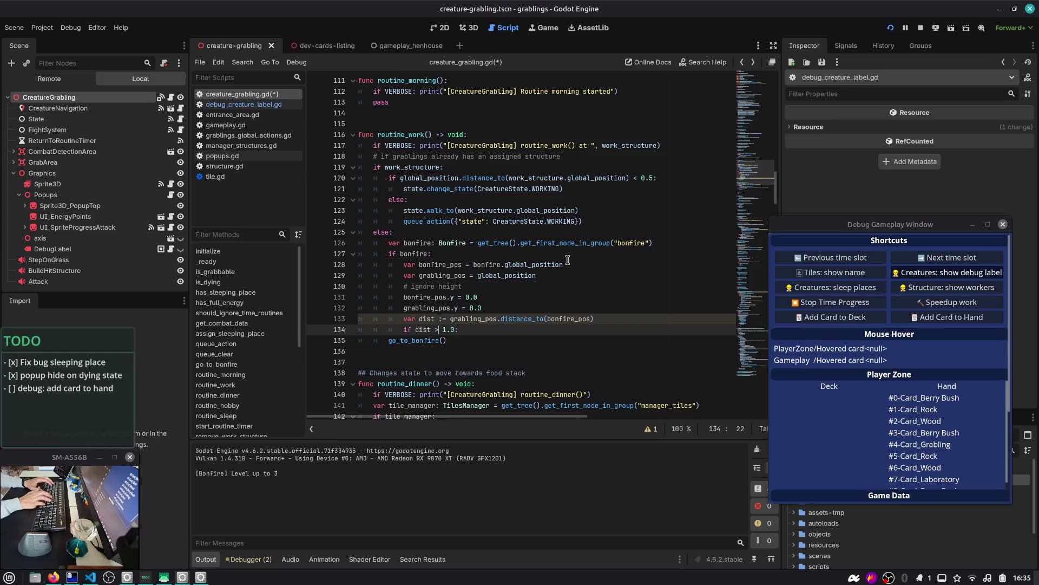
pyautogui.press('Down')
pyautogui.press('Tab')
pyautogui.hotkey('ctrl', 's')
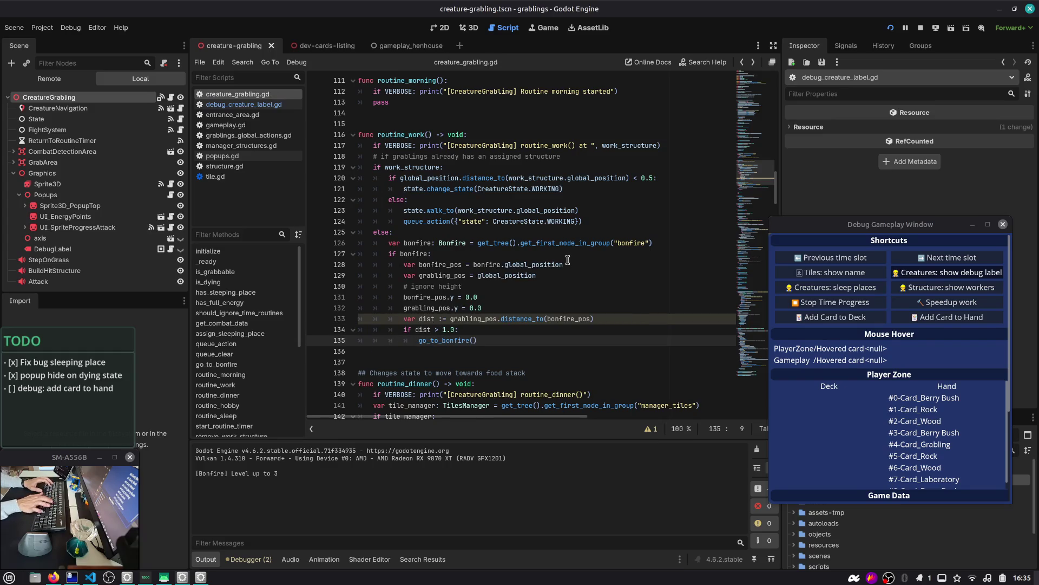
pyautogui.hotkey('ctrl', 'shift', 'Right')
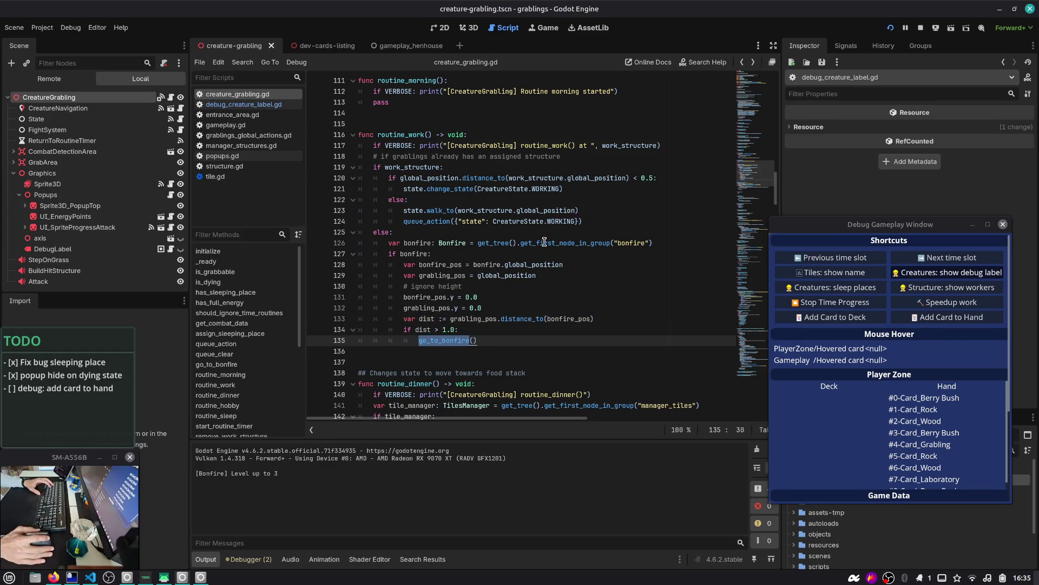
pyautogui.doubleClick(413, 136)
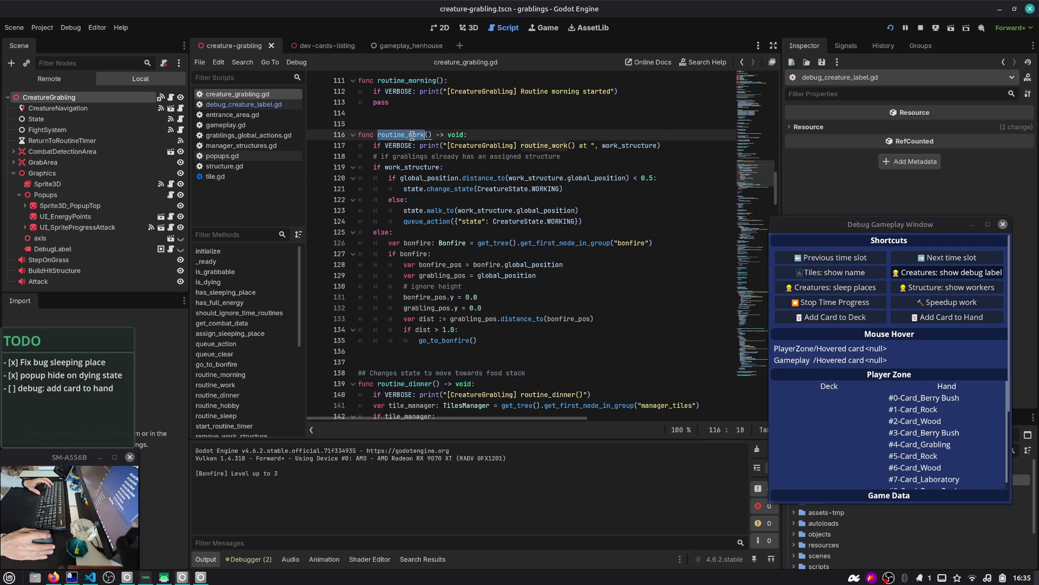
# - Add '-> go to work' to the line 118 comment and '# -> go to bonfire' after else on line 125
pyautogui.moveTo(419, 164)
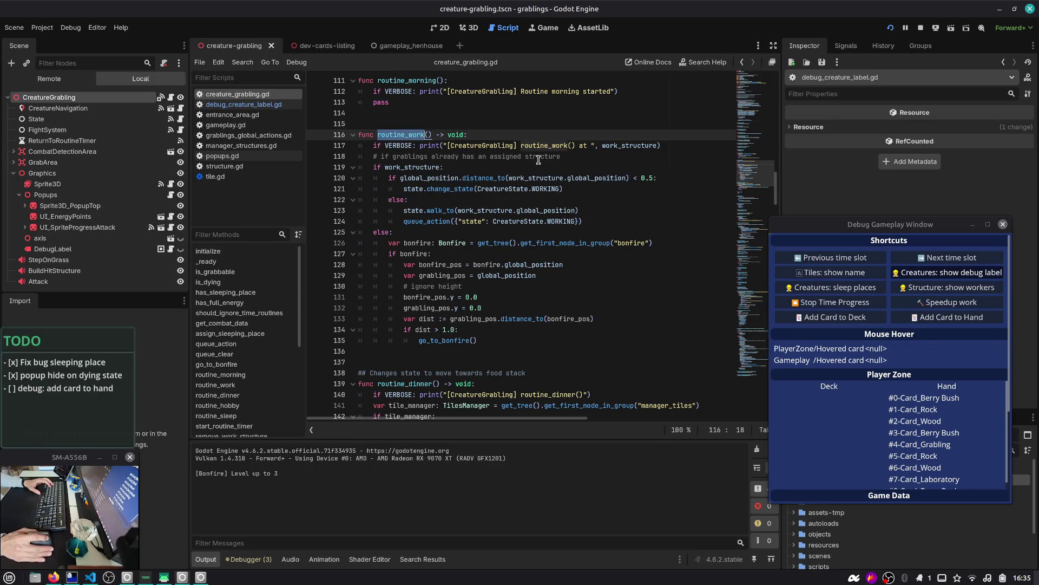
pyautogui.moveTo(385, 158); pyautogui.dragTo(561, 157)
pyautogui.click(561, 157)
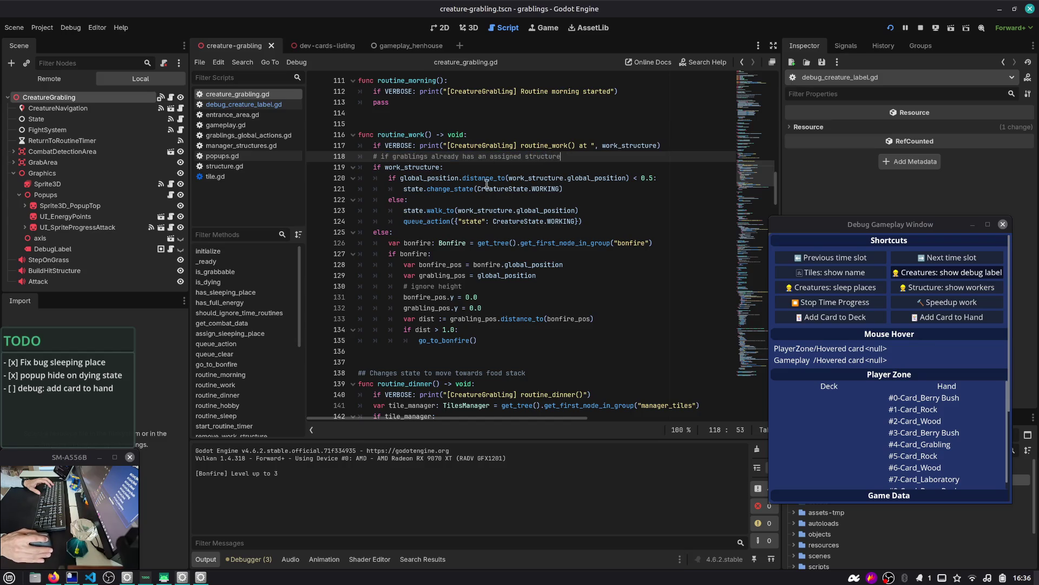
pyautogui.click(412, 232)
pyautogui.click(601, 155)
pyautogui.write('-> go to work')
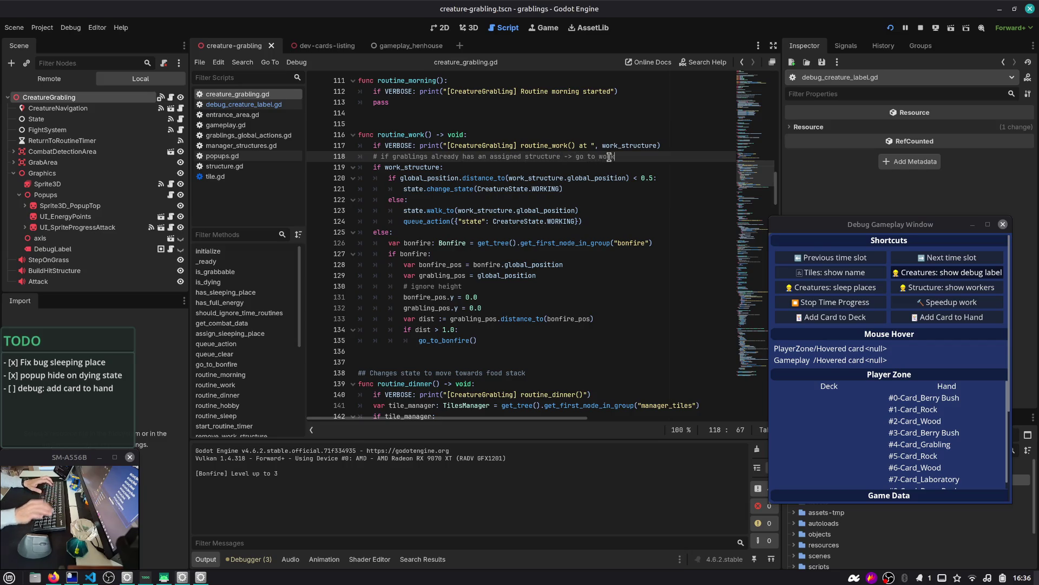
pyautogui.click(414, 232)
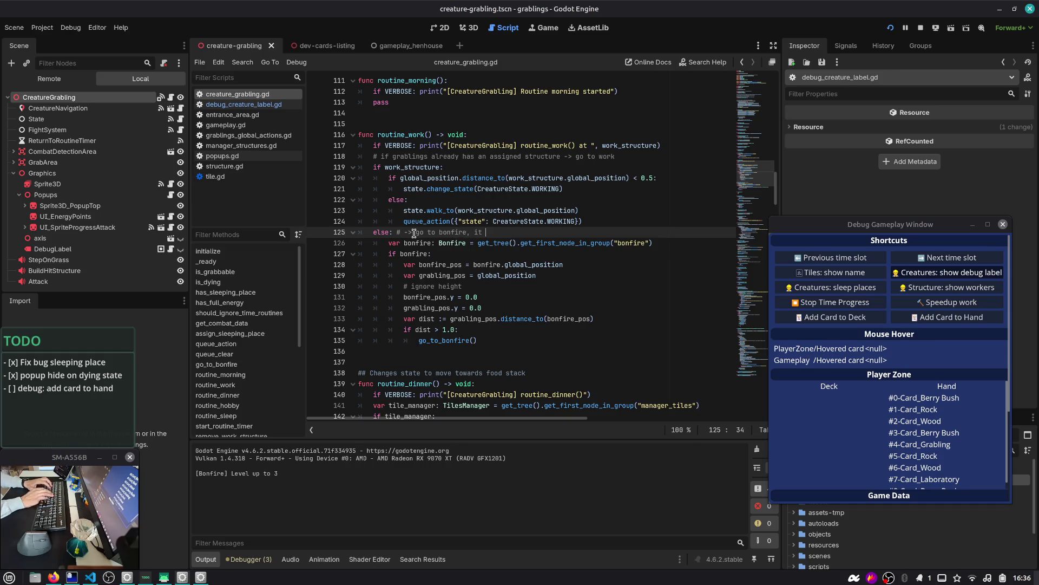
pyautogui.press('BackSpace')
pyautogui.press('BackSpace')
pyautogui.press('BackSpace')
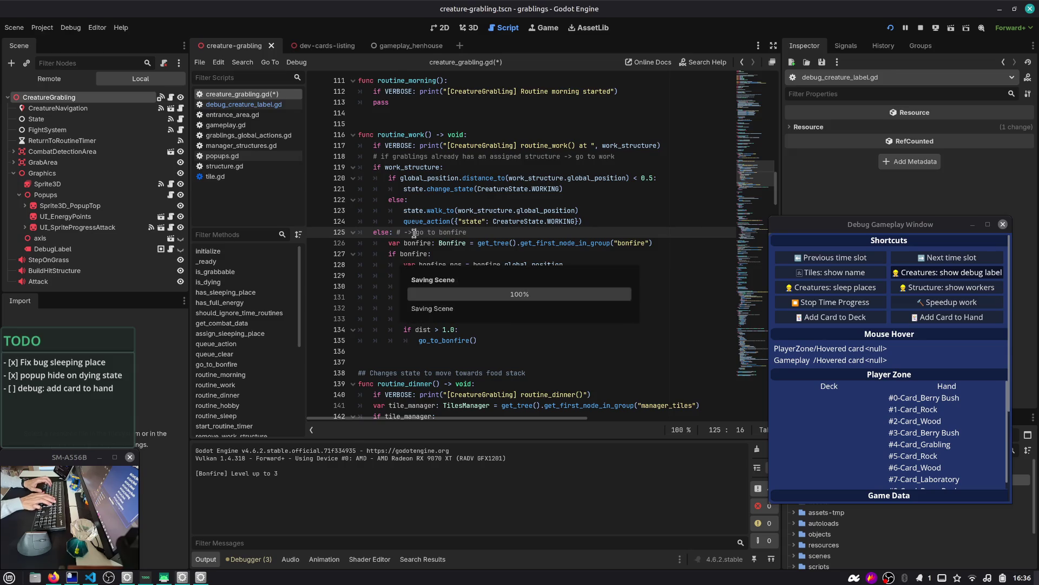
pyautogui.hotkey('ctrl', 'alt', 'Right')
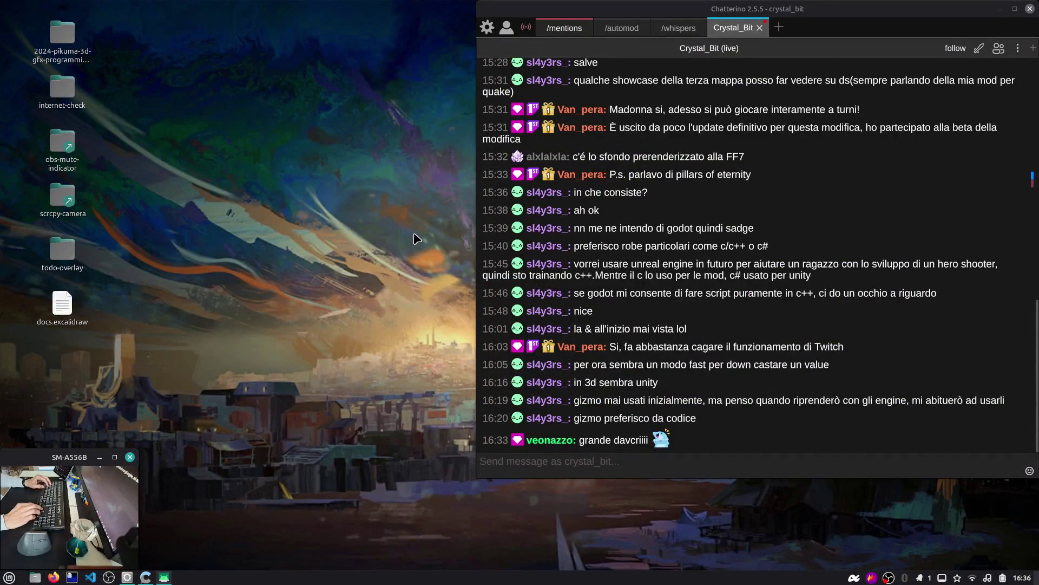
# - Read the Chatterino chat, then return to creature_grabling.gd at line 123 in Godot
pyautogui.moveTo(662, 436)
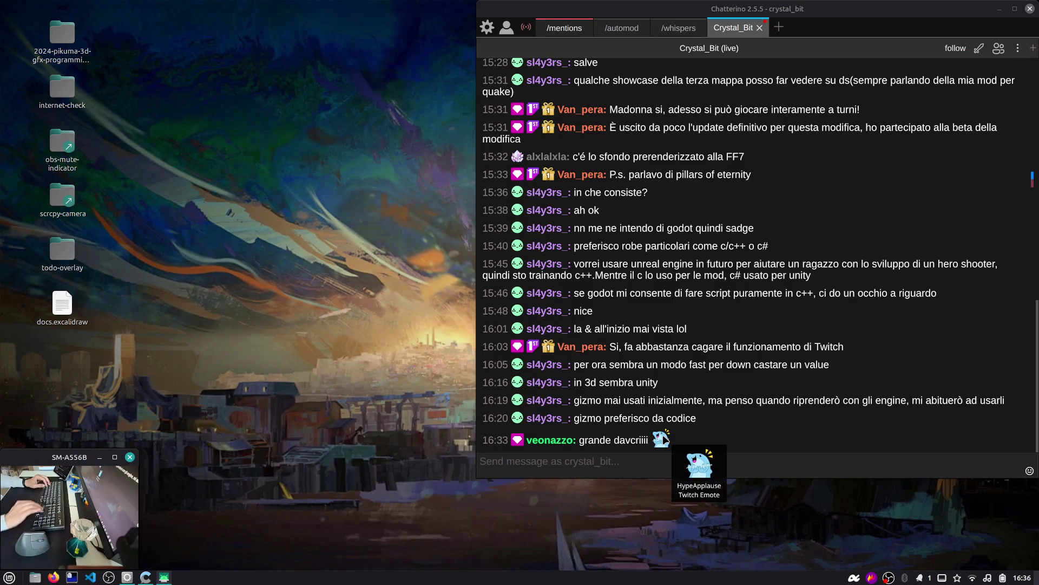
pyautogui.hotkey('ctrl', 'alt', 'Left')
pyautogui.click(633, 213)
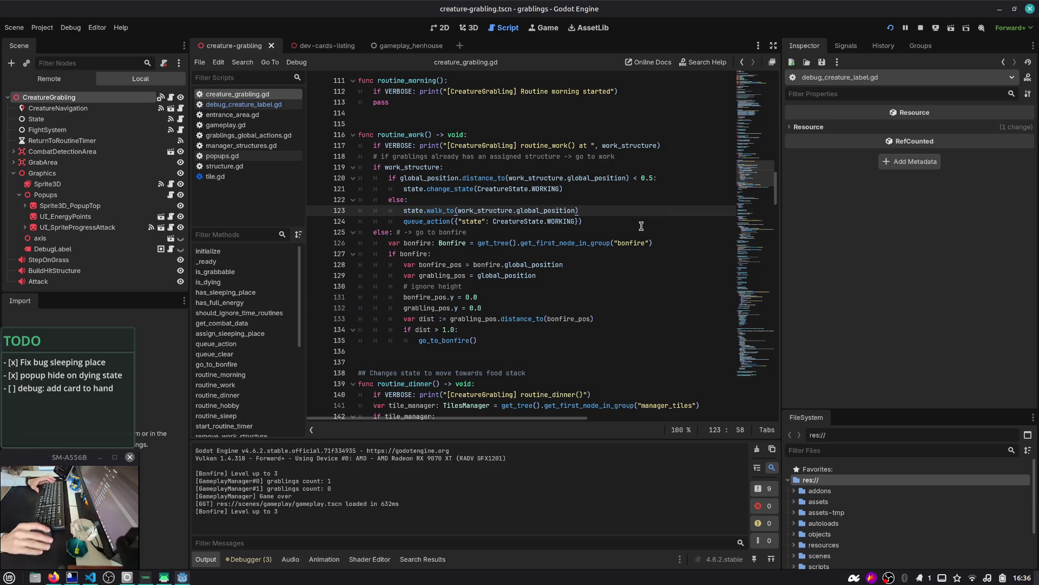
# - Run the game and place Berry Bush, WOOD, ROCK and GRABLING cards, assigning a grabling to the bush
pyautogui.press('F5')
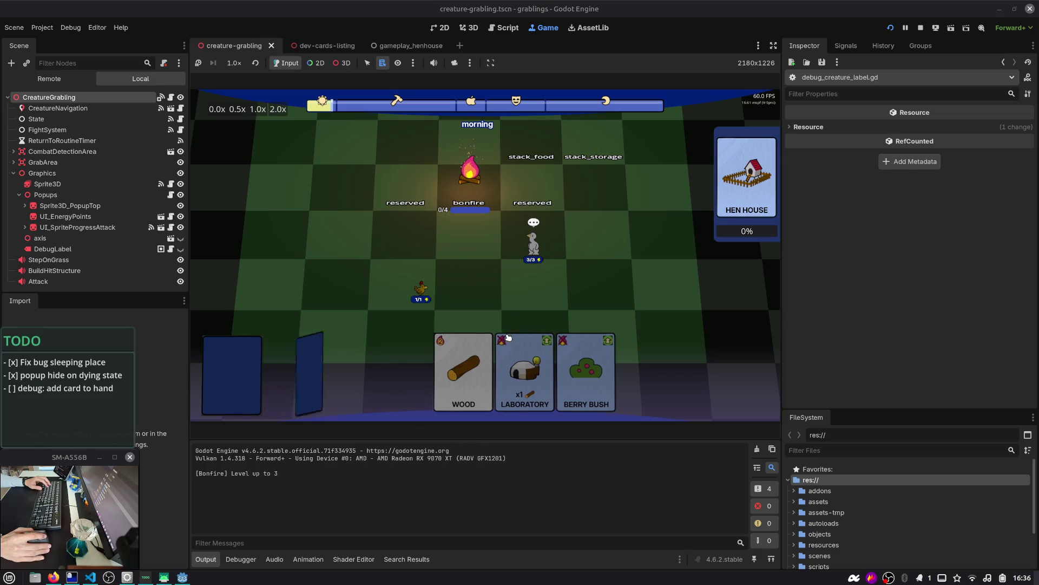
pyautogui.moveTo(628, 358)
pyautogui.mouseDown()
pyautogui.moveTo(608, 259)
pyautogui.moveTo(602, 269)
pyautogui.mouseUp()
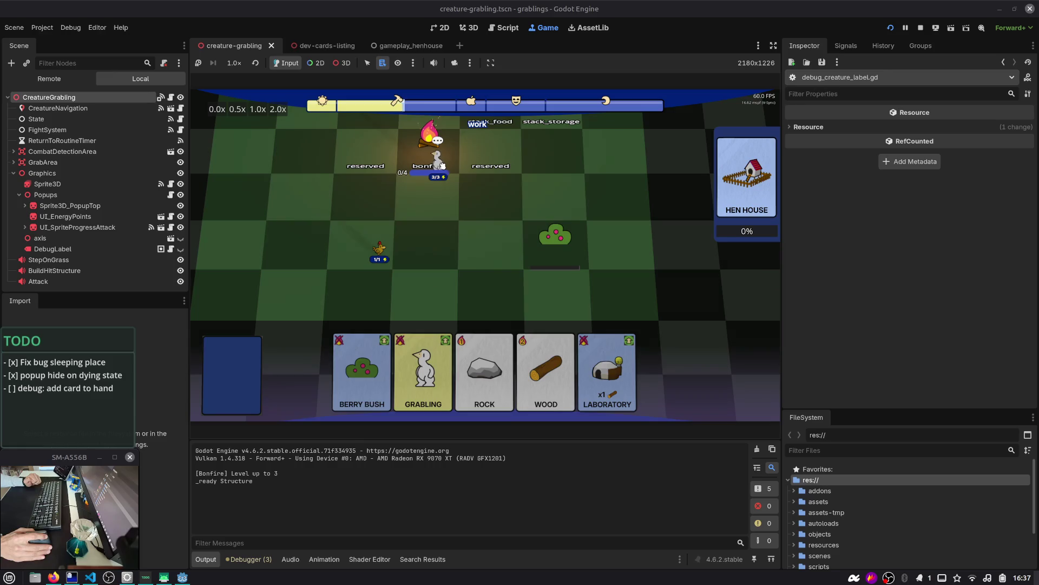
pyautogui.moveTo(442, 165)
pyautogui.mouseDown()
pyautogui.moveTo(534, 235)
pyautogui.moveTo(509, 240)
pyautogui.mouseUp()
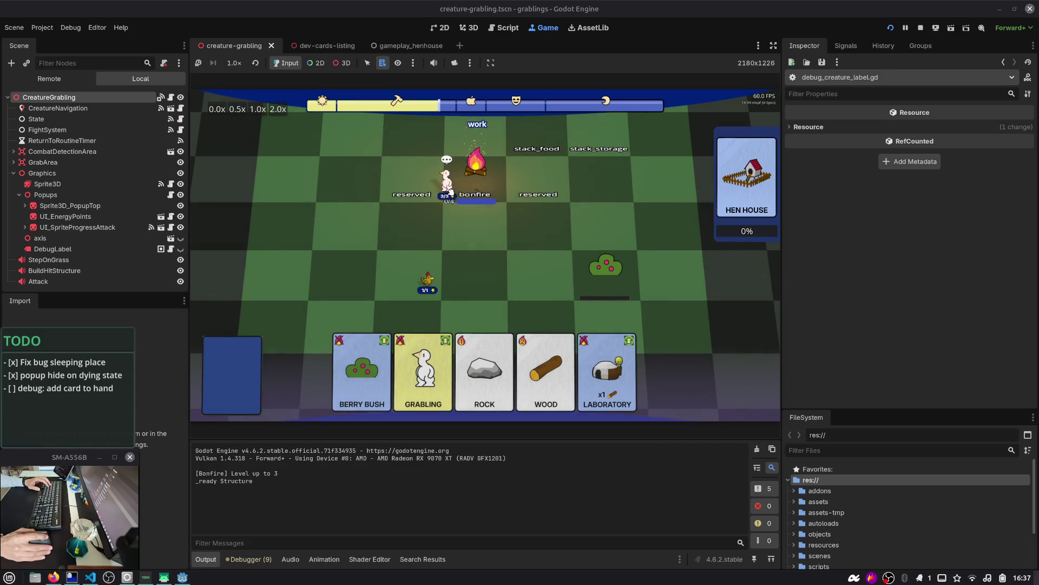
pyautogui.moveTo(450, 190)
pyautogui.mouseDown()
pyautogui.moveTo(509, 278)
pyautogui.moveTo(598, 283)
pyautogui.mouseUp()
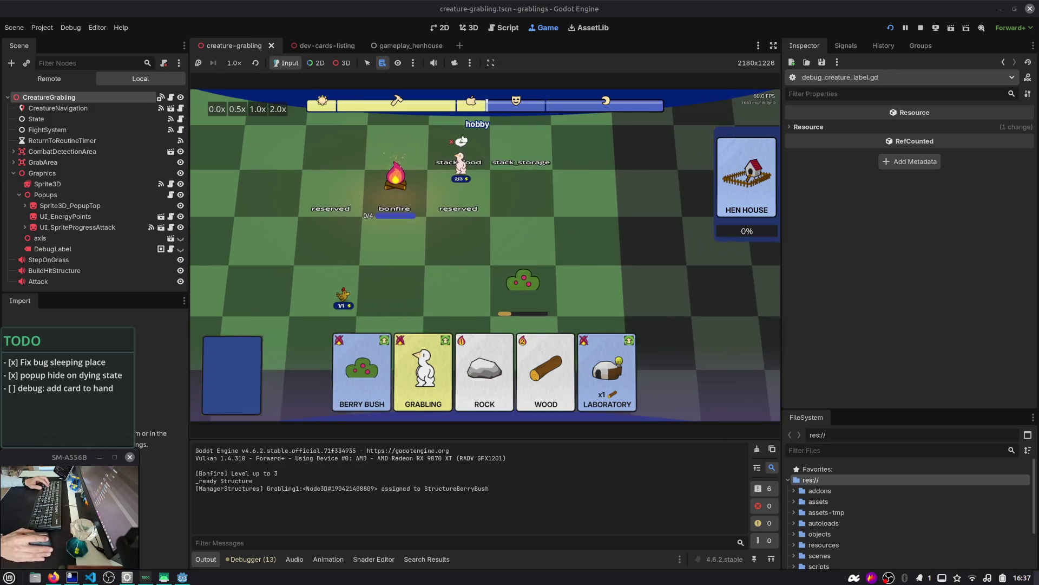
pyautogui.moveTo(392, 373); pyautogui.dragTo(541, 162)
pyautogui.moveTo(364, 373); pyautogui.dragTo(520, 157)
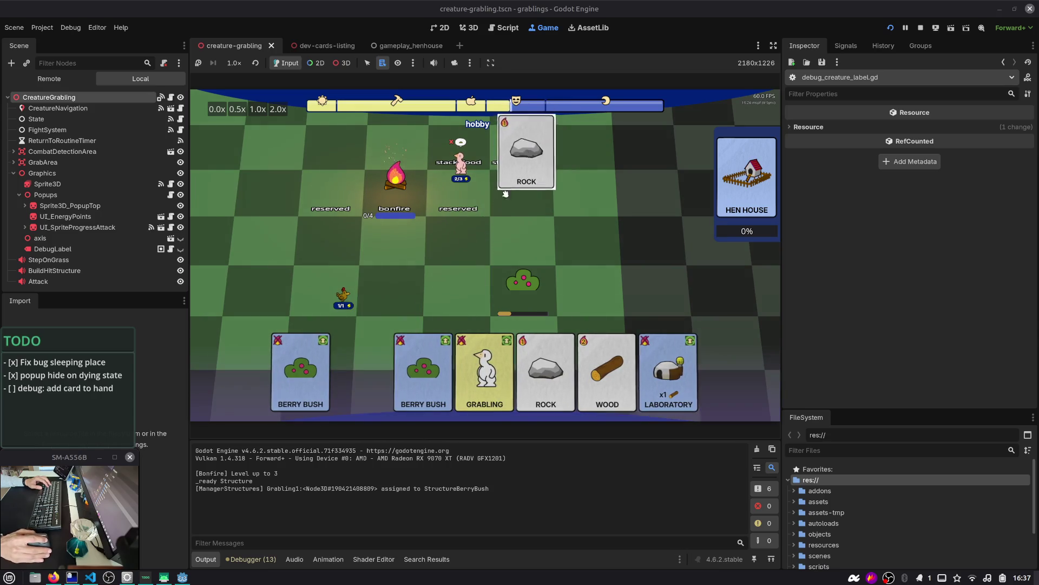
pyautogui.moveTo(401, 349); pyautogui.dragTo(457, 280)
pyautogui.moveTo(455, 374)
pyautogui.mouseDown()
pyautogui.moveTo(436, 287)
pyautogui.moveTo(389, 282)
pyautogui.mouseUp()
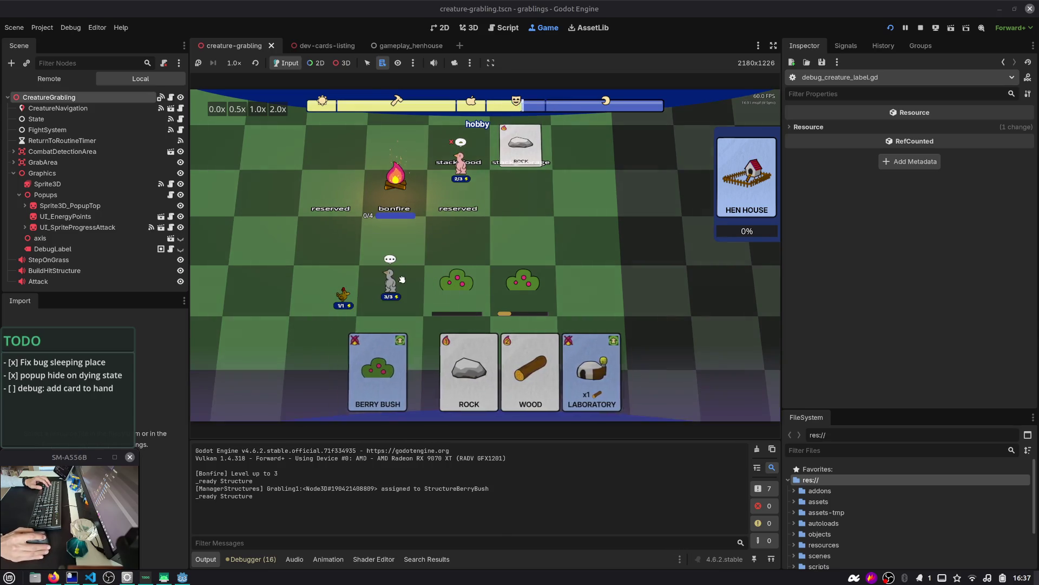
# - Advance to the work slot in the Debug Gameplay Window, remove the second berry bush, then stop the game
pyautogui.press('F1')
pyautogui.click(951, 258)
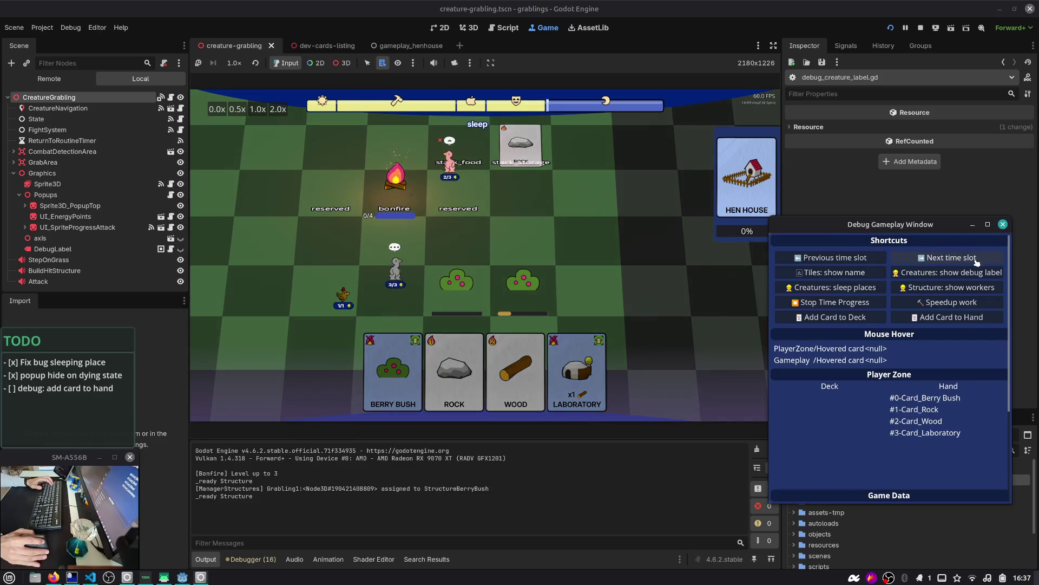
pyautogui.click(977, 262)
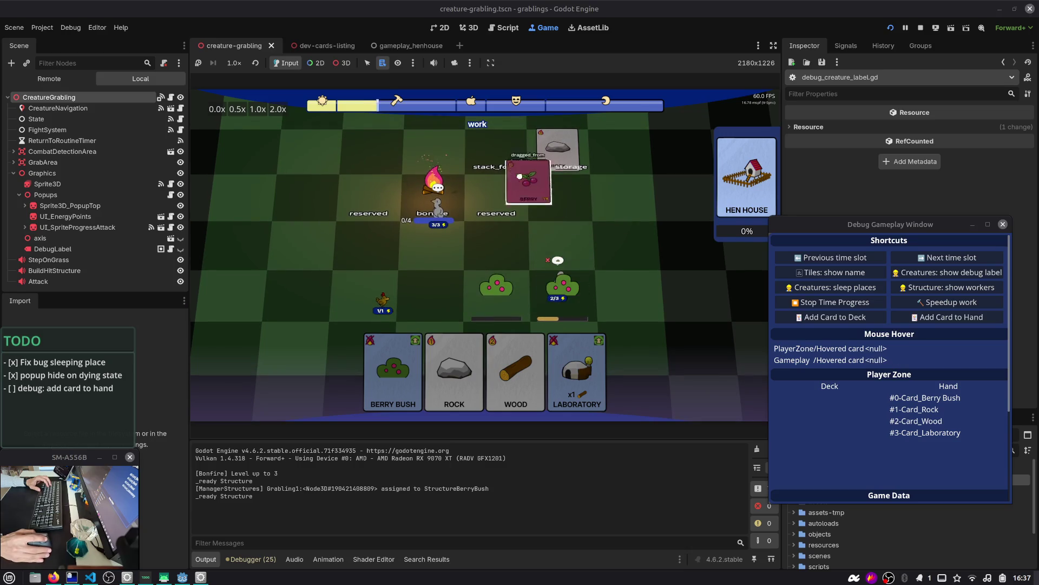
pyautogui.moveTo(575, 261); pyautogui.dragTo(503, 154)
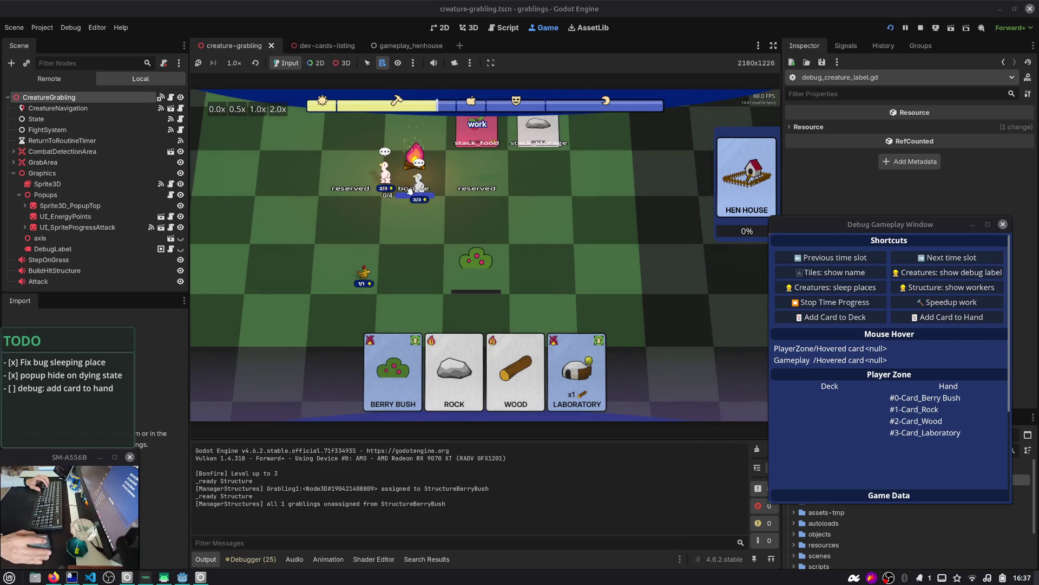
pyautogui.moveTo(381, 169); pyautogui.dragTo(312, 223)
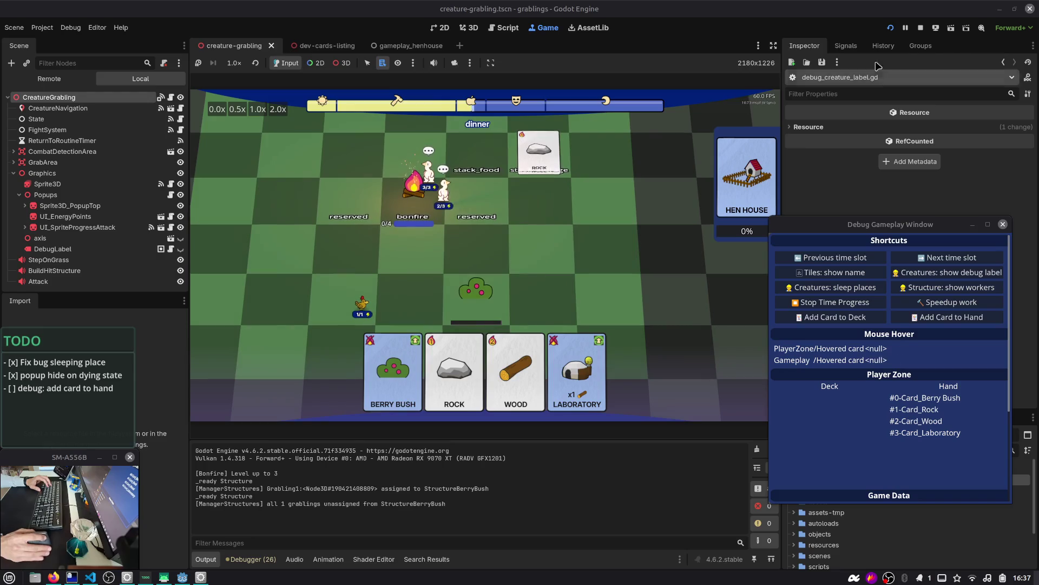
pyautogui.click(922, 28)
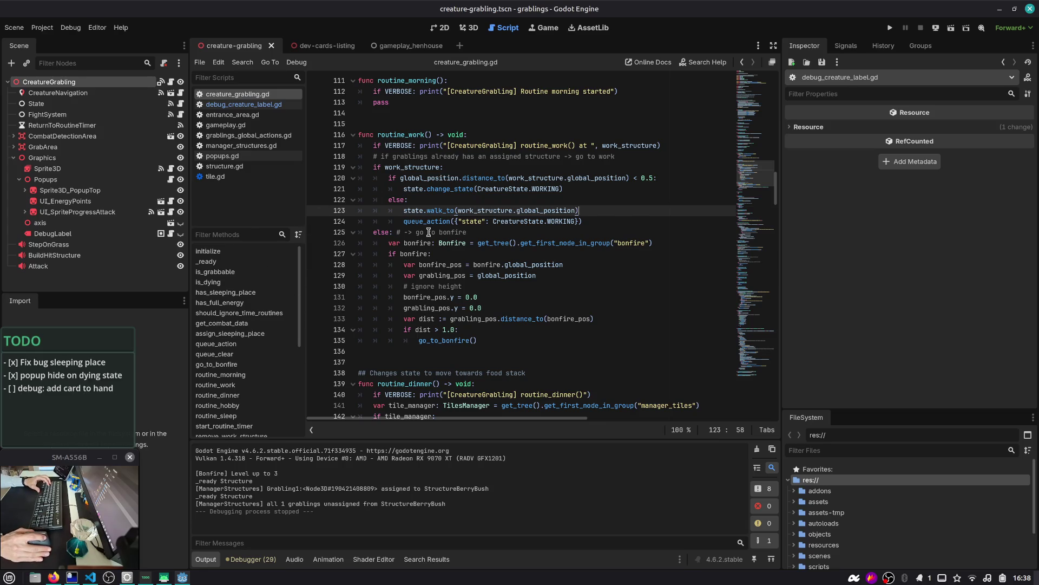
# - Add the 'grabling return to bonfire' TODO item ticked [x], with 'when no assigned structure'
pyautogui.click(450, 188)
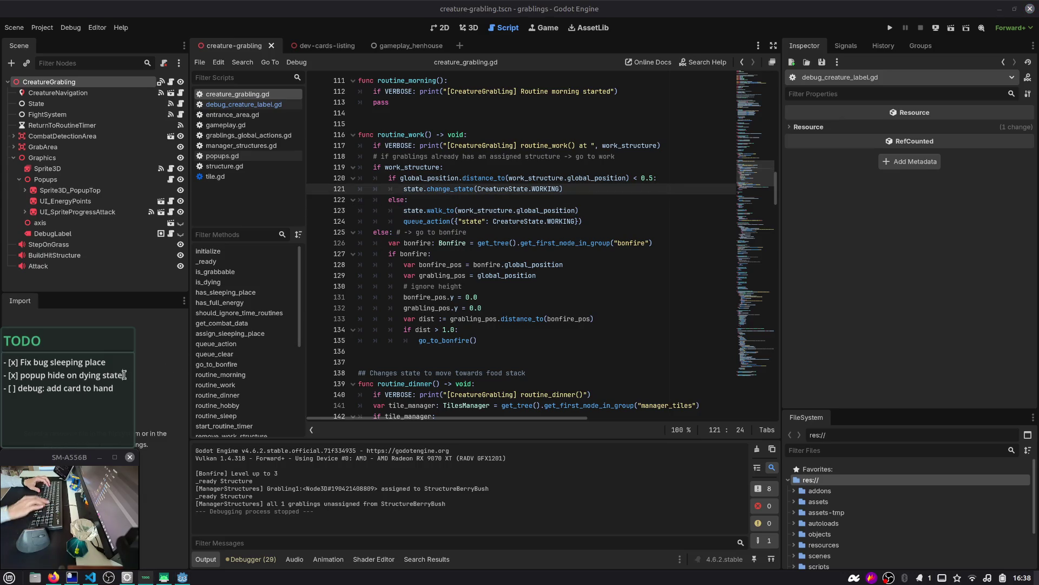
pyautogui.press('Return')
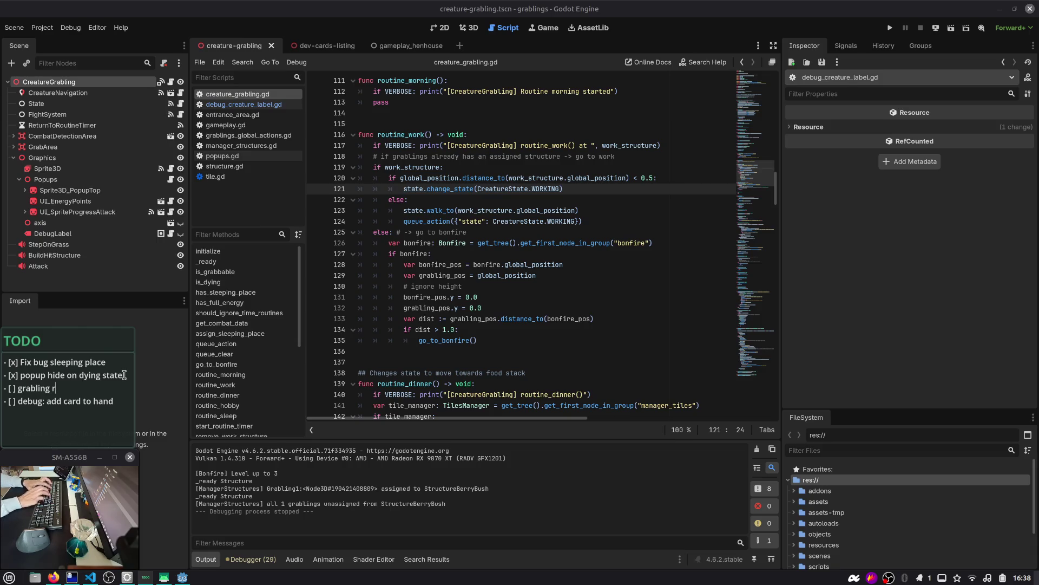
pyautogui.write('- [ ] grabling return to bonfire')
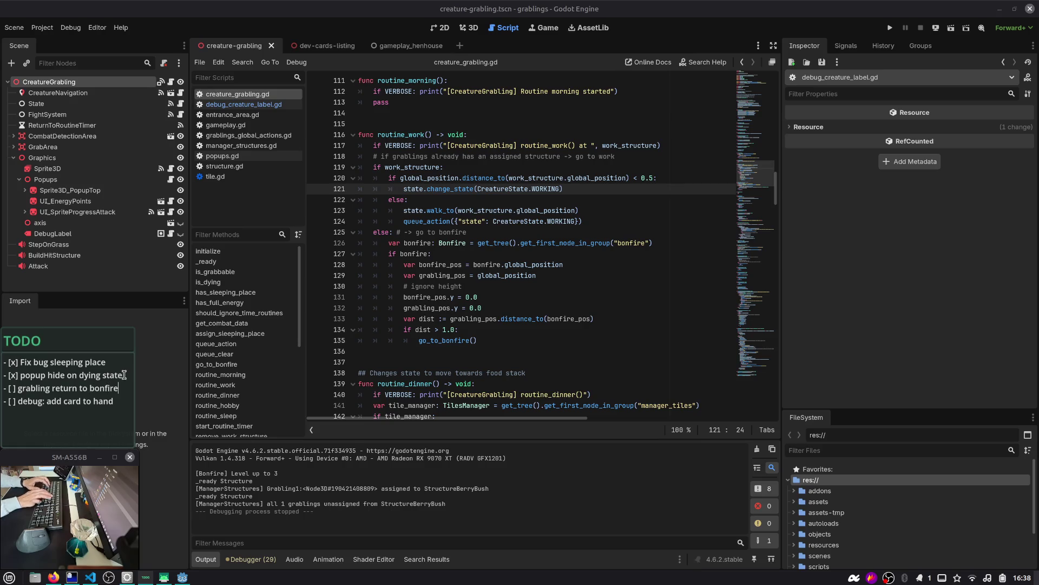
pyautogui.press('Left')
pyautogui.press('Left')
pyautogui.press('BackSpace')
pyautogui.write('x')
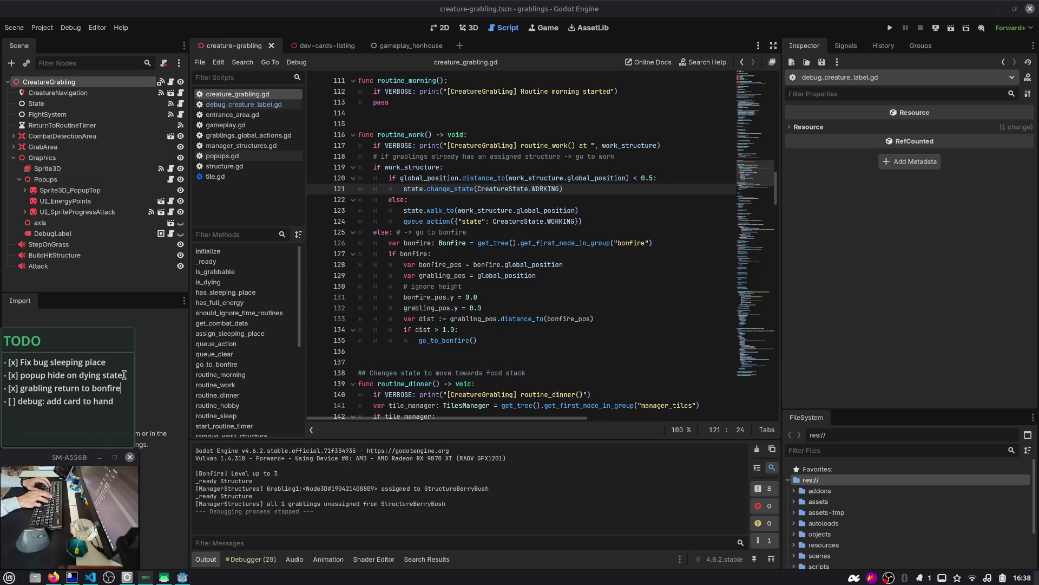
pyautogui.press('Return')
pyautogui.write('when no assigned structure')
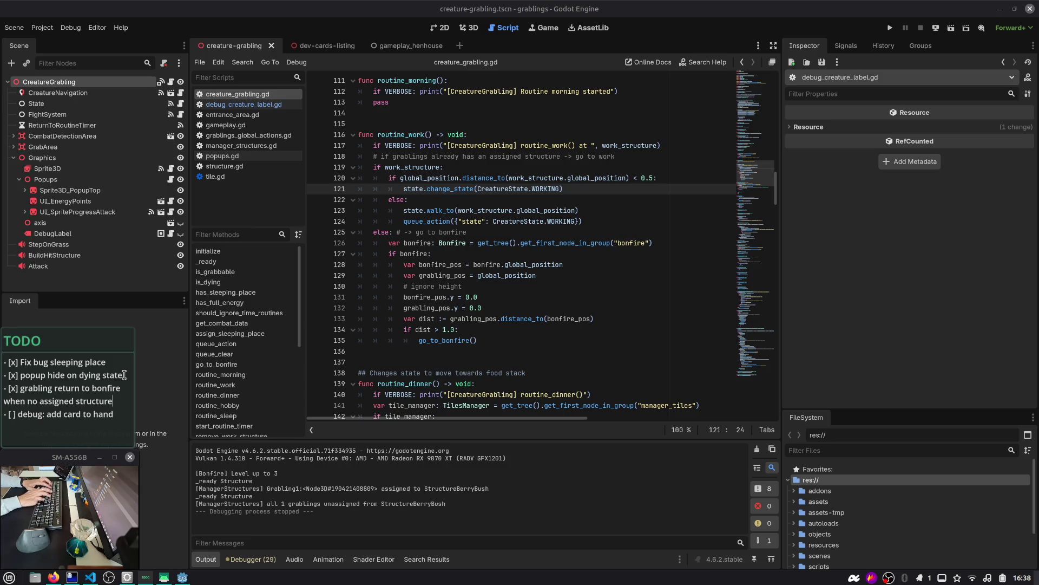
# - Add the TODO item '- [ ] check distance from sleeping place'
pyautogui.press('Return')
pyautogui.write('- [ ] check distance from slee')
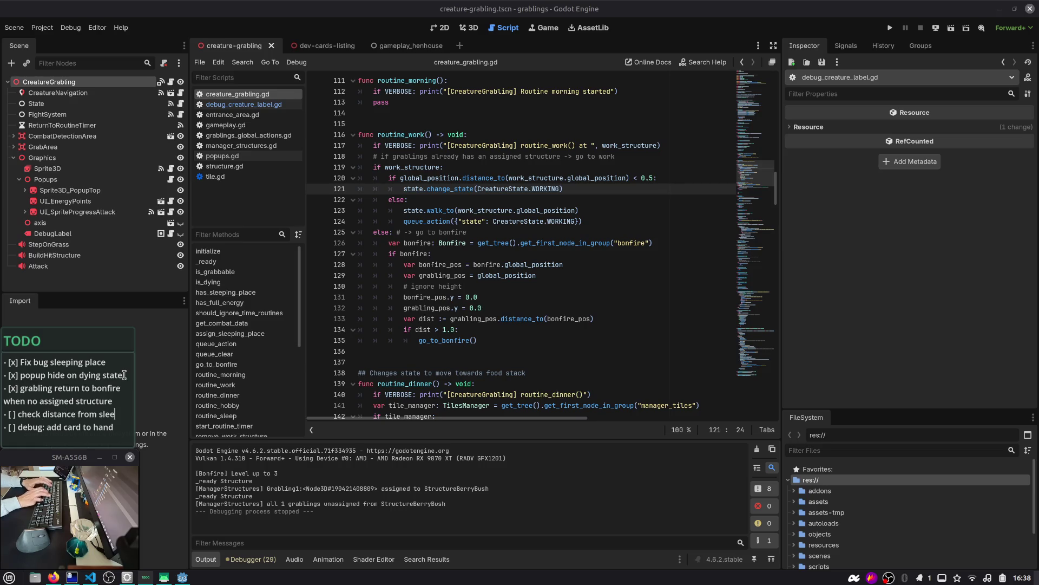
pyautogui.write('ping place')
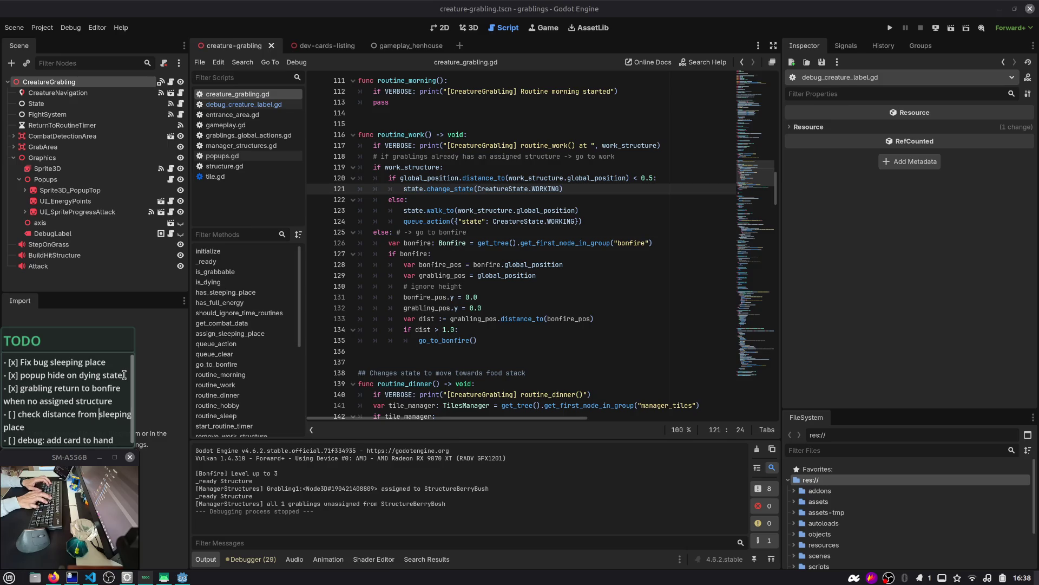
pyautogui.hotkey('ctrl', 'Right')
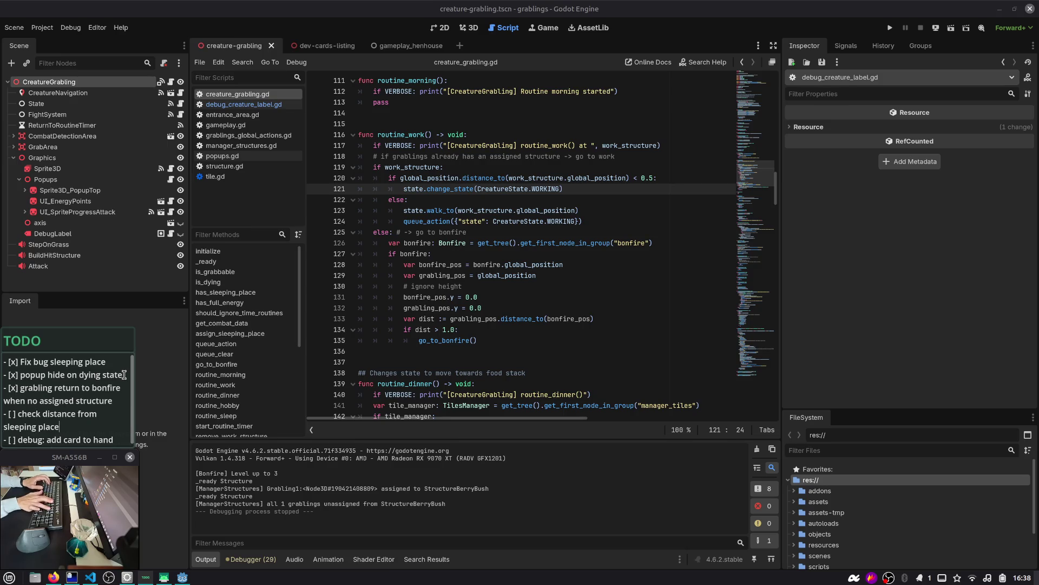
pyautogui.hotkey('shift', 'Home')
pyautogui.press('Left')
pyautogui.press('End')
pyautogui.press('End')
pyautogui.hotkey('shift', 'Home')
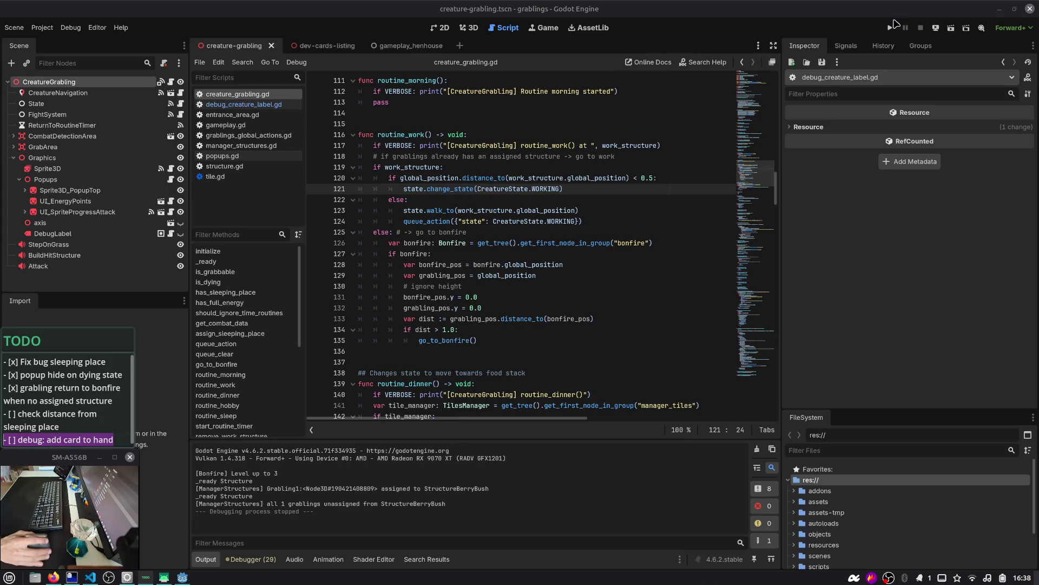
pyautogui.click(535, 168)
pyautogui.hotkey('ctrl', 'alt', 'Right')
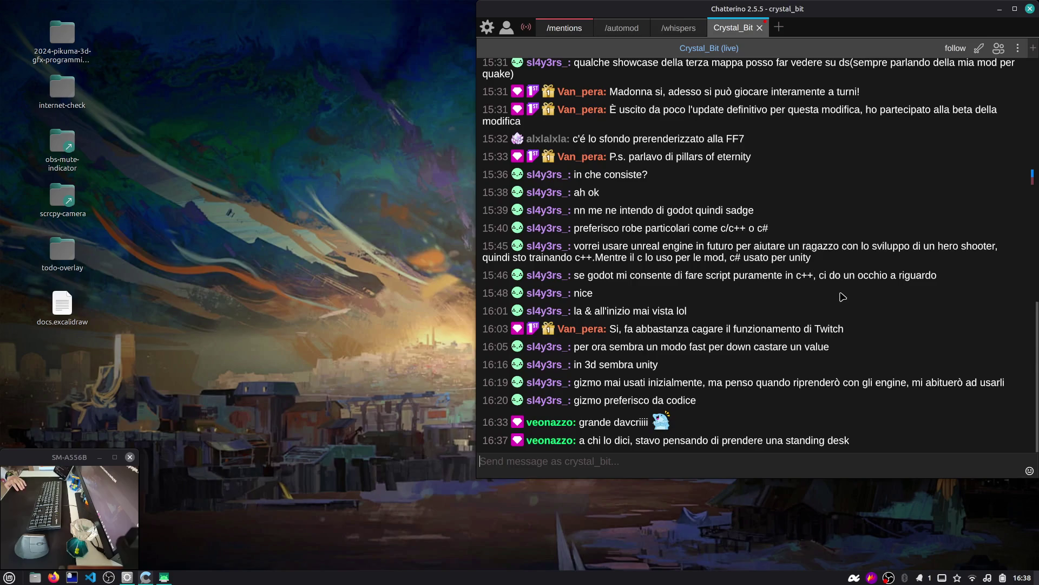
pyautogui.hotkey('ctrl', 'alt', 'Left')
pyautogui.click(674, 261)
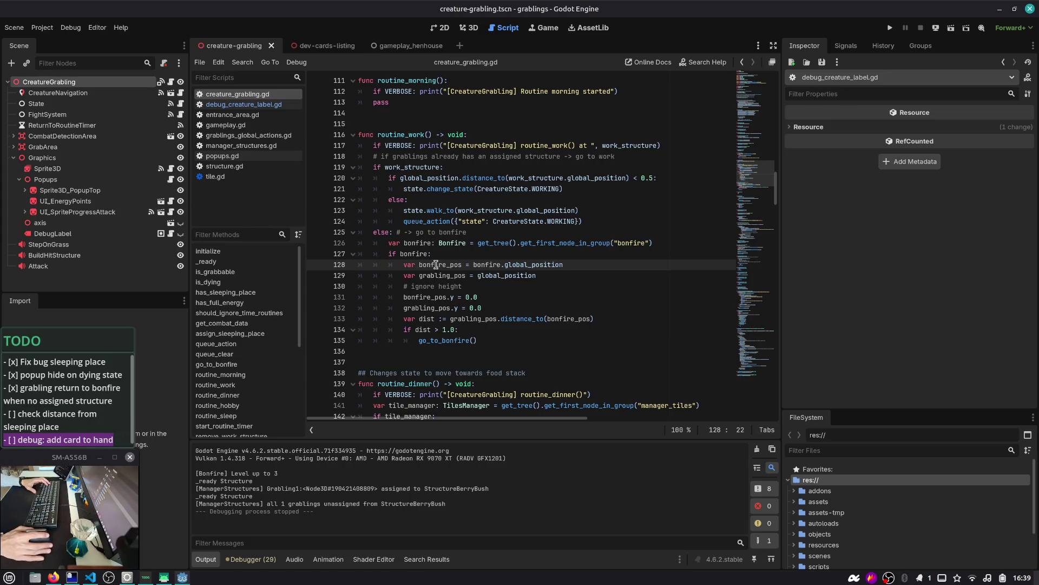
pyautogui.press('XF86AudioMicMute')
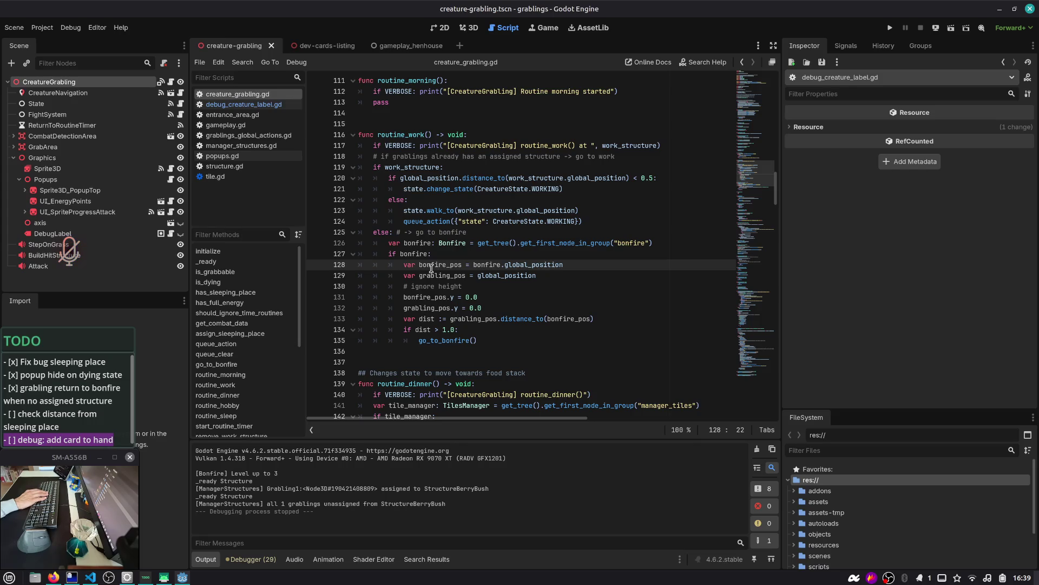
pyautogui.click(429, 266)
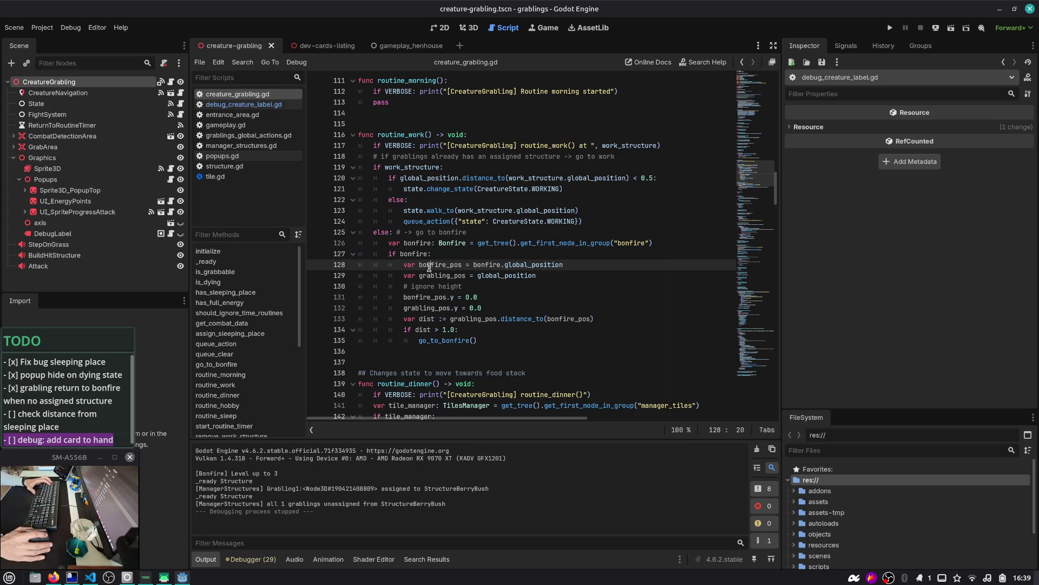
pyautogui.doubleClick(458, 275)
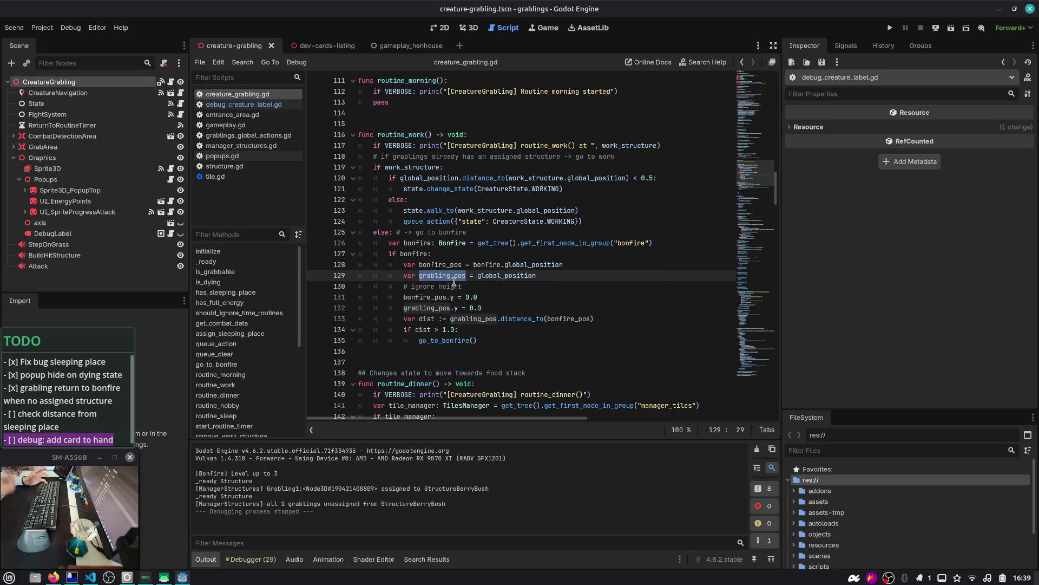
pyautogui.doubleClick(454, 267)
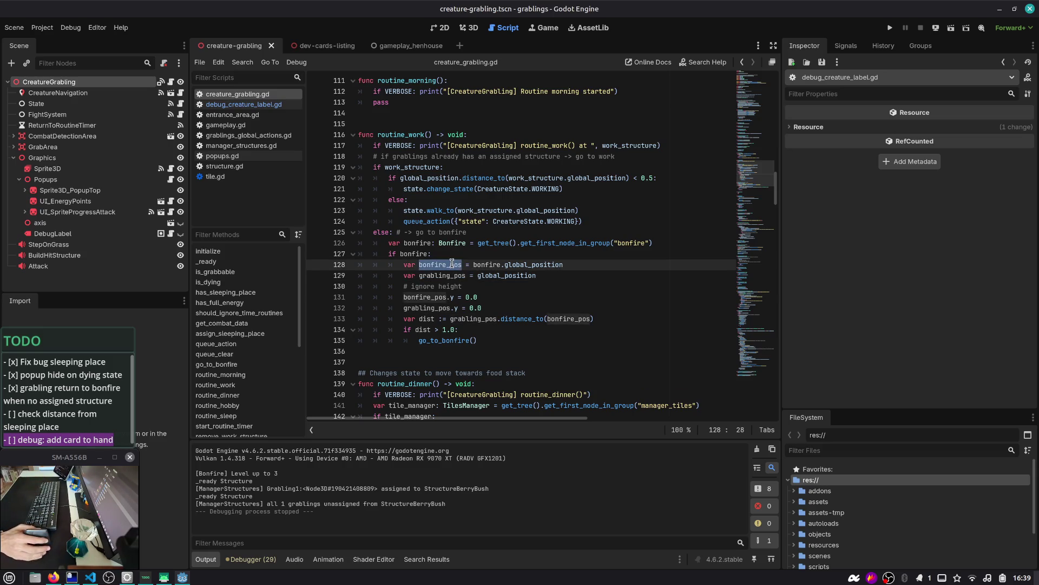
pyautogui.click(452, 264)
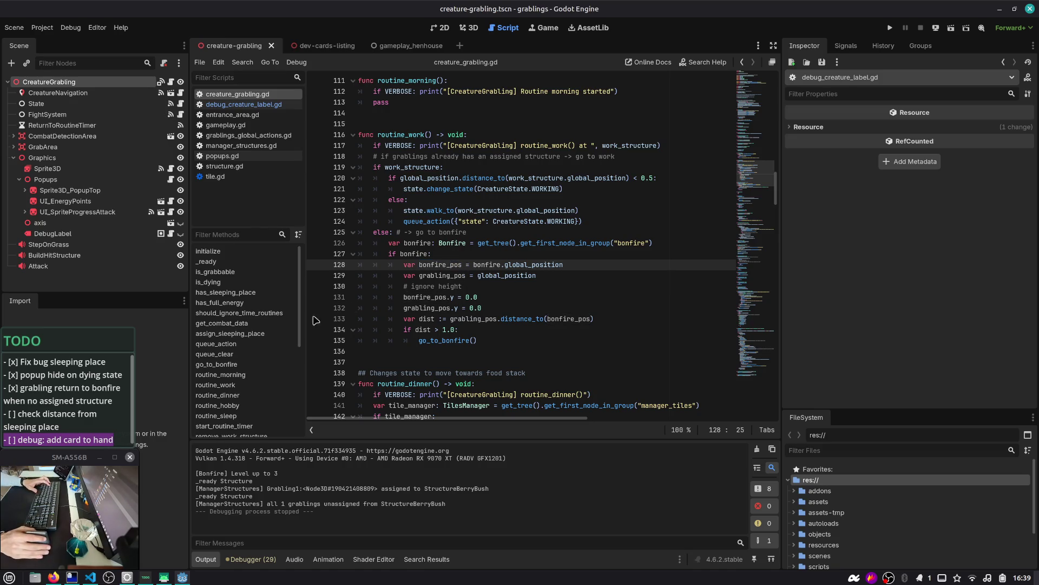
pyautogui.click(91, 389)
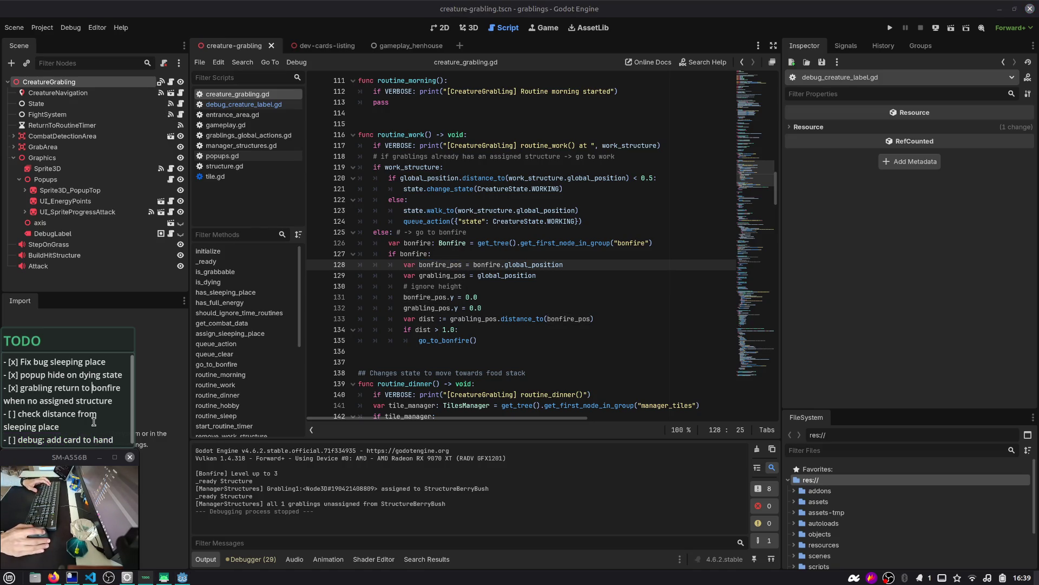
pyautogui.click(445, 271)
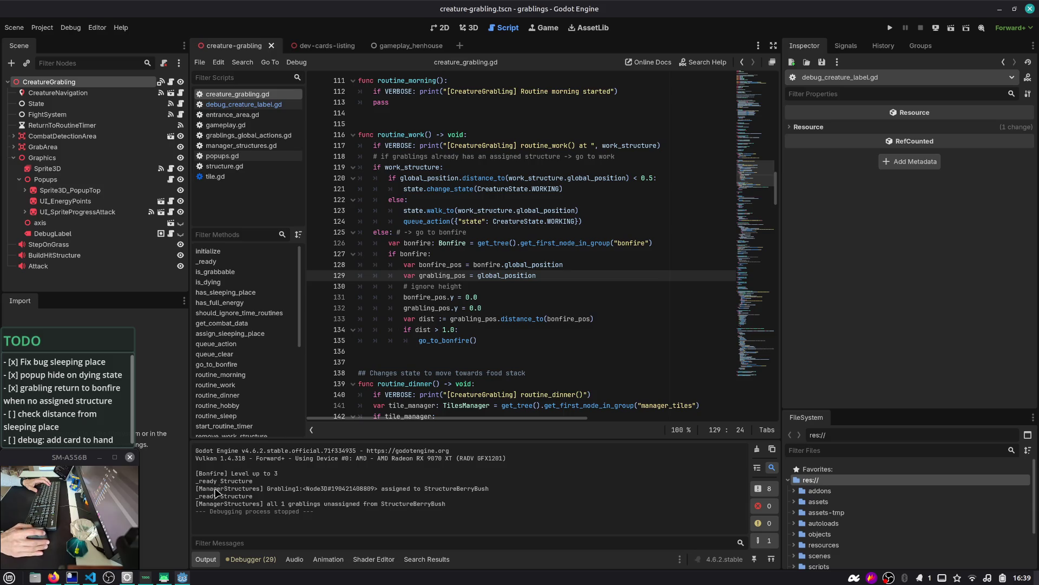
pyautogui.click(476, 264)
pyautogui.hotkey('ctrl', 'shift', 'f')
# - Search for print("_rea and delete the print("_ready Structure") line 53 in structure.gd
pyautogui.write('print(')
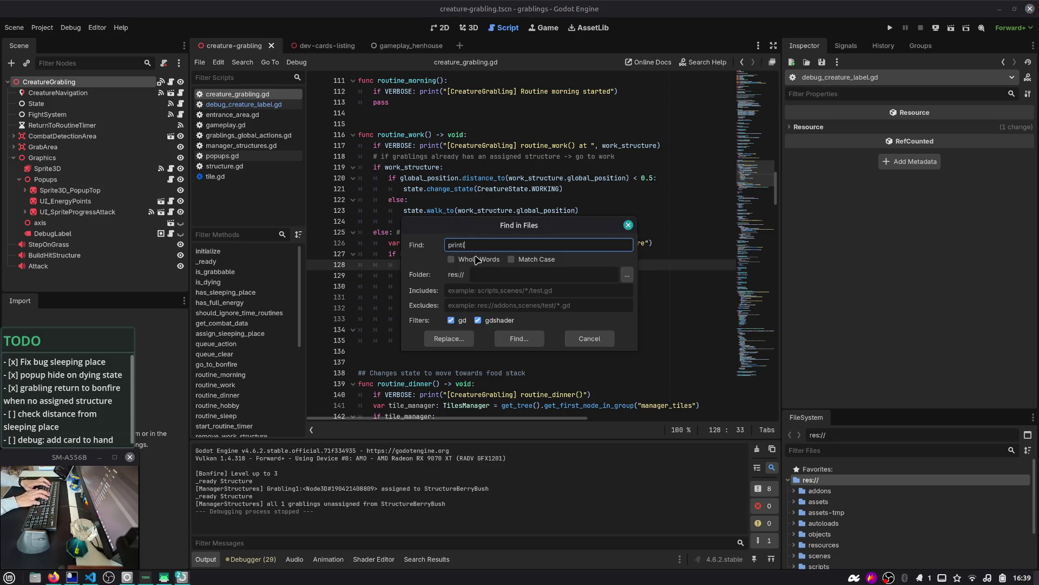
pyautogui.write('"_rea')
pyautogui.press('Return')
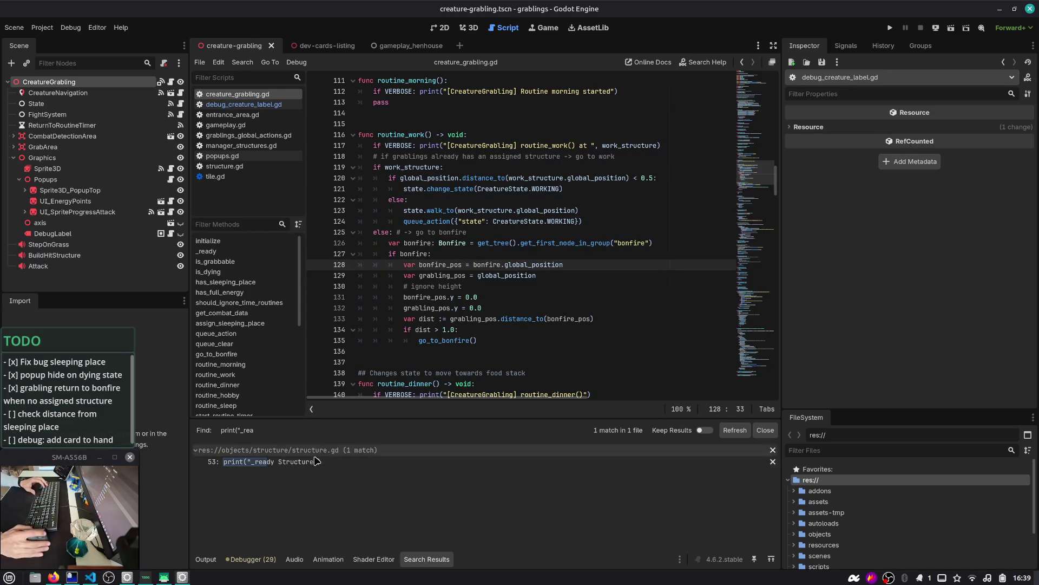
pyautogui.click(454, 144)
pyautogui.hotkey('ctrl', 'shift', 'k')
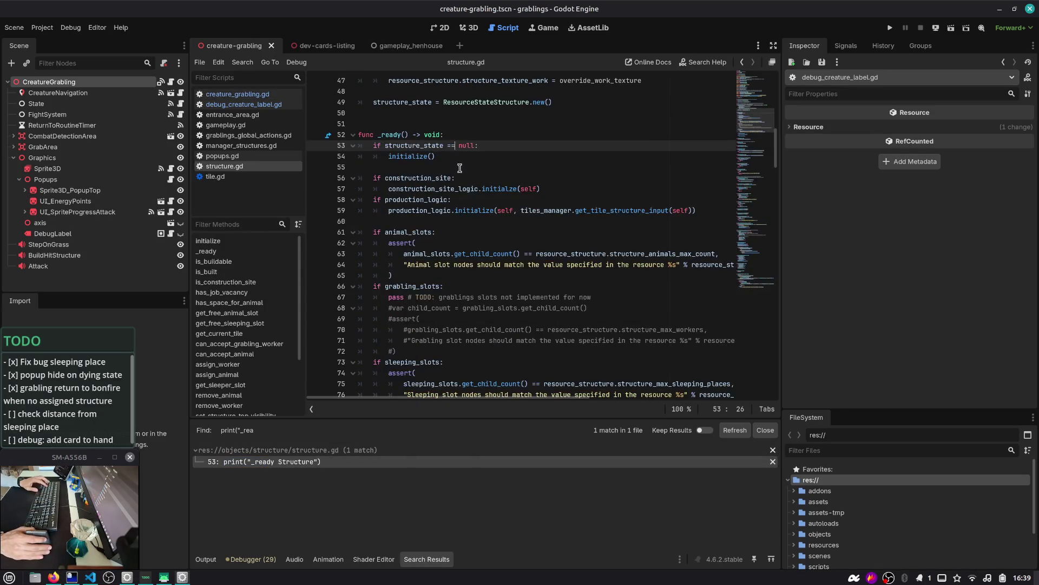
# - Check the Output log, then start a Find in Files search for the ManagerStructures prints
pyautogui.click(205, 559)
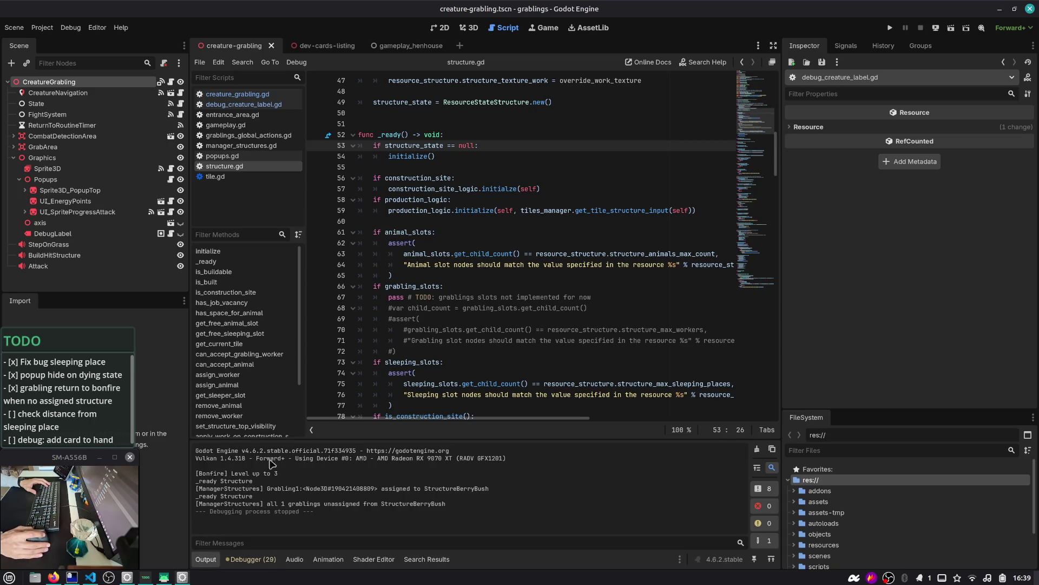
pyautogui.click(489, 264)
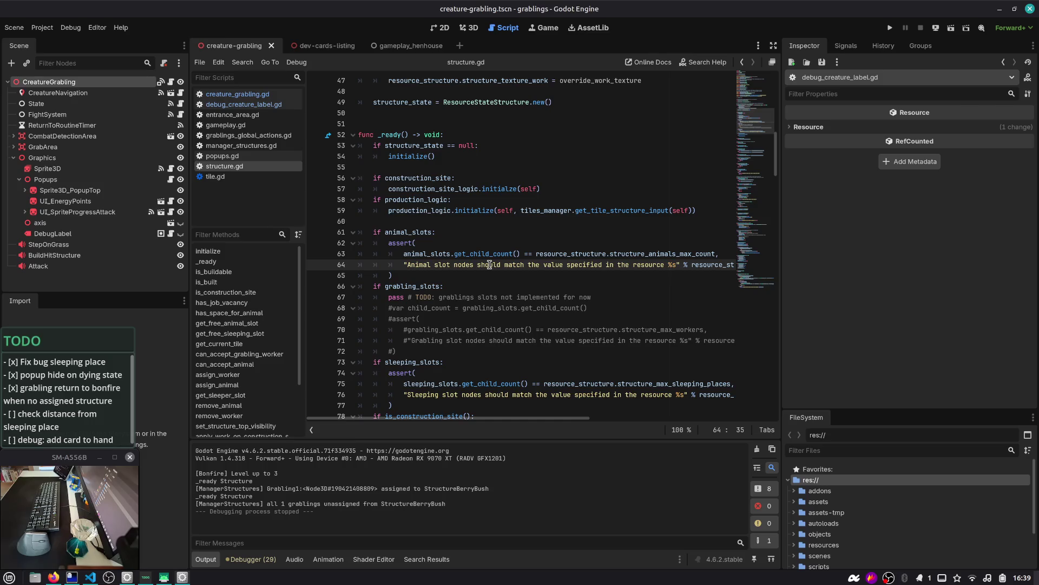
pyautogui.hotkey('ctrl', 'shift', 'f')
pyautogui.write('managerStrucrt')
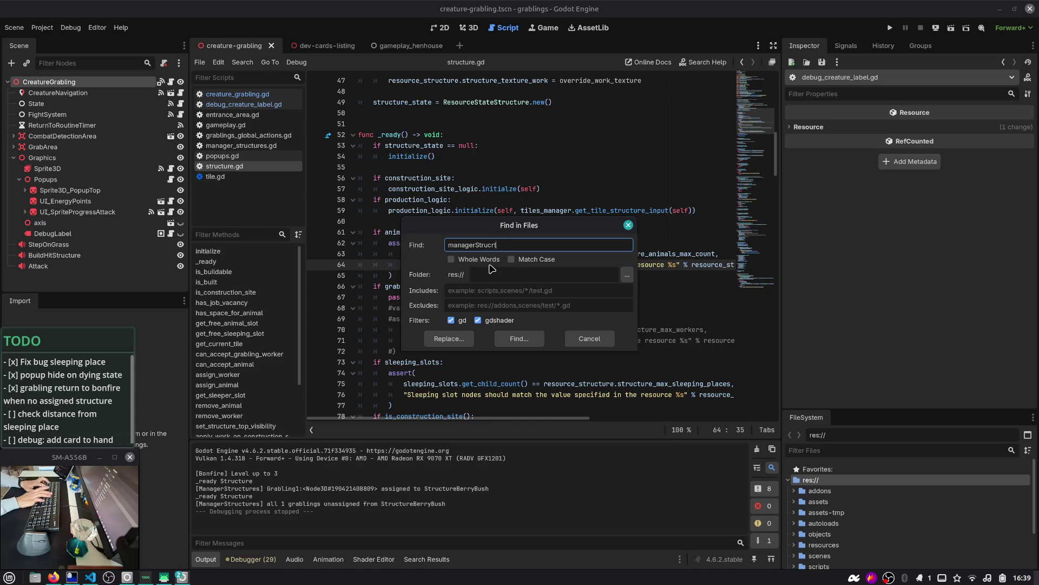
# - Search files for 'managerStructures]' and review its matches in manager_structures.gd
pyautogui.press('BackSpace')
pyautogui.press('BackSpace')
pyautogui.write('tures]')
pyautogui.press('Return')
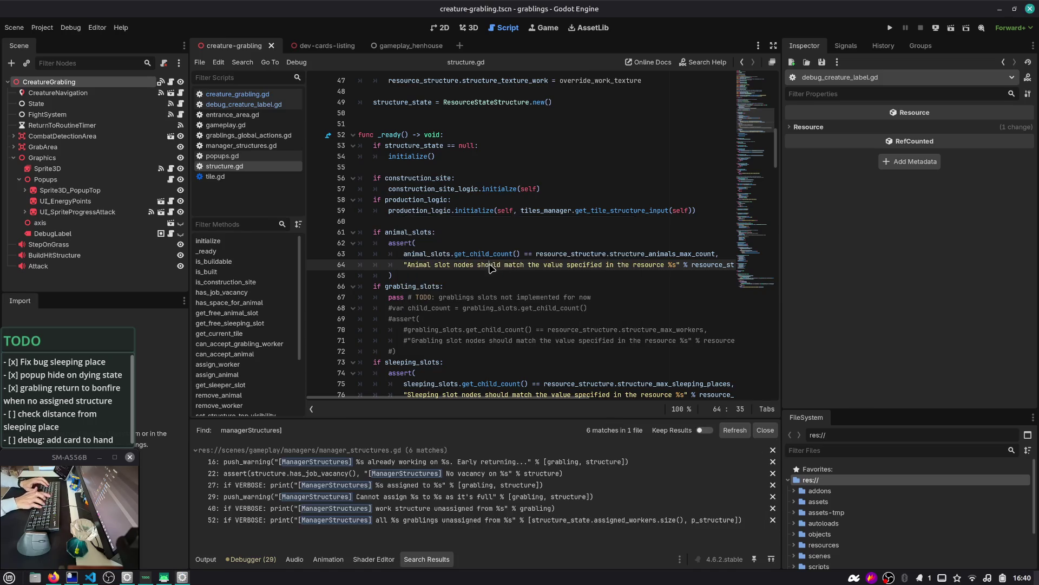
pyautogui.click(379, 473)
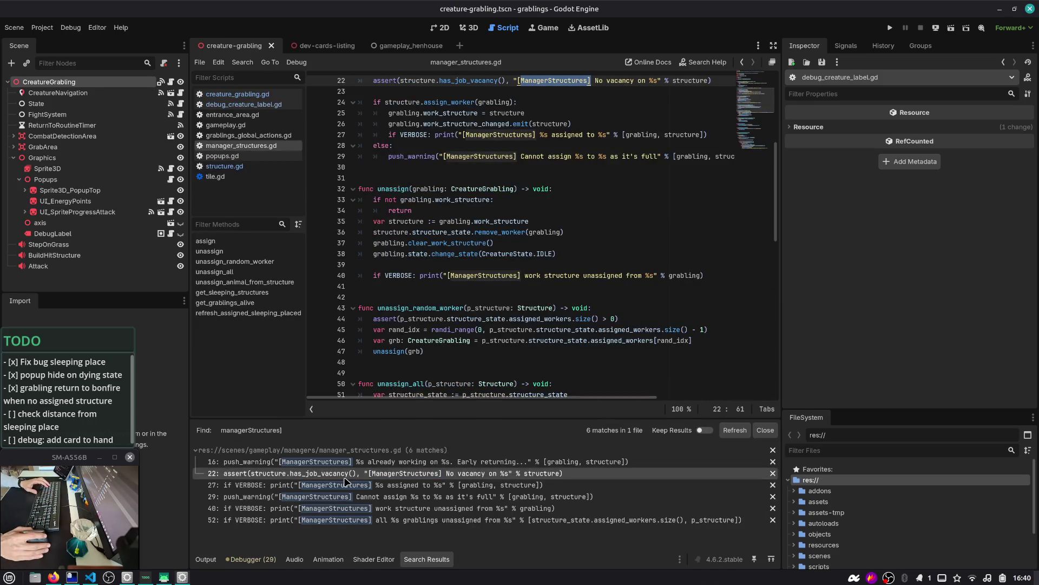
pyautogui.click(357, 485)
pyautogui.click(353, 496)
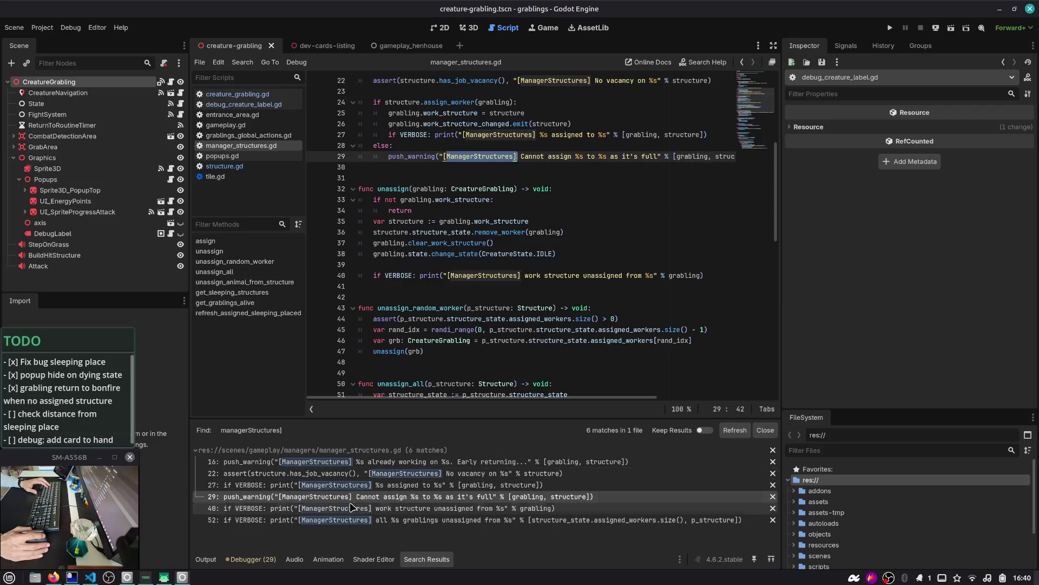
pyautogui.click(350, 509)
pyautogui.click(350, 520)
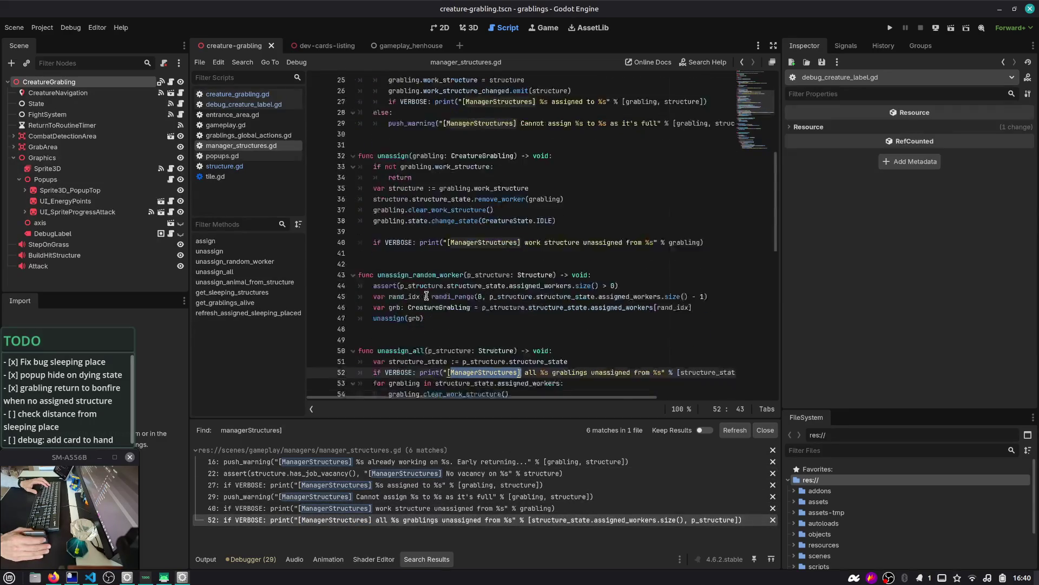
pyautogui.click(336, 507)
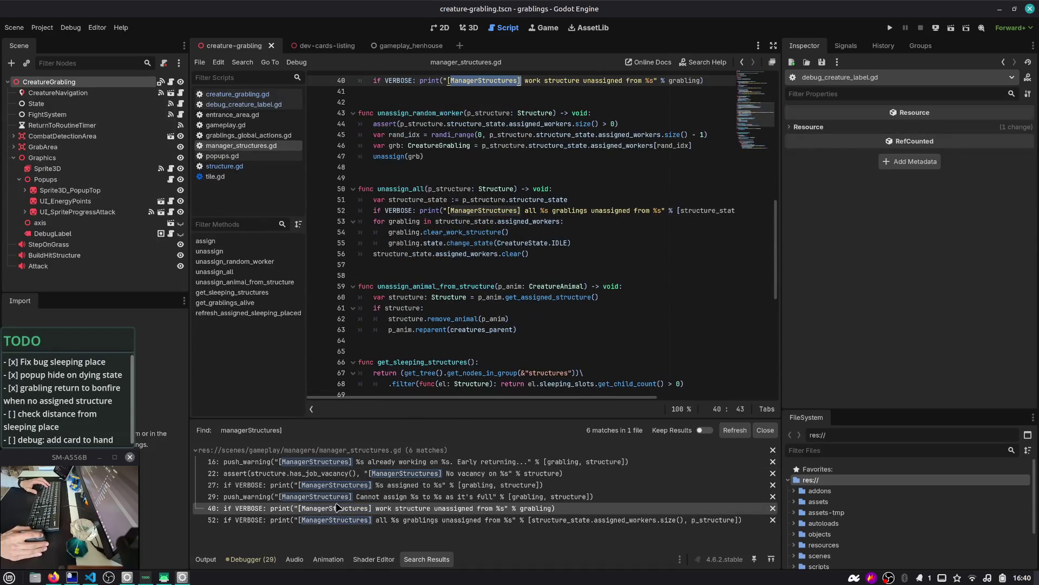
pyautogui.click(357, 462)
# - Set VERBOSE on line 9 of manager_structures.gd to false
pyautogui.scroll(5, 437, 233)
pyautogui.doubleClick(418, 168)
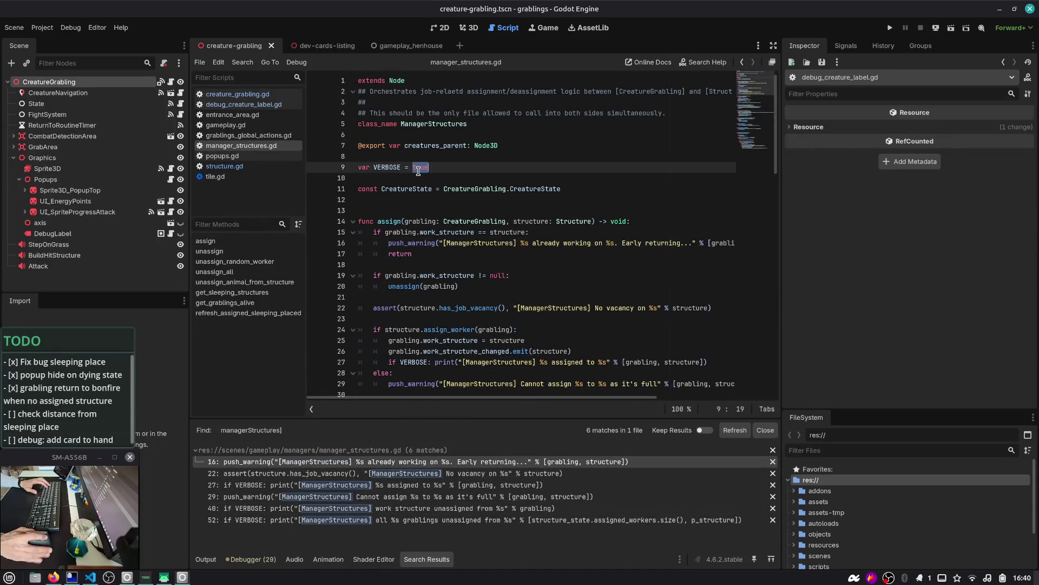
pyautogui.write('false')
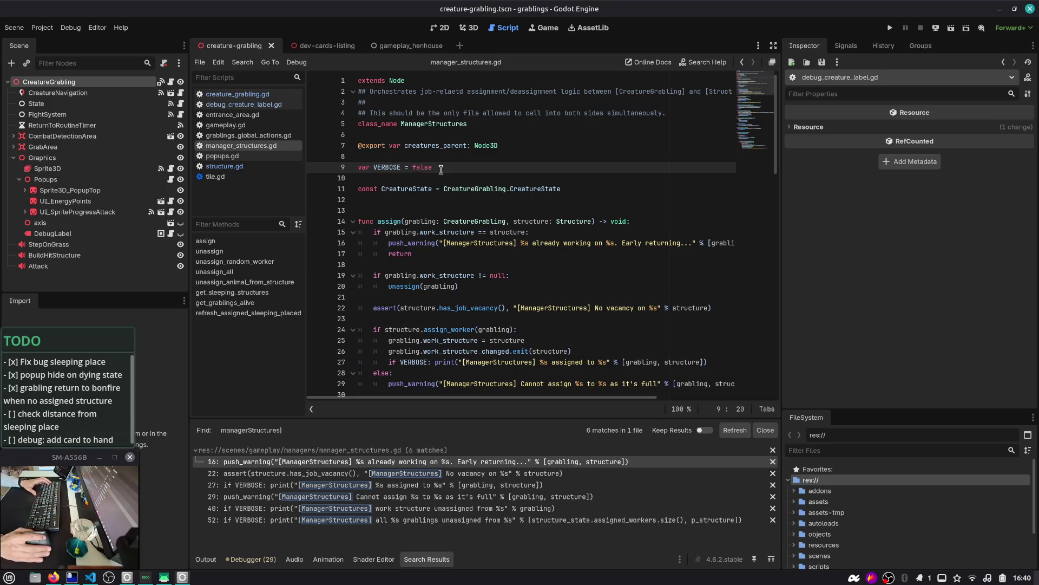
pyautogui.click(766, 430)
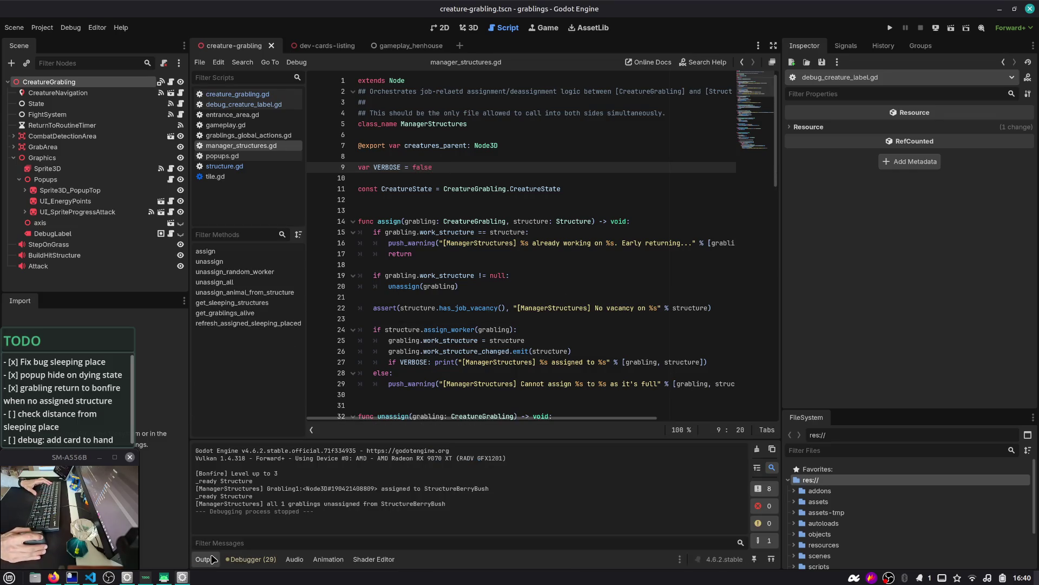
pyautogui.click(270, 555)
# - From the Top mesh warning in Debugger Errors, set structure.gd's const VERBOSE on line 34 to false
pyautogui.click(284, 390)
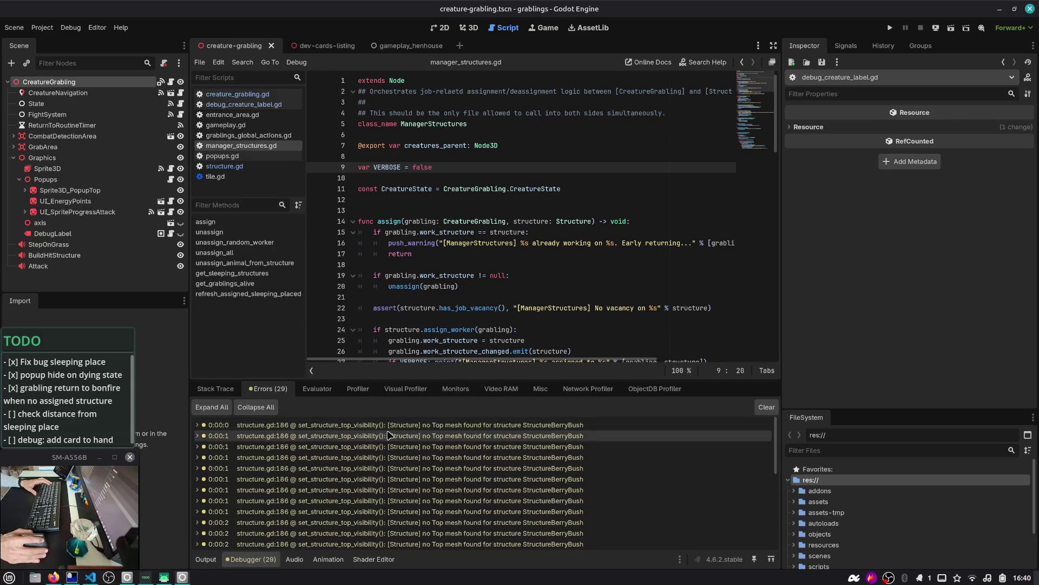
pyautogui.doubleClick(535, 425)
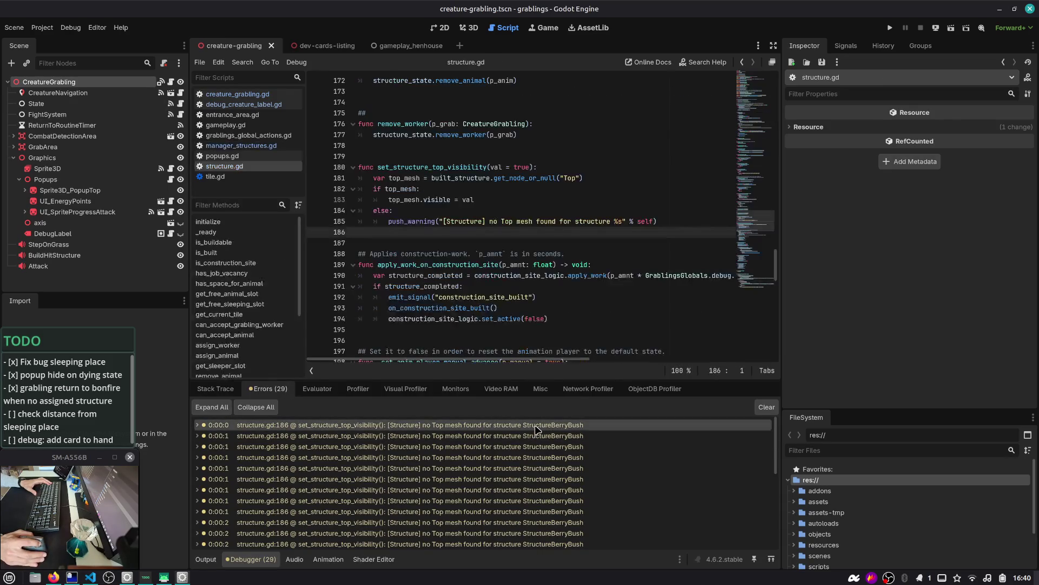
pyautogui.doubleClick(506, 221)
pyautogui.scroll(15, 488, 217)
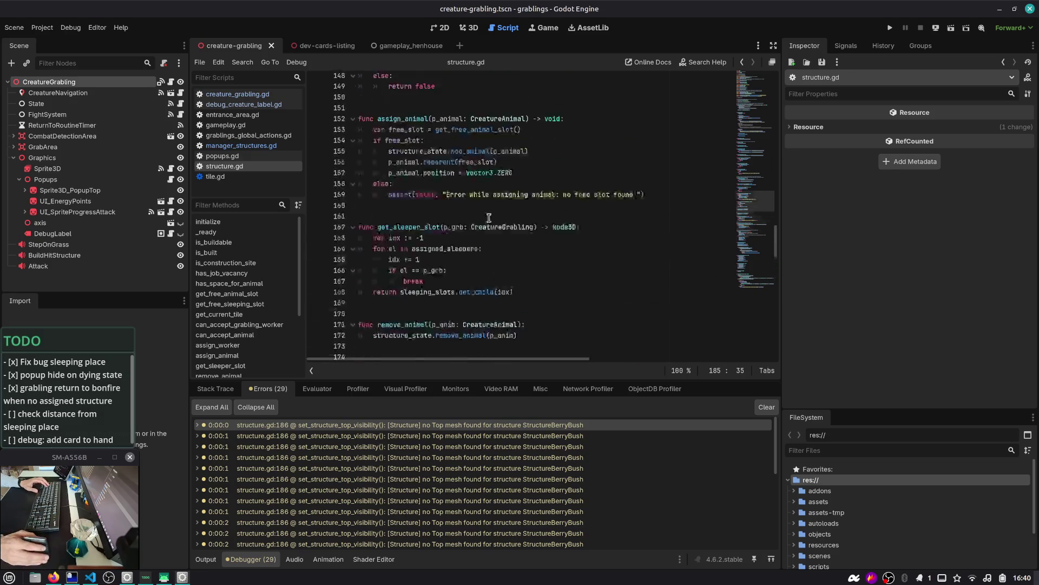
pyautogui.scroll(20, 489, 217)
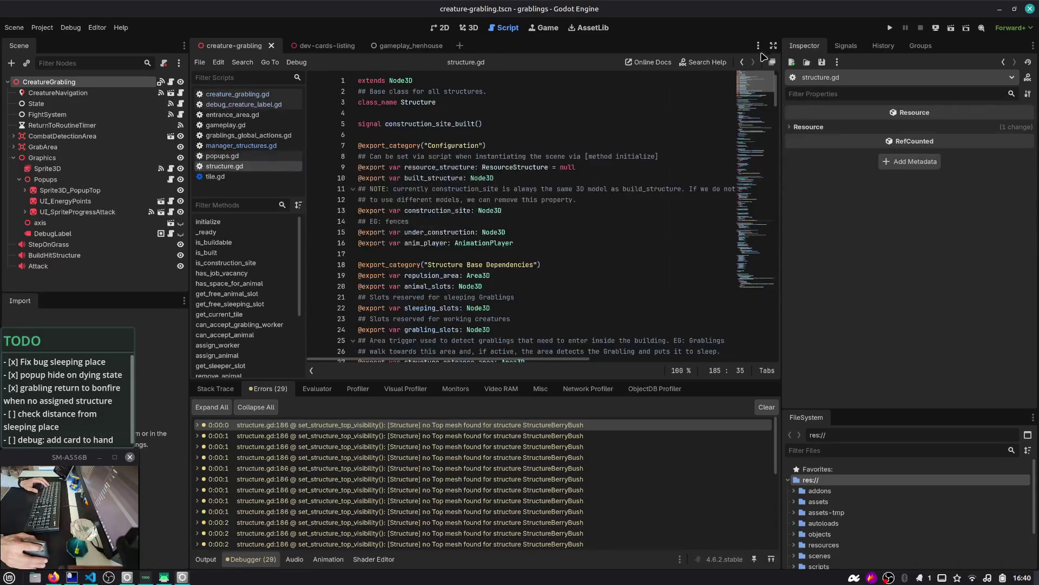
pyautogui.scroll(-4, 423, 200)
pyautogui.doubleClick(400, 211)
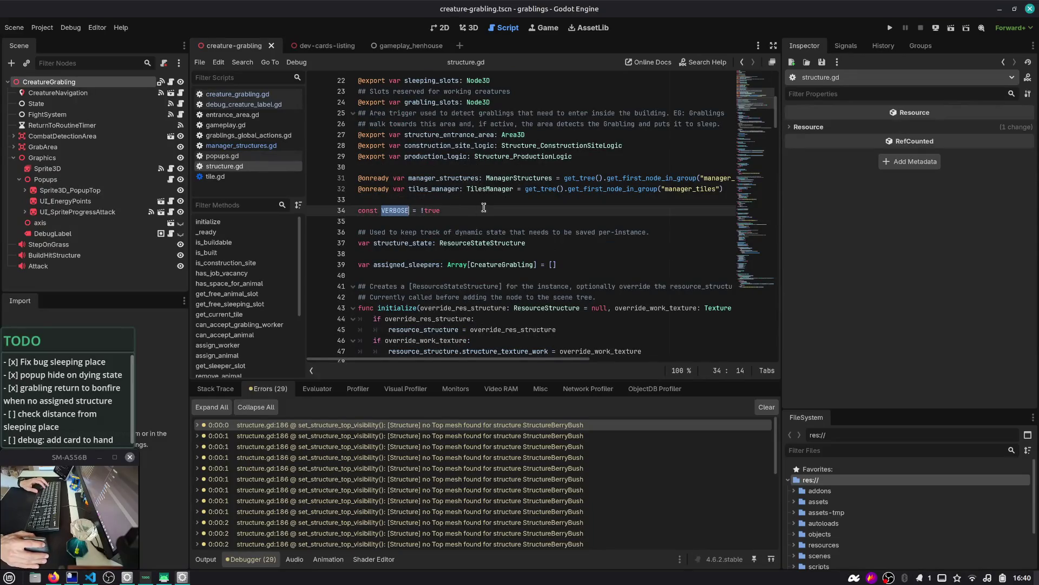
pyautogui.doubleClick(425, 211)
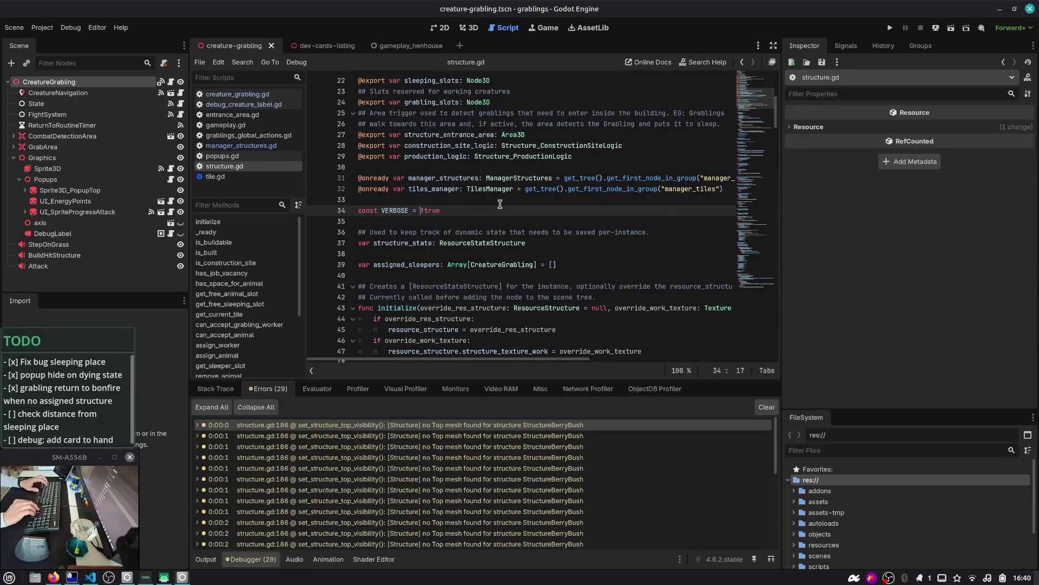
pyautogui.write('false')
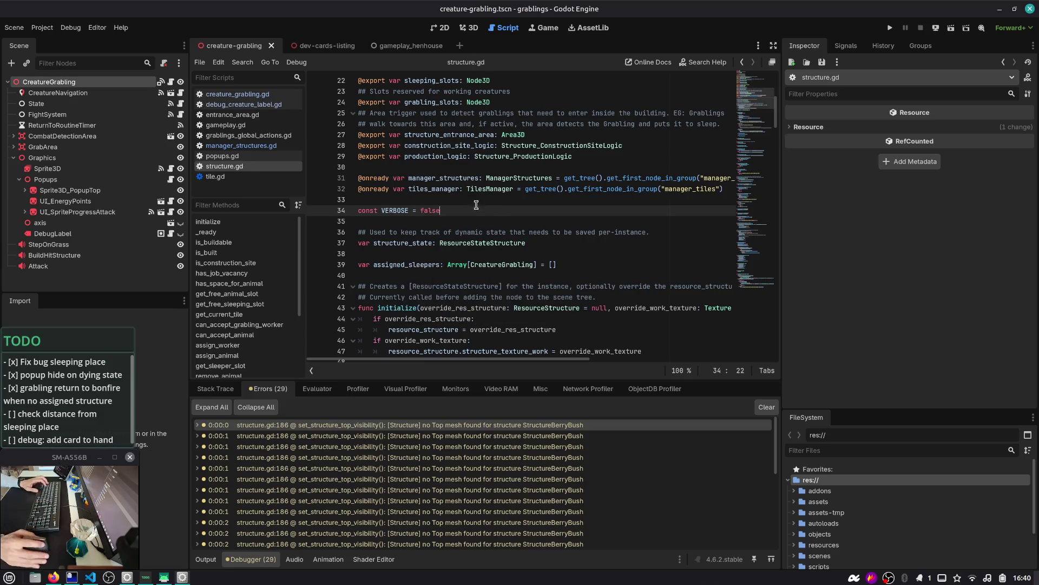
# - Delete the else: push_warning lines for the missing Top mesh in set_structure_top_visibility
pyautogui.click(413, 469)
pyautogui.scroll(-1, 434, 283)
pyautogui.click(667, 169)
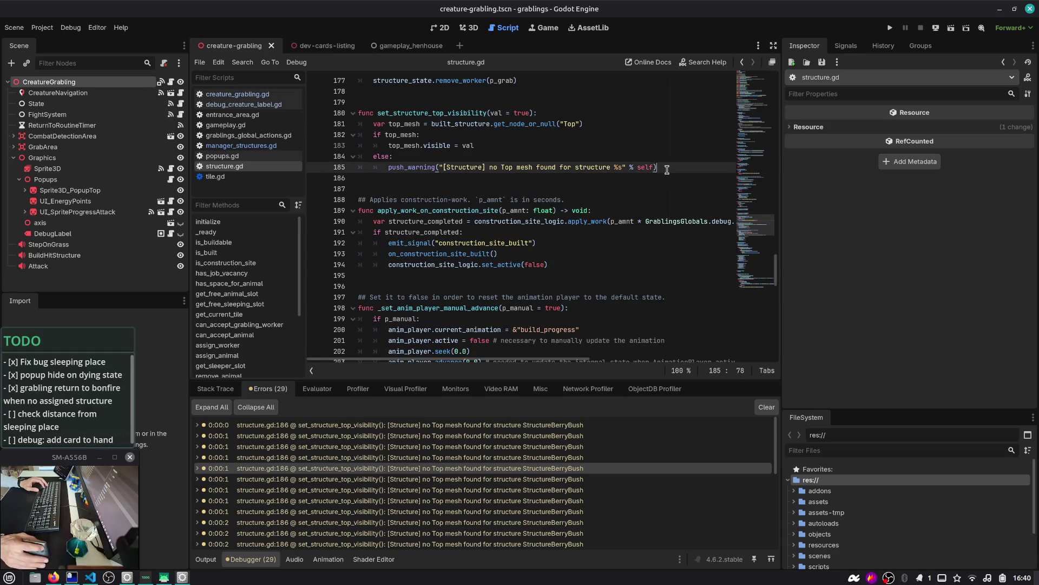
pyautogui.hotkey('shift', 'Up')
pyautogui.hotkey('shift', 'Home')
pyautogui.press('BackSpace')
pyautogui.press('BackSpace')
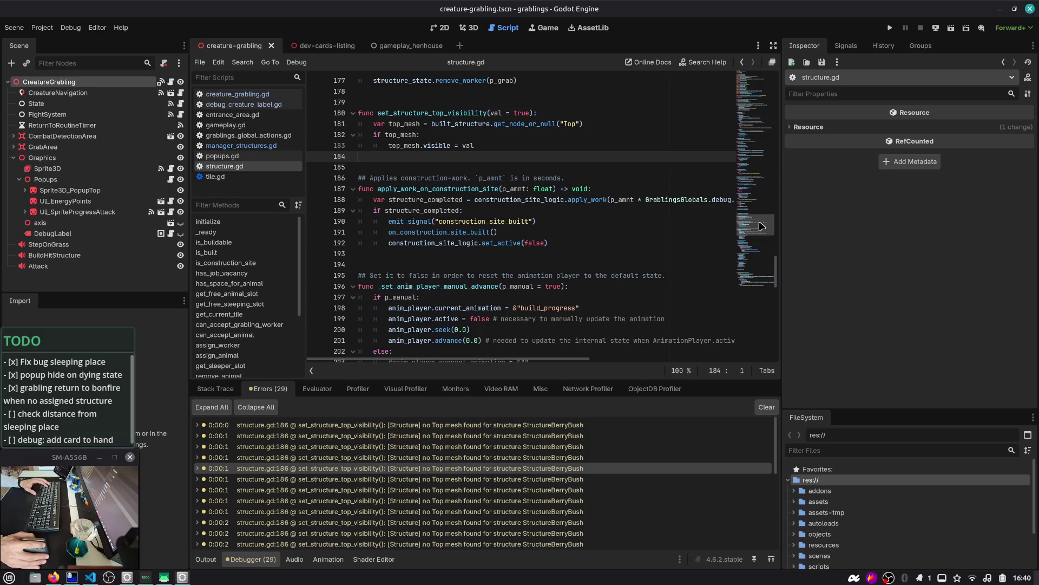
pyautogui.scroll(-13, 704, 228)
pyautogui.scroll(-5, 555, 496)
pyautogui.doubleClick(503, 440)
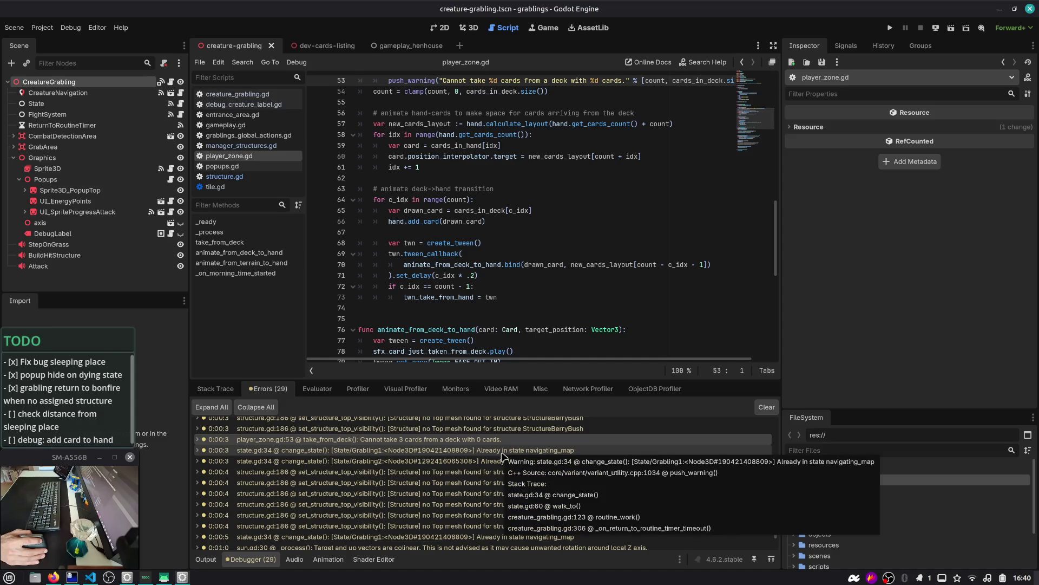
# - Add 'const VERBOSE = false' on line 18 of player_zone.gd and save
pyautogui.scroll(-1, 464, 476)
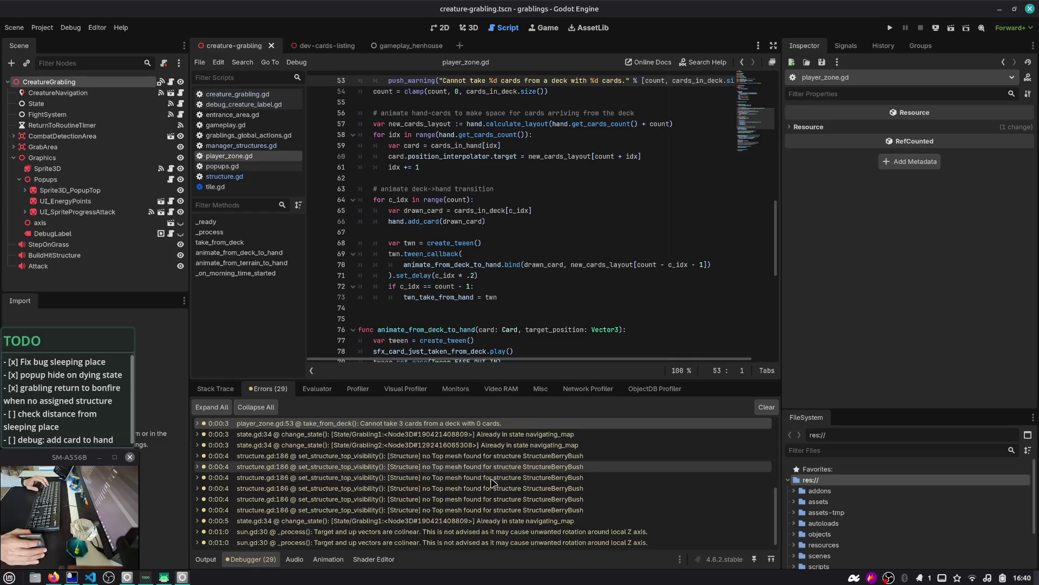
pyautogui.scroll(4, 481, 205)
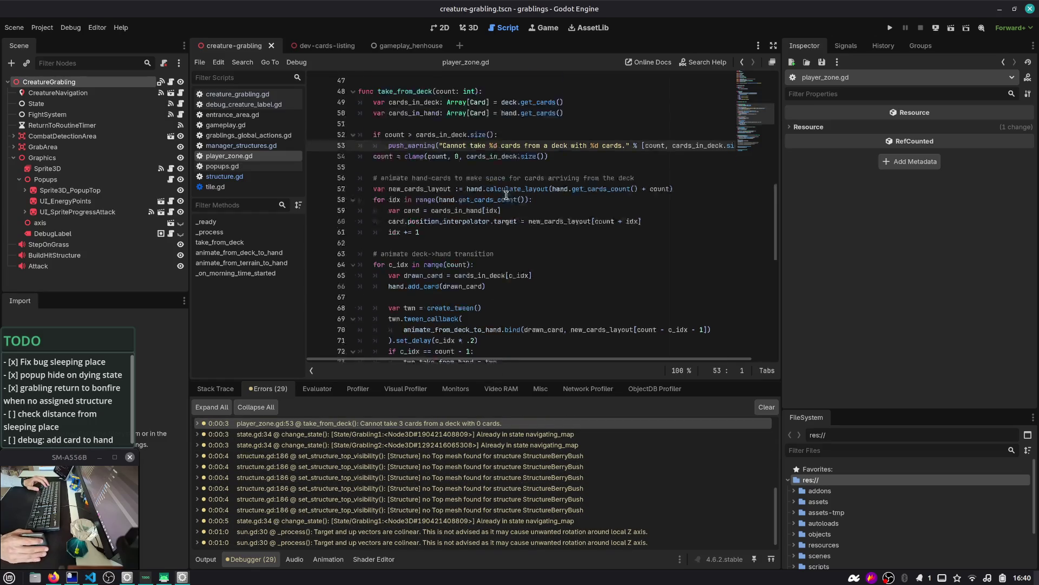
pyautogui.scroll(11, 607, 214)
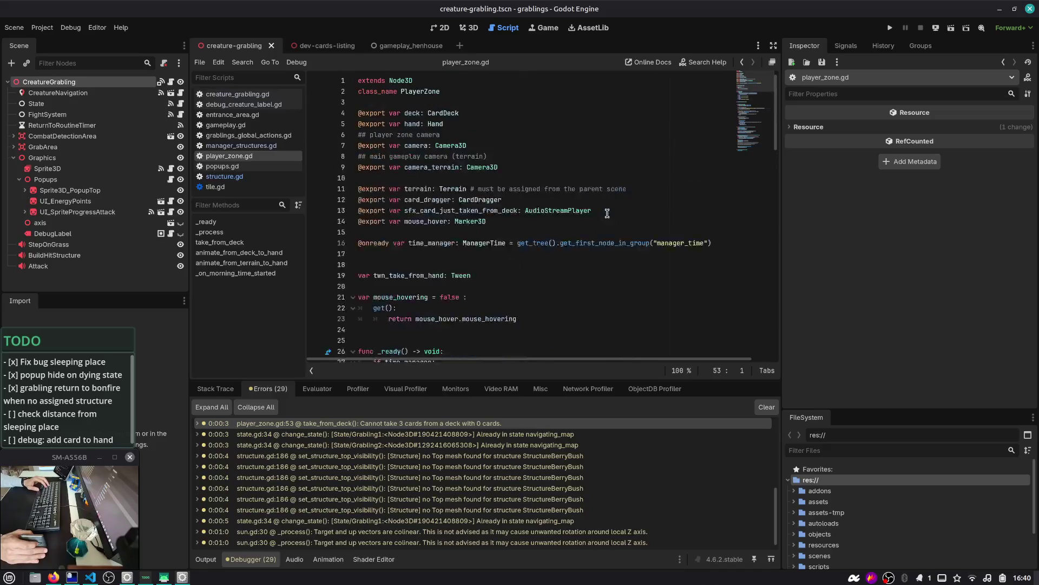
pyautogui.click(472, 262)
pyautogui.write('const VE')
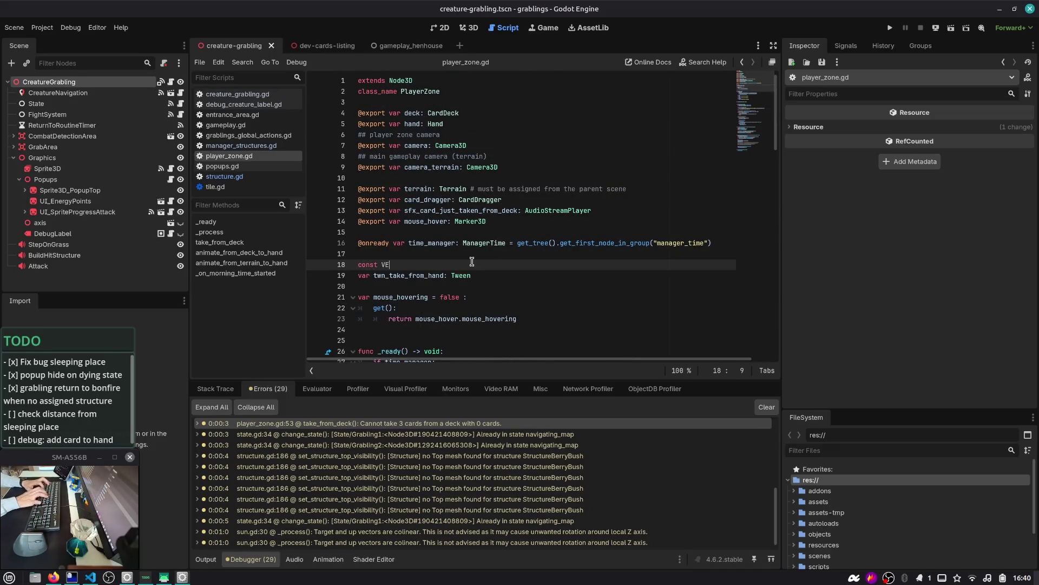
pyautogui.write('RBOSE = false')
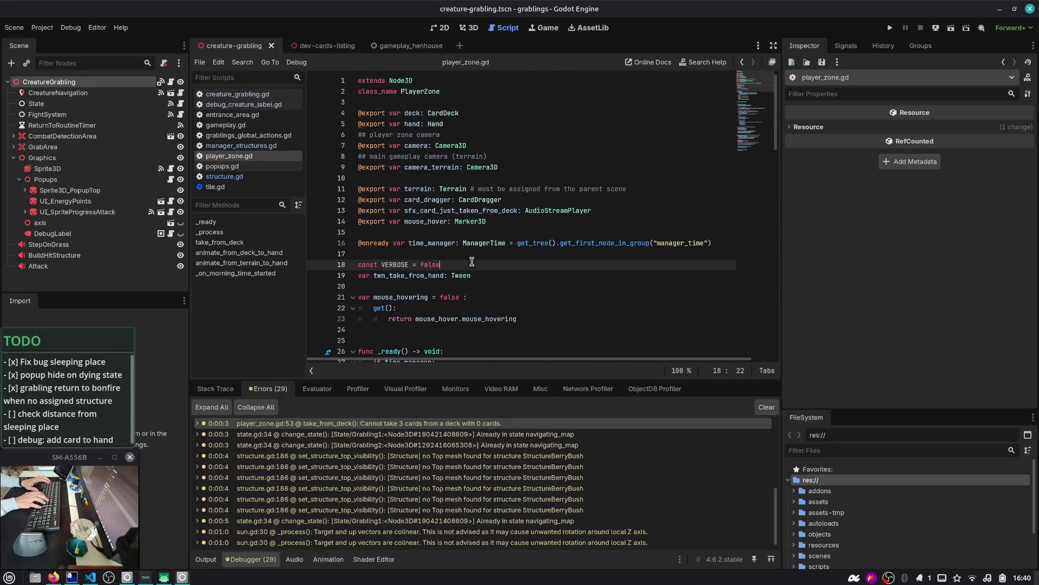
pyautogui.press('Return')
pyautogui.hotkey('ctrl', 's')
# - Guard the 'Cannot take %d cards' push_warning on line 54 with 'if VERBOSE:'
pyautogui.doubleClick(400, 264)
pyautogui.hotkey('ctrl', 'c')
pyautogui.scroll(-5, 400, 264)
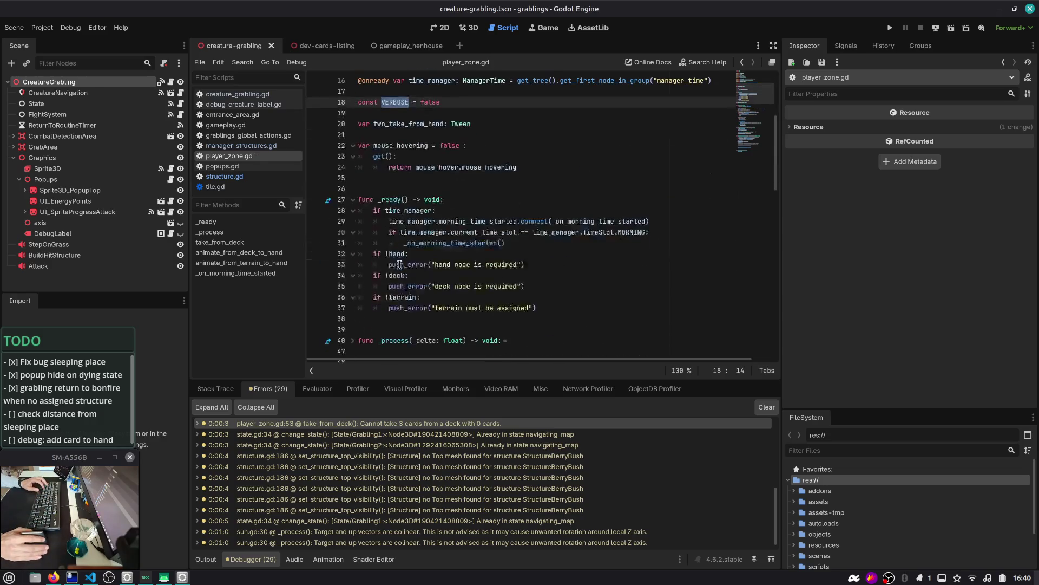
pyautogui.scroll(-2, 403, 265)
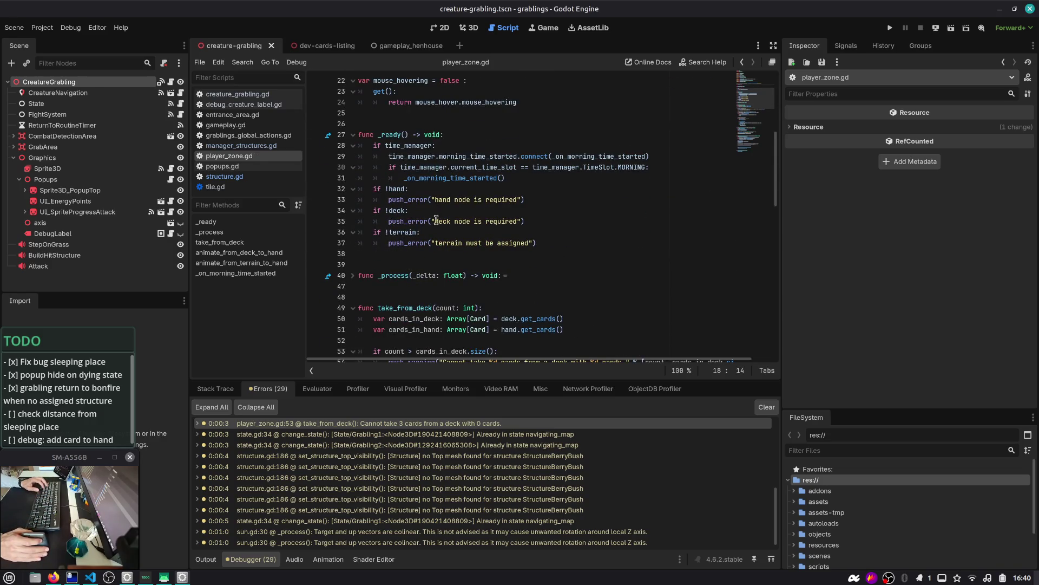
pyautogui.click(379, 423)
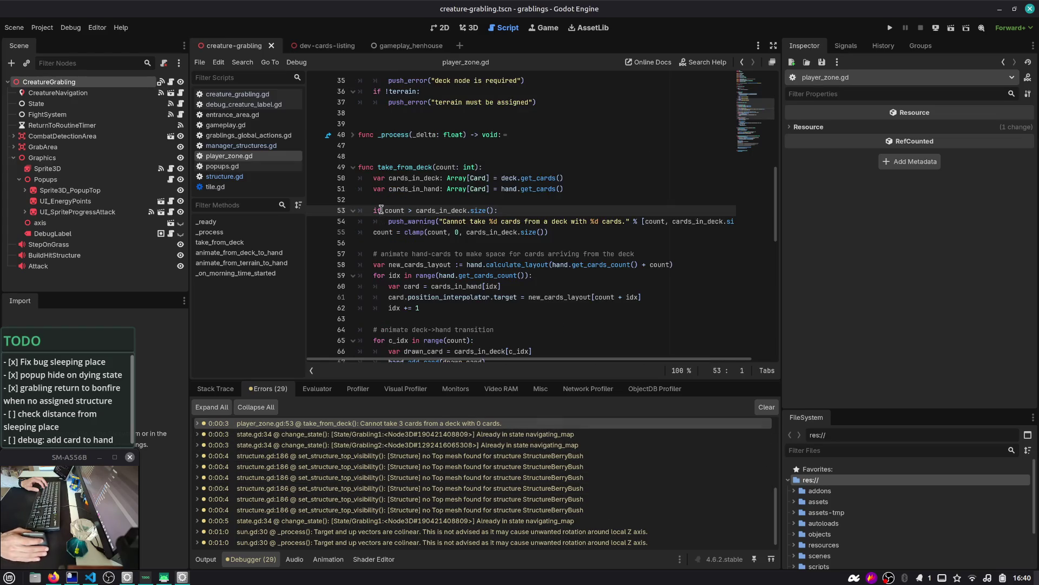
pyautogui.click(424, 220)
pyautogui.hotkey('ctrl', 'Left')
pyautogui.hotkey('ctrl', 'v')
pyautogui.press('Home')
pyautogui.write('if')
pyautogui.hotkey('ctrl', 'Right')
pyautogui.write(':')
pyautogui.doubleClick(418, 221)
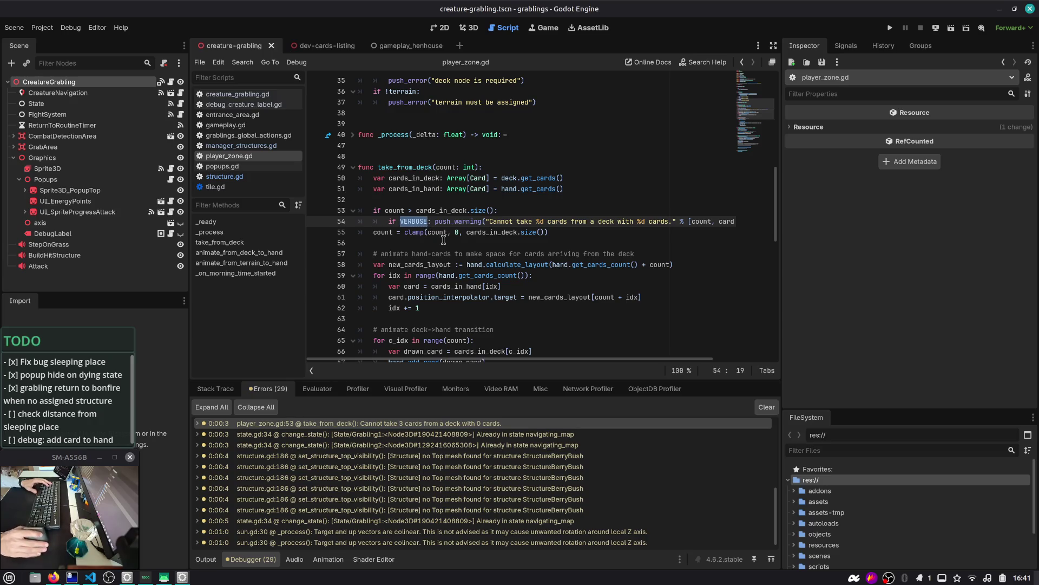
# - Show structure.gd's line from the structure.gd:186 warning in the debugger
pyautogui.scroll(-2, 444, 240)
pyautogui.scroll(-1, 418, 463)
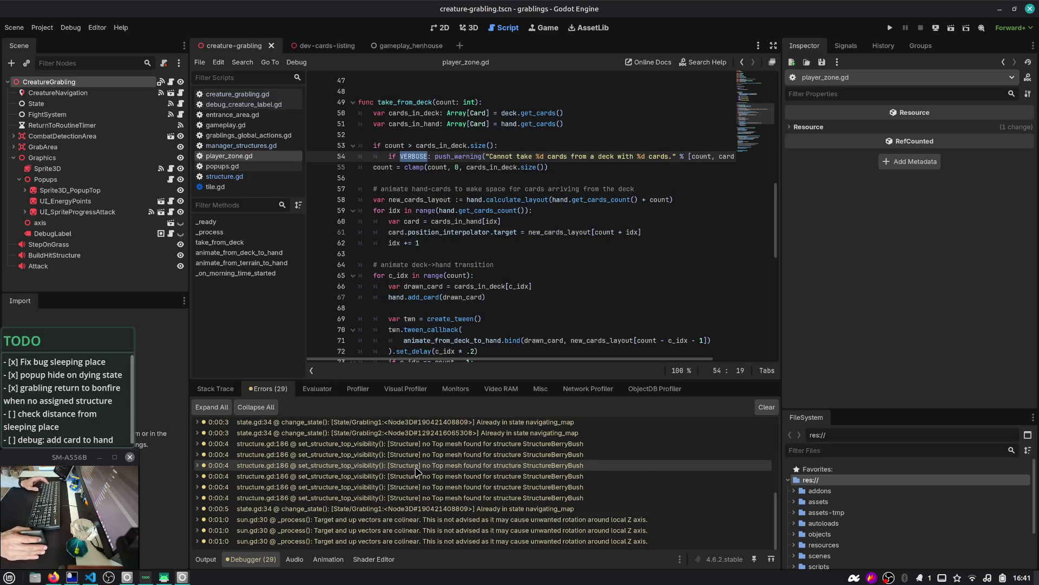
pyautogui.moveTo(417, 470)
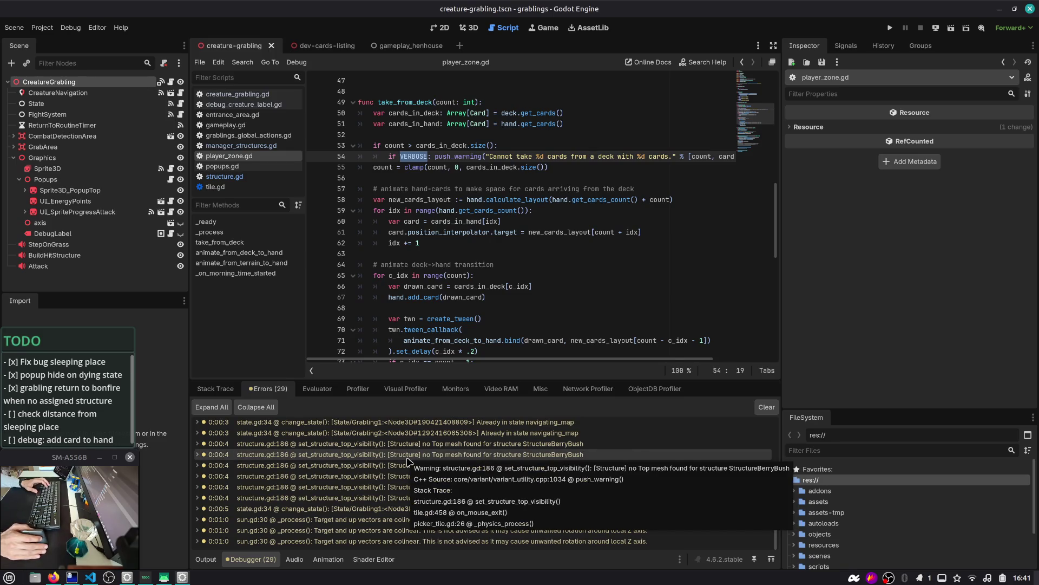
pyautogui.doubleClick(487, 486)
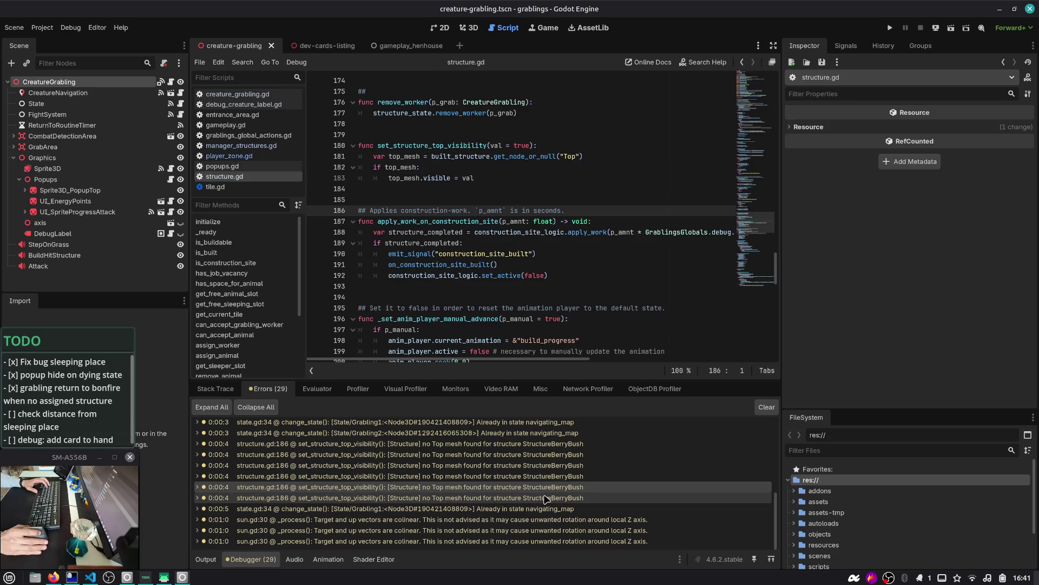
# - Show sun.gd:30's colinear warning source and expand it to basis.cpp:1044 looking_at()
pyautogui.doubleClick(546, 520)
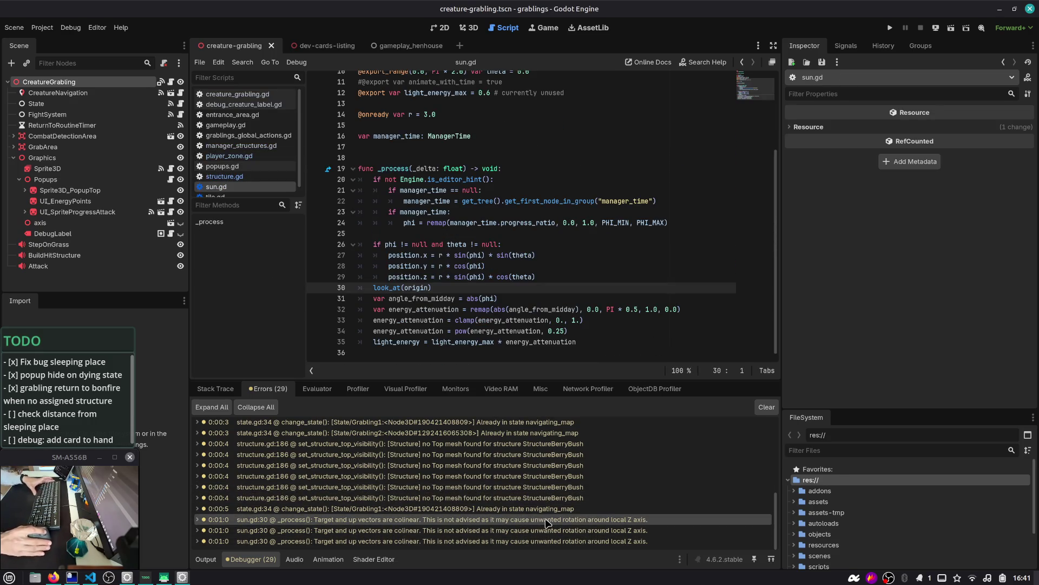
pyautogui.doubleClick(542, 512)
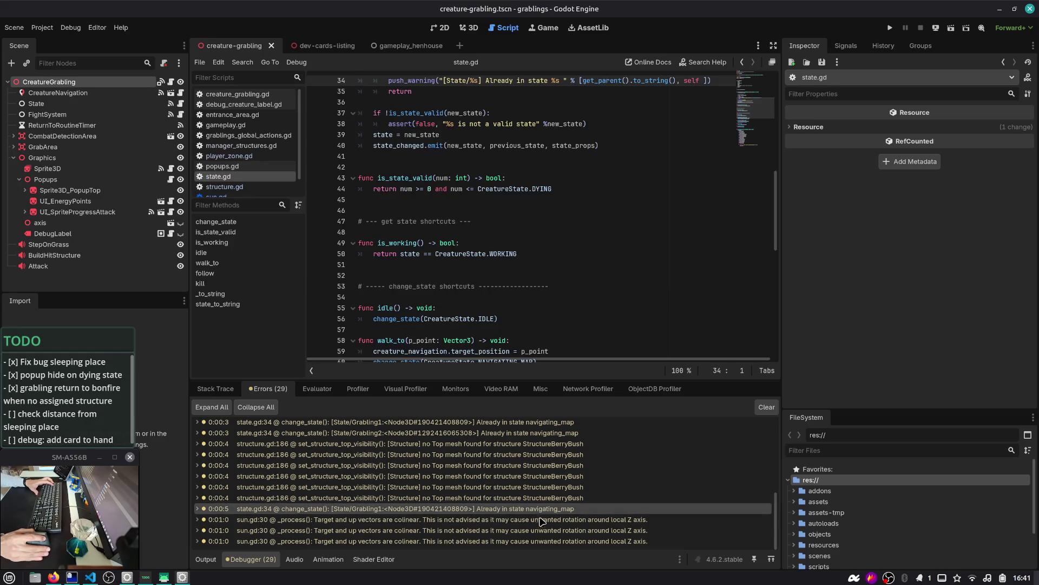
pyautogui.doubleClick(542, 520)
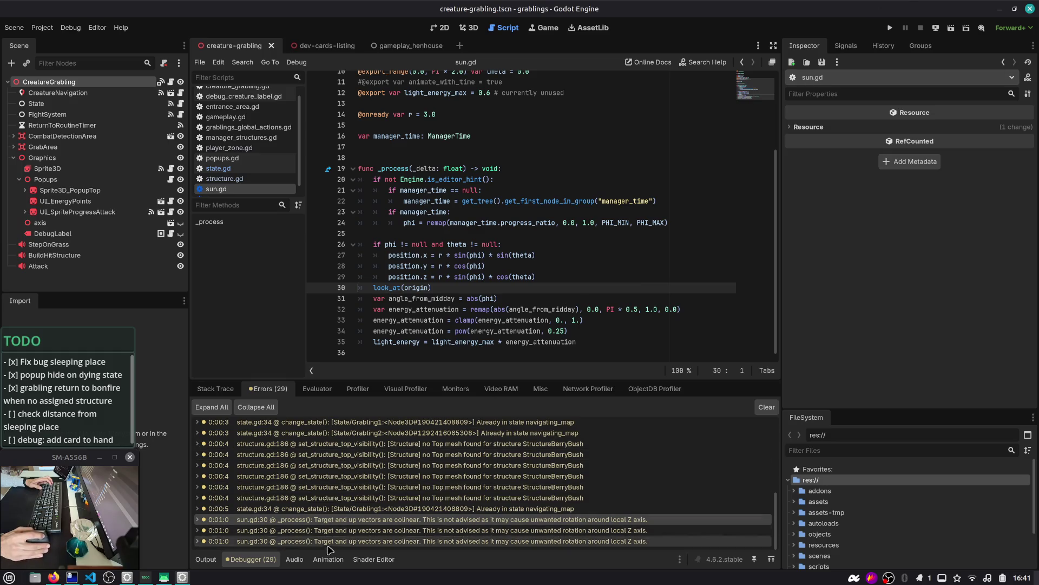
pyautogui.moveTo(376, 520)
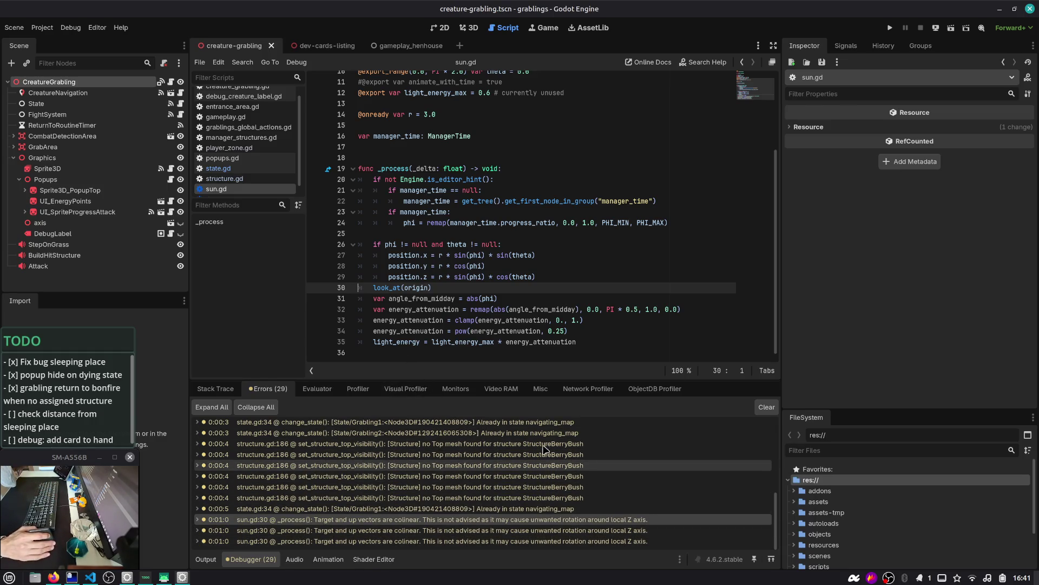
pyautogui.doubleClick(386, 523)
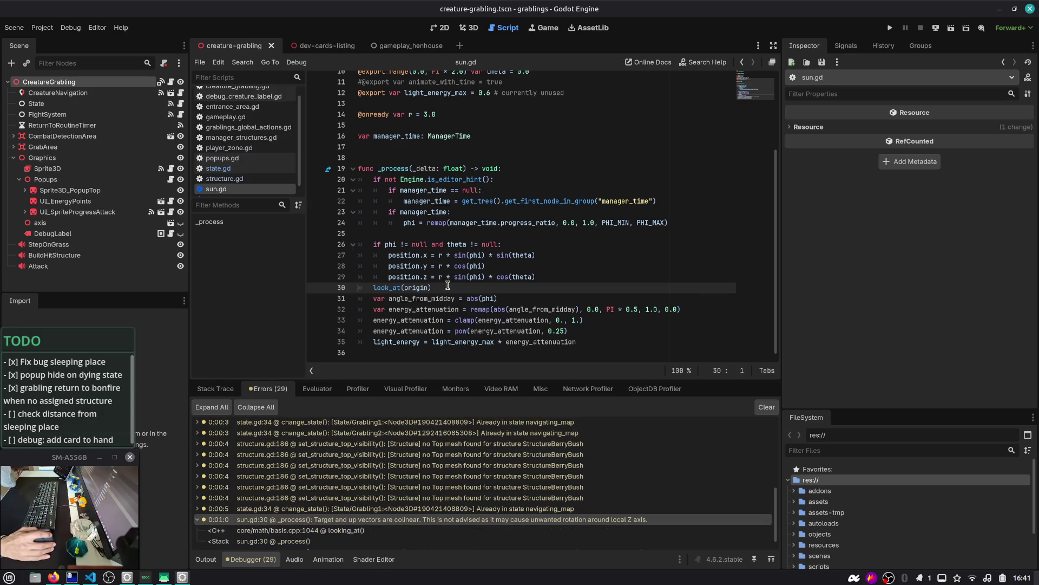
pyautogui.scroll(-1, 366, 504)
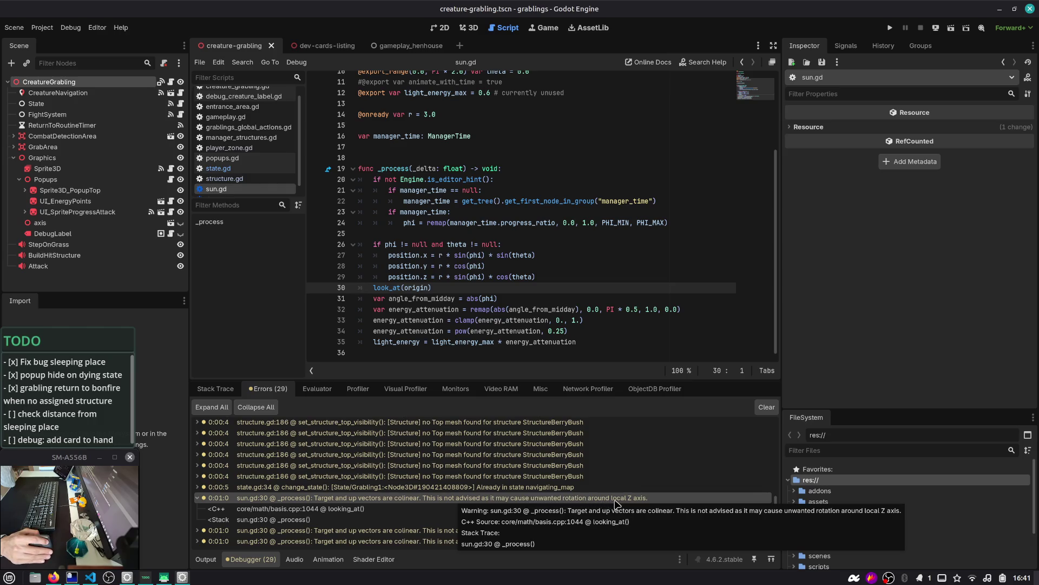
pyautogui.doubleClick(425, 288)
pyautogui.doubleClick(404, 266)
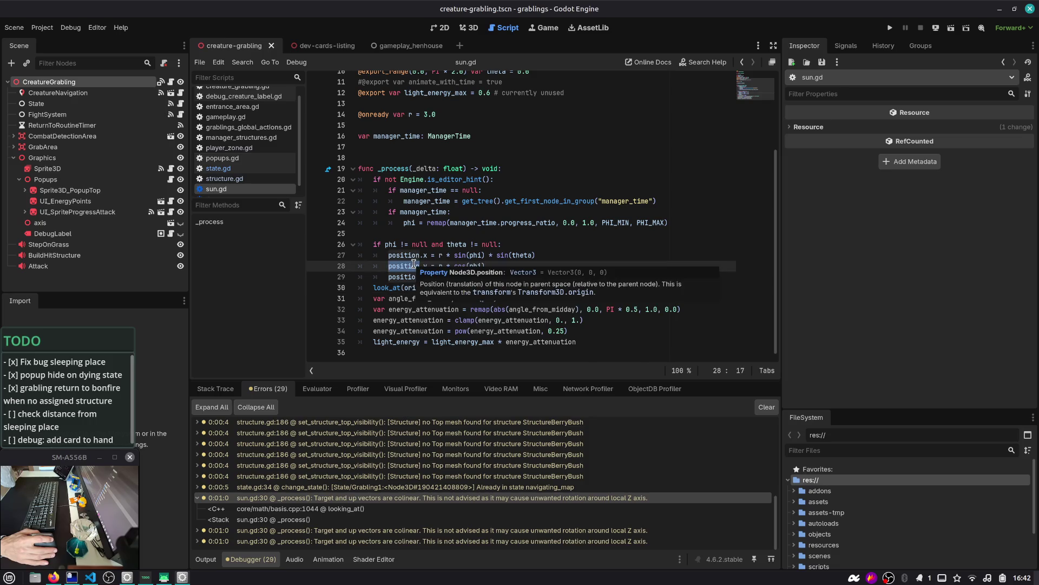
pyautogui.doubleClick(404, 255)
pyautogui.moveTo(541, 278)
pyautogui.mouseDown()
pyautogui.moveTo(427, 256)
pyautogui.moveTo(330, 259)
pyautogui.mouseUp()
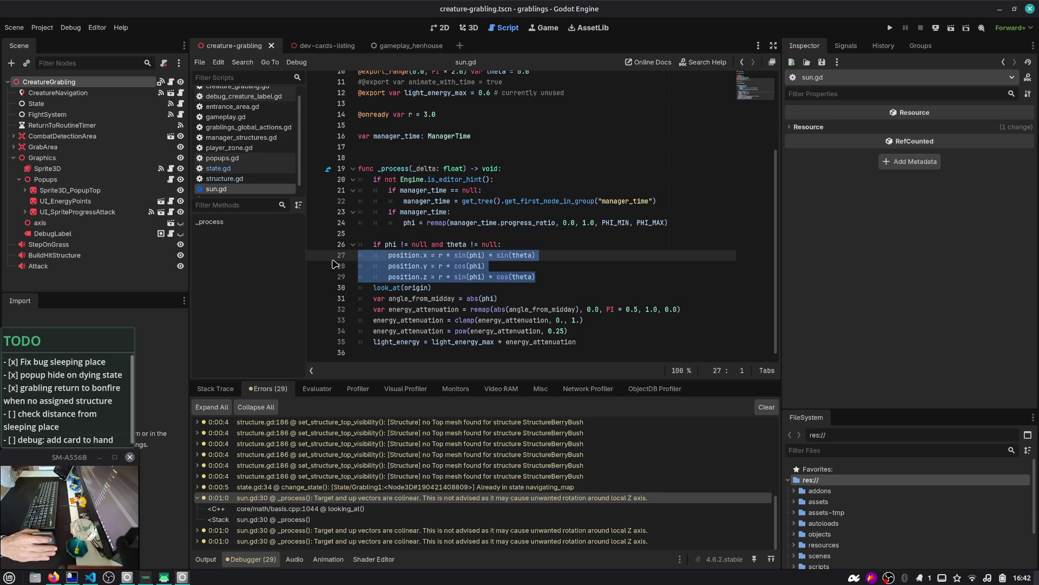
pyautogui.scroll(3, 376, 276)
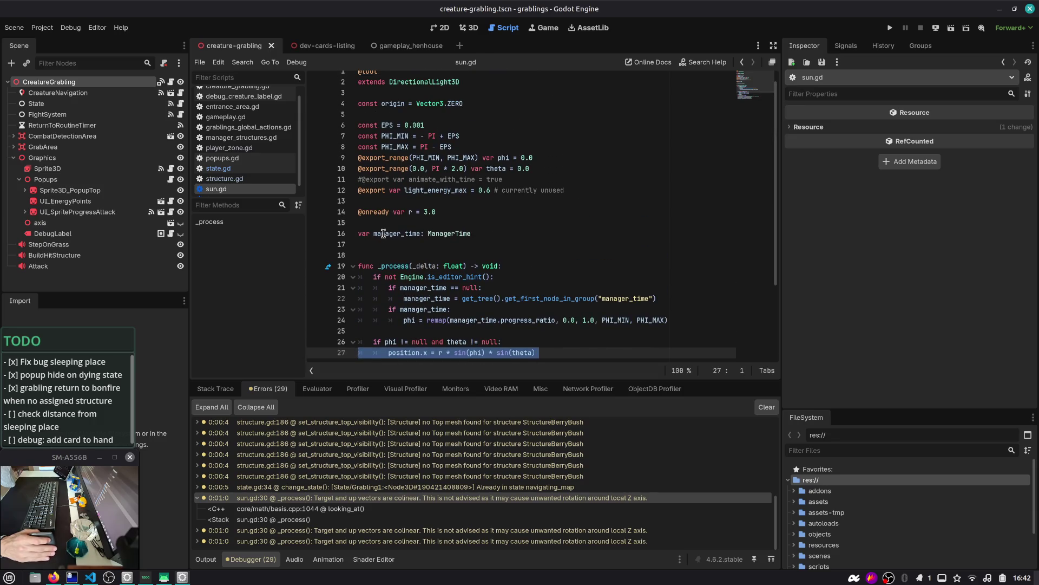
pyautogui.scroll(-2, 383, 234)
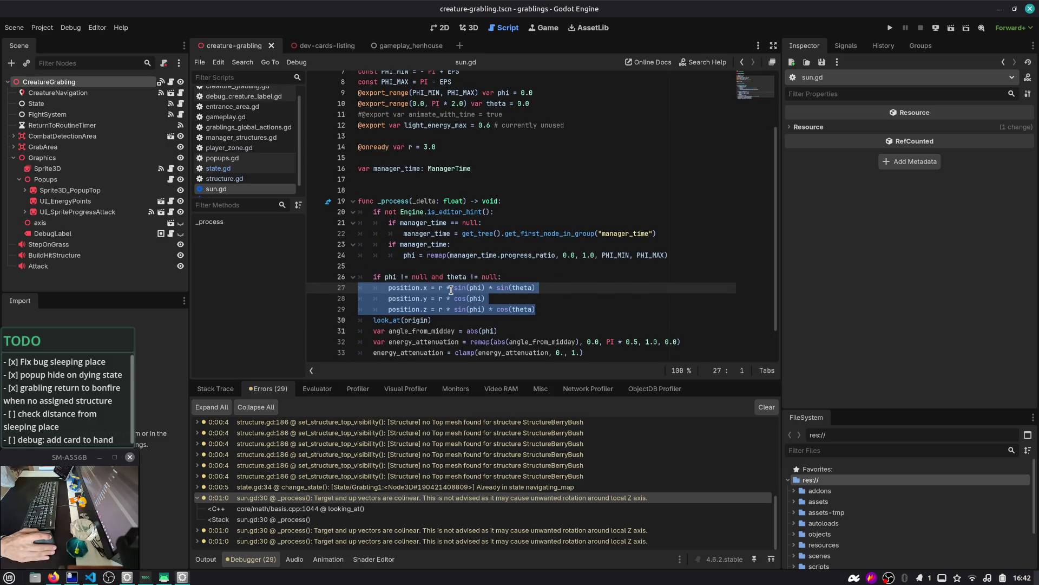
pyautogui.click(405, 287)
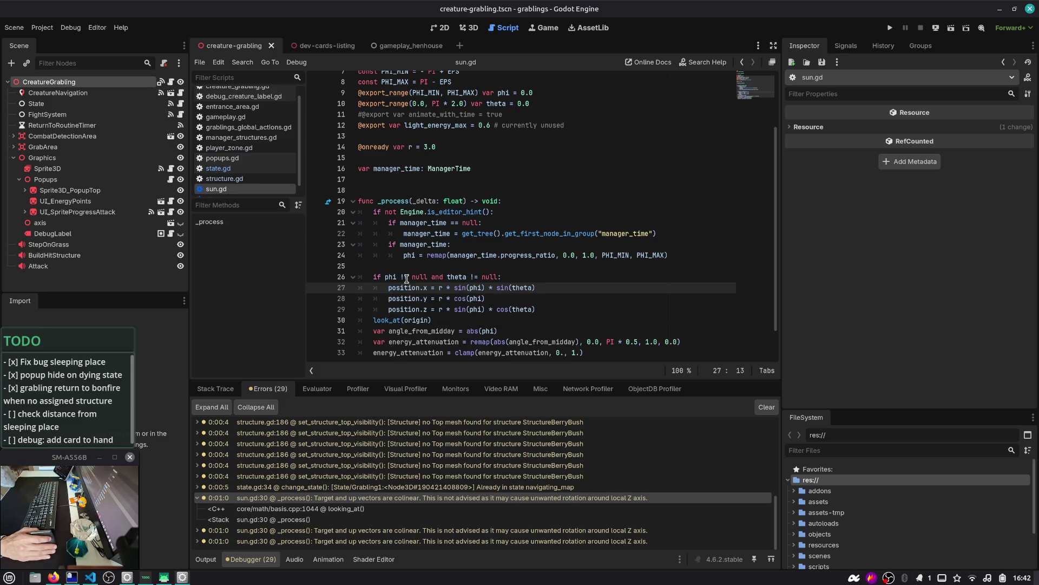
pyautogui.doubleClick(404, 285)
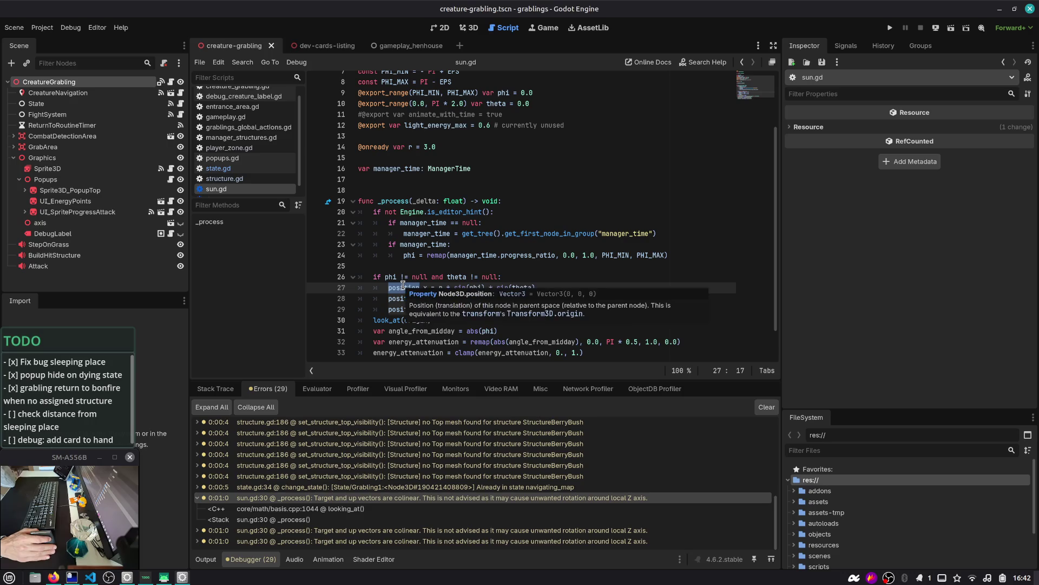
pyautogui.click(478, 288)
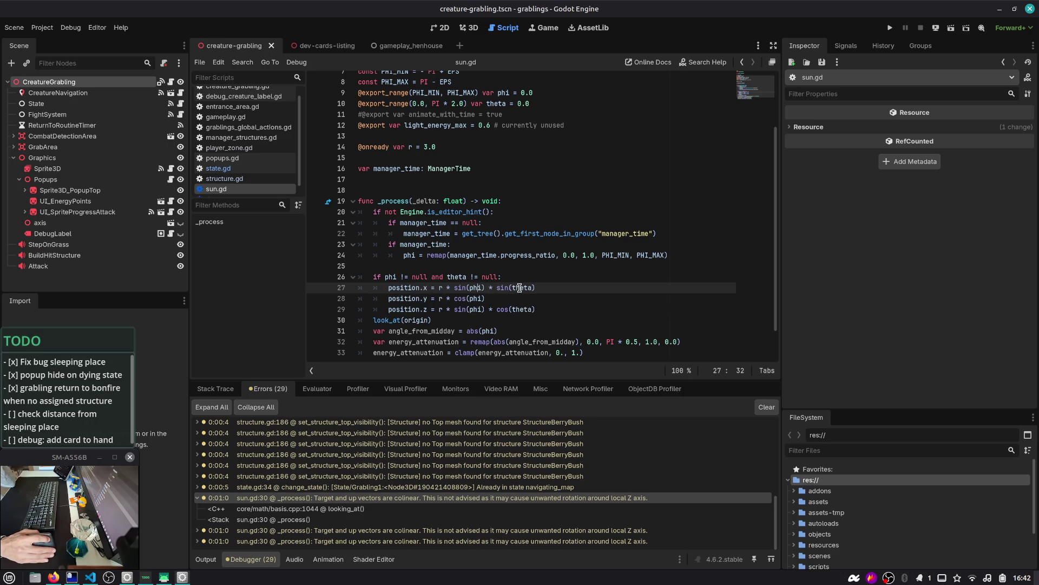
pyautogui.doubleClick(519, 288)
pyautogui.moveTo(518, 289)
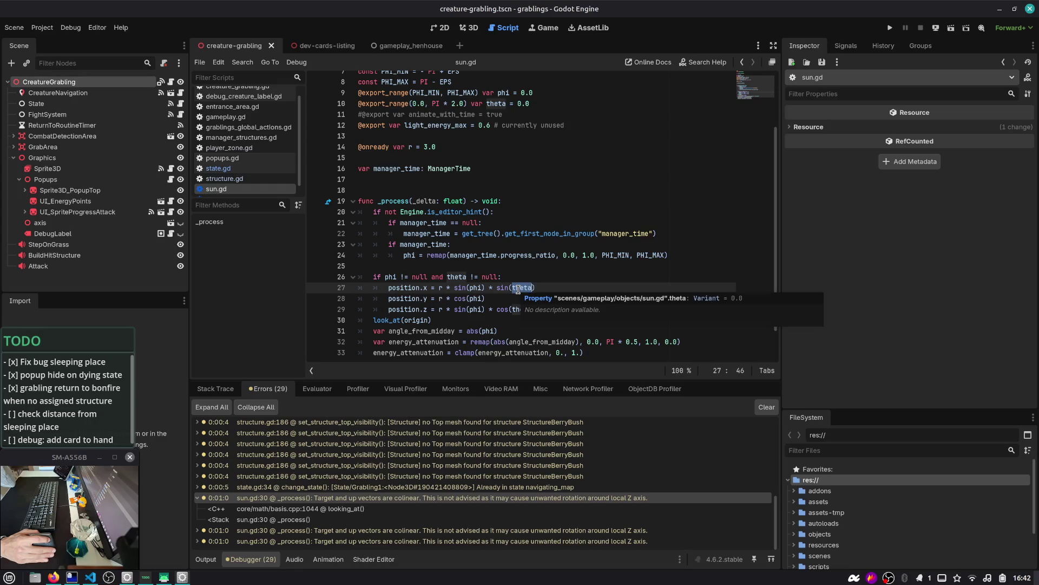
pyautogui.doubleClick(610, 255)
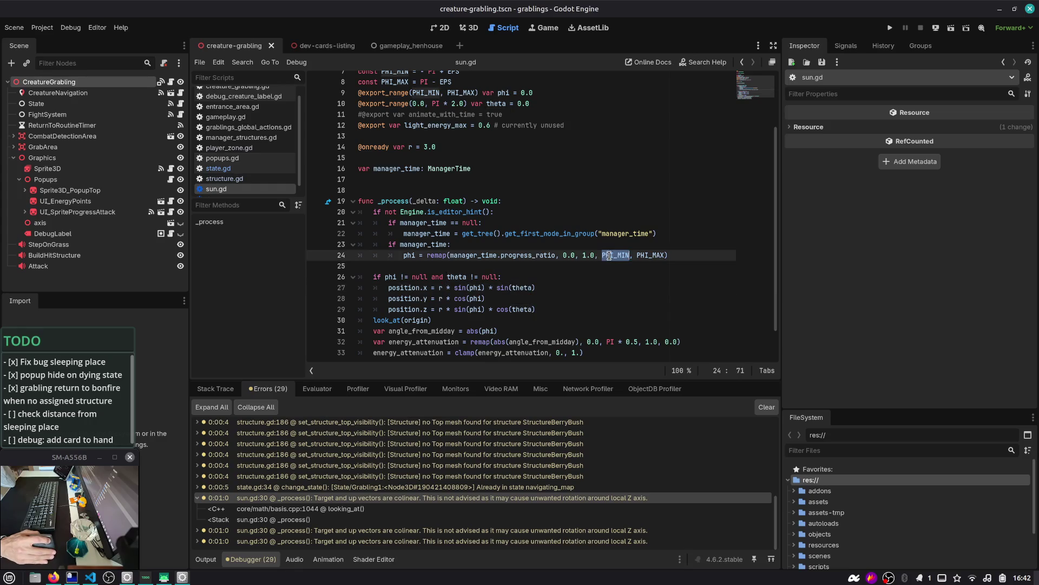
pyautogui.doubleClick(411, 255)
pyautogui.moveTo(411, 255)
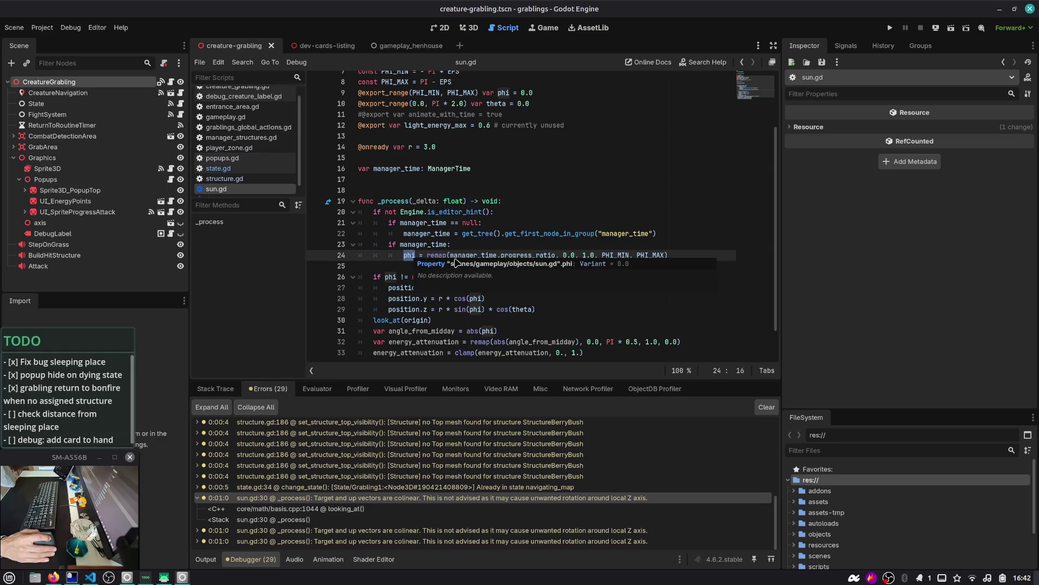
pyautogui.moveTo(612, 254)
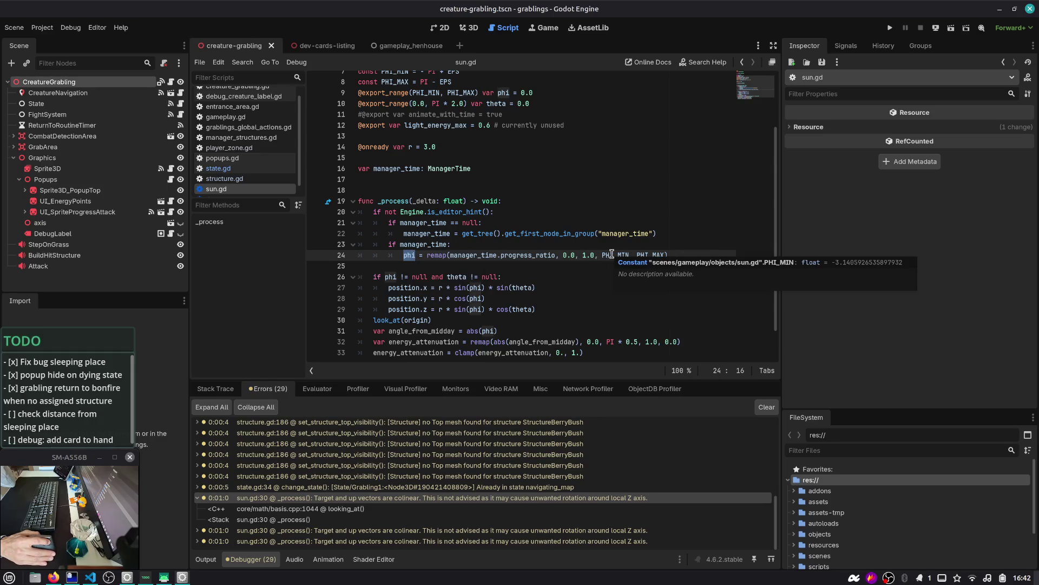
pyautogui.scroll(2, 507, 289)
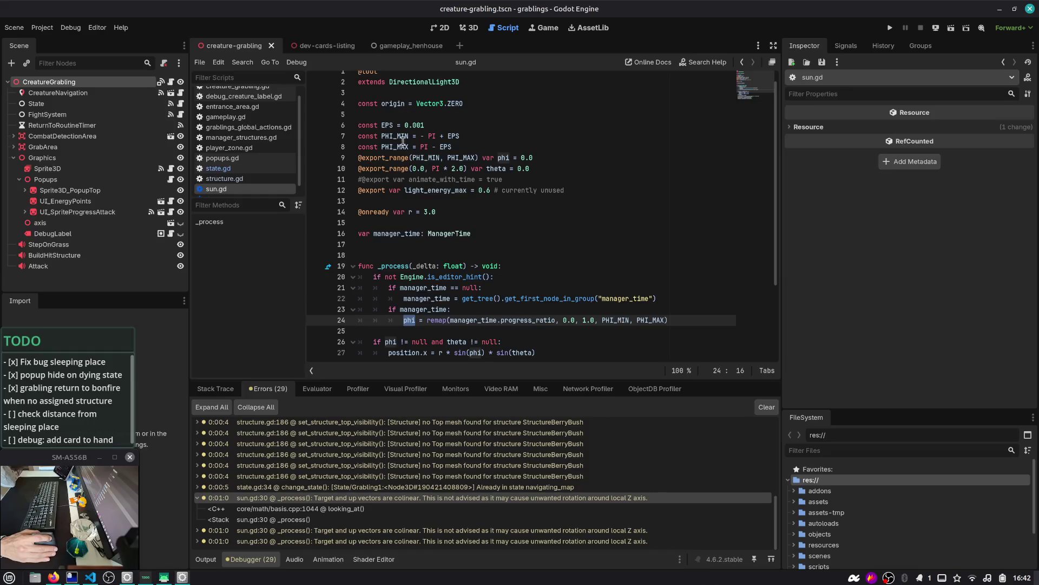
pyautogui.doubleClick(489, 170)
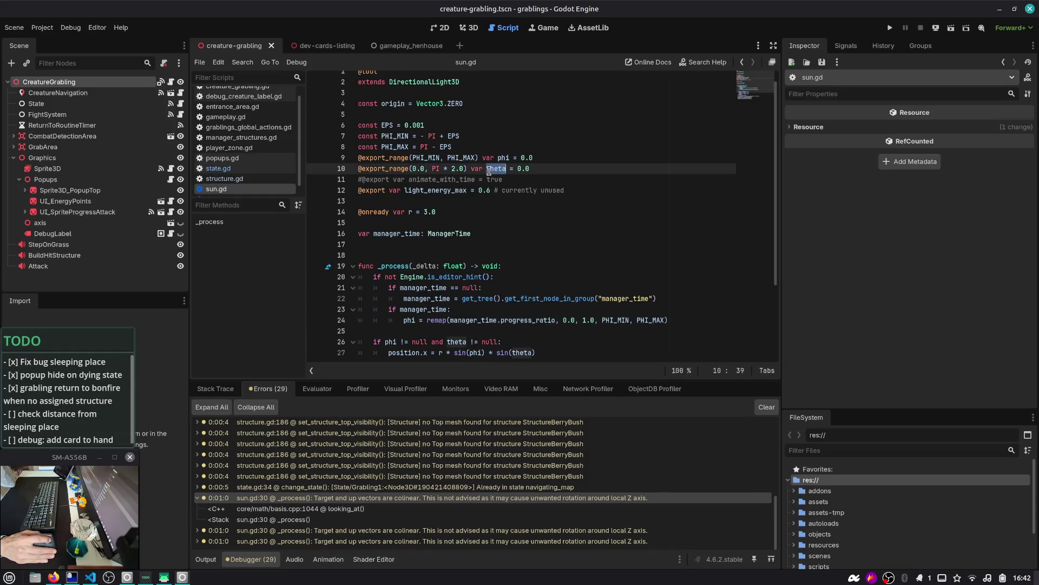
pyautogui.scroll(-3, 514, 173)
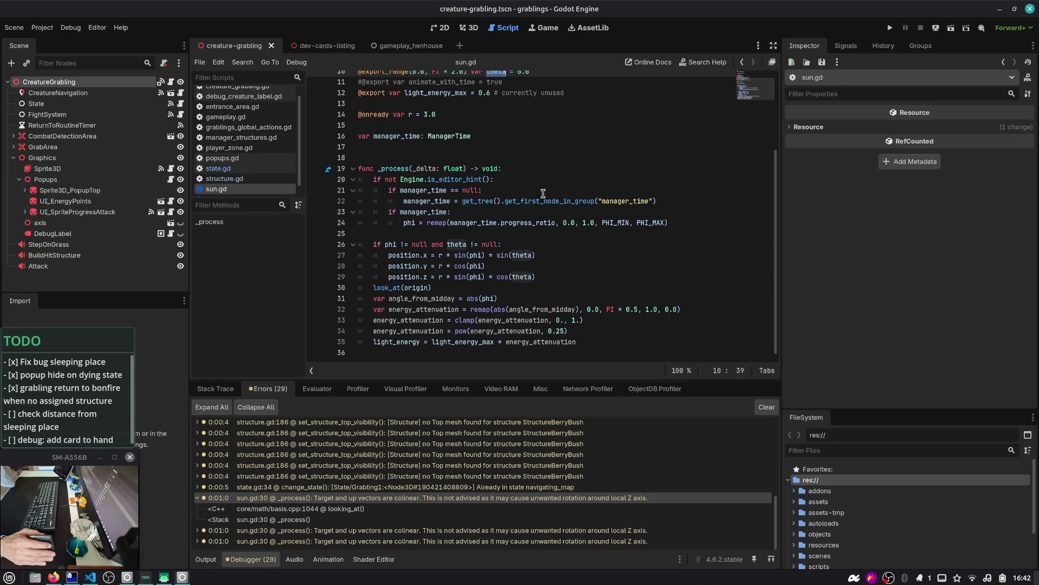
pyautogui.scroll(2, 543, 194)
pyautogui.click(543, 135)
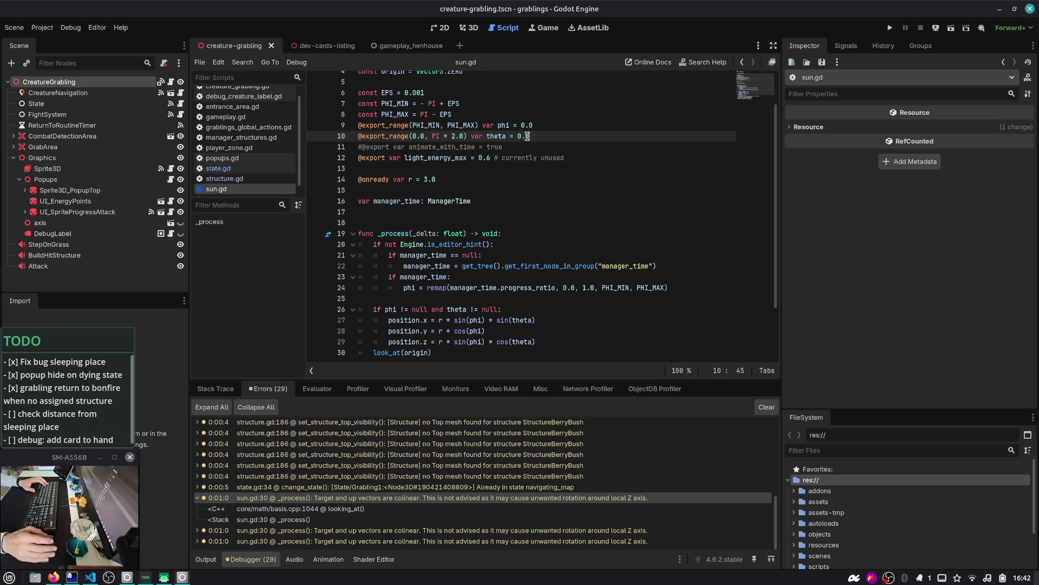
# - Open gameplay.tscn and inspect the GameplayManager root node's signals and properties
pyautogui.hotkey('ctrl', 'shift', 'o')
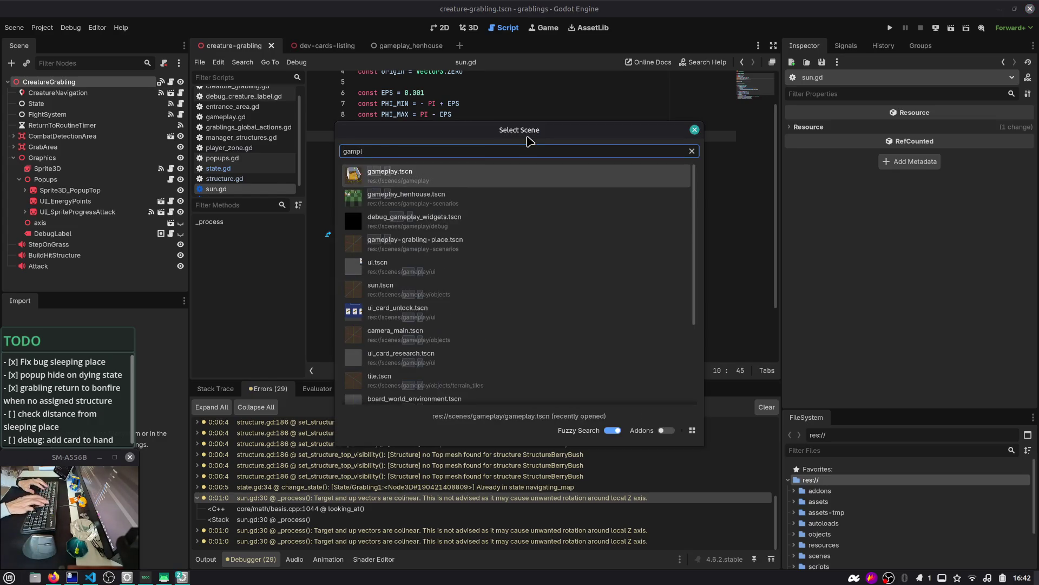
pyautogui.press('Escape')
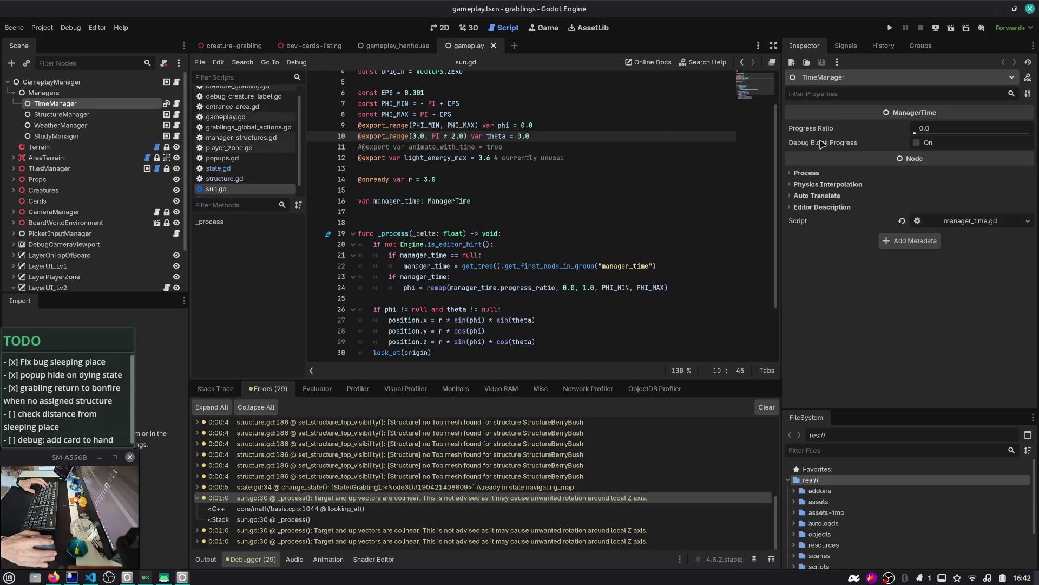
pyautogui.click(13, 93)
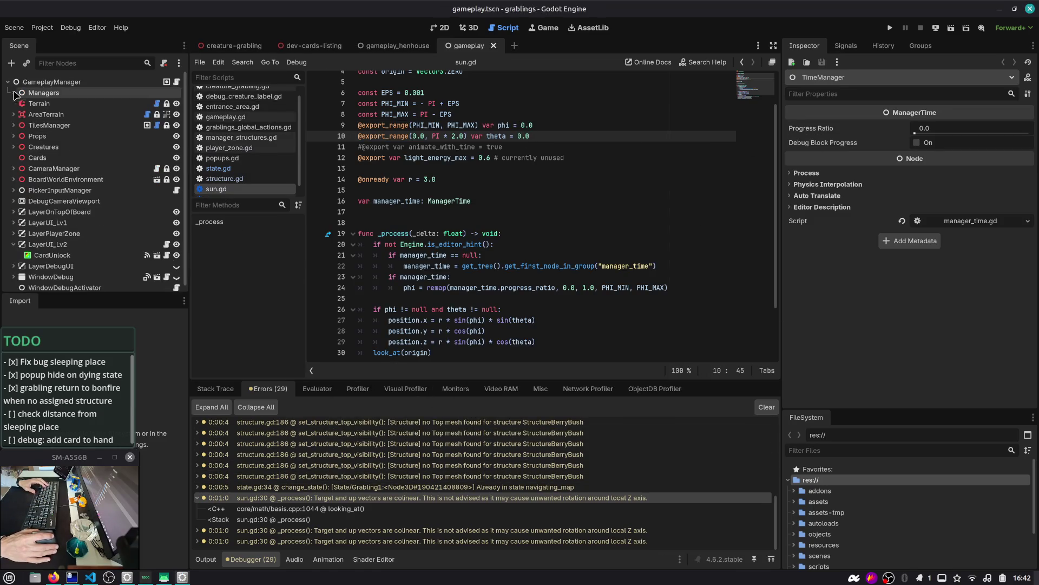
pyautogui.click(52, 82)
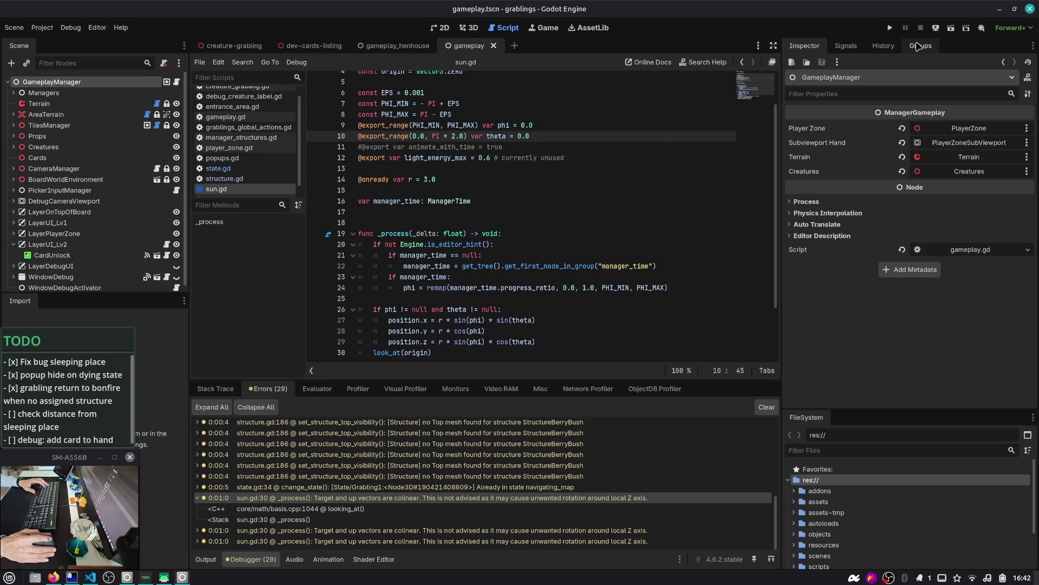
pyautogui.click(851, 46)
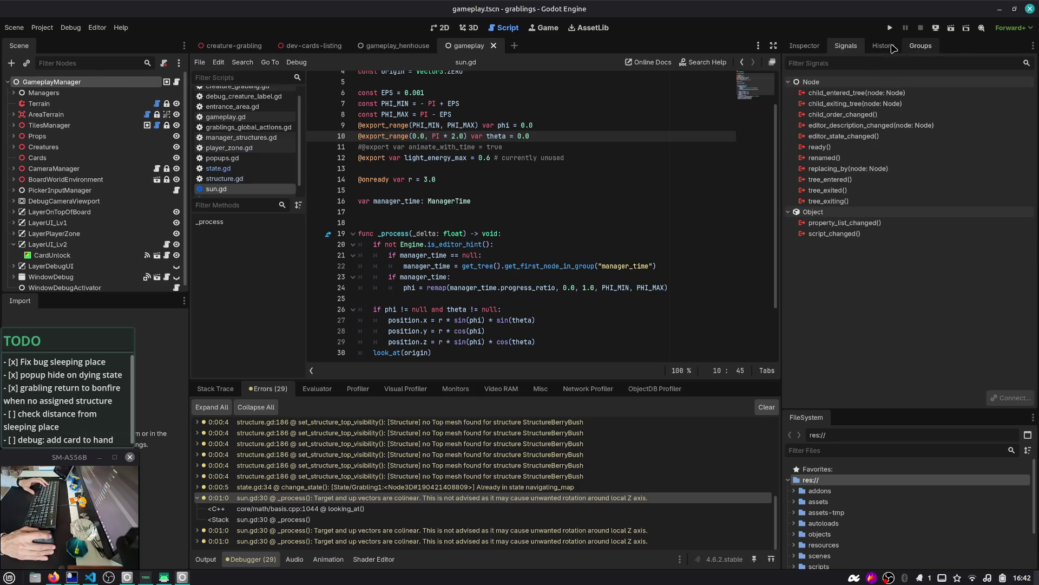
pyautogui.click(806, 47)
# - Filter nodes by 'sun', select Sun, and review sun.gd's phi, theta and look_at(origin) code
pyautogui.click(72, 63)
pyautogui.write('sun')
pyautogui.click(28, 82)
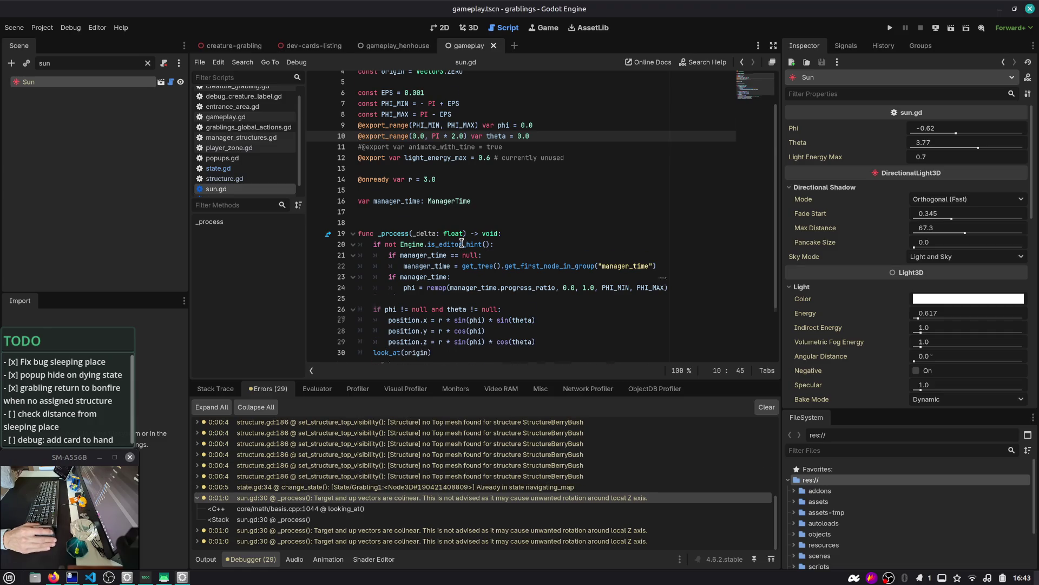
pyautogui.scroll(-2, 462, 243)
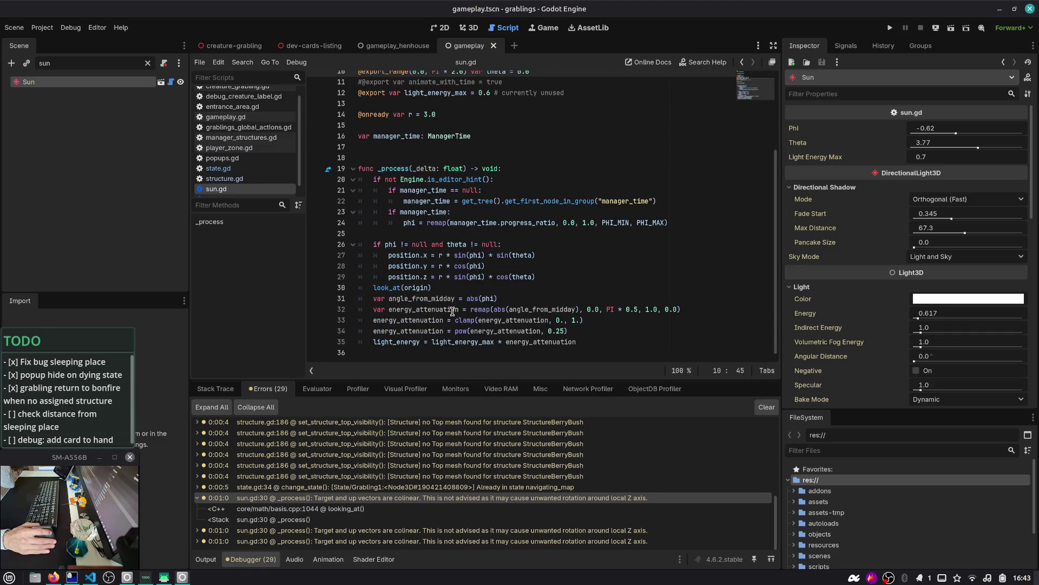
pyautogui.doubleClick(475, 255)
pyautogui.doubleClick(521, 255)
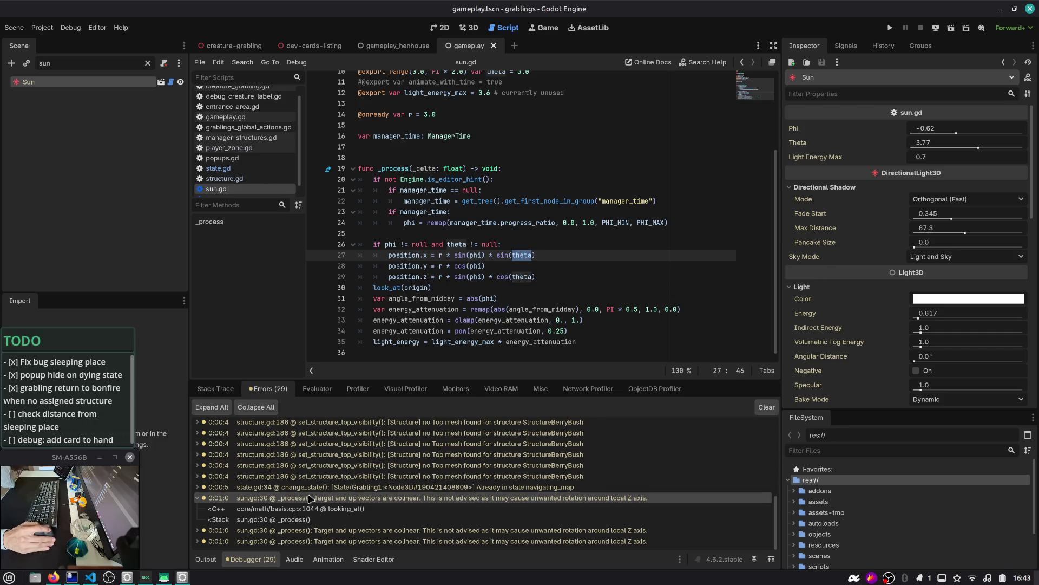
pyautogui.doubleClick(393, 505)
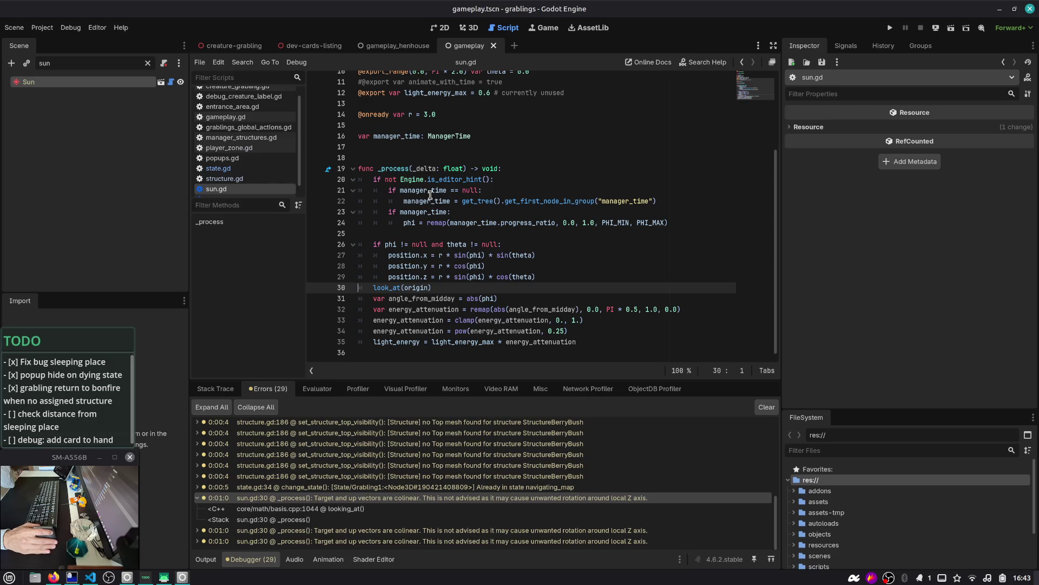
pyautogui.scroll(4, 430, 194)
pyautogui.doubleClick(414, 92)
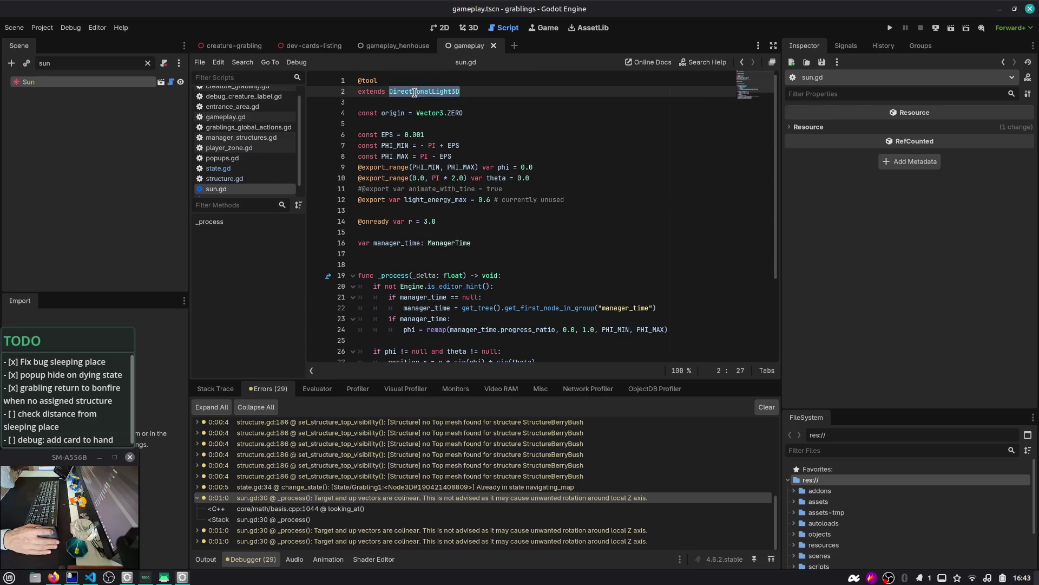
# - Browse the DirectionalLight3D class reference down to its Properties, then switch to VS Code
pyautogui.scroll(-1, 397, 204)
pyautogui.scroll(1, 397, 205)
pyautogui.keyDown('ctrl'); pyautogui.click(415, 93); pyautogui.keyUp('ctrl')
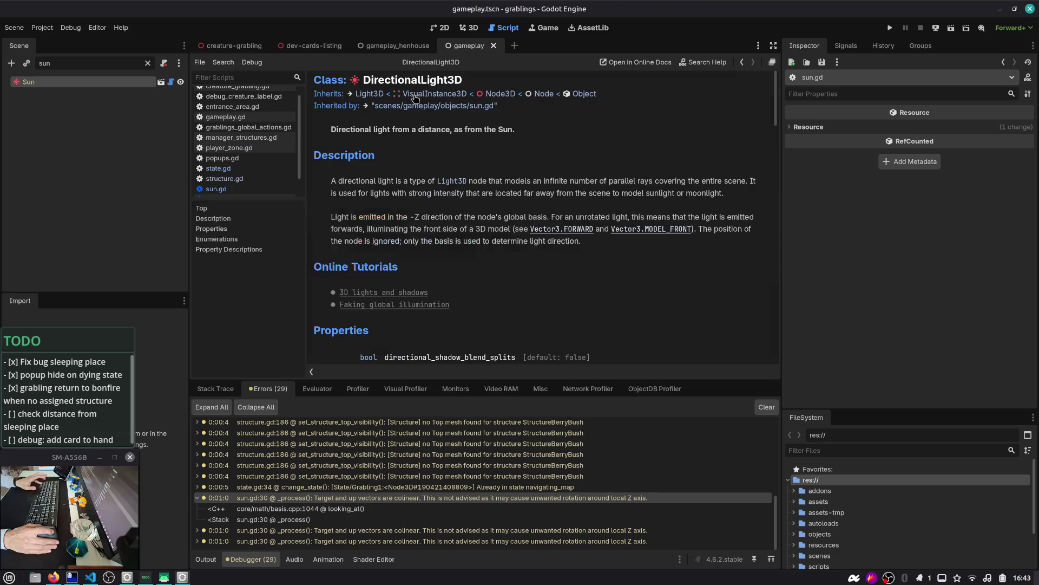
pyautogui.scroll(-5, 416, 269)
pyautogui.scroll(-10, 416, 269)
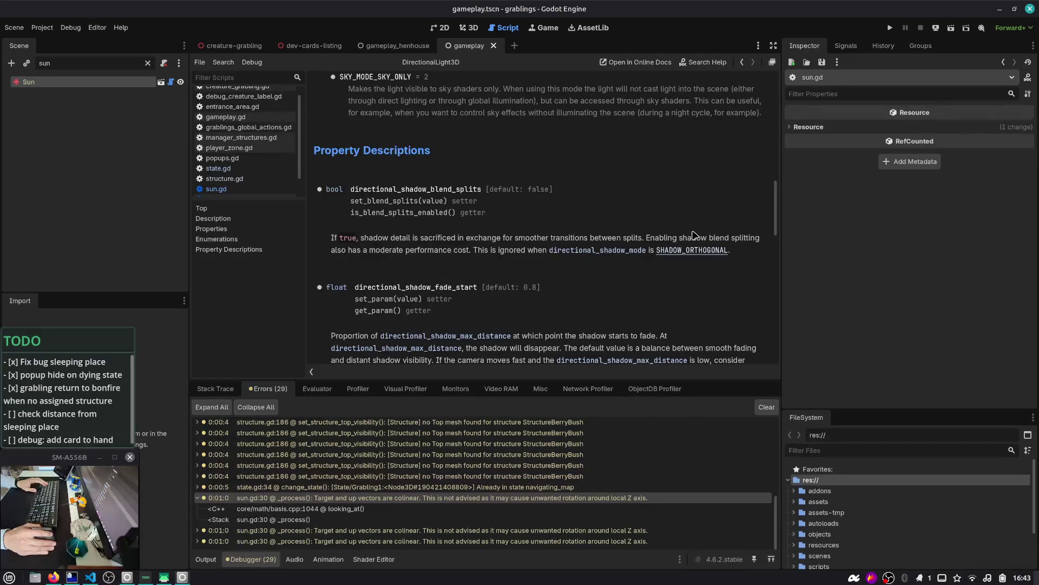
pyautogui.scroll(-2, 775, 212)
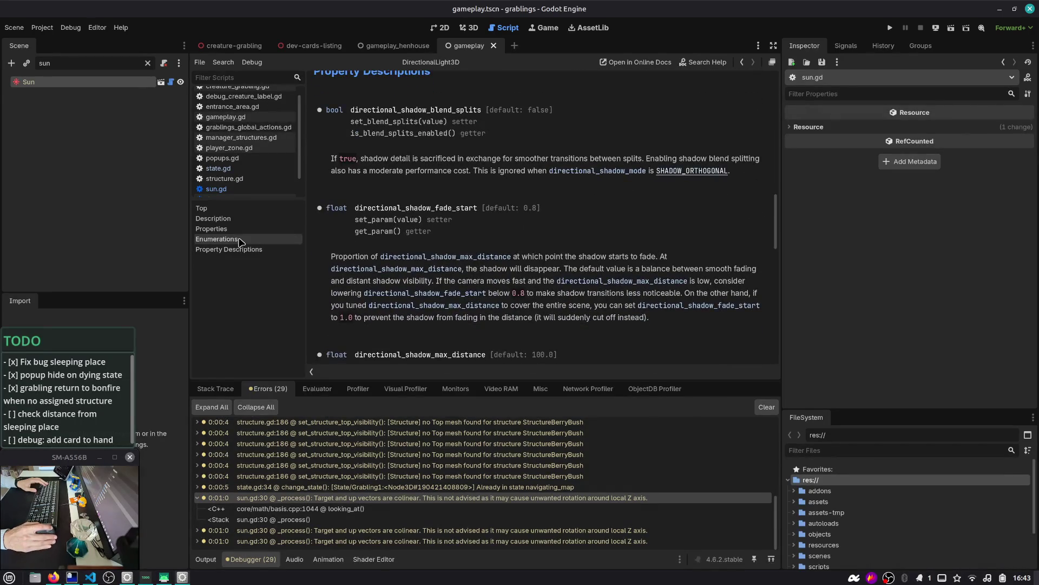
pyautogui.click(244, 230)
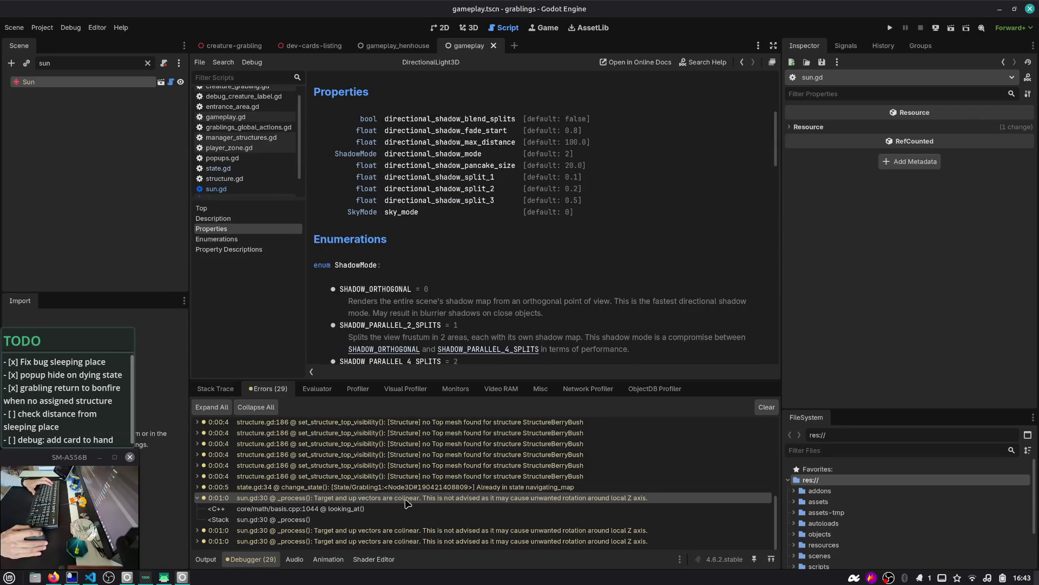
pyautogui.hotkey('alt', 'Tab')
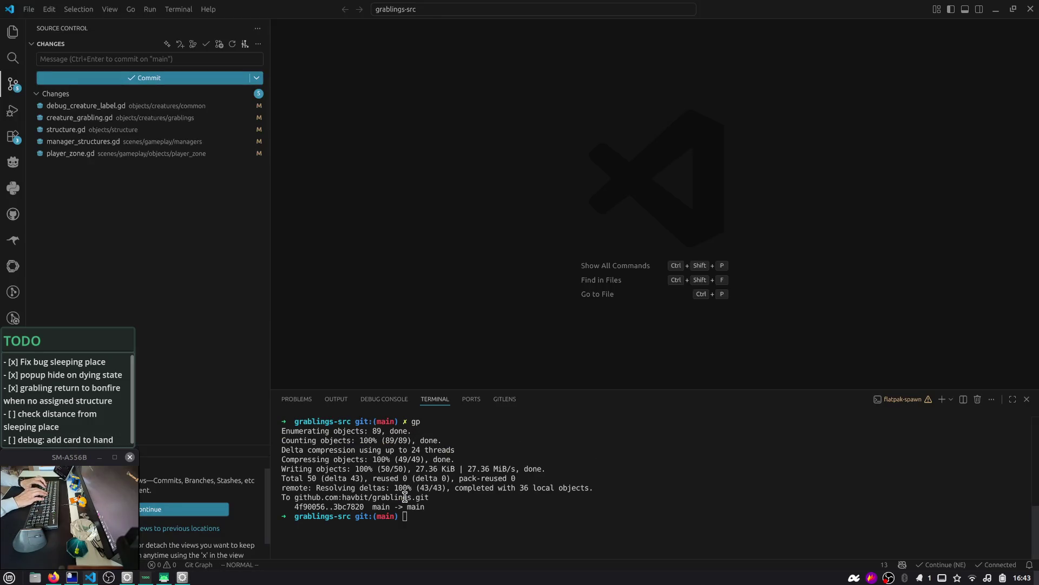
# - In the floating terminal, pull grablings-src with gl, finding it already up to date
pyautogui.hotkey('alt', 'Tab')
pyautogui.hotkey('alt', 'Tab')
pyautogui.hotkey('alt', 'Tab')
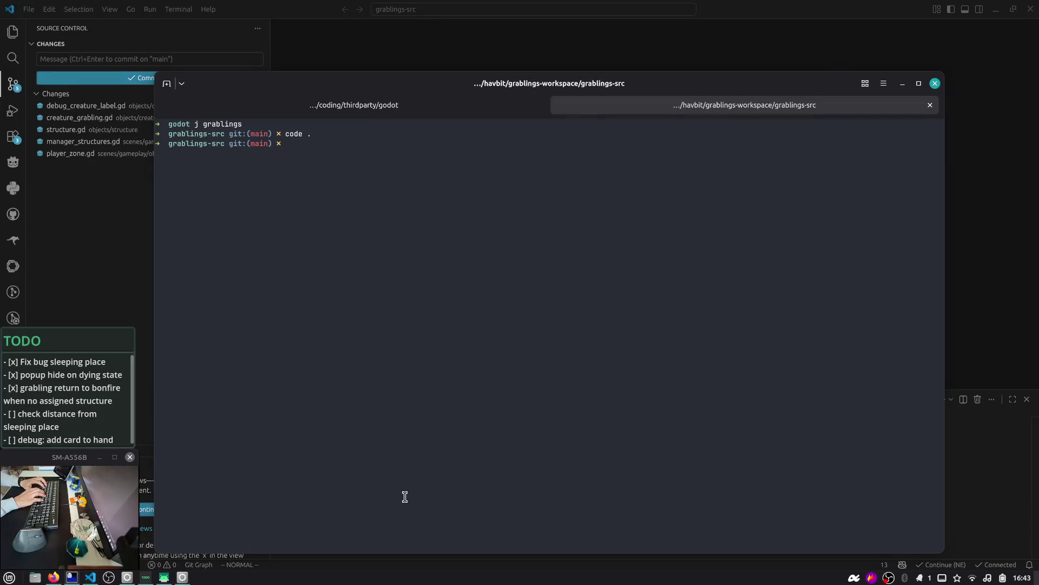
pyautogui.hotkey('ctrl', 'l')
pyautogui.write('gl')
pyautogui.press('Return')
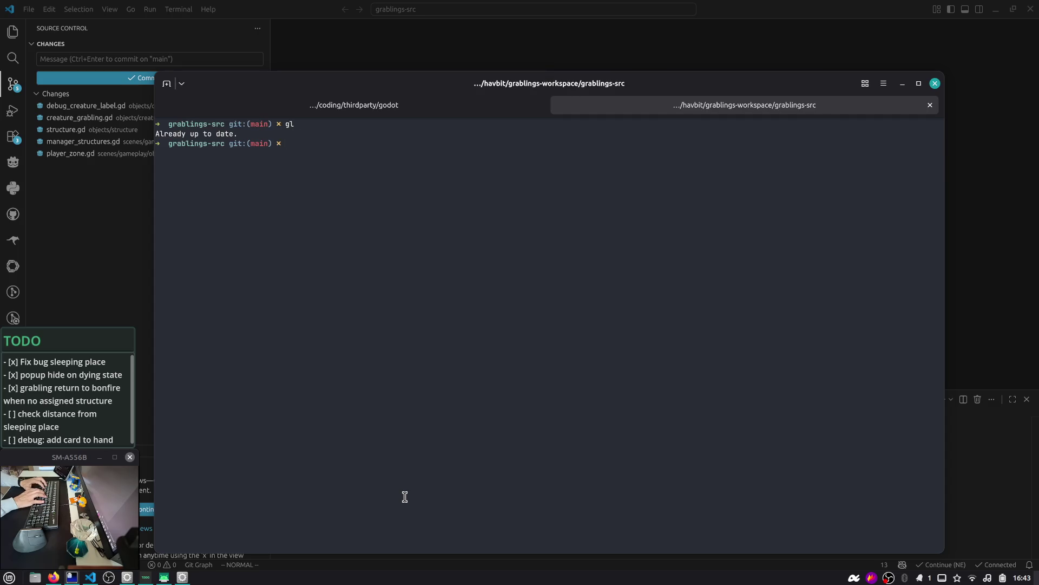
# - Switch to the godot source tab, quit the stray Ghostscript session and clear the screen
pyautogui.hotkey('ctrl', 'pageup')
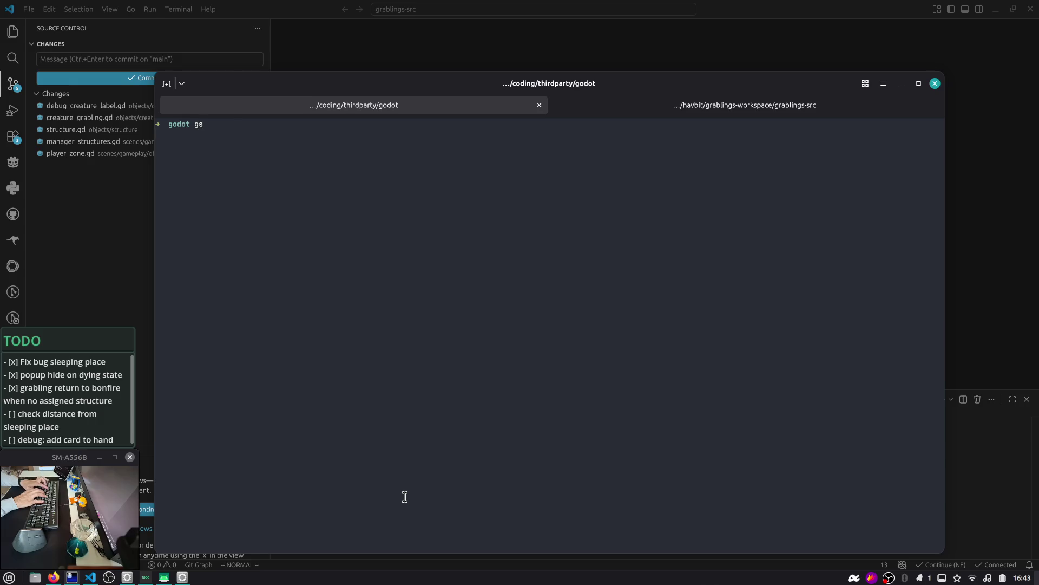
pyautogui.press('Return')
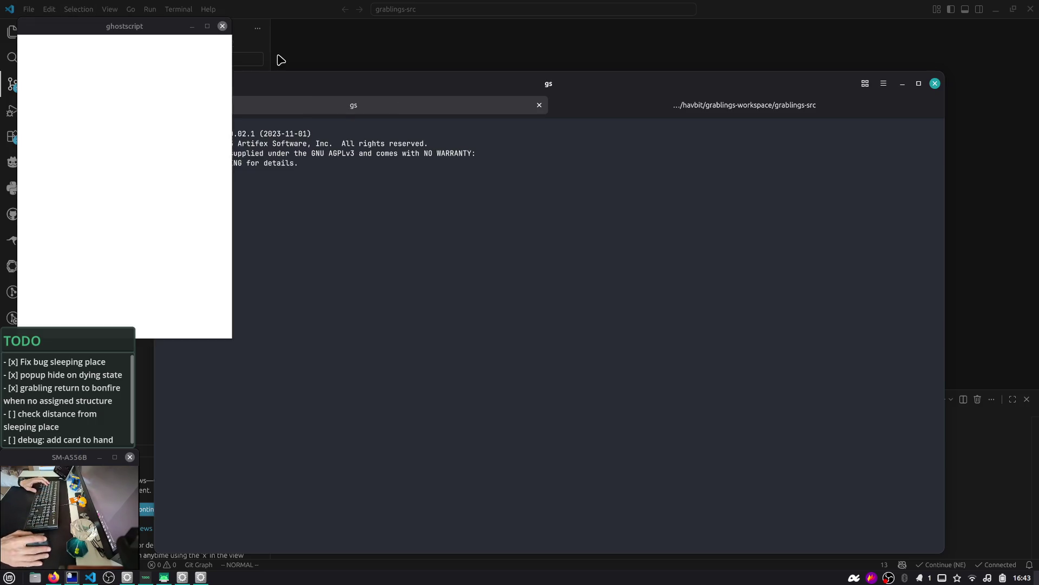
pyautogui.click(222, 26)
pyautogui.hotkey('ctrl', 'd')
pyautogui.hotkey('ctrl', 'l')
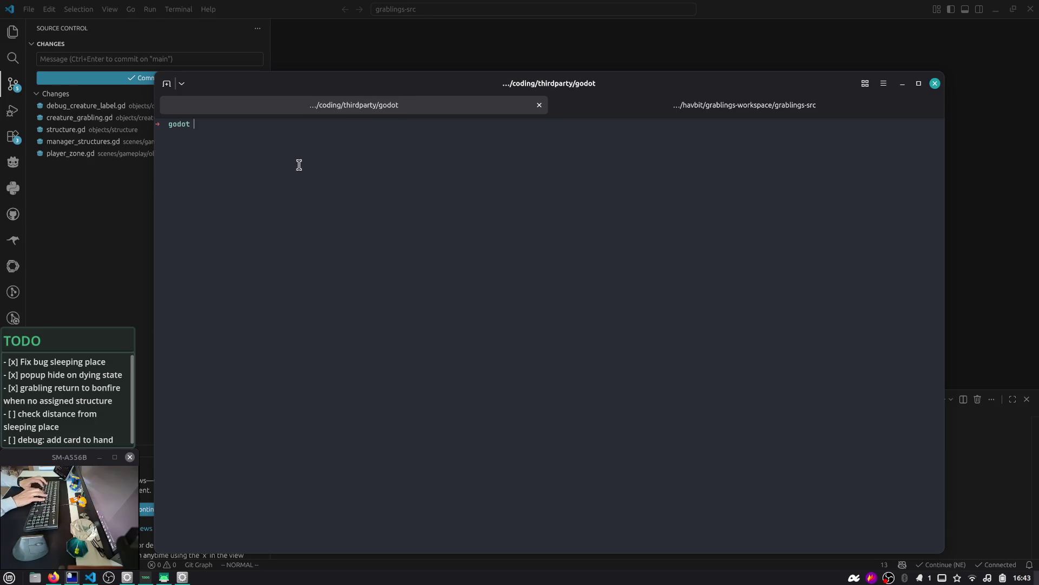
# - Check the godot repository's git log and status, then clear the output
pyautogui.write('glo')
pyautogui.press('Return')
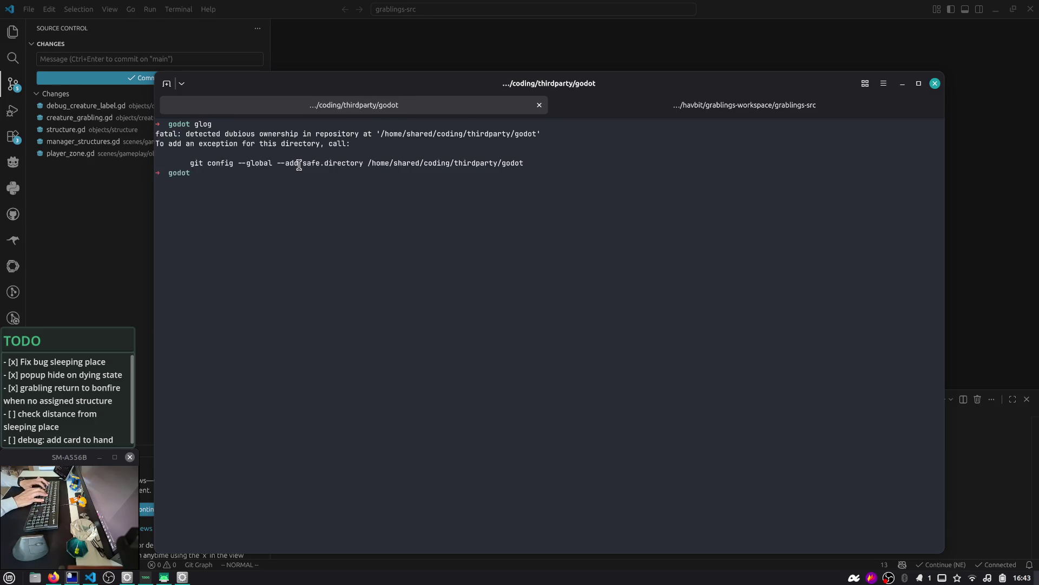
pyautogui.write('git status')
pyautogui.press('Return')
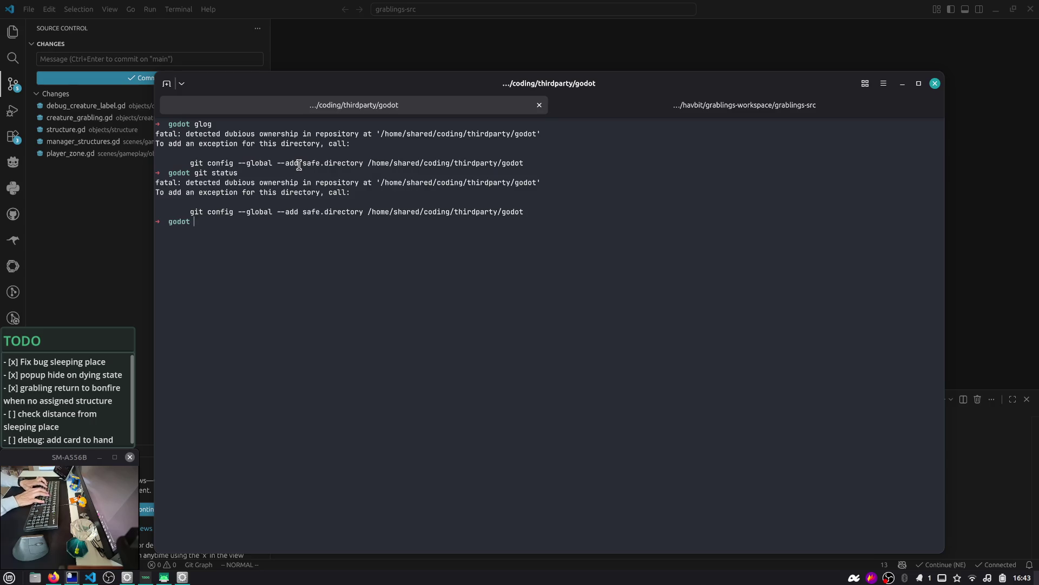
pyautogui.hotkey('ctrl', 'l')
pyautogui.write('rg "')
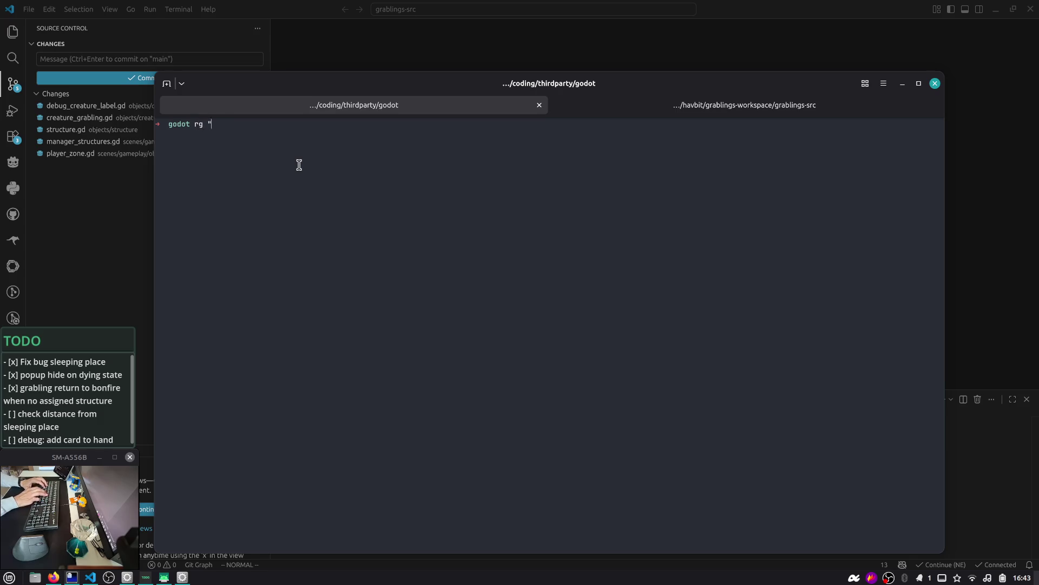
# - Search the engine source for 'colinear', then for 'Target and up vectors are'
pyautogui.write('coline')
pyautogui.write('"')
pyautogui.press('Return')
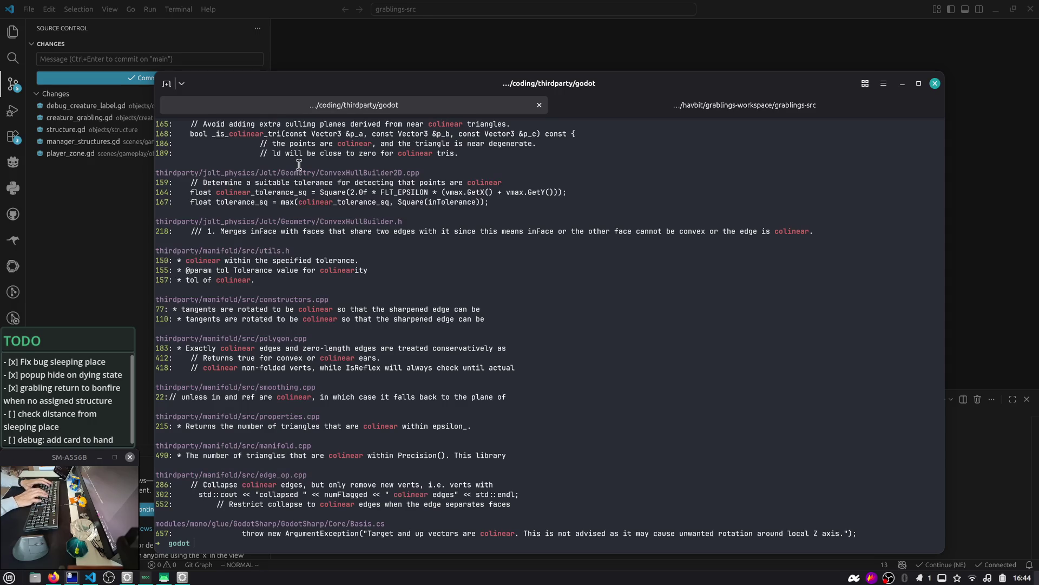
pyautogui.hotkey('alt', 'Tab')
pyautogui.hotkey('alt', 'Tab')
pyautogui.hotkey('alt', 'Tab')
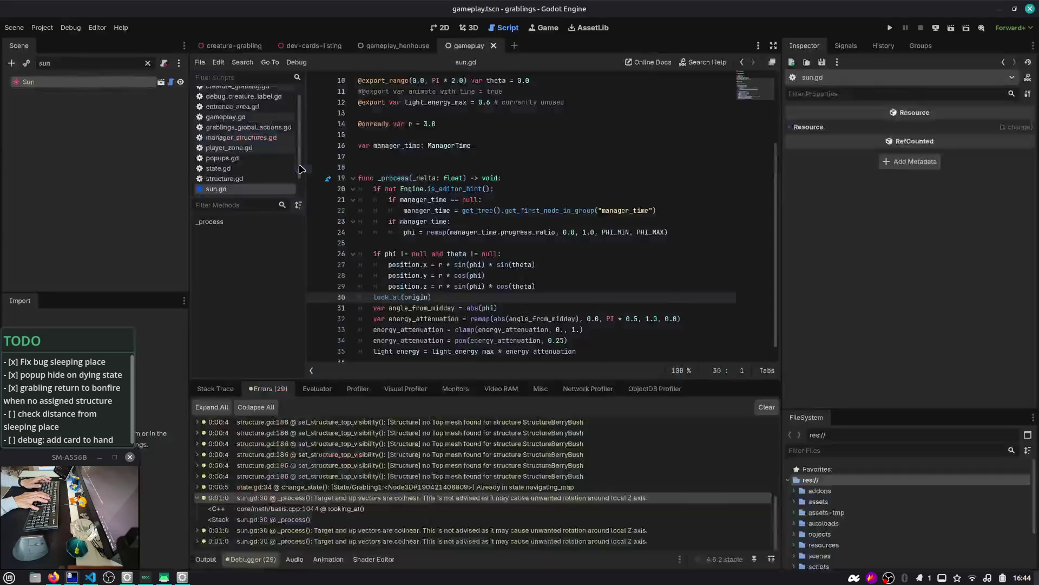
pyautogui.hotkey('alt', 'Tab')
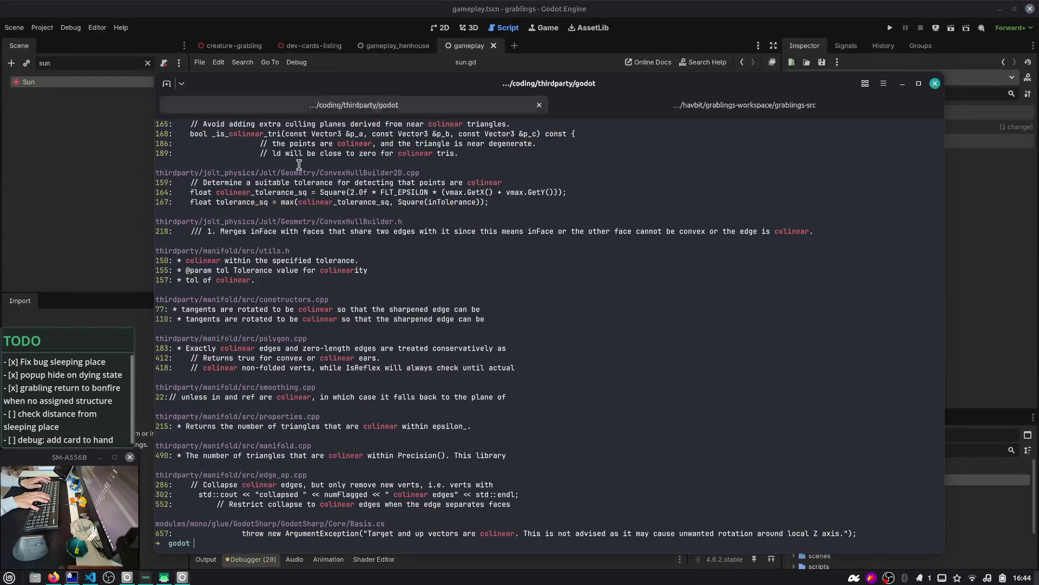
pyautogui.press('Up')
pyautogui.hotkey('ctrl', 'Left')
pyautogui.write('Target and up')
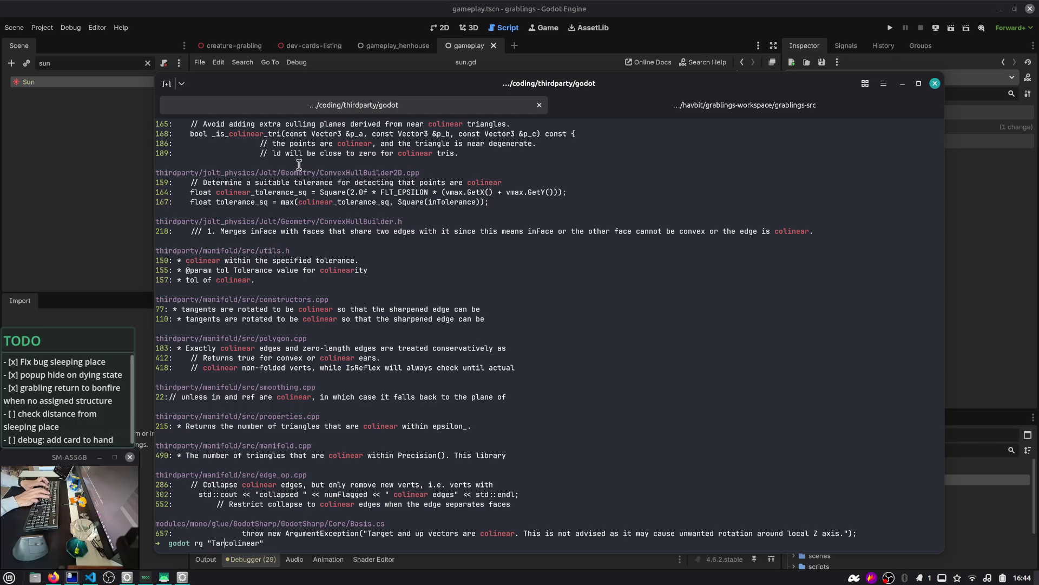
pyautogui.write(' vectors are')
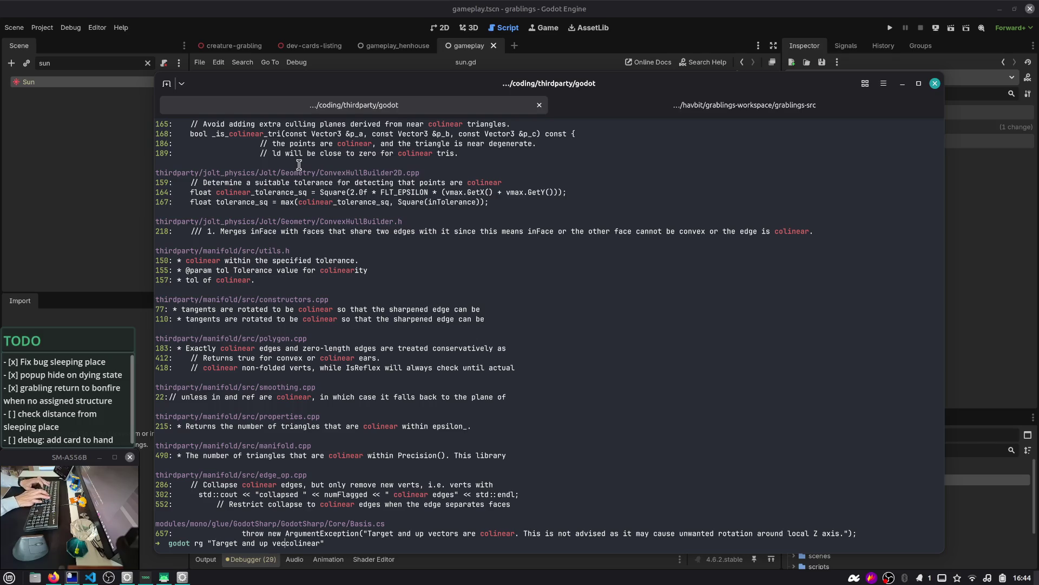
pyautogui.press('Return')
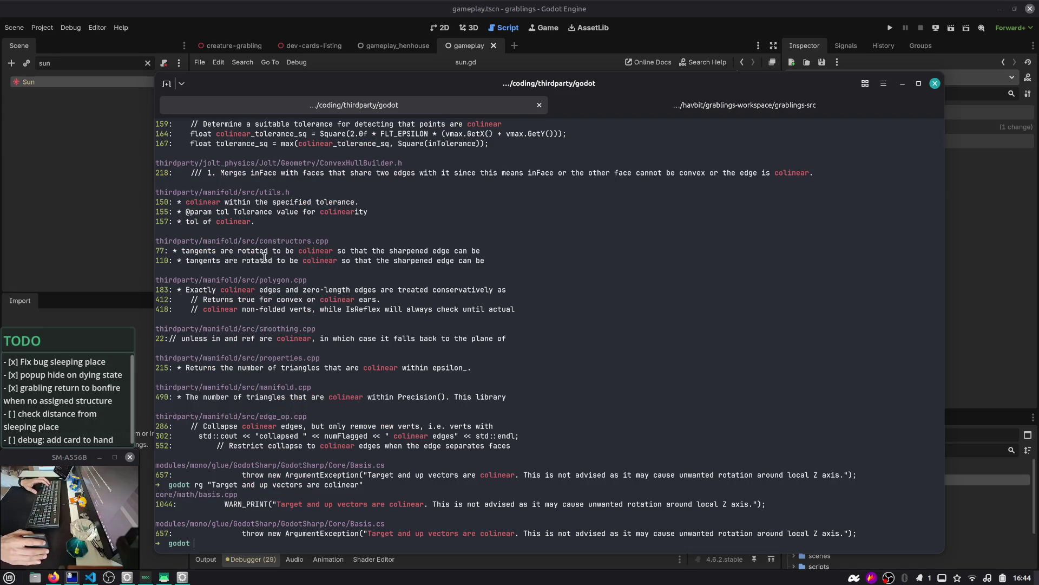
pyautogui.scroll(14, 292, 306)
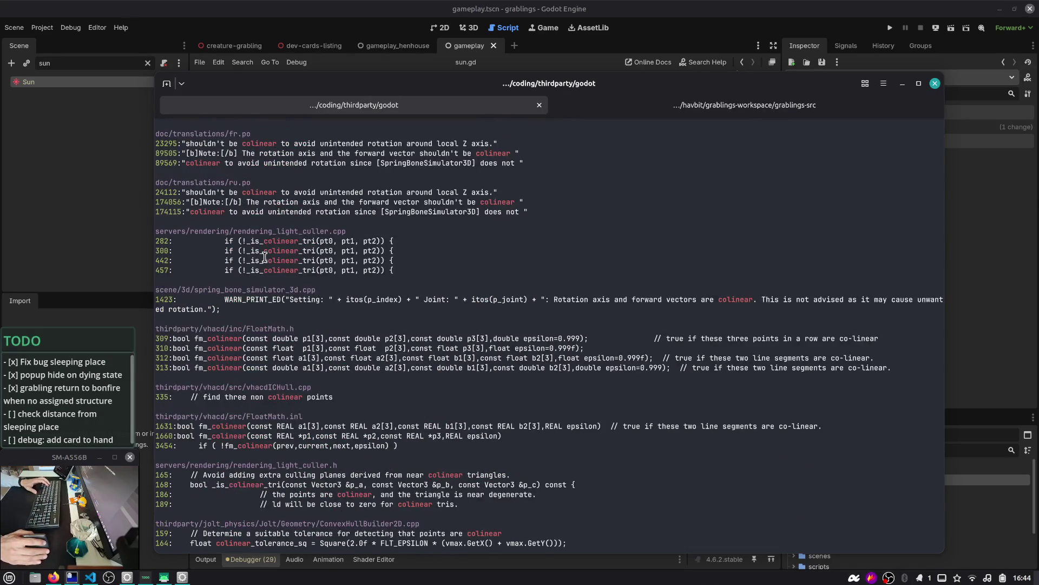
# - Open core/math/basis.cpp in nvim
pyautogui.press('F12')
pyautogui.press('F12')
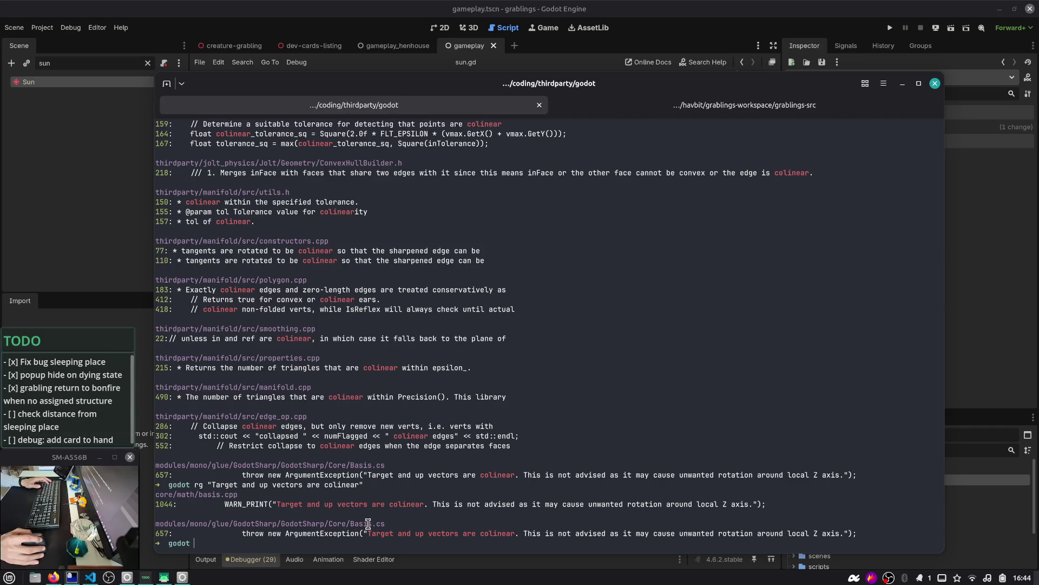
pyautogui.write('nv')
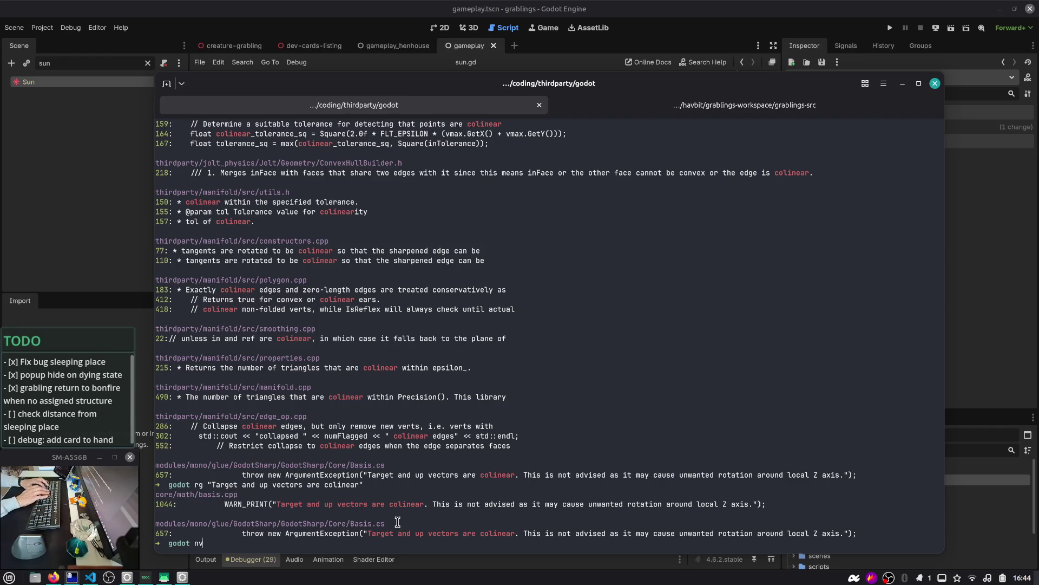
pyautogui.write('im core/')
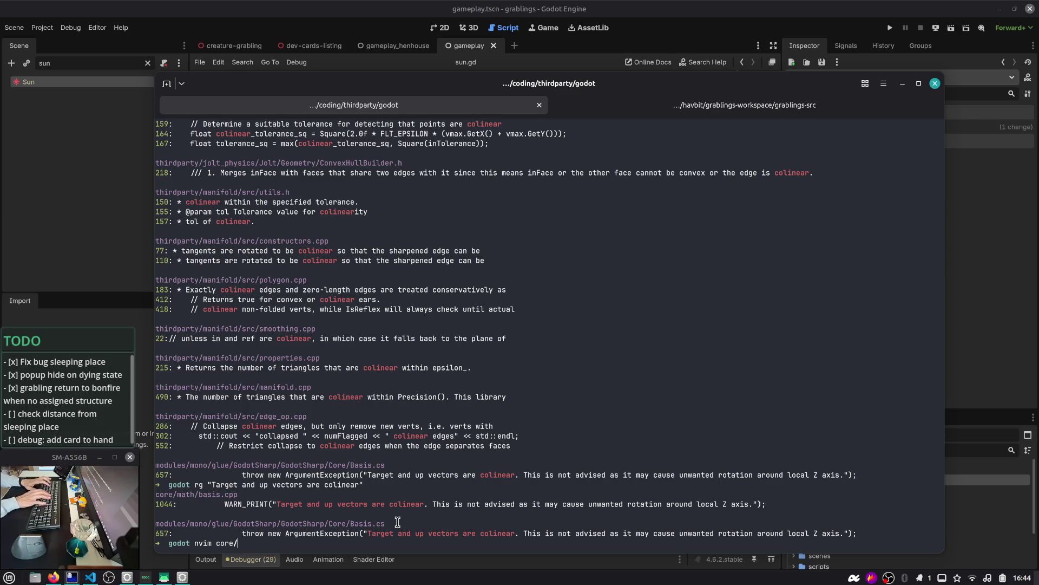
pyautogui.write('math/basis.cpp')
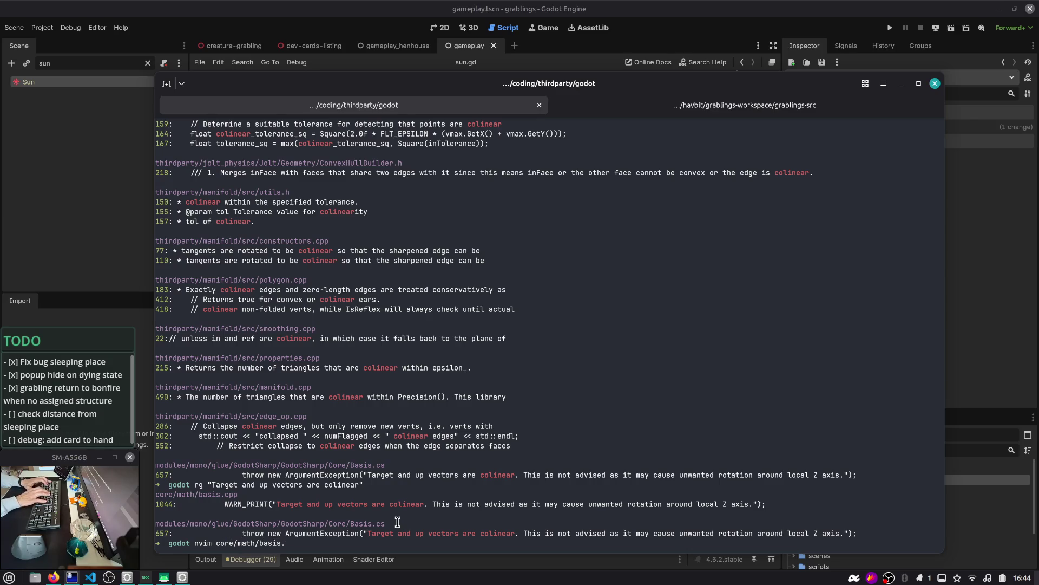
pyautogui.press('Return')
# - Search /colinear in basis.cpp and locate the enclosing looking_at function name
pyautogui.write('/colinear')
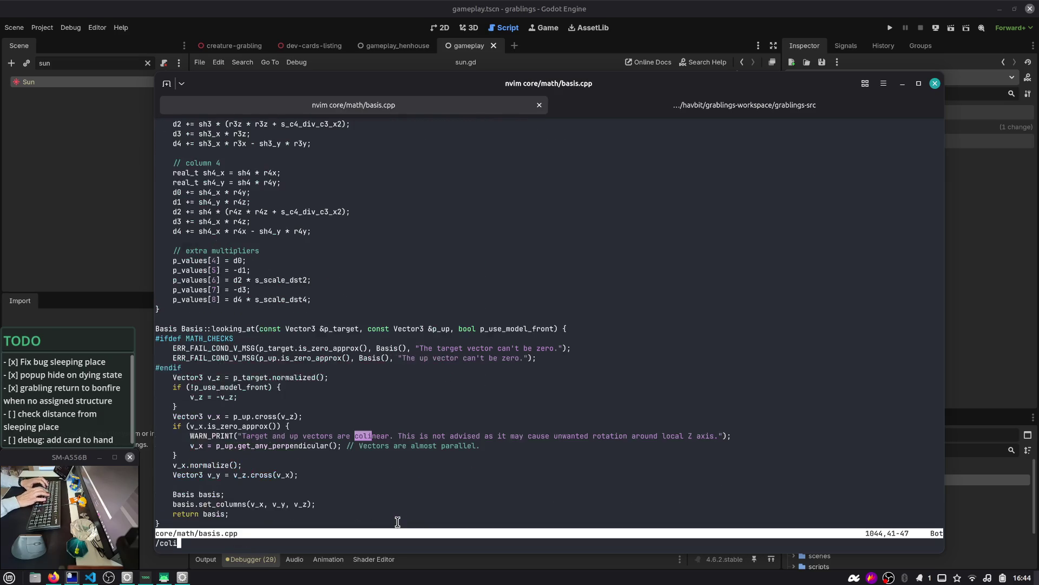
pyautogui.press('Return')
pyautogui.press('k')
pyautogui.press('k')
pyautogui.press('k')
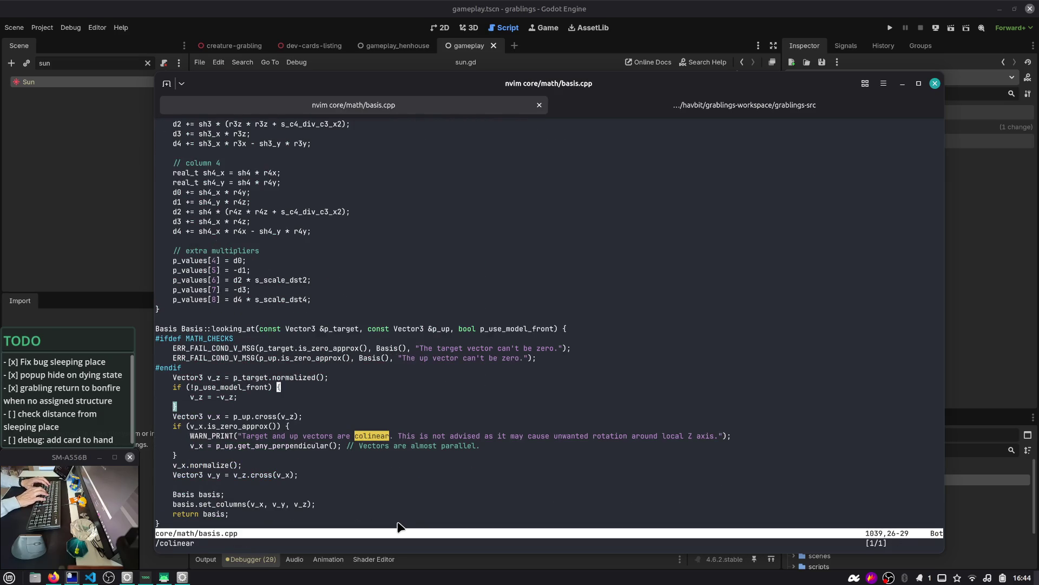
pyautogui.press('b')
pyautogui.press('b')
pyautogui.press('b')
pyautogui.press('b')
pyautogui.press('b')
pyautogui.press('b')
pyautogui.press('k')
pyautogui.press('k')
pyautogui.press('k')
pyautogui.press('k')
pyautogui.press('w')
pyautogui.press('w')
pyautogui.press('v')
pyautogui.press('e')
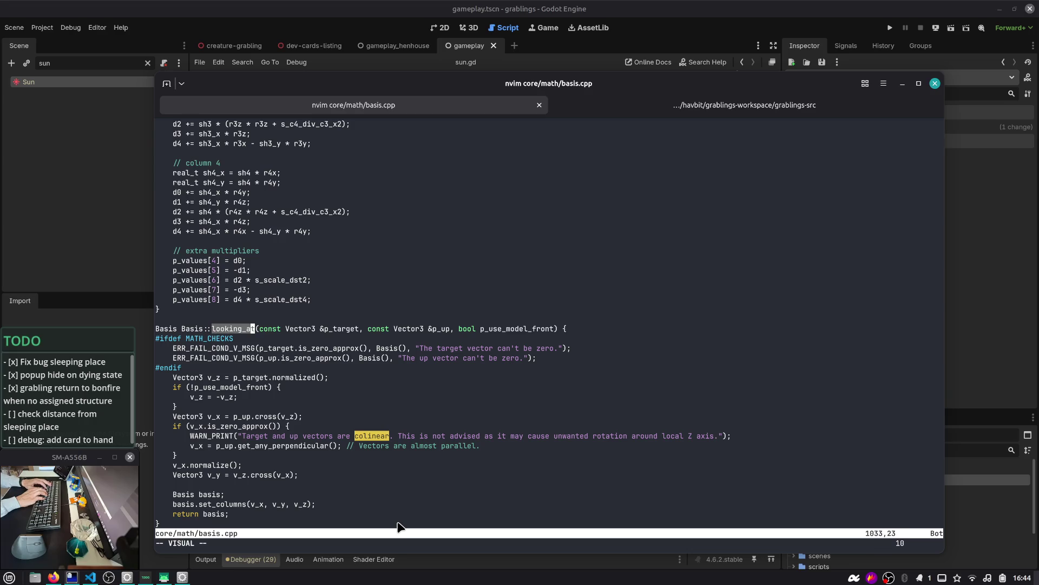
pyautogui.press('Escape')
# - Back in Godot, examine look_at and origin on sun.gd line 30
pyautogui.hotkey('alt', 'Tab')
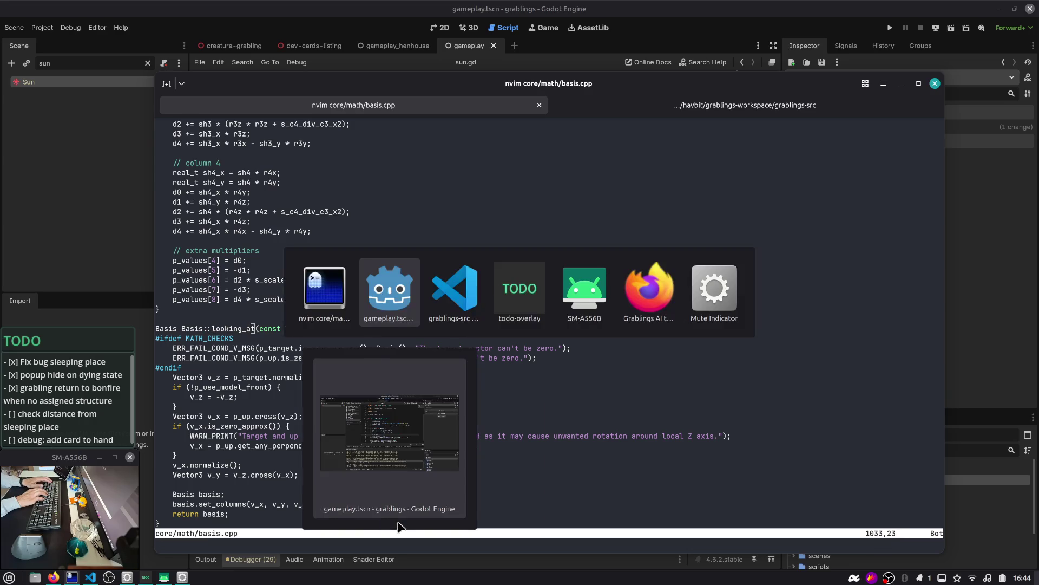
pyautogui.hotkey('alt', 'Tab')
pyautogui.click(374, 295)
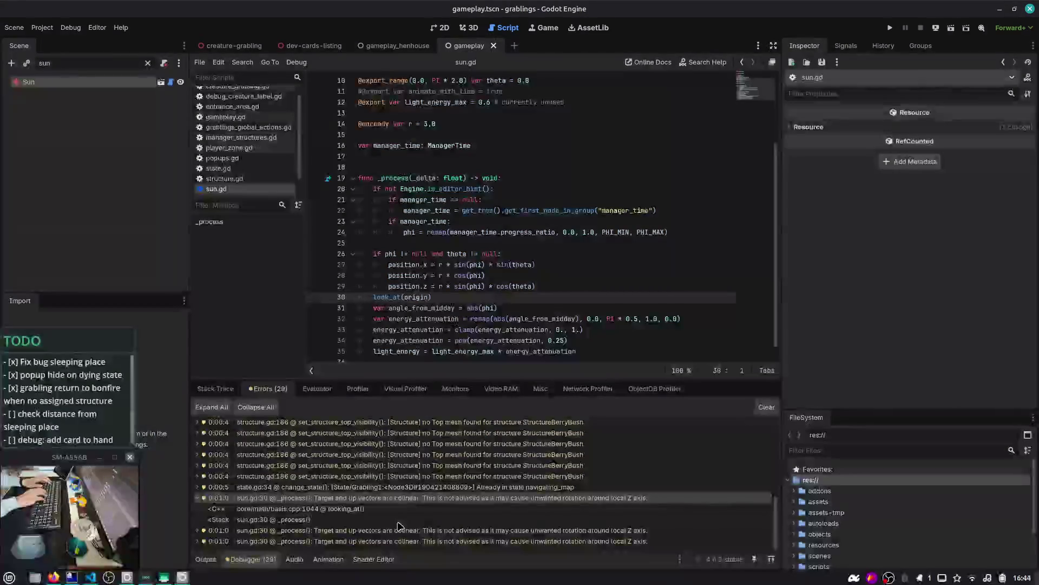
pyautogui.doubleClick(394, 285)
pyautogui.doubleClick(420, 287)
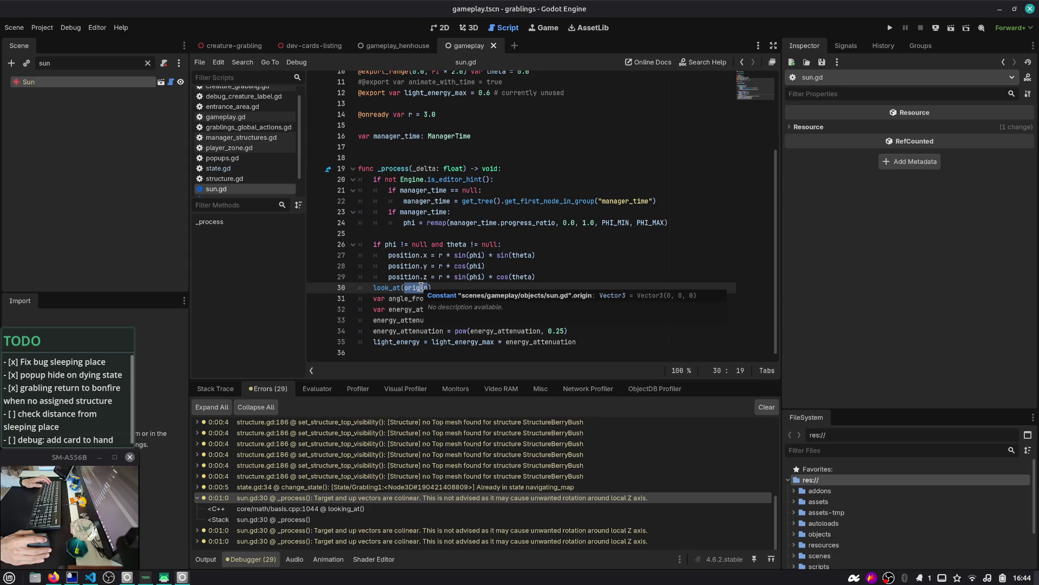
pyautogui.scroll(4, 421, 287)
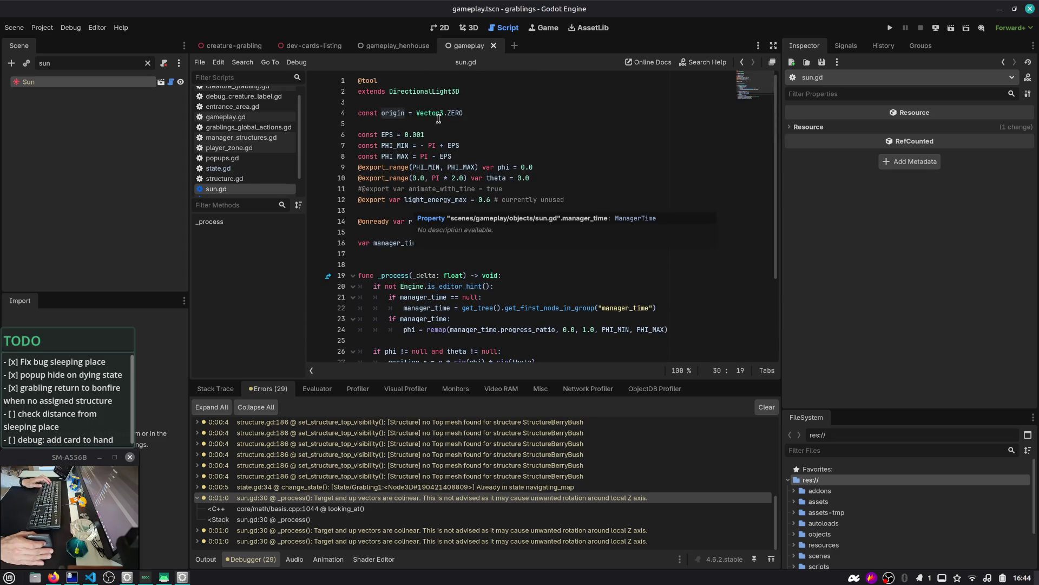
pyautogui.scroll(-3, 437, 206)
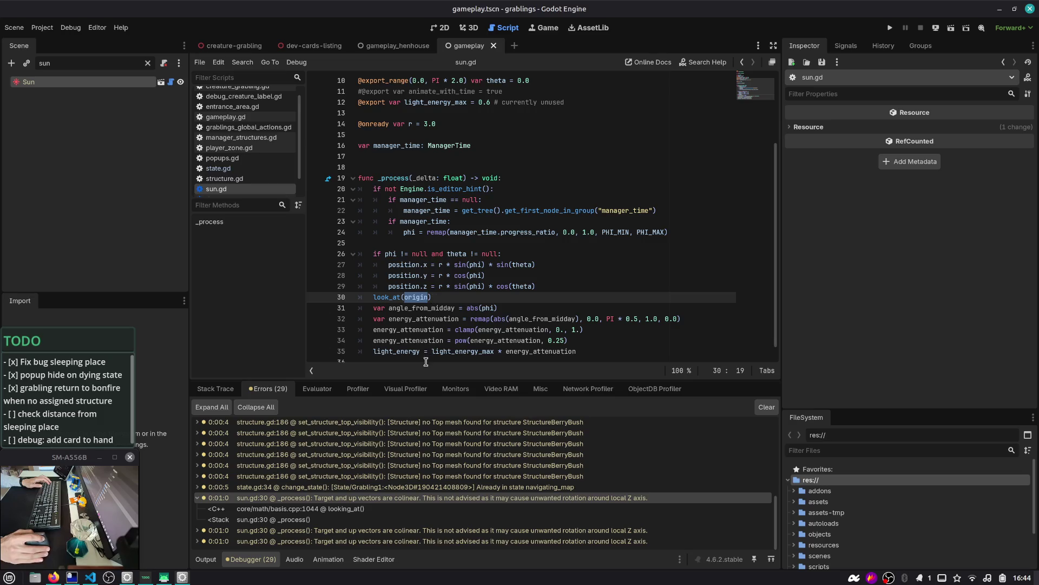
# - Open basis.cpp looking_at from the debugger's error trace, then close it
pyautogui.doubleClick(353, 510)
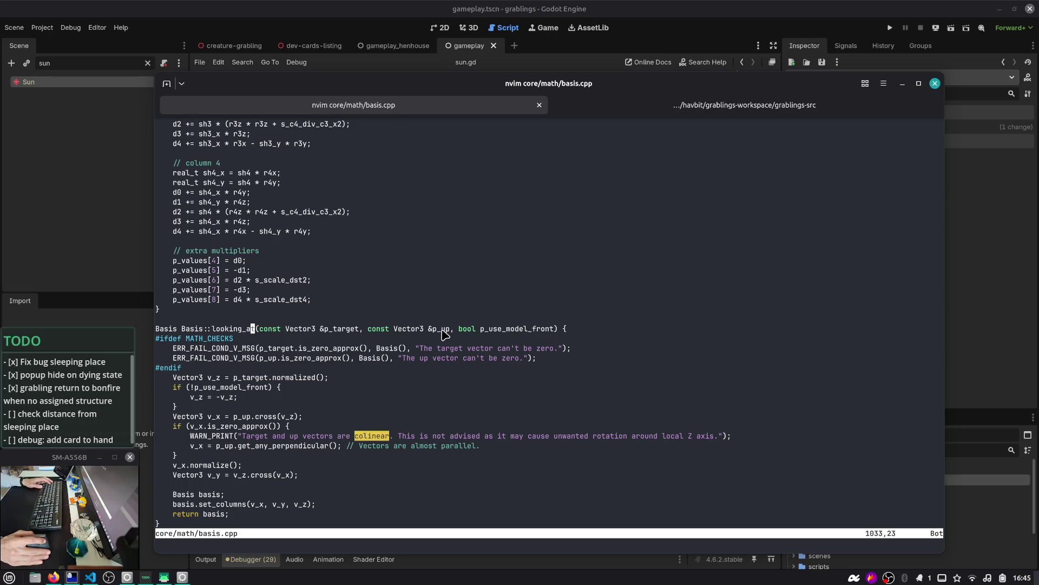
pyautogui.hotkey('alt', 'Tab')
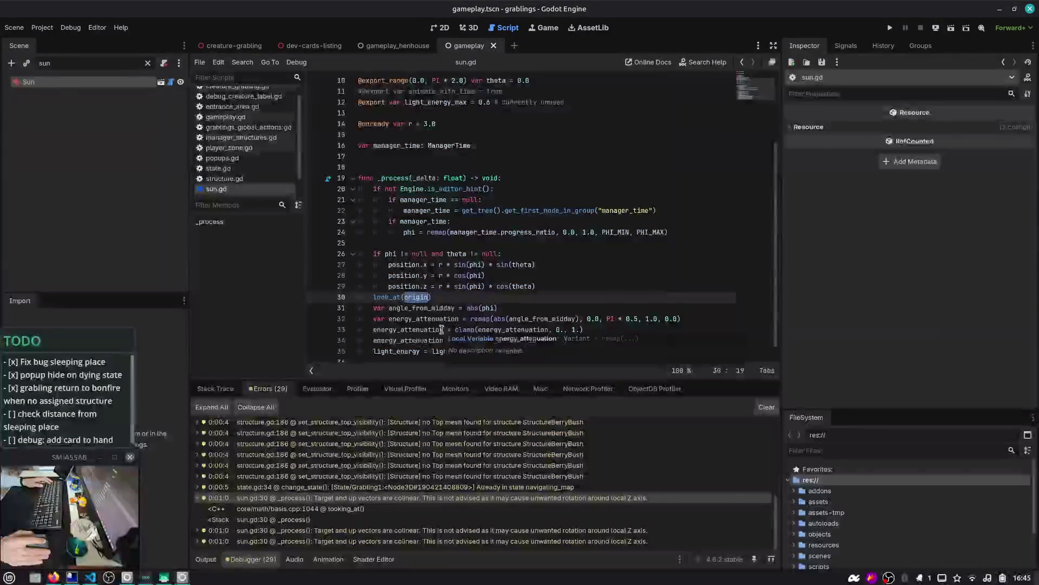
pyautogui.scroll(-1, 440, 324)
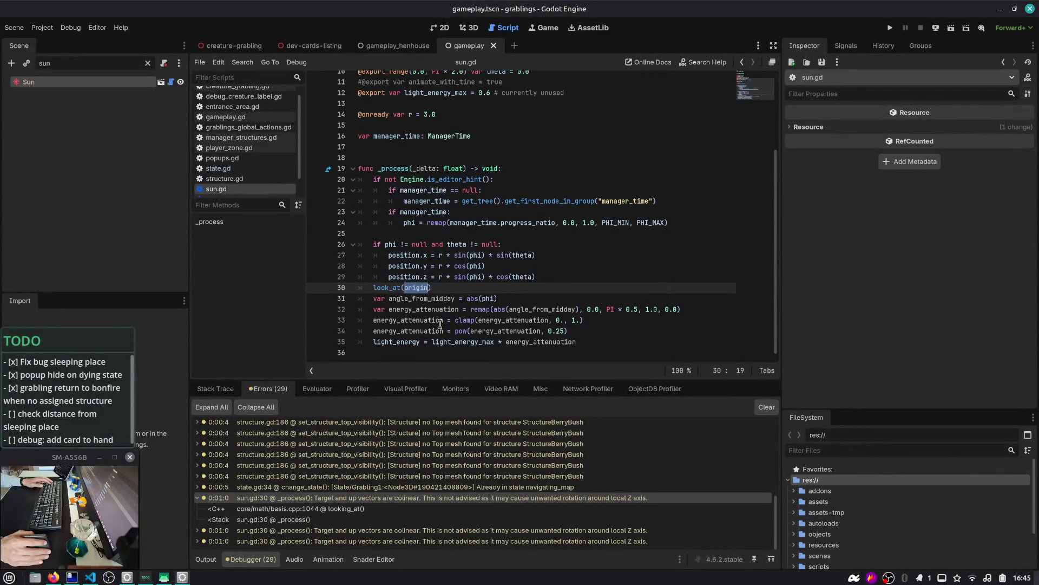
pyautogui.scroll(3, 440, 324)
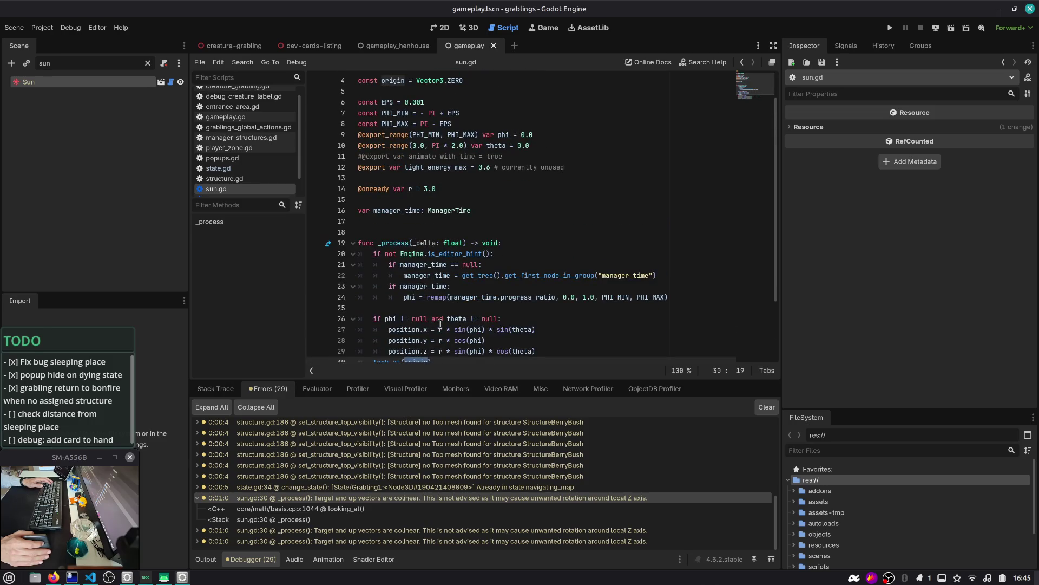
pyautogui.scroll(-2, 440, 324)
pyautogui.scroll(-1, 442, 311)
# - Try adding an 'up' line after look_at(origin) in sun.gd, then undo it
pyautogui.click(466, 288)
pyautogui.write('A')
pyautogui.press('Return')
pyautogui.write('up')
pyautogui.press('Down')
pyautogui.press('Down')
pyautogui.press('Down')
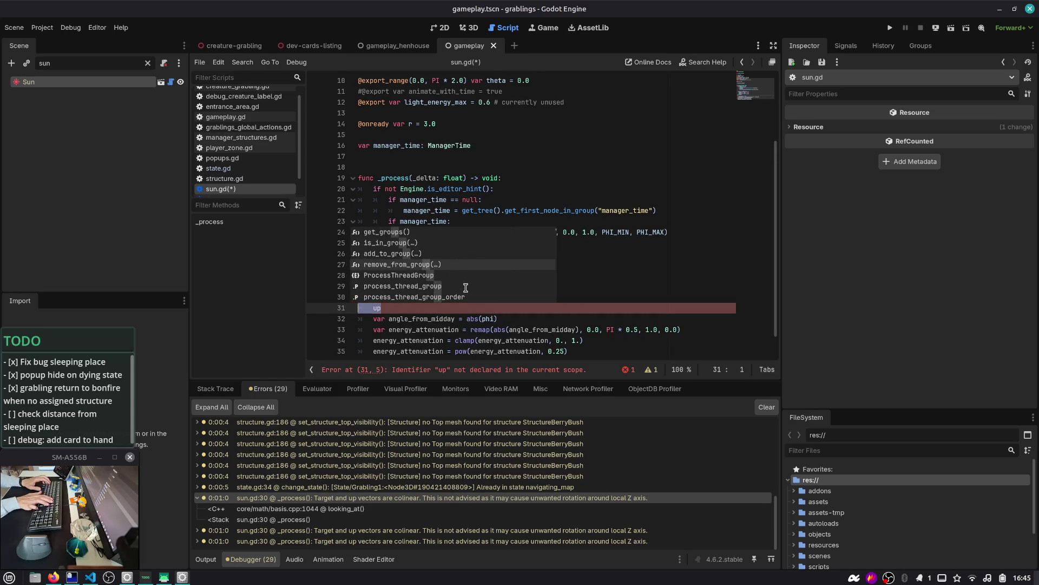
pyautogui.hotkey('ctrl', 'z')
# - Compare against the looking_at code in basis.cpp in nvim
pyautogui.hotkey('alt', 'Tab')
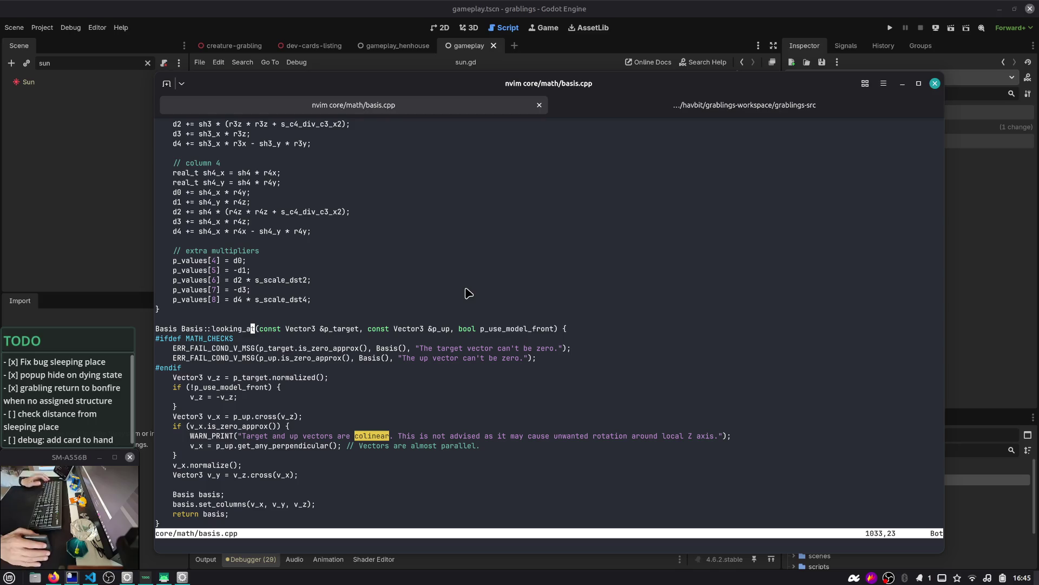
pyautogui.scroll(-6, 311, 426)
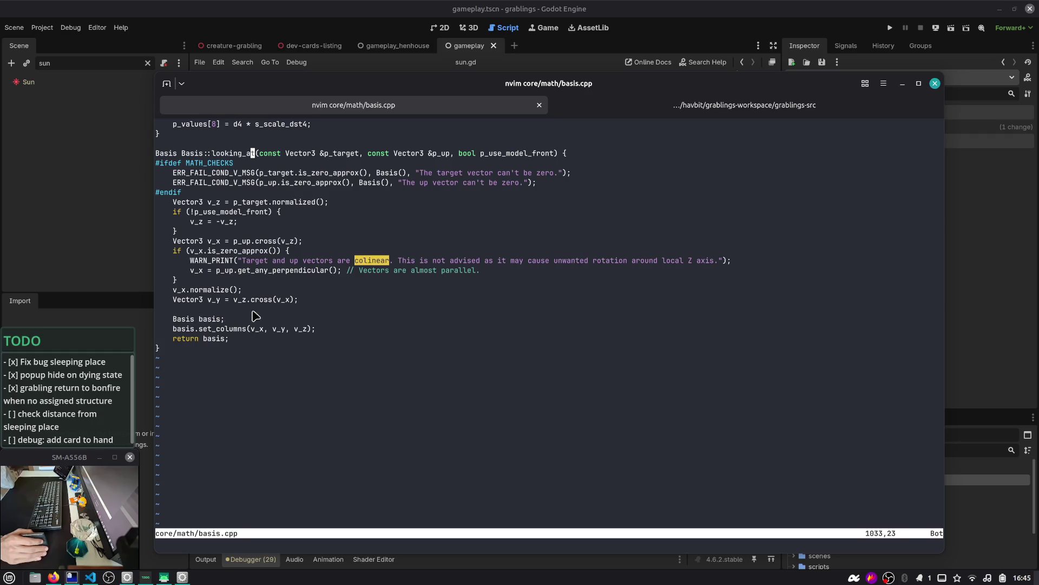
pyautogui.scroll(5, 270, 314)
pyautogui.press('F12')
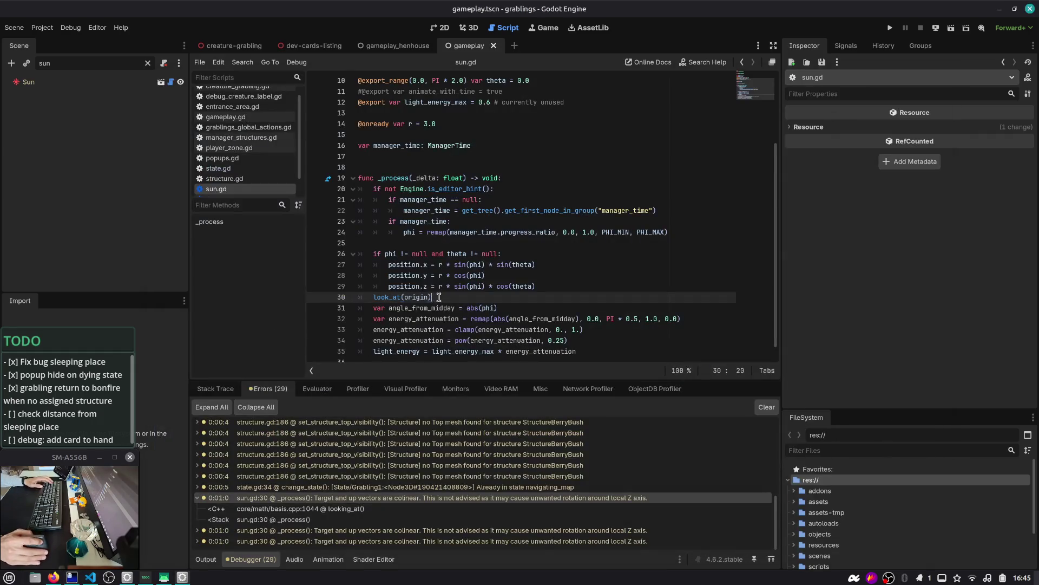
pyautogui.hotkey('alt', 'Tab')
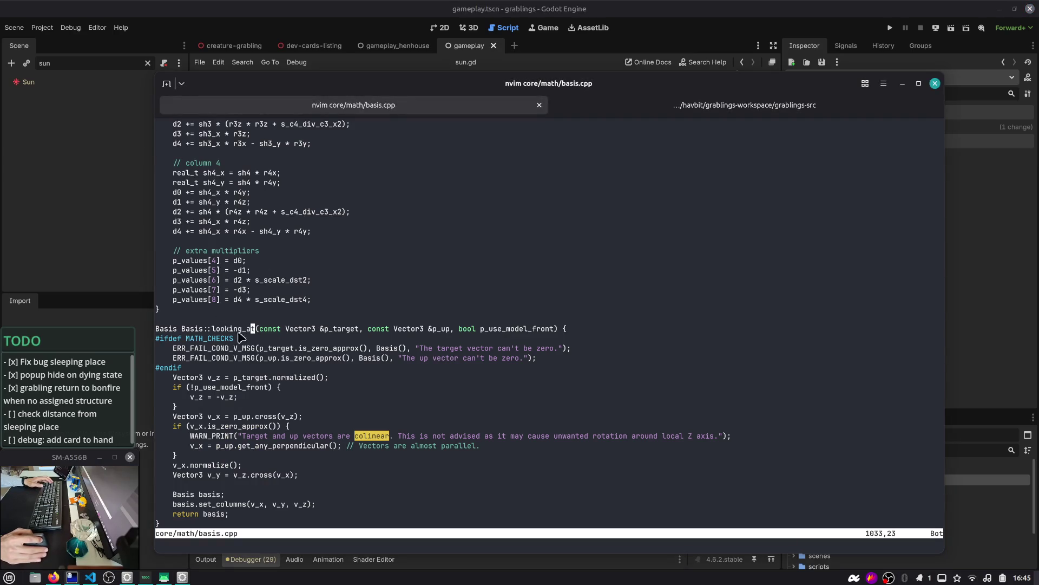
pyautogui.press('F12')
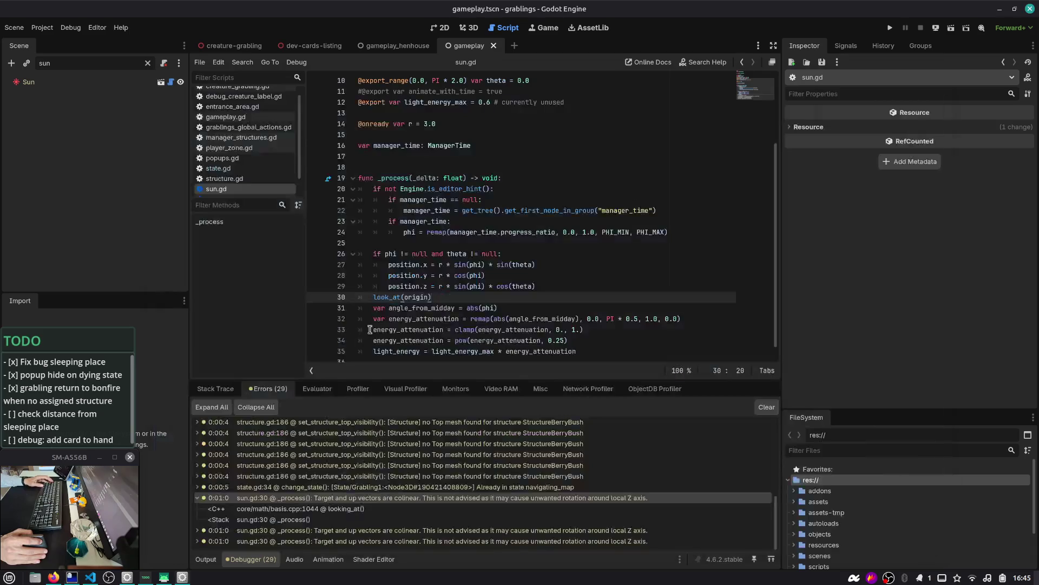
# - Check where origin is declared, then view the Node3D look_at documentation
pyautogui.doubleClick(406, 297)
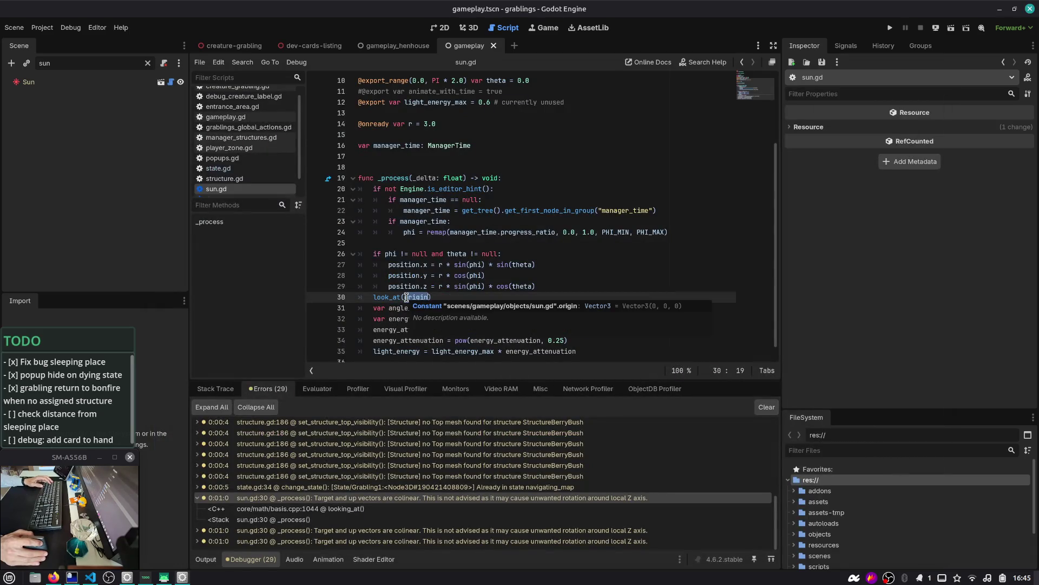
pyautogui.click(406, 297)
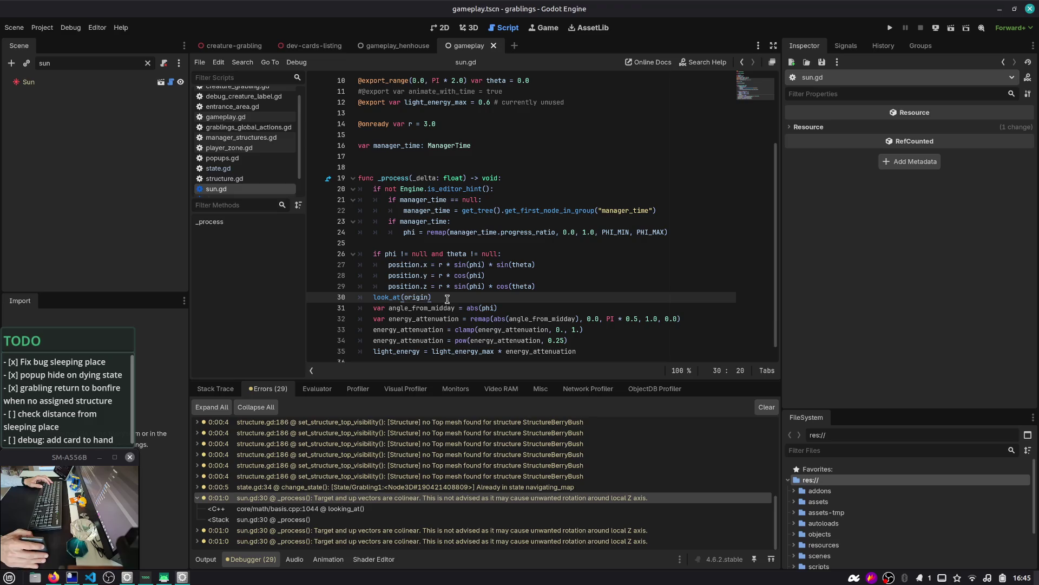
pyautogui.keyDown('ctrl'); pyautogui.click(425, 298); pyautogui.keyUp('ctrl')
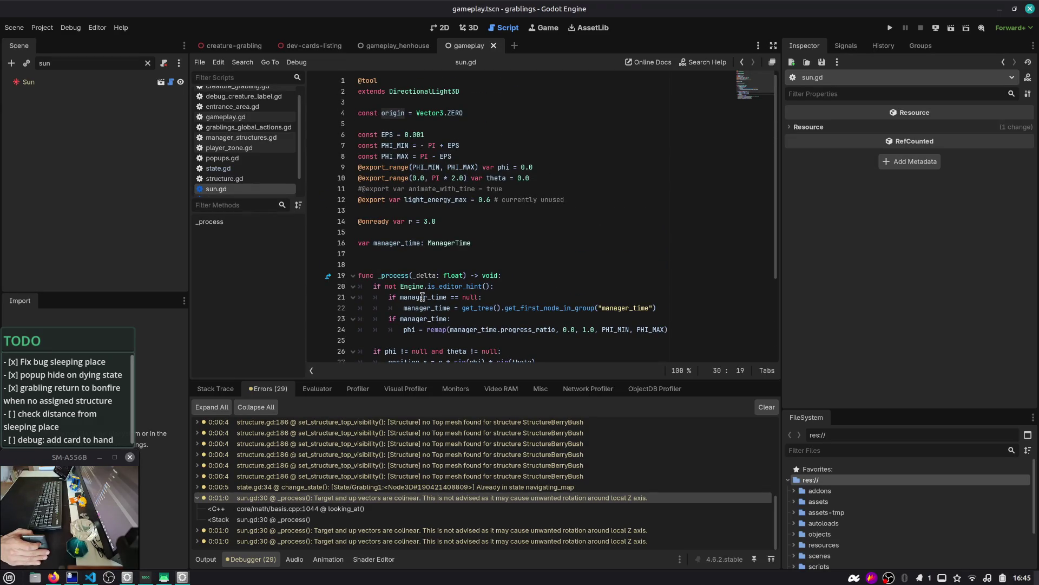
pyautogui.scroll(-3, 422, 297)
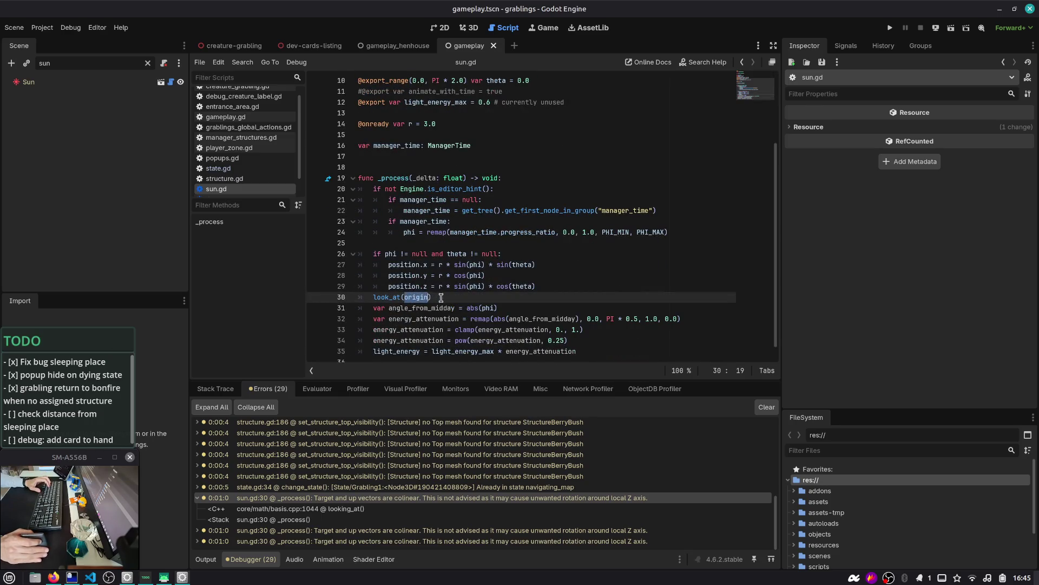
pyautogui.scroll(-1, 441, 297)
pyautogui.click(389, 292)
pyautogui.keyDown('ctrl'); pyautogui.click(391, 291); pyautogui.keyUp('ctrl')
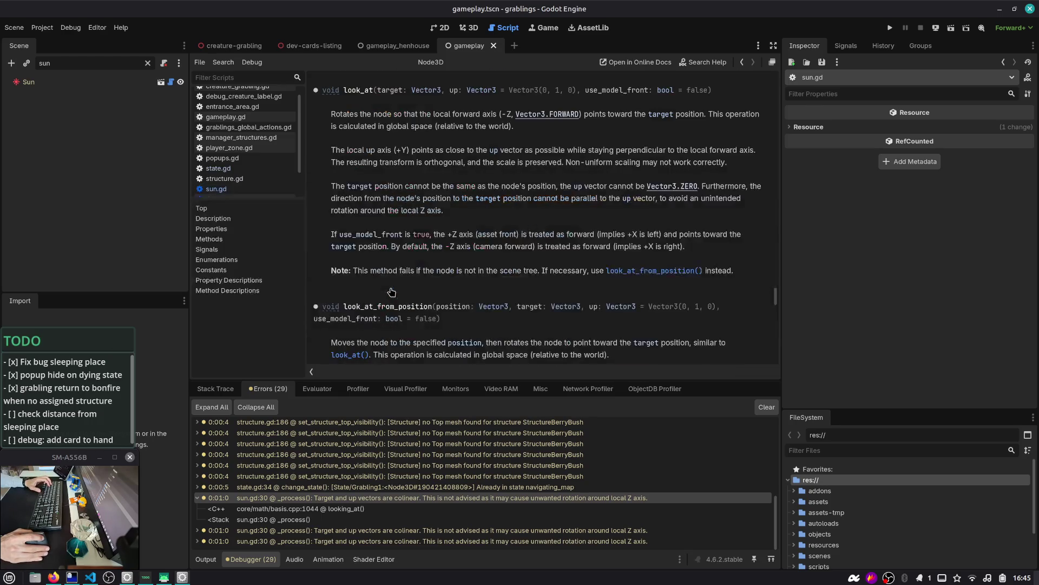
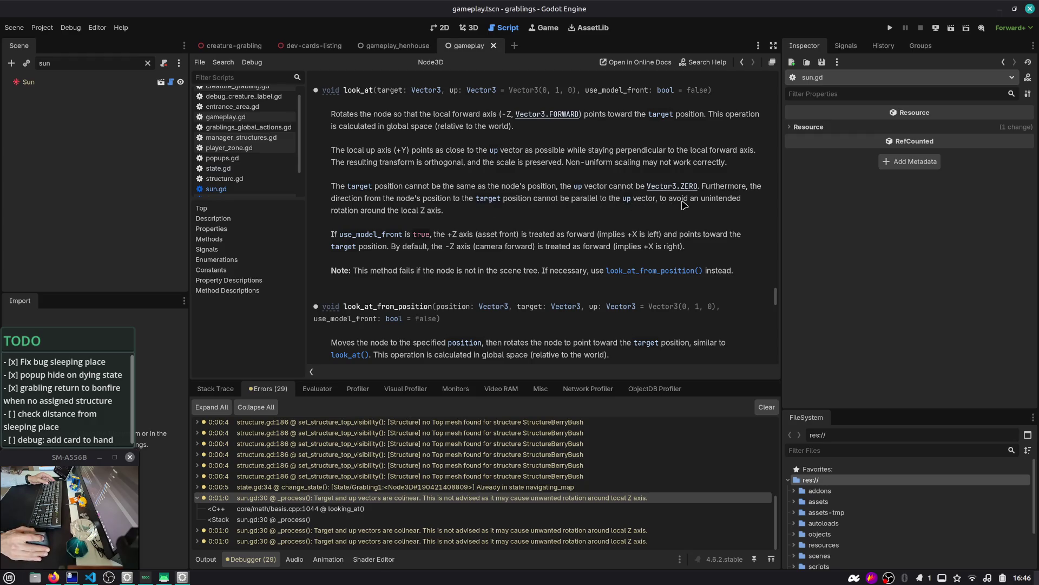
# - Read the look_at help, then add a blank line above look_at(origin) in sun.gd
pyautogui.moveTo(357, 198); pyautogui.dragTo(745, 208)
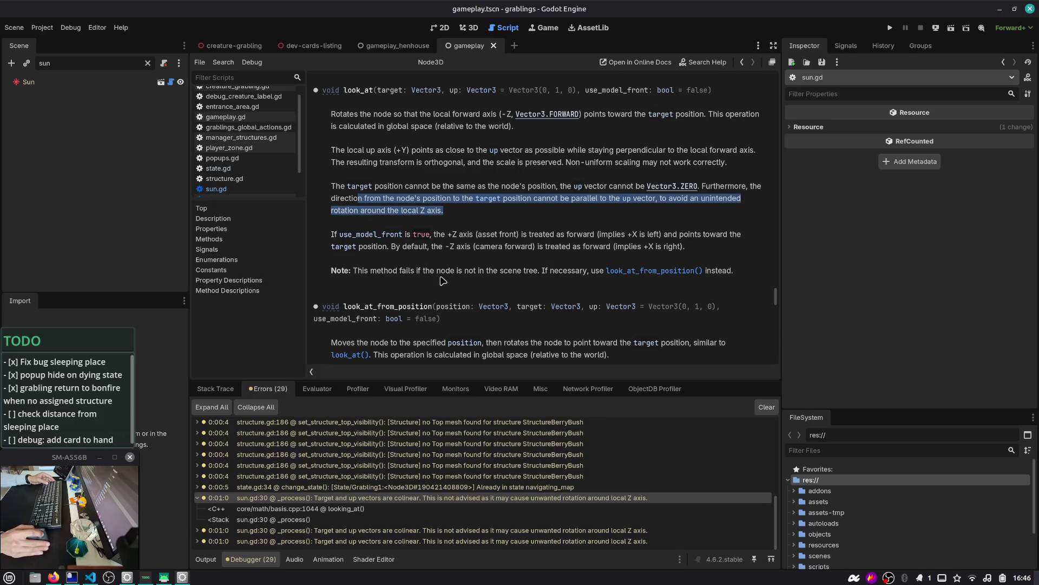
pyautogui.click(742, 62)
pyautogui.press('Up')
pyautogui.press('End')
pyautogui.press('Return')
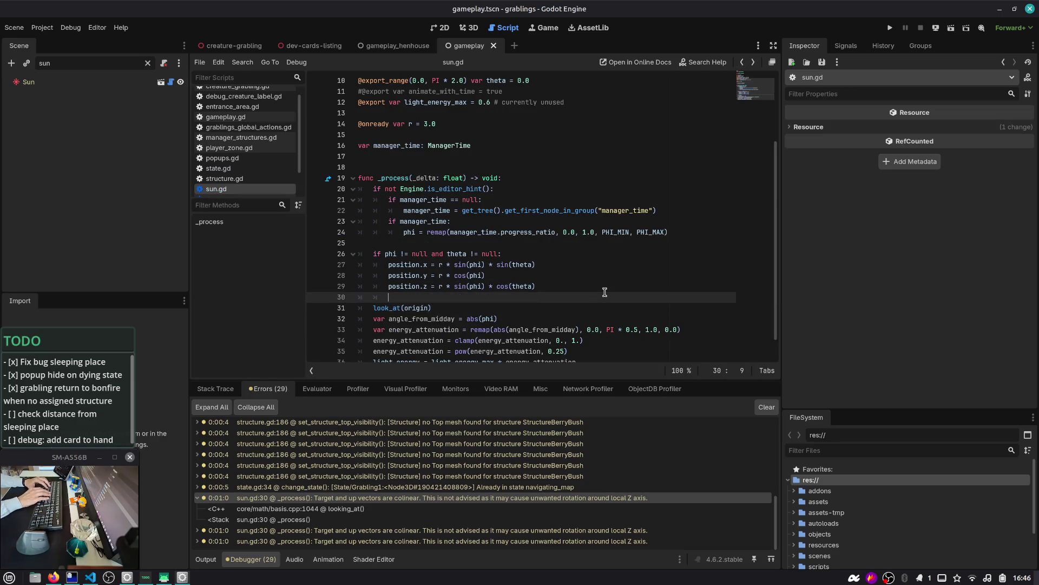
# - Re-read the look_at documentation's note on target and up vectors, then return to sun.gd
pyautogui.hotkey('ctrl', 'Home')
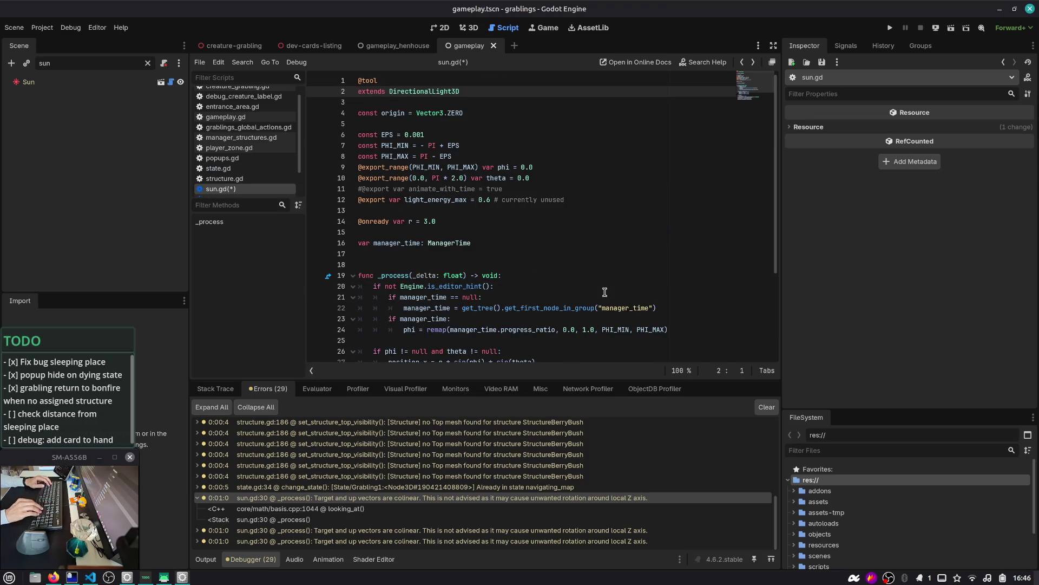
pyautogui.scroll(-3, 605, 292)
pyautogui.keyDown('ctrl'); pyautogui.click(394, 308); pyautogui.keyUp('ctrl')
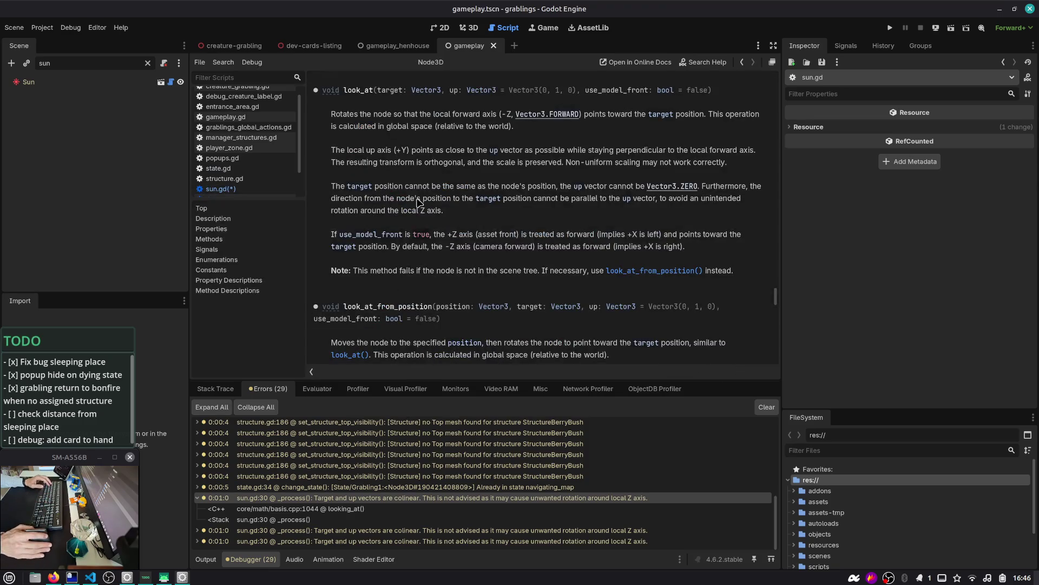
pyautogui.moveTo(388, 186)
pyautogui.mouseDown()
pyautogui.moveTo(710, 187)
pyautogui.moveTo(403, 200)
pyautogui.mouseUp()
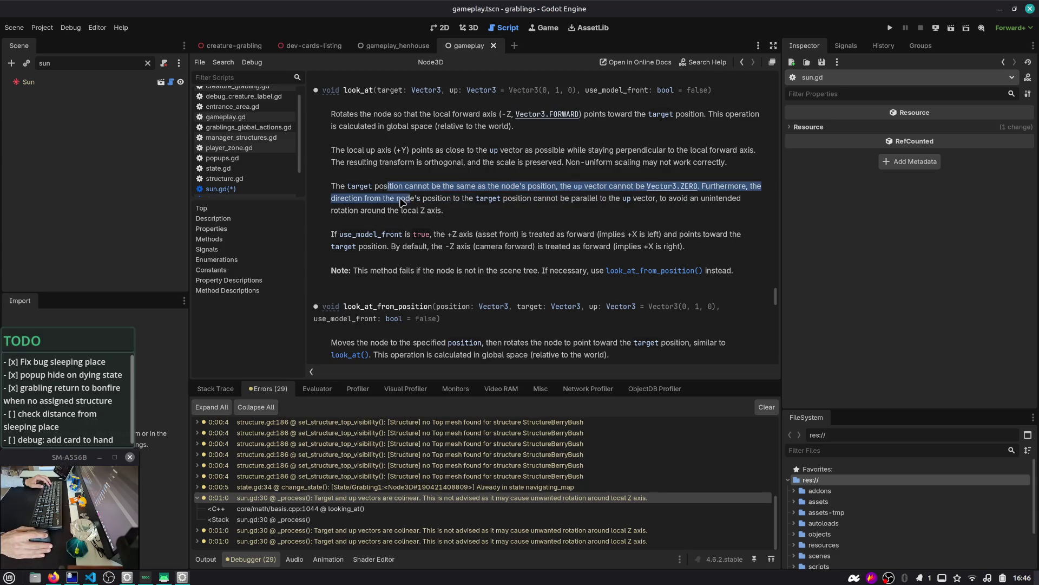
pyautogui.doubleClick(436, 199)
pyautogui.click(742, 61)
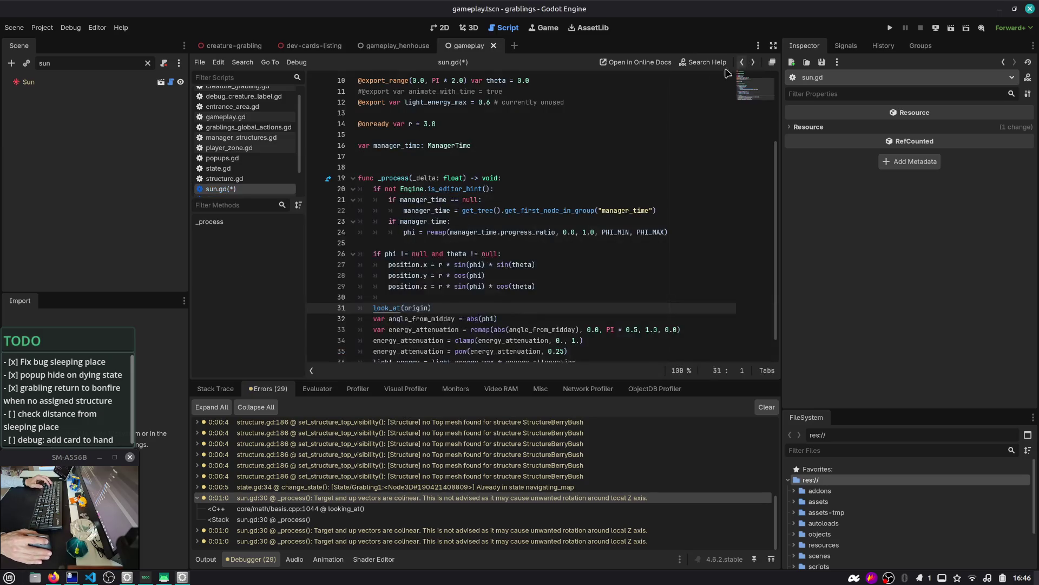
# - Declare var dir = position - origin on the new blank line
pyautogui.click(469, 298)
pyautogui.press('Return')
pyautogui.write('var dir=')
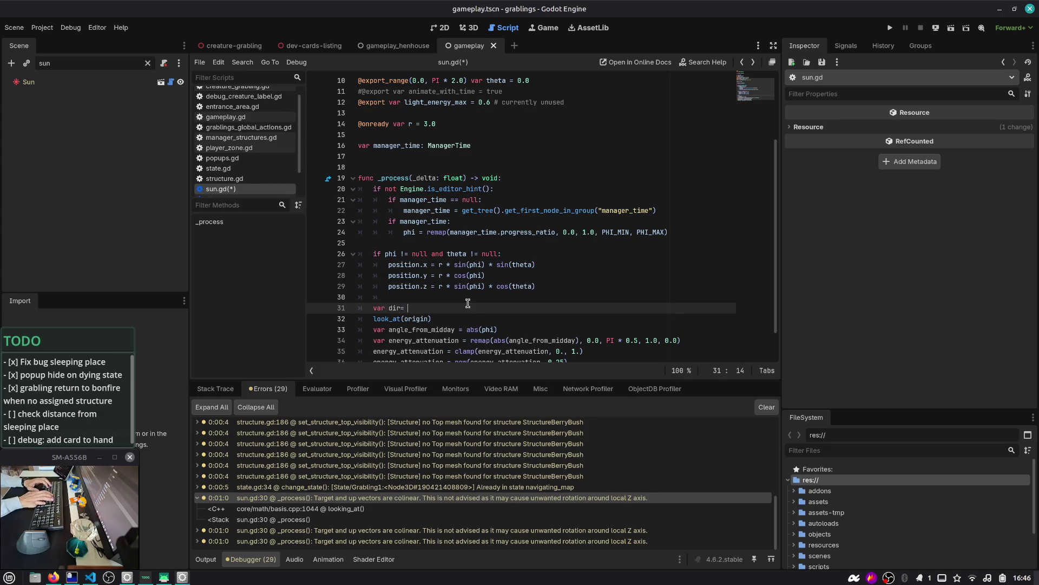
pyautogui.press('BackSpace')
pyautogui.press('BackSpace')
pyautogui.write('= po')
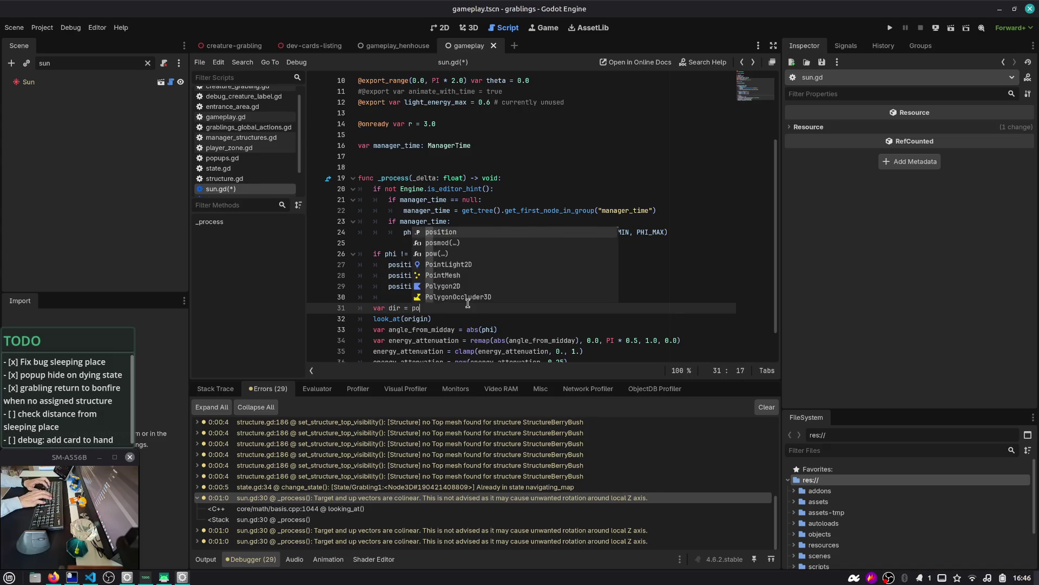
pyautogui.press('Return')
pyautogui.write('-')
pyautogui.press('Return')
pyautogui.hotkey('ctrl', 'shift', 'Left')
pyautogui.hotkey('ctrl', 'shift', 'Left')
pyautogui.hotkey('ctrl', 'shift', 'Left')
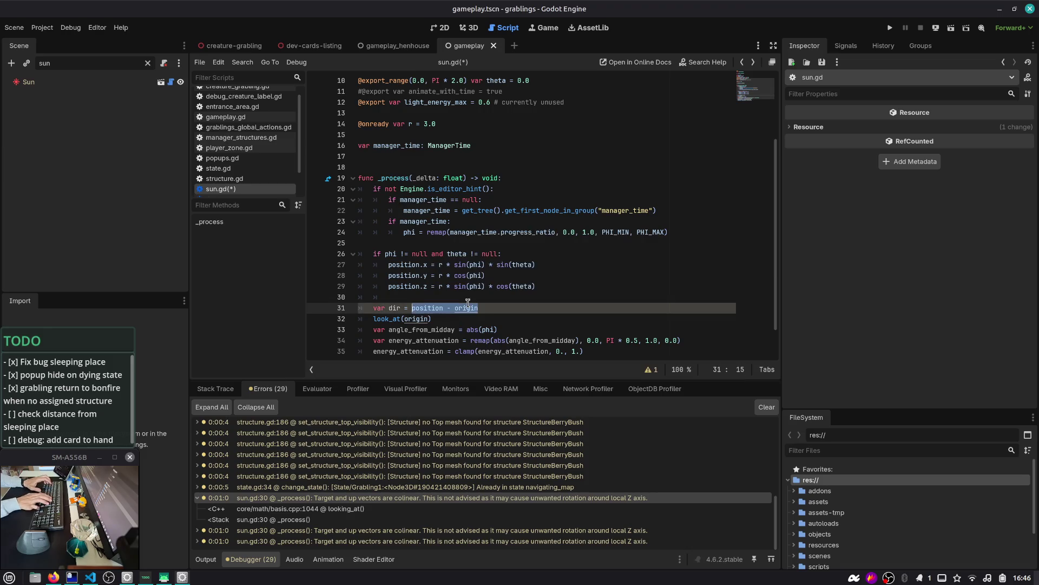
pyautogui.hotkey('ctrl', 'x')
pyautogui.hotkey('ctrl', 'z')
# - Start a dir.angle_to() call on the next line, checking the look_at help
pyautogui.press('End')
pyautogui.press('Return')
pyautogui.write('parra')
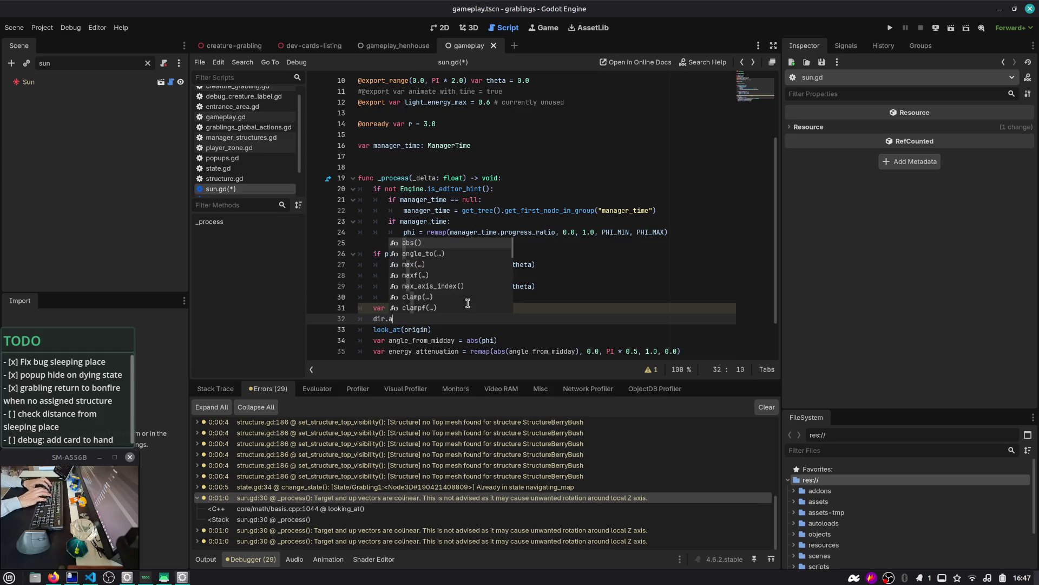
pyautogui.press('BackSpace')
pyautogui.press('BackSpace')
pyautogui.press('BackSpace')
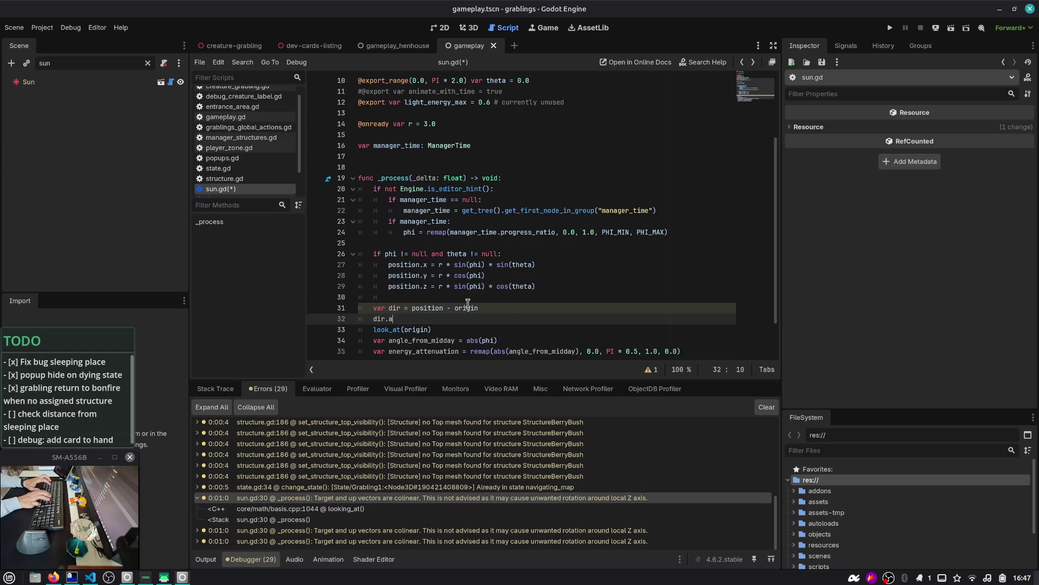
pyautogui.write('angl')
pyautogui.press('Return')
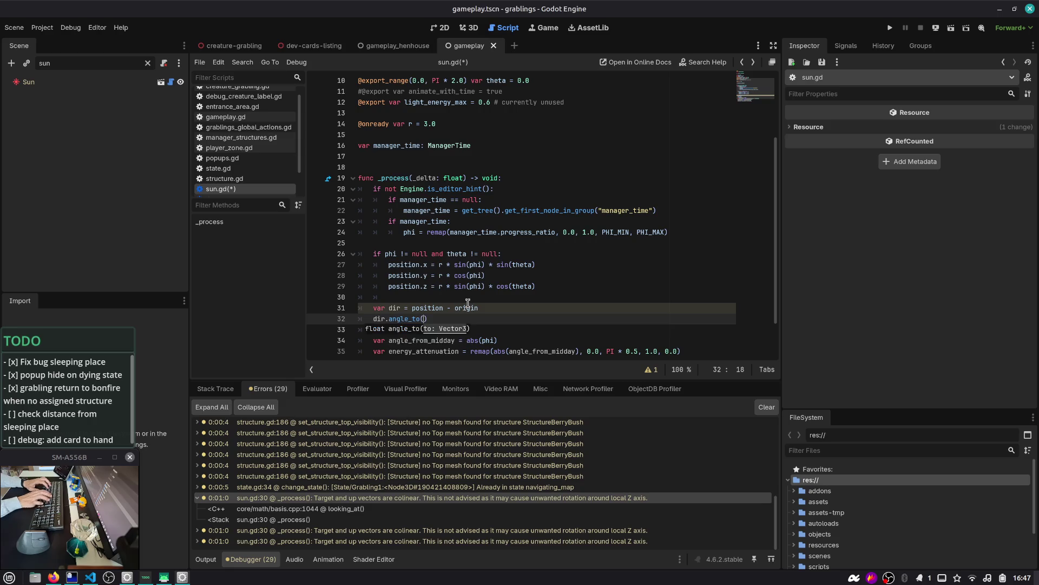
pyautogui.press('Escape')
pyautogui.keyDown('ctrl'); pyautogui.click(379, 330); pyautogui.keyUp('ctrl')
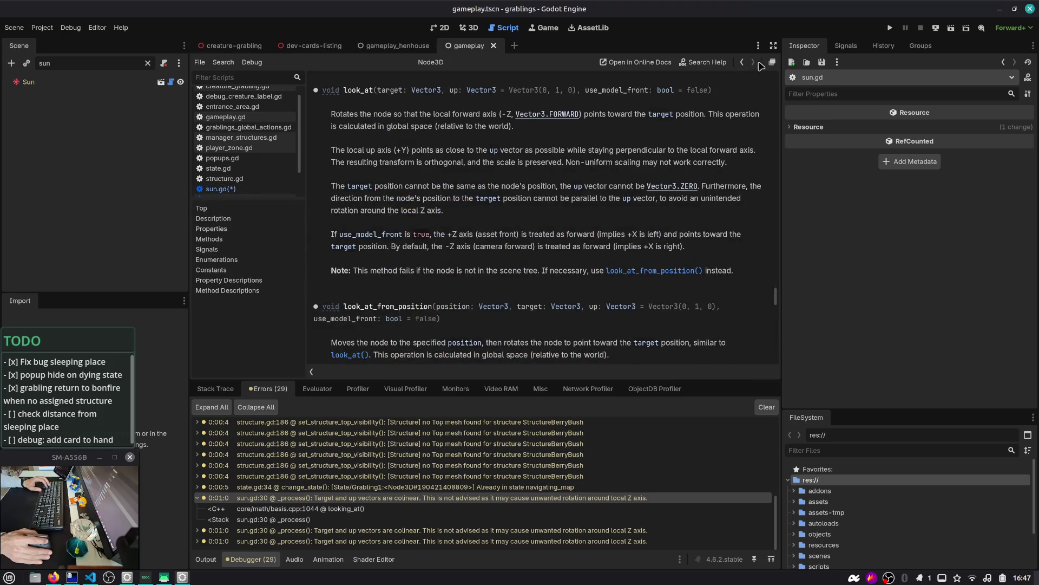
pyautogui.click(742, 62)
pyautogui.press('Up')
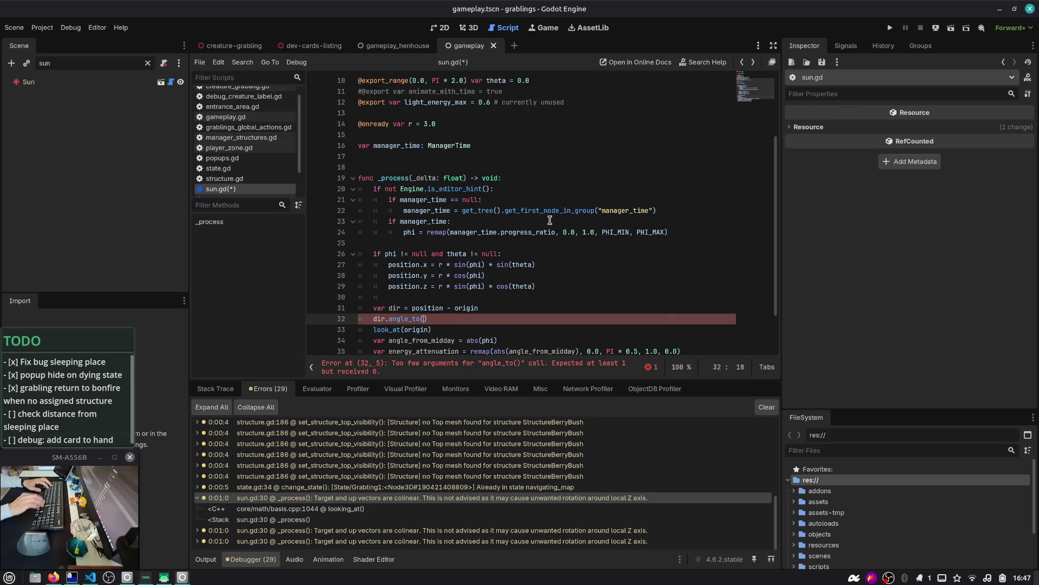
# - Complete var angle = dir.angle_to(Vector3.UP), after checking the Vector3.UP docs
pyautogui.press('End')
pyautogui.press('Left')
pyautogui.write('Vec')
pyautogui.press('Down')
pyautogui.press('Down')
pyautogui.press('Return')
pyautogui.write('.U')
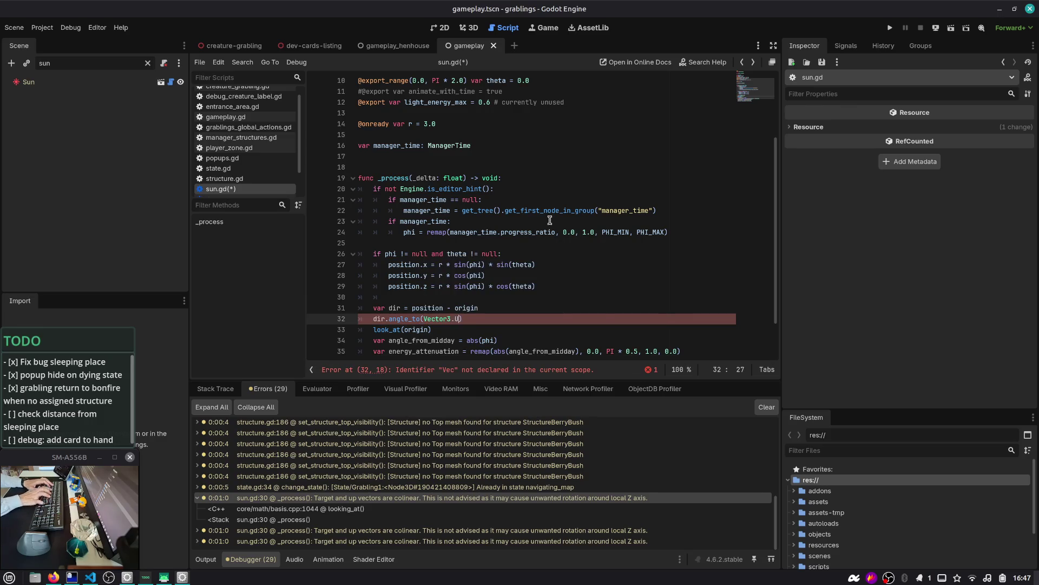
pyautogui.keyDown('ctrl'); pyautogui.click(461, 319); pyautogui.keyUp('ctrl')
pyautogui.hotkey('alt', 'Left')
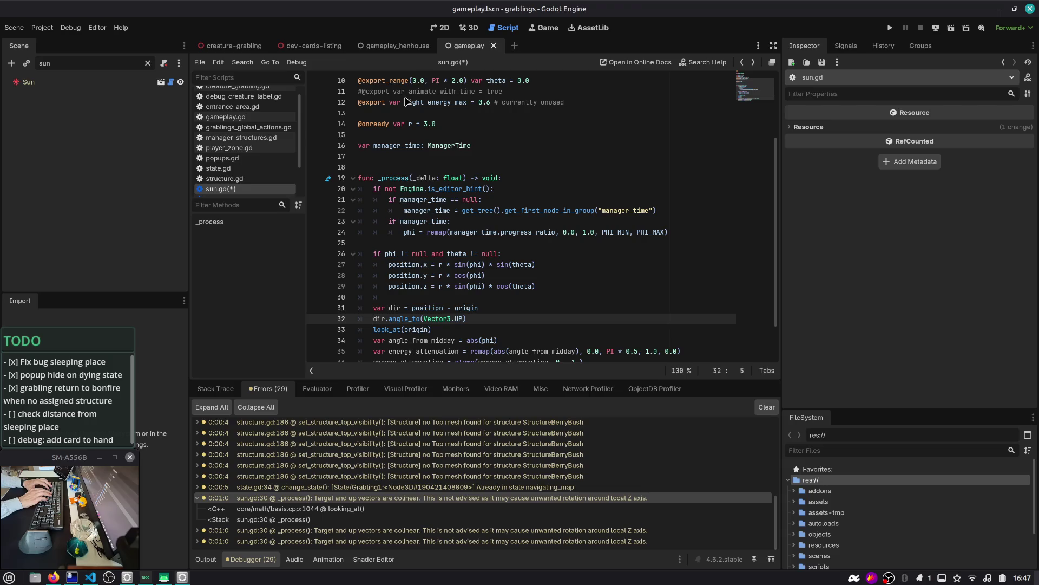
pyautogui.write('var an')
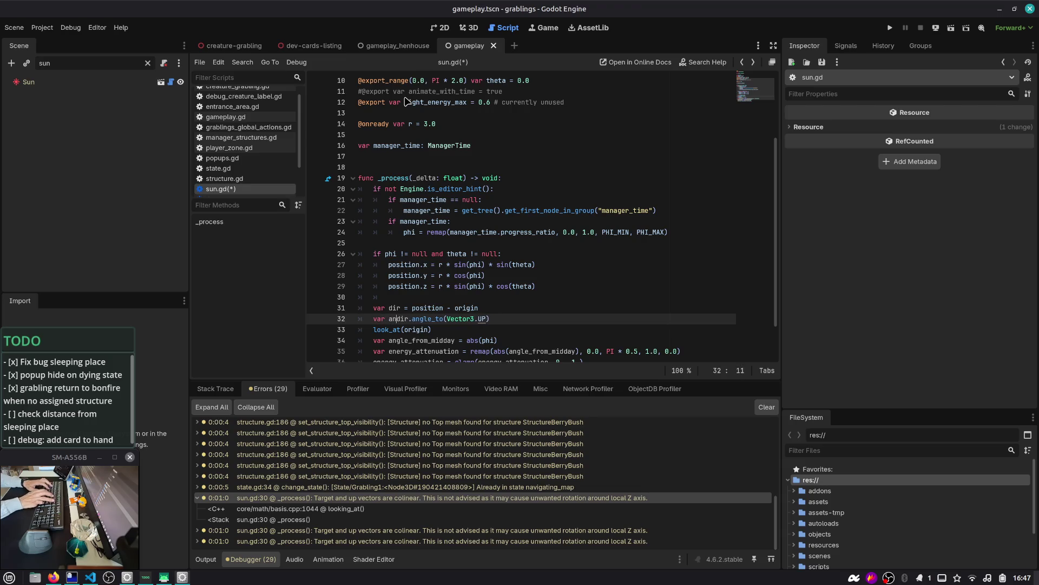
pyautogui.write('gle =')
pyautogui.press('End')
pyautogui.press('Return')
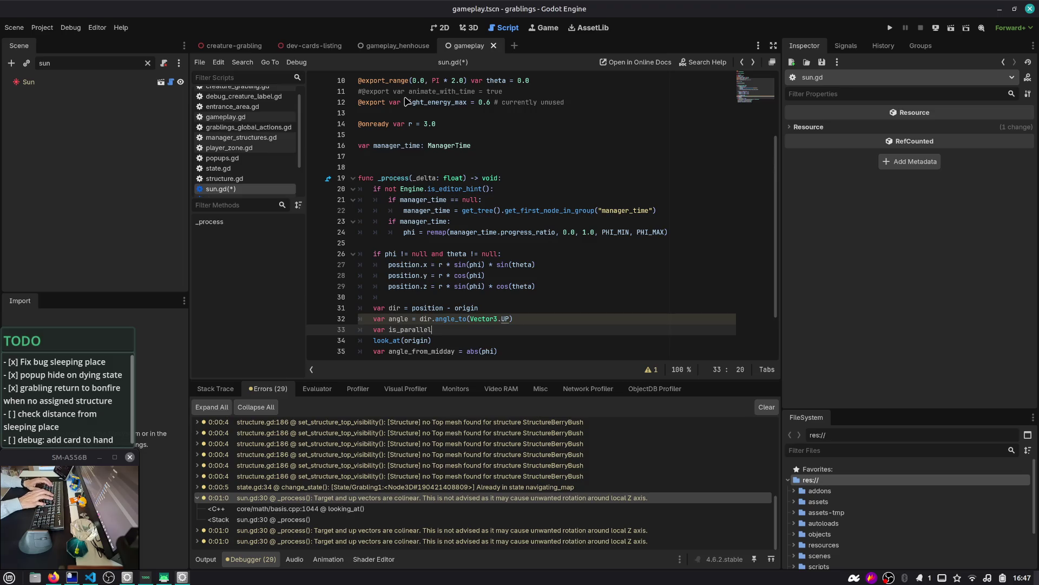
# - Define is_parallel as angle < .0 or angle == PI and guard look_at(origin) with if !is_parallel
pyautogui.write('angle ')
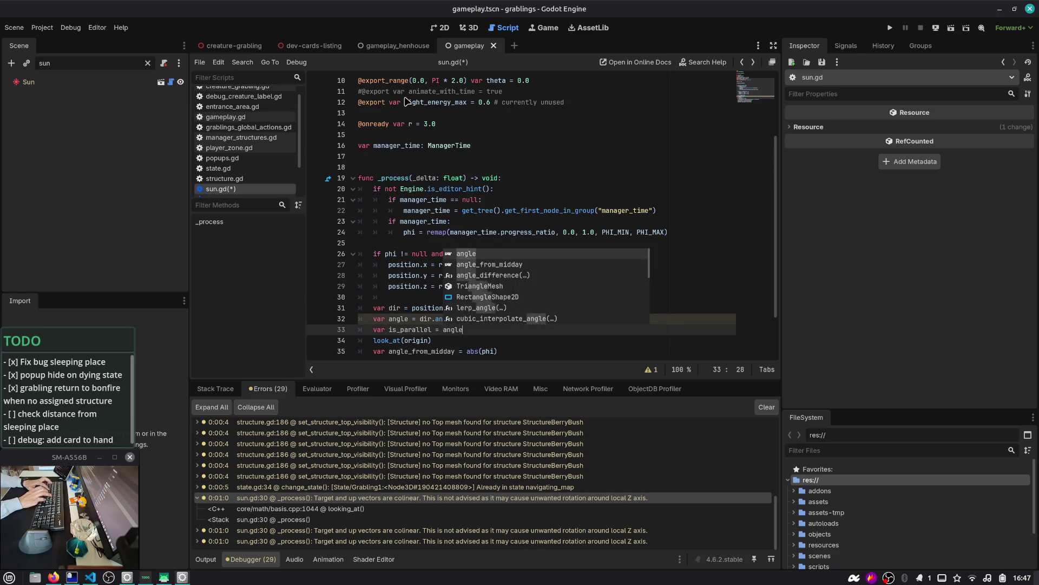
pyautogui.write('< ')
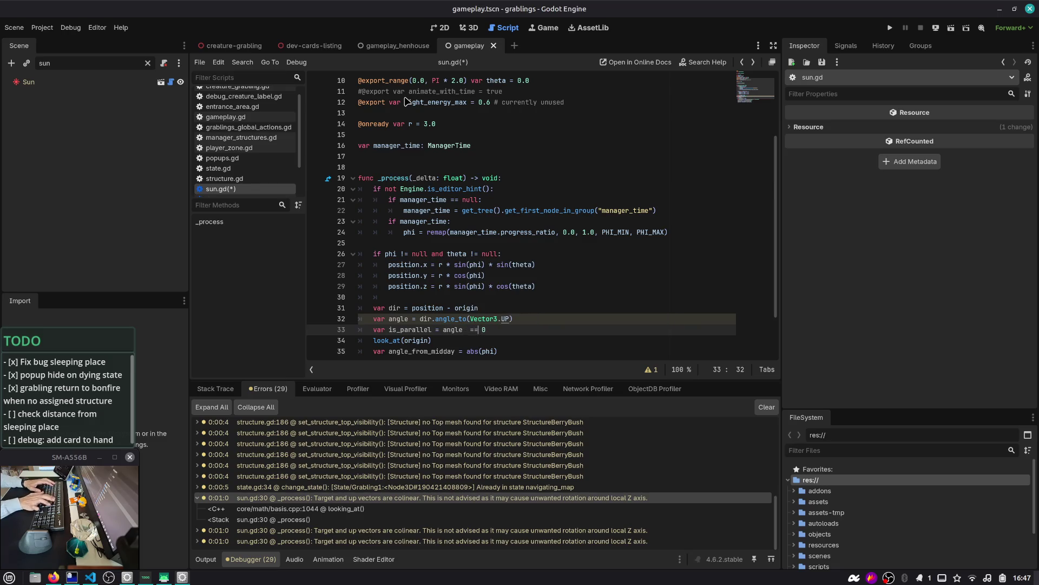
pyautogui.write('.0 or angle == PI')
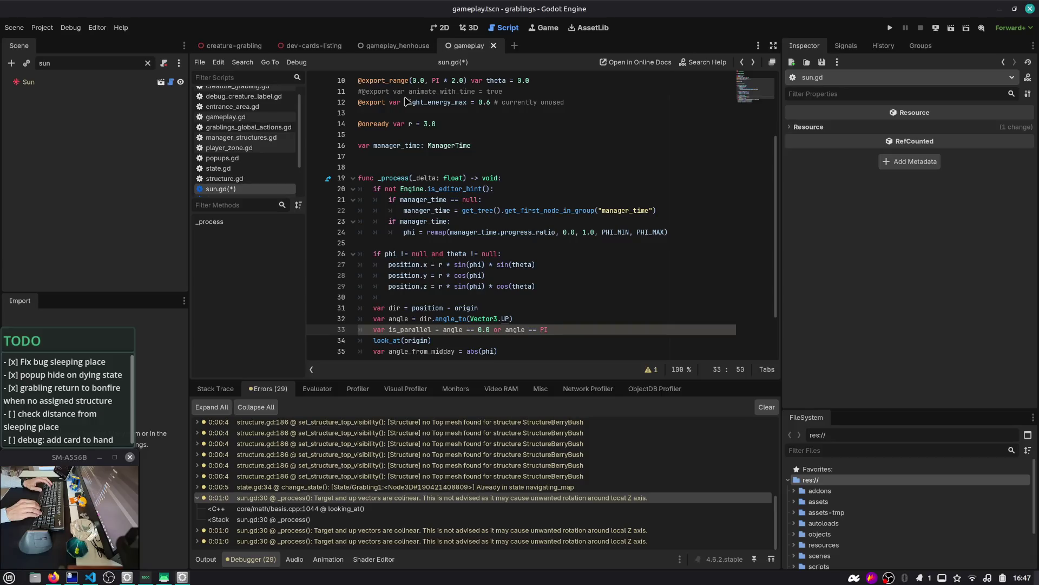
pyautogui.press('Return')
pyautogui.write('if')
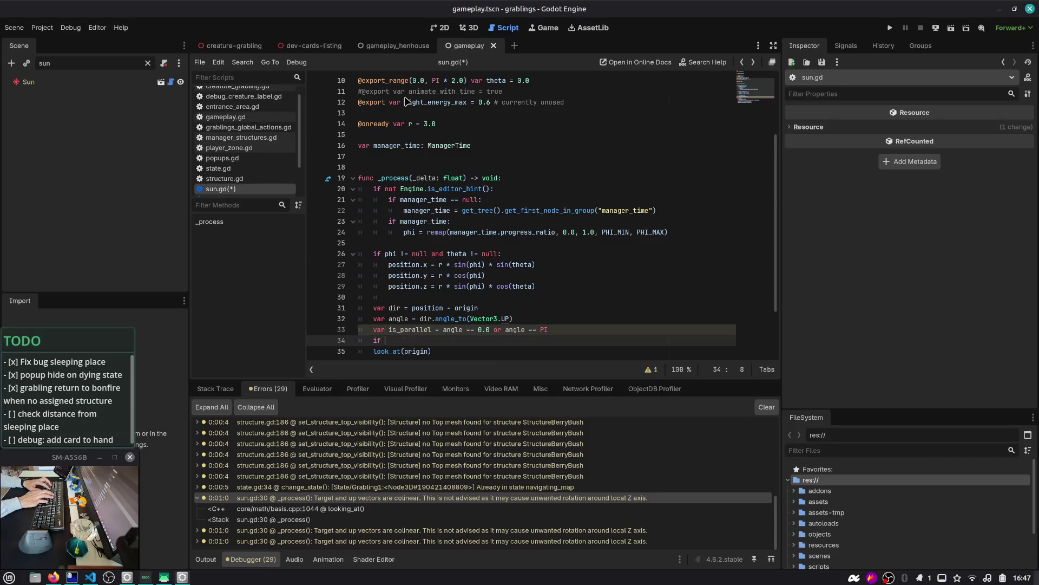
pyautogui.write('is_')
pyautogui.press('Return')
pyautogui.write('!')
pyautogui.press('End')
pyautogui.write(':')
pyautogui.press('Delete')
# - Add an else branch that prints "PARALLEEEEEL"
pyautogui.press('Return')
pyautogui.press('End')
pyautogui.press('Return')
pyautogui.press('BackSpace')
pyautogui.write('el')
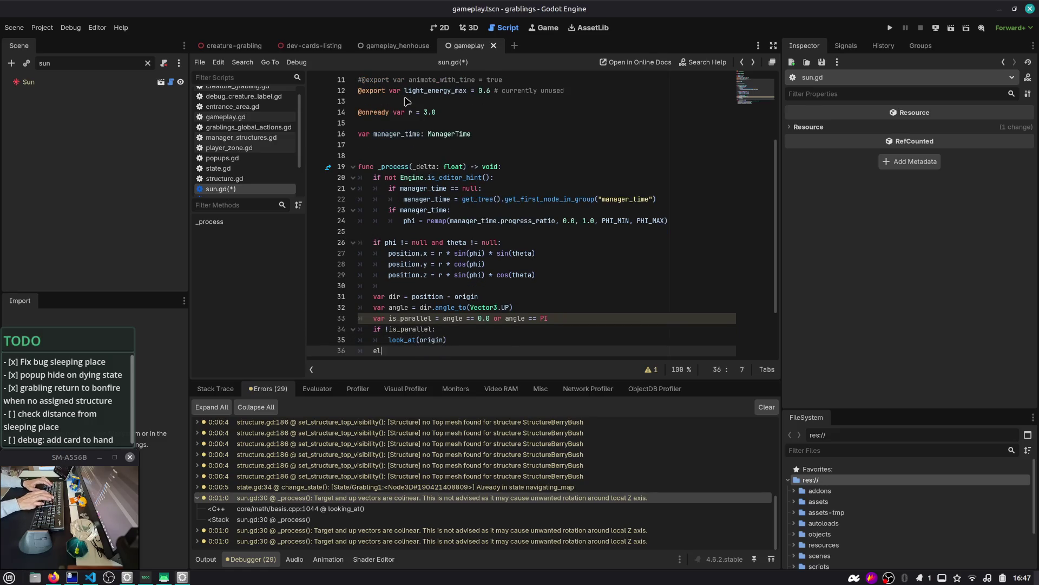
pyautogui.write('se:')
pyautogui.press('Return')
pyautogui.write('rinT("PA')
pyautogui.press('BackSpace')
pyautogui.write('t("PARA')
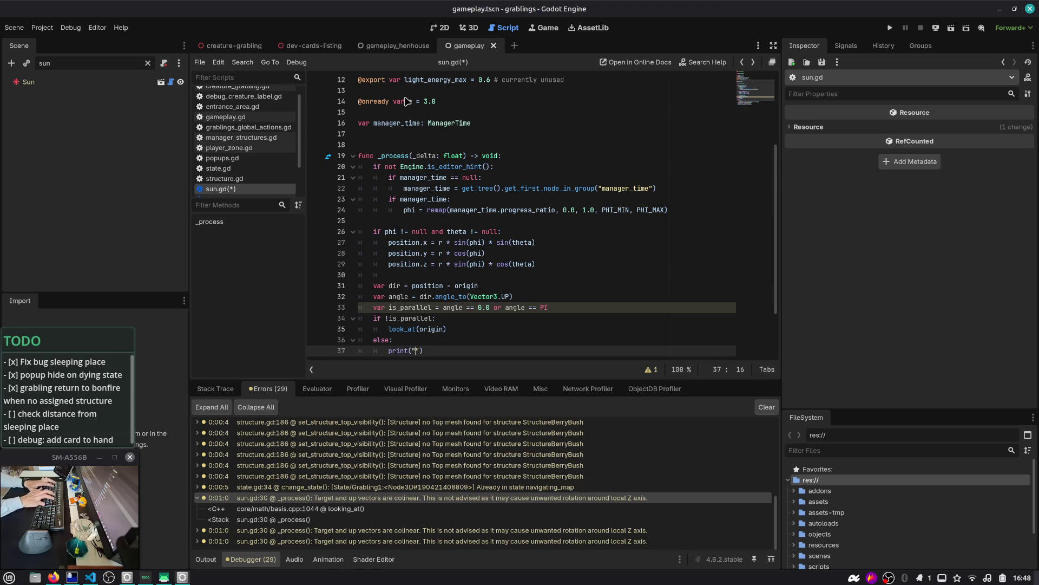
# - Save sun.gd and run the game with F5
pyautogui.hotkey('ctrl', 's')
pyautogui.scroll(-2, 433, 251)
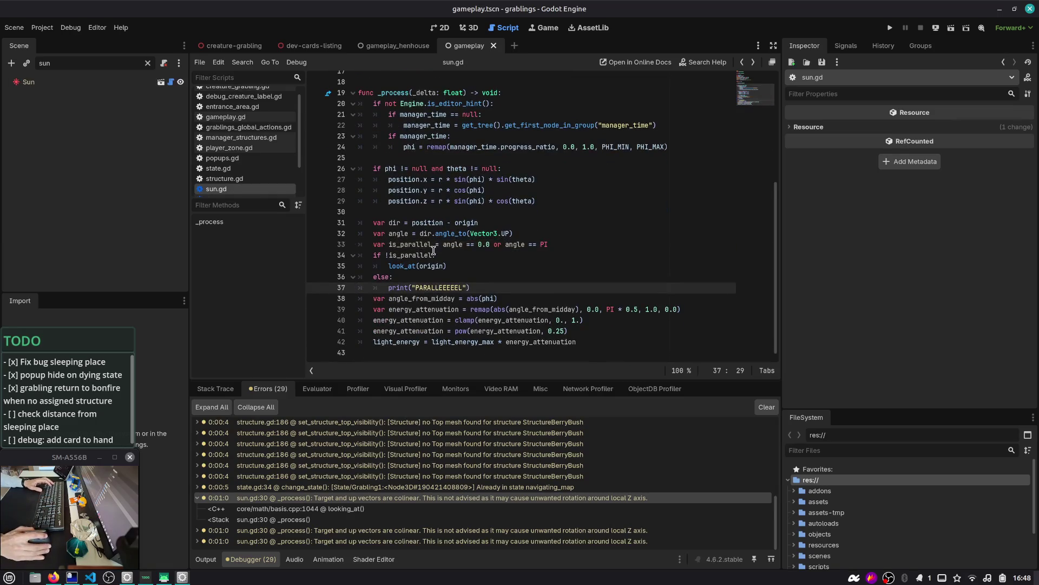
pyautogui.press('F5')
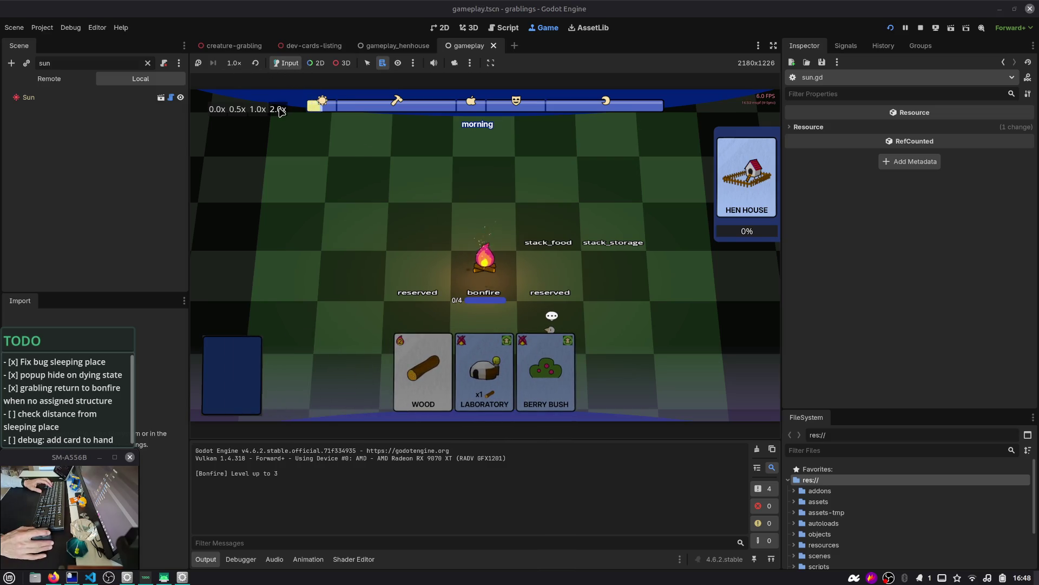
# - Restart the run from the gameplay debug window and advance two time slots
pyautogui.hotkey('ctrl', 'alt', 'Right')
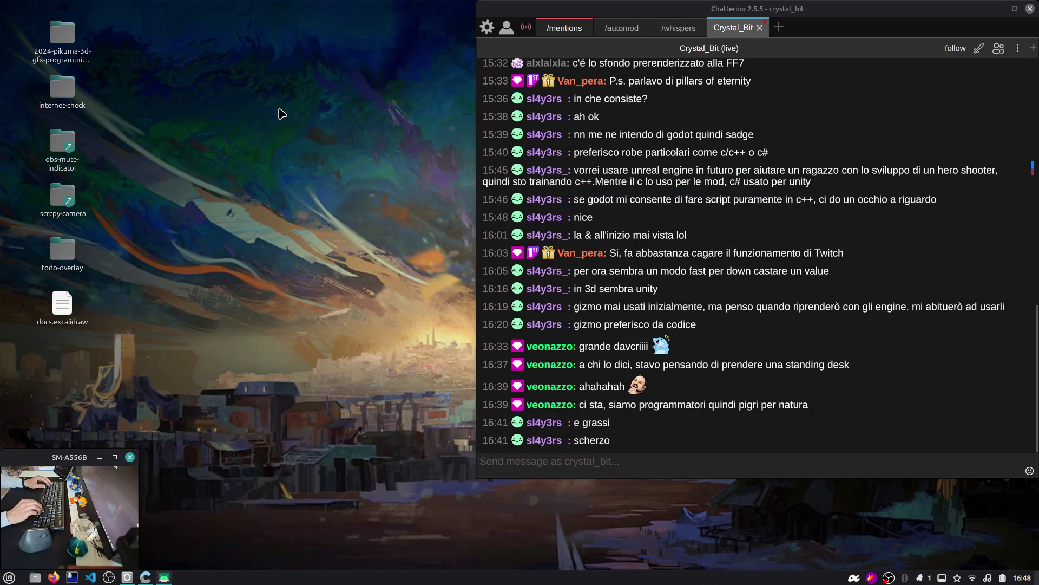
pyautogui.hotkey('ctrl', 'alt', 'Left')
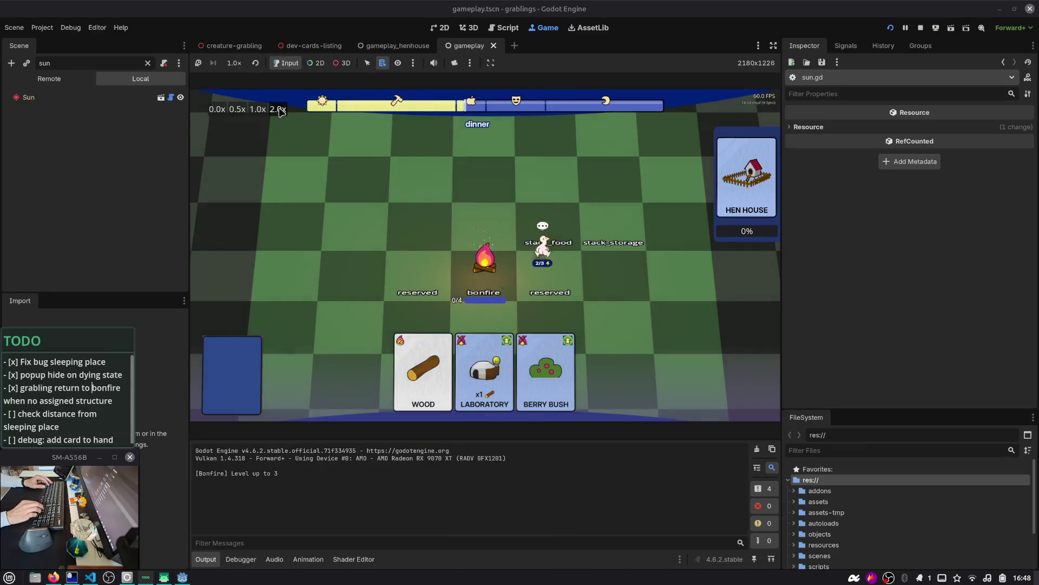
pyautogui.write('ss')
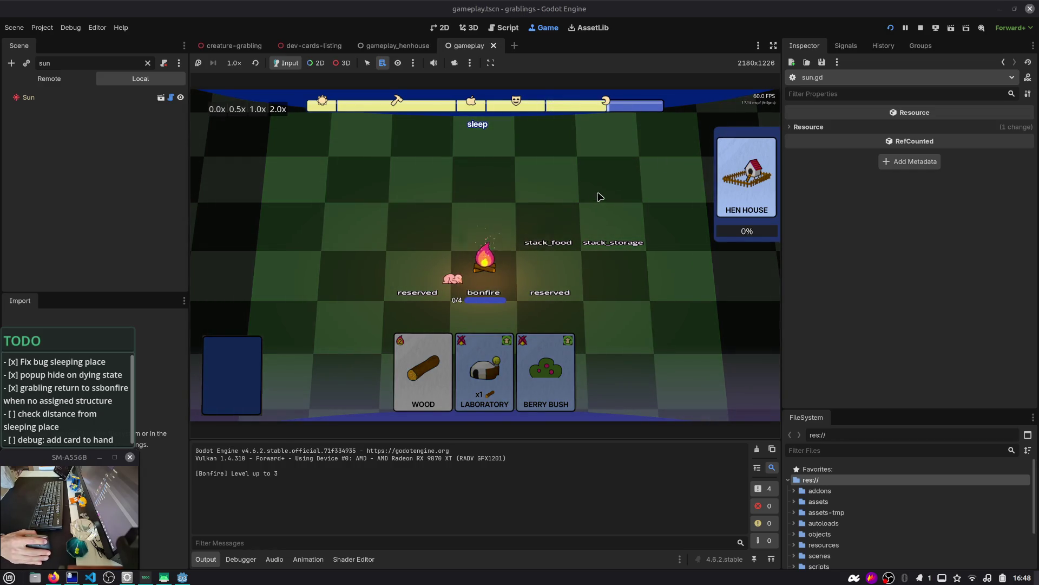
pyautogui.press('F1')
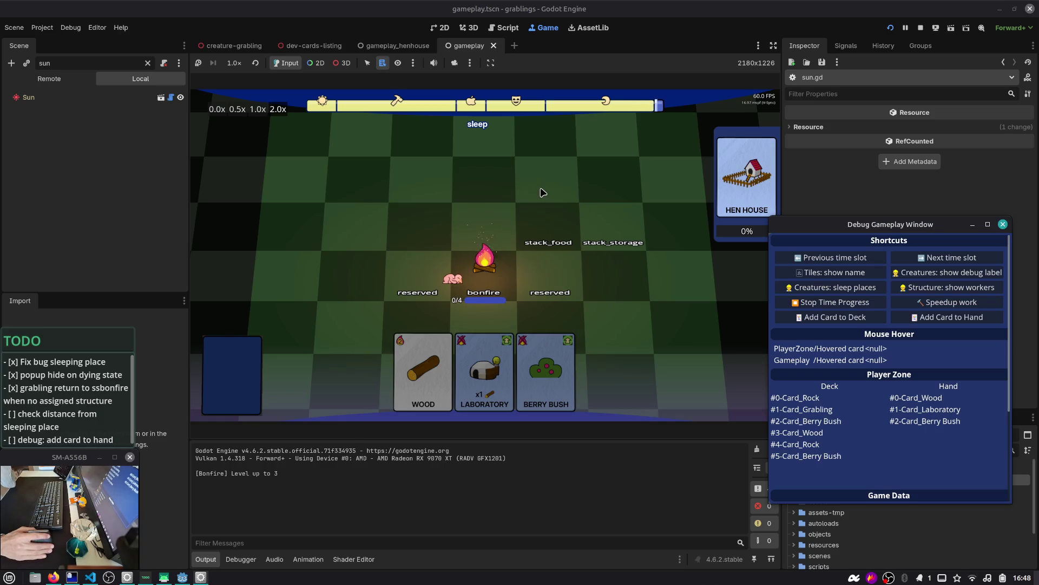
pyautogui.click(942, 258)
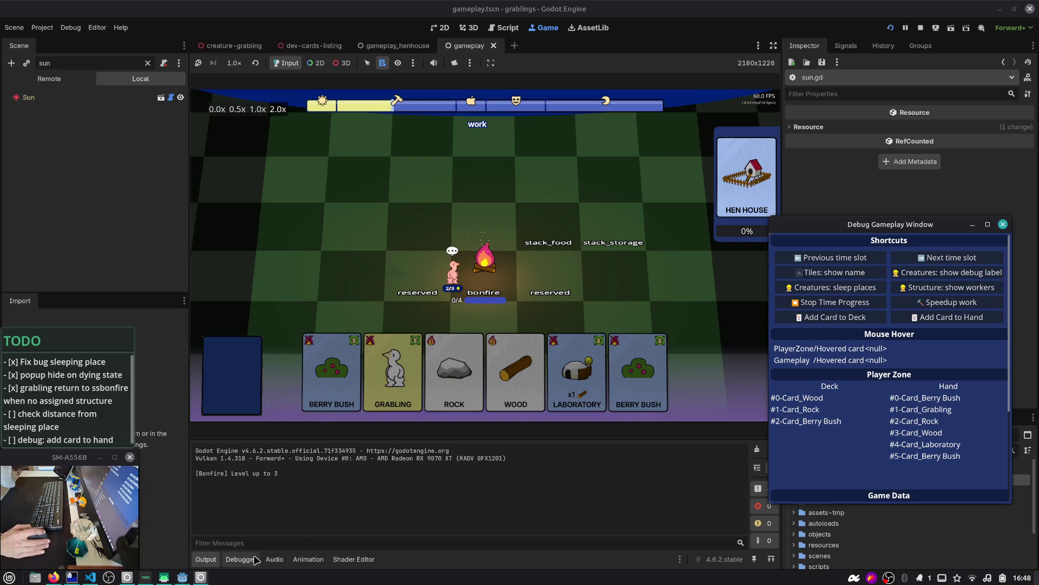
pyautogui.click(931, 262)
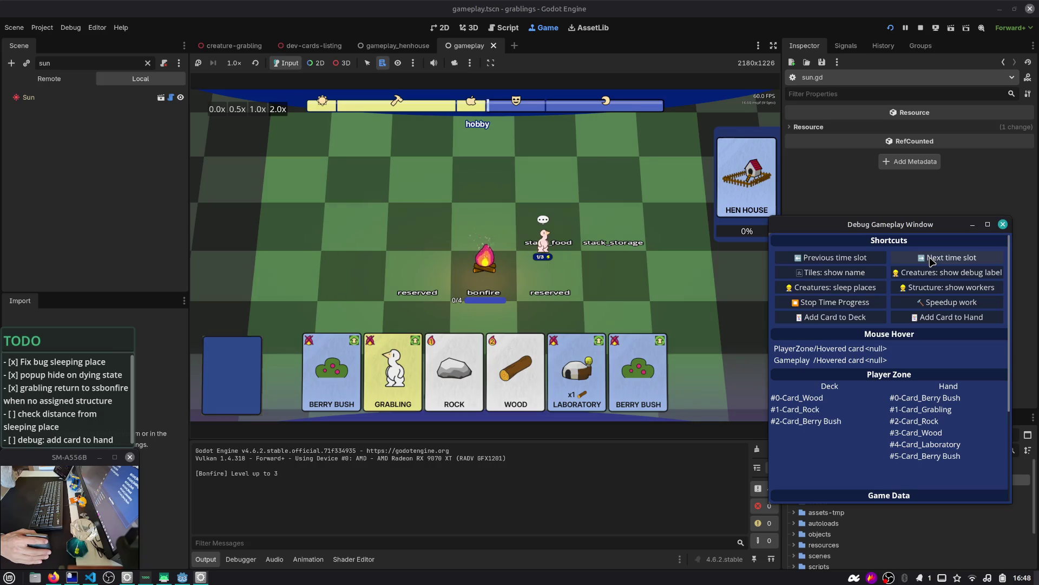
pyautogui.click(932, 262)
# - Advance another time slot while checking the Debugger errors and Output log
pyautogui.click(241, 558)
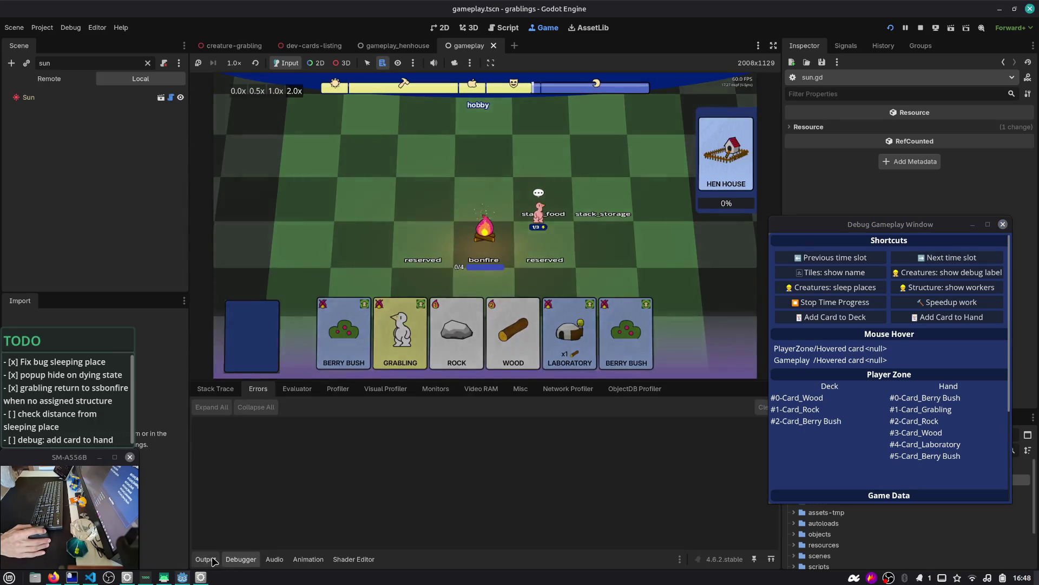
pyautogui.click(206, 559)
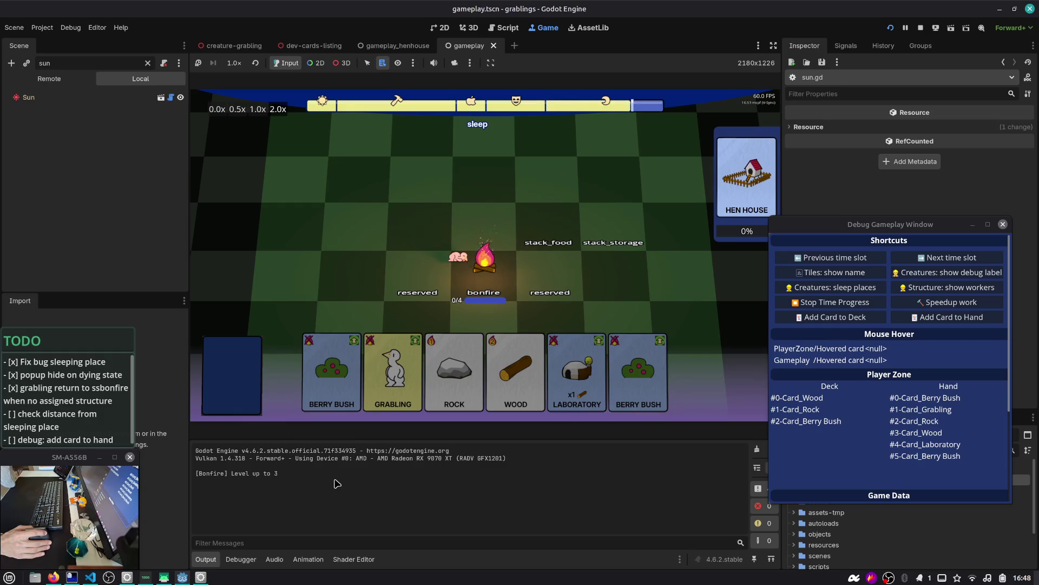
pyautogui.click(922, 258)
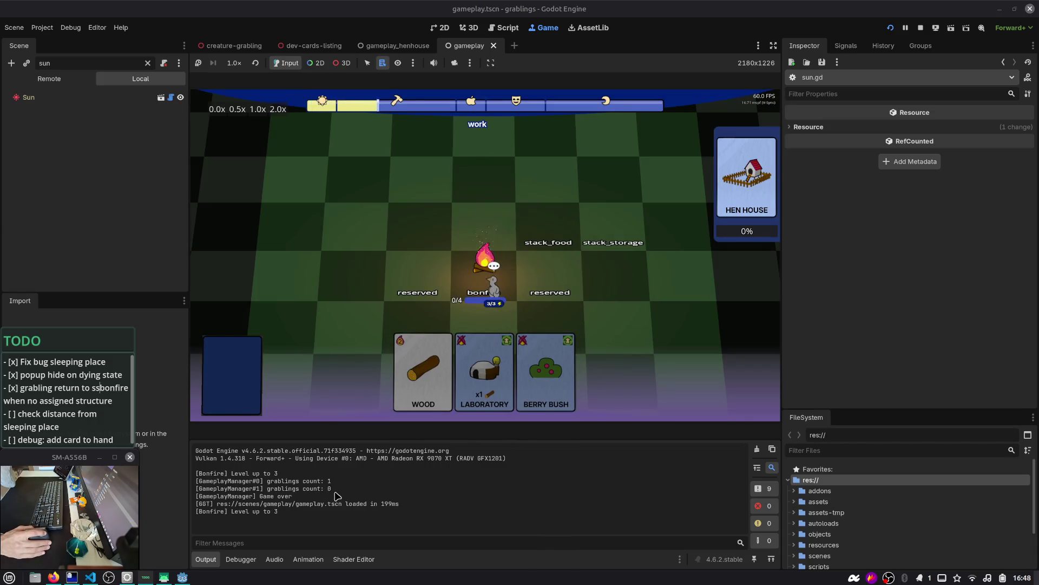
pyautogui.click(240, 559)
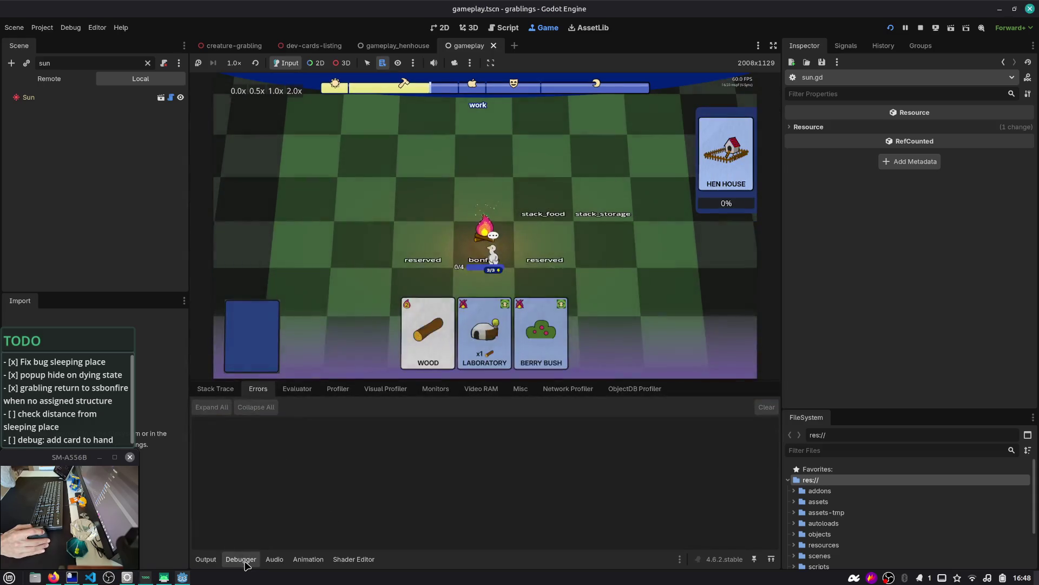
pyautogui.click(207, 560)
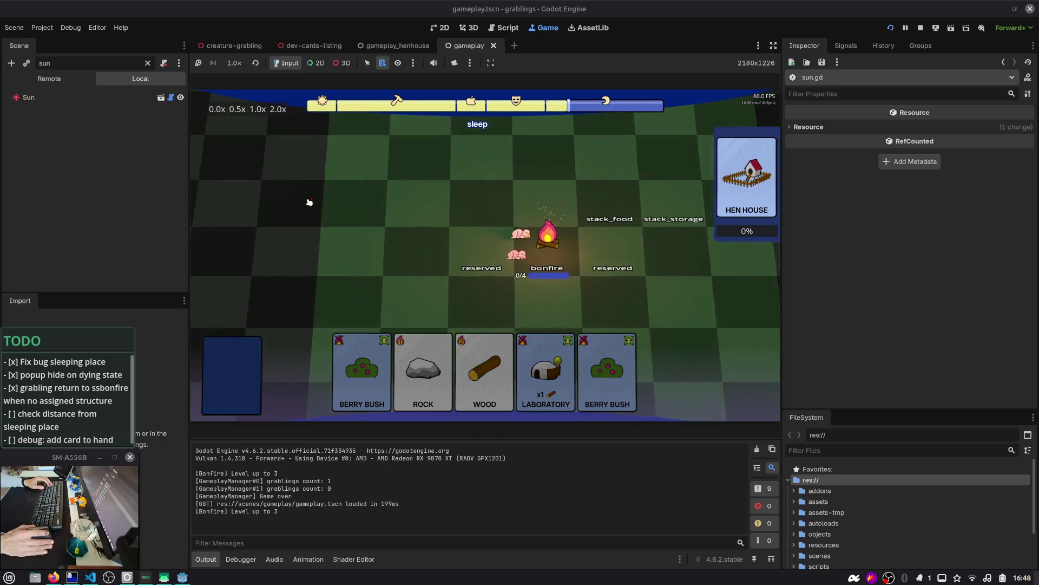
# - Place two Berry Bush cards on the board and return to sun.gd
pyautogui.moveTo(608, 374)
pyautogui.mouseDown()
pyautogui.moveTo(622, 241)
pyautogui.moveTo(606, 228)
pyautogui.mouseUp()
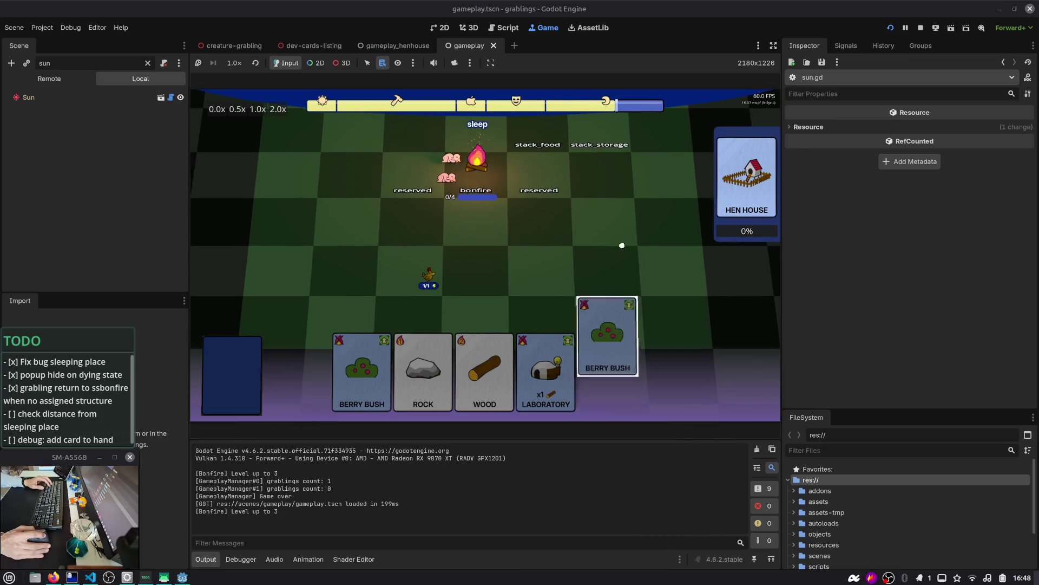
pyautogui.moveTo(389, 370); pyautogui.dragTo(540, 268)
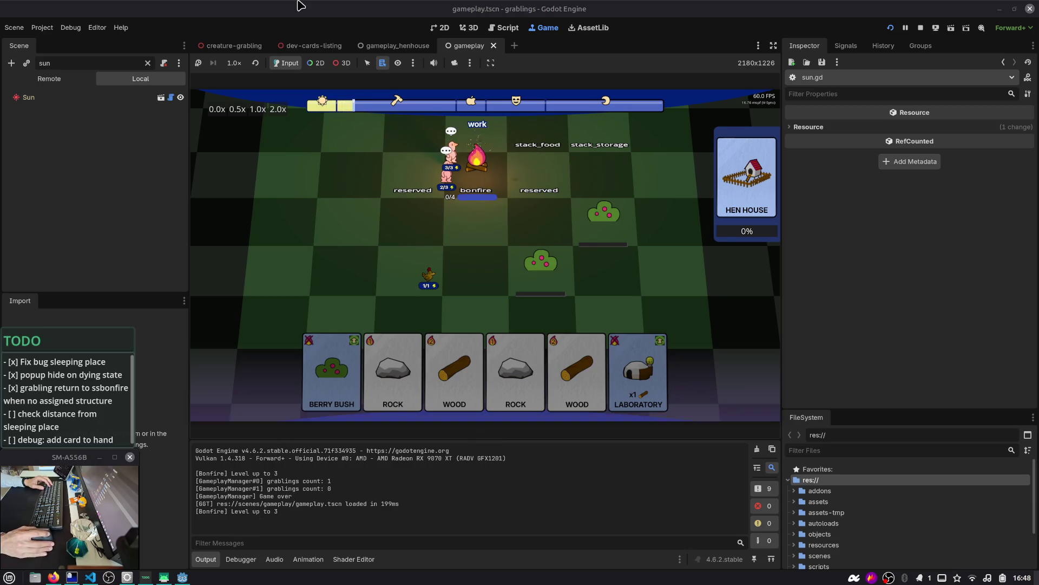
pyautogui.click(507, 27)
# - Add print(angle) after line 33 of sun.gd and save
pyautogui.doubleClick(437, 351)
pyautogui.click(422, 312)
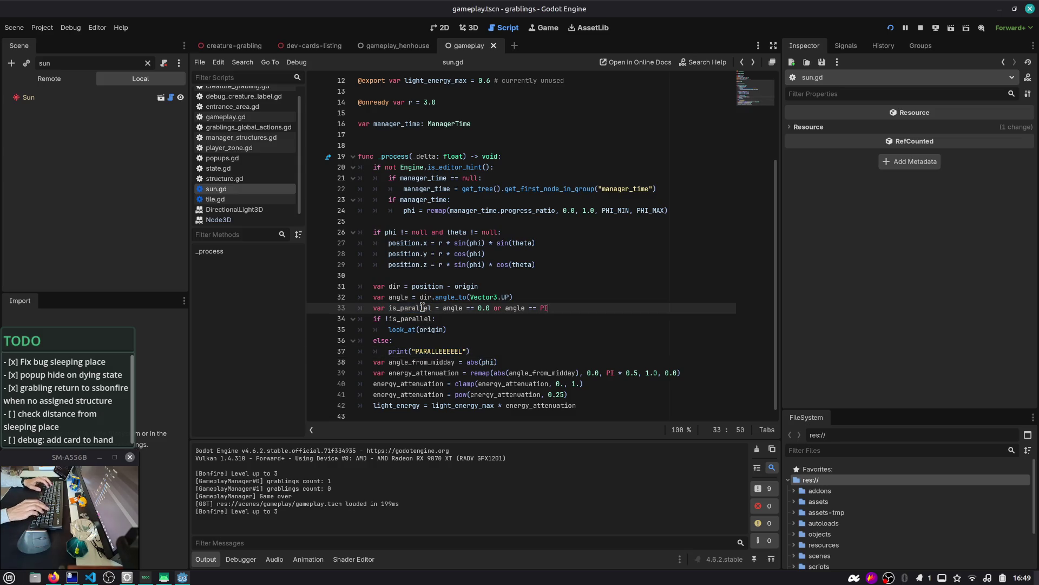
pyautogui.press('End')
pyautogui.press('Return')
pyautogui.write('print(angle')
pyautogui.hotkey('ctrl', 's')
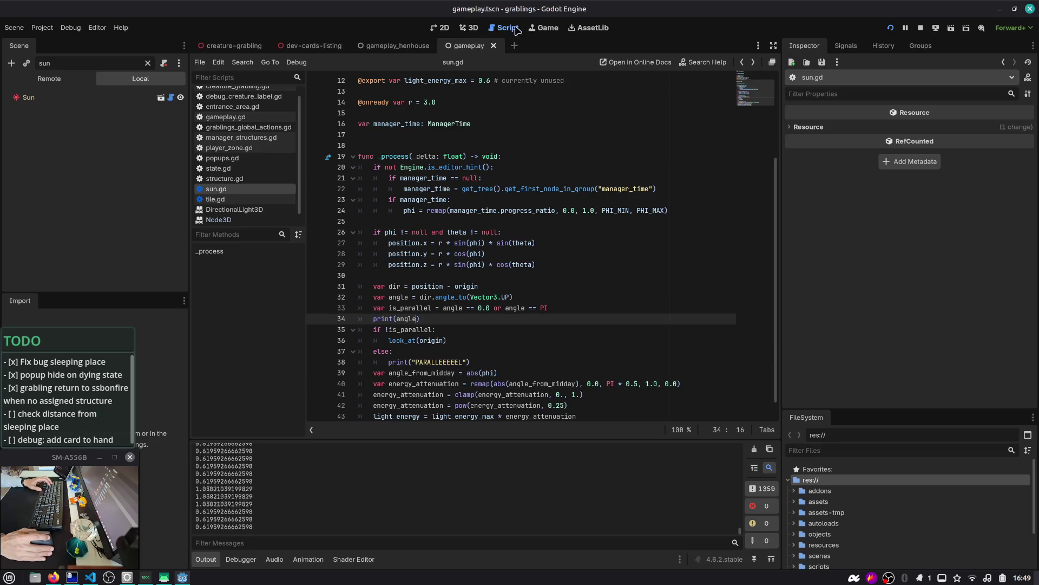
# - Set the running game to 0.5x speed, clear the Output log, and return to sun.gd
pyautogui.click(543, 27)
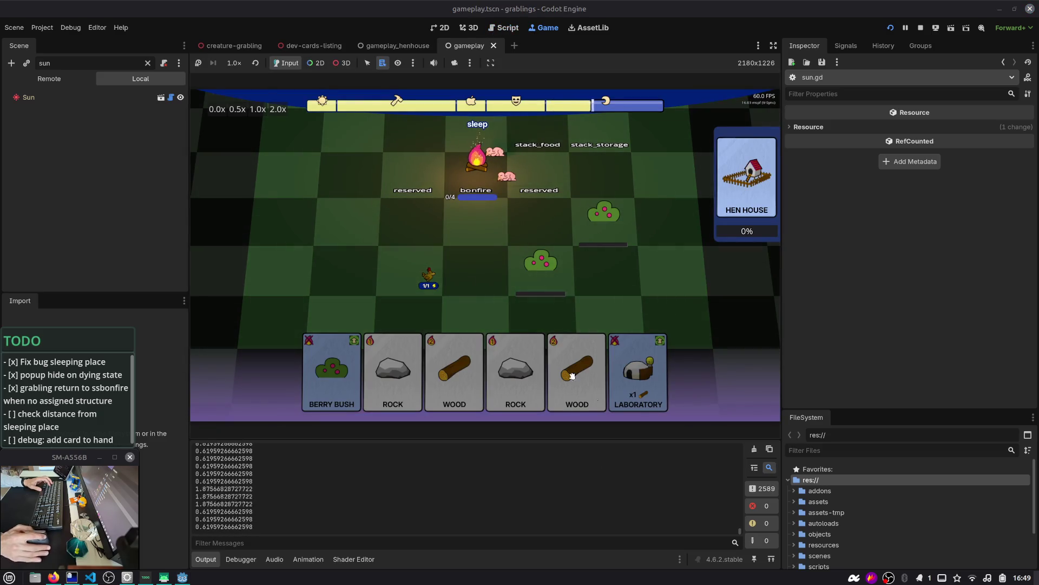
pyautogui.click(236, 110)
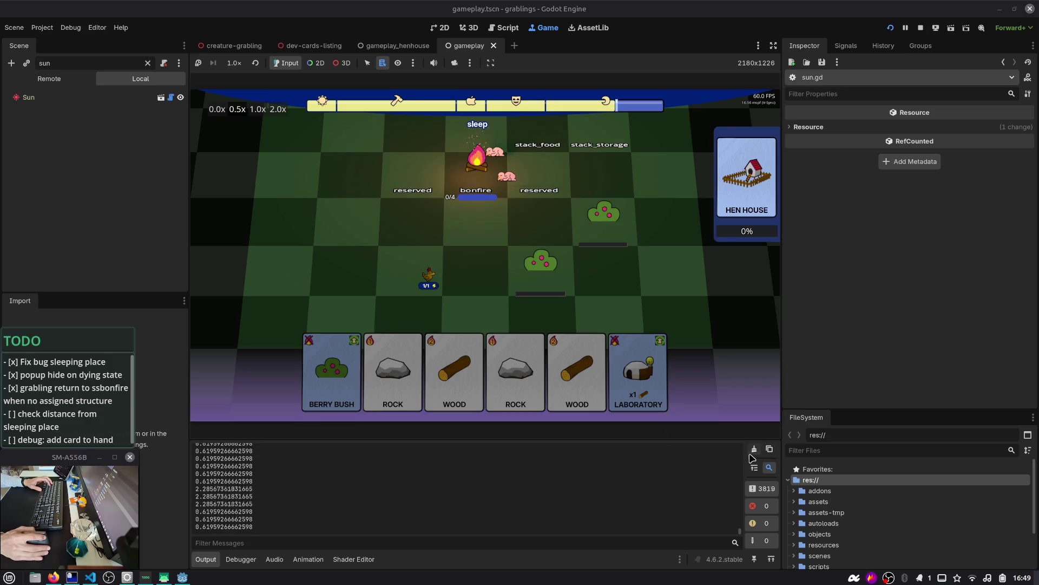
pyautogui.scroll(3, 542, 497)
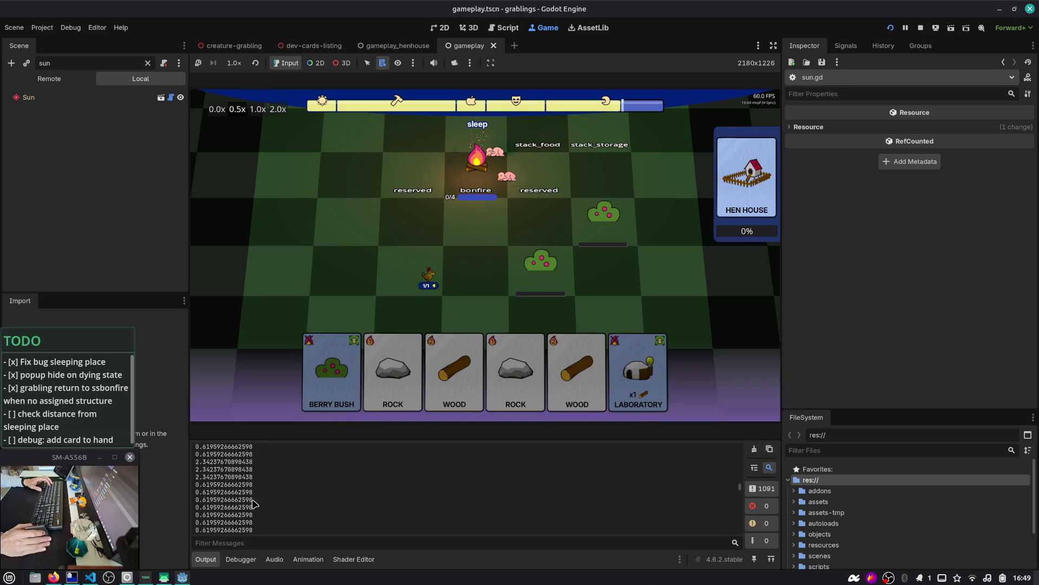
pyautogui.scroll(3, 239, 494)
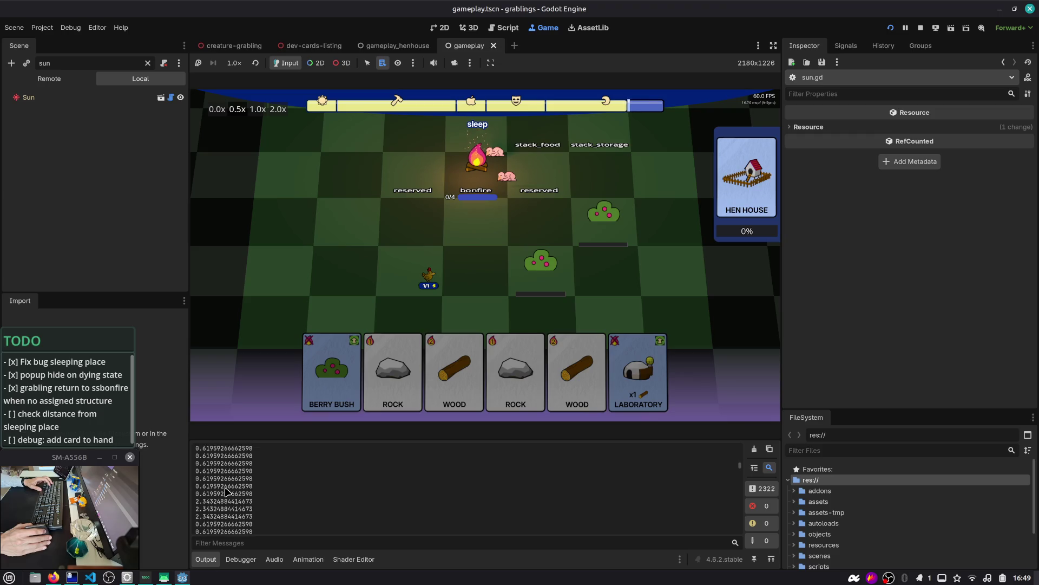
pyautogui.scroll(-1, 206, 505)
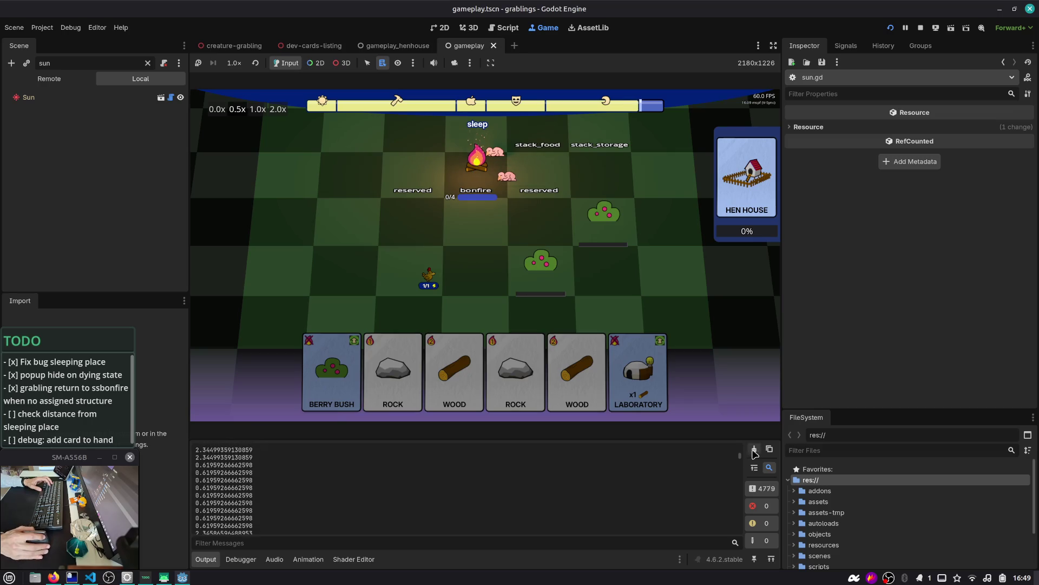
pyautogui.click(754, 449)
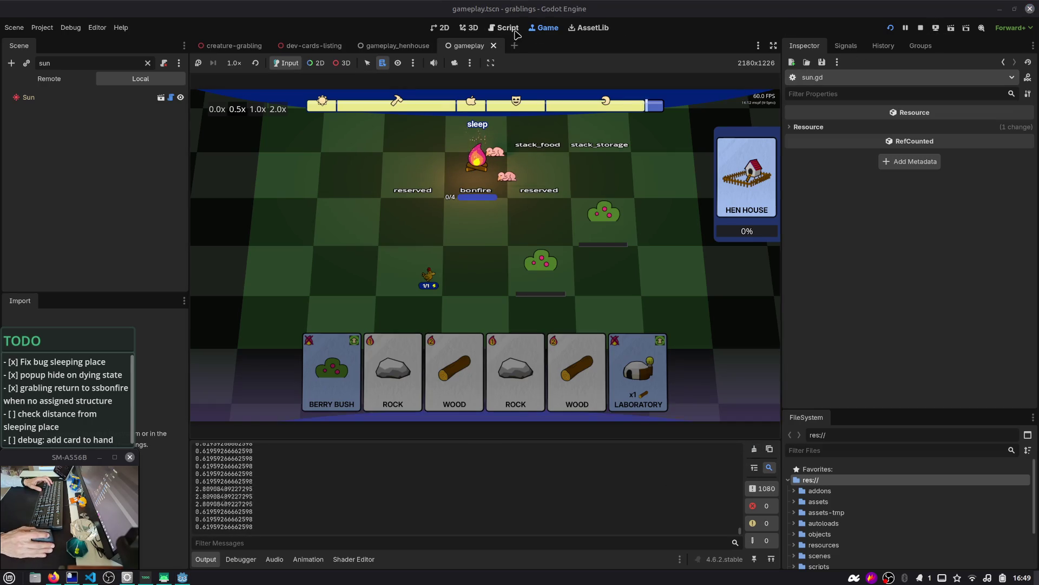
pyautogui.click(506, 27)
pyautogui.doubleClick(409, 319)
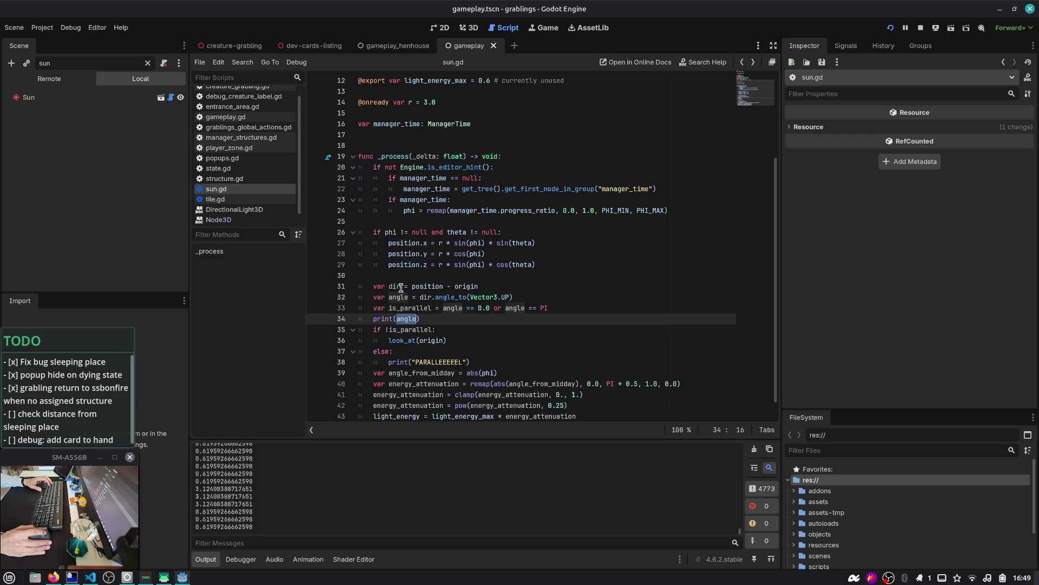
# - Change line 31 to var dir = (position - origin).normalized()
pyautogui.click(431, 286)
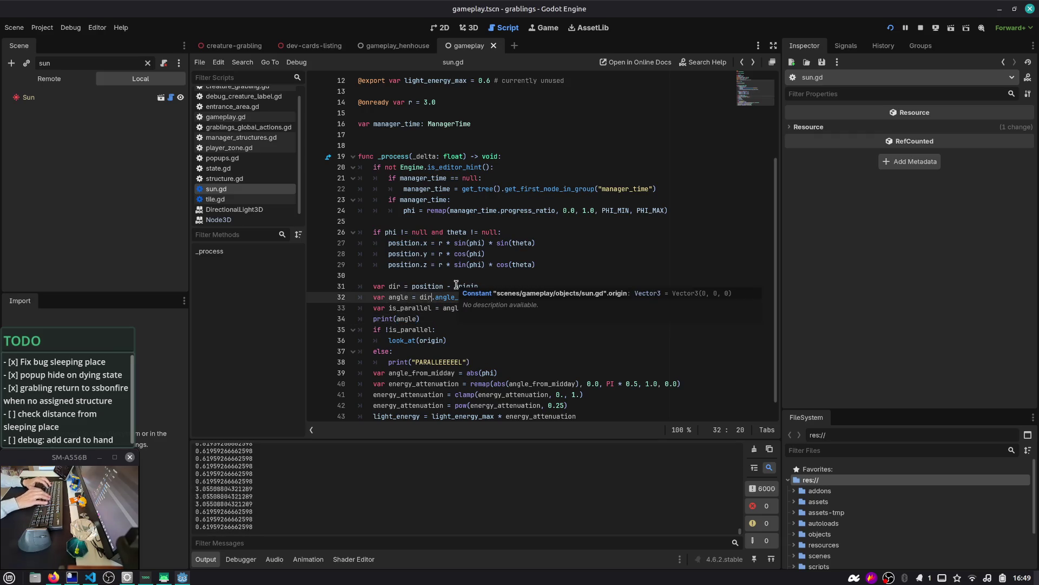
pyautogui.hotkey('ctrl', 'Left')
pyautogui.write('(')
pyautogui.press('End')
pyautogui.write(').nor')
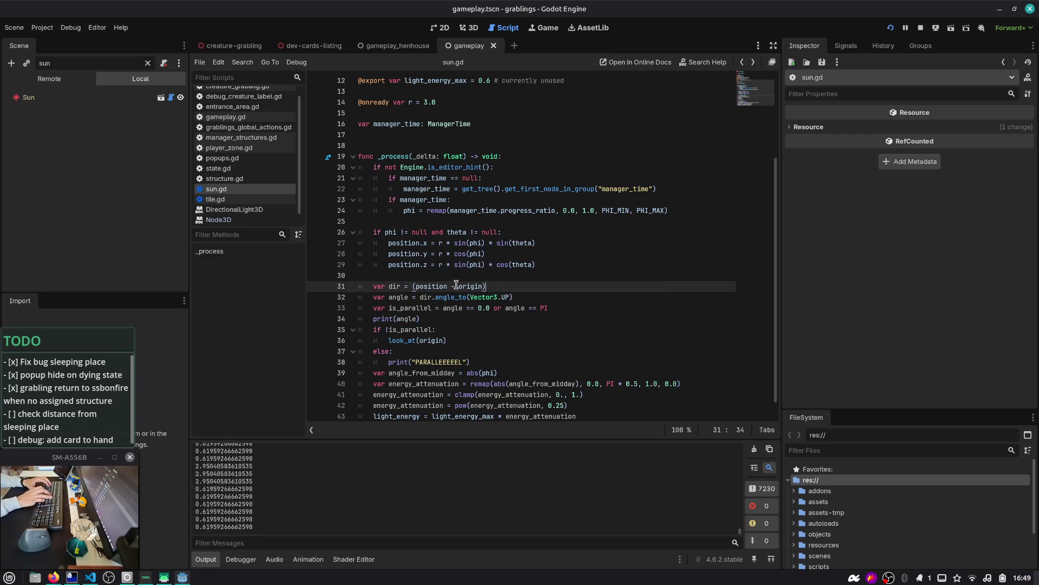
pyautogui.press('Return')
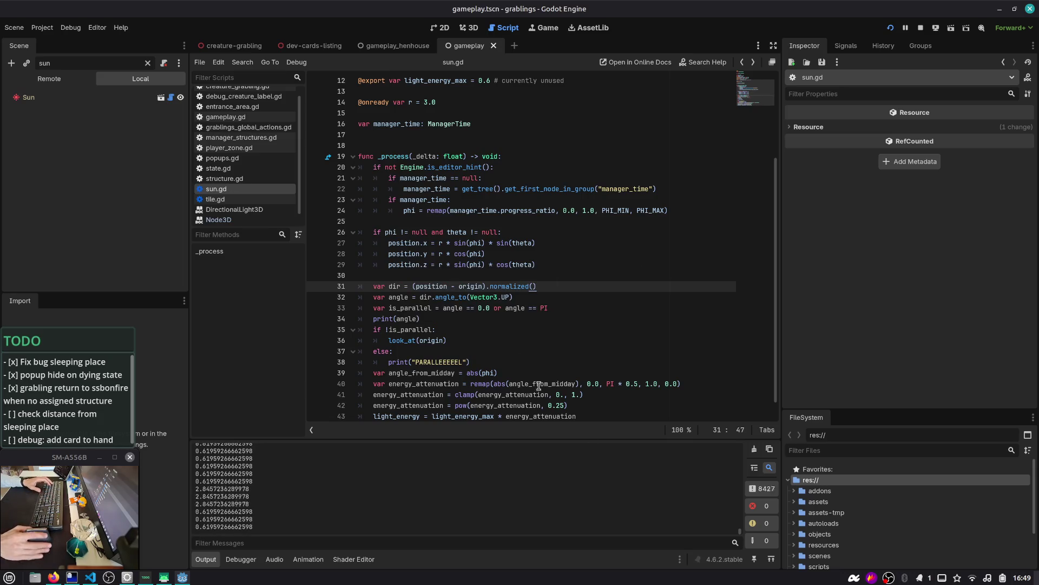
pyautogui.press('Up')
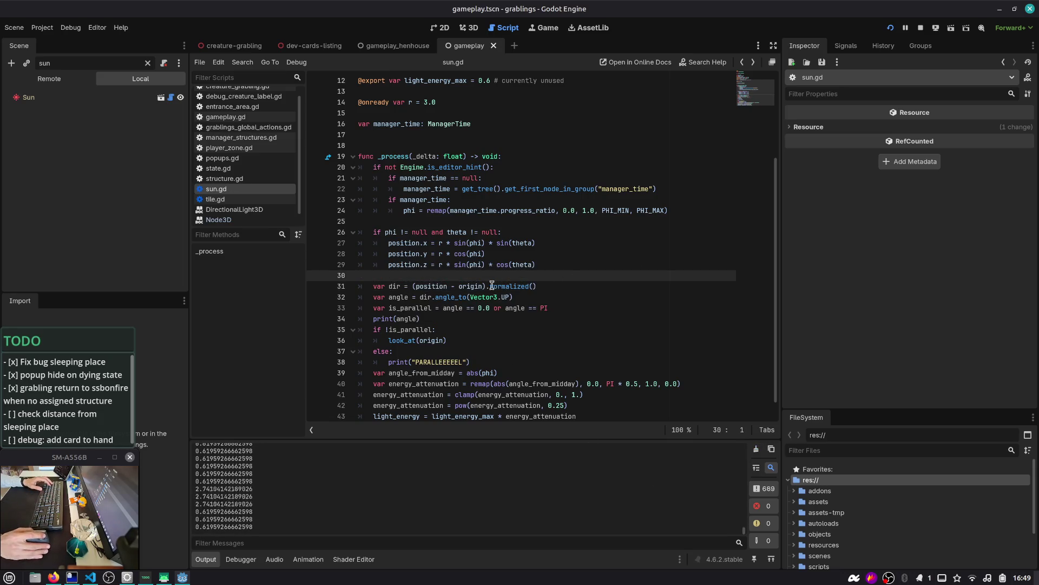
# - Review the Vector3.angle_to documentation against the dir lines, then return to the running game
pyautogui.doubleClick(492, 285)
pyautogui.doubleClick(445, 297)
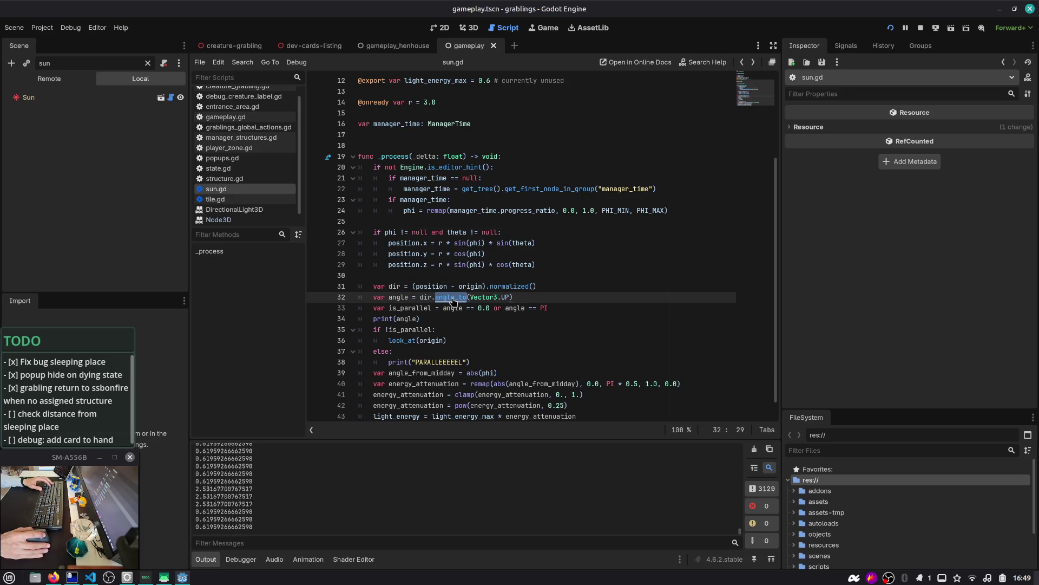
pyautogui.keyDown('ctrl'); pyautogui.click(453, 298); pyautogui.keyUp('ctrl')
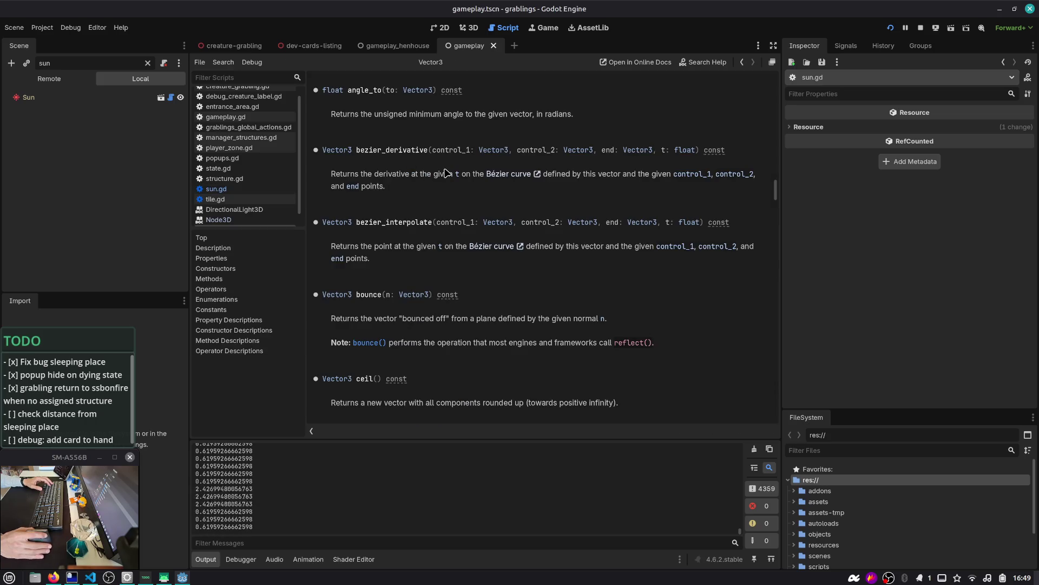
pyautogui.click(742, 62)
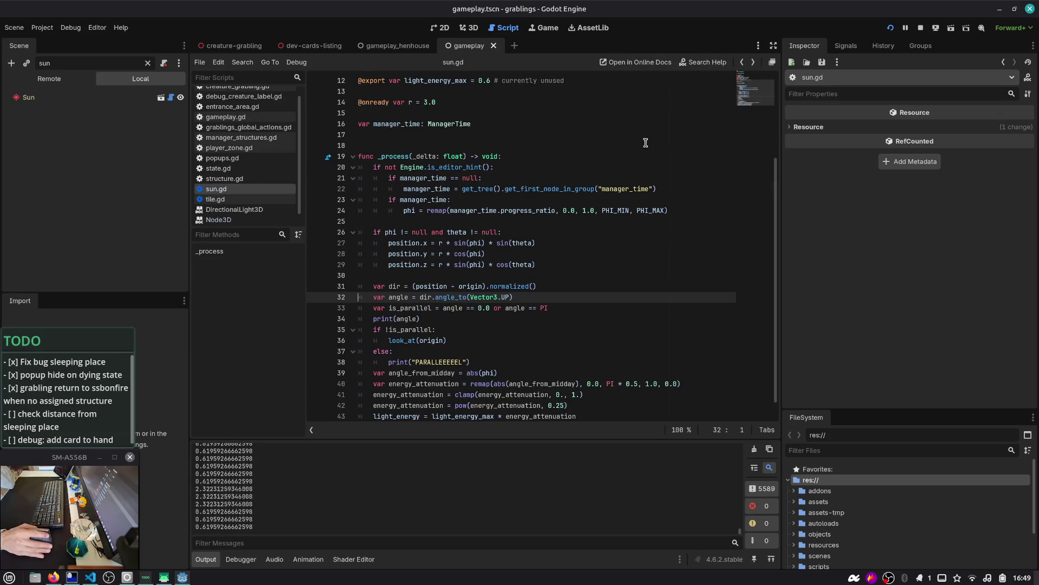
pyautogui.doubleClick(400, 286)
pyautogui.doubleClick(520, 287)
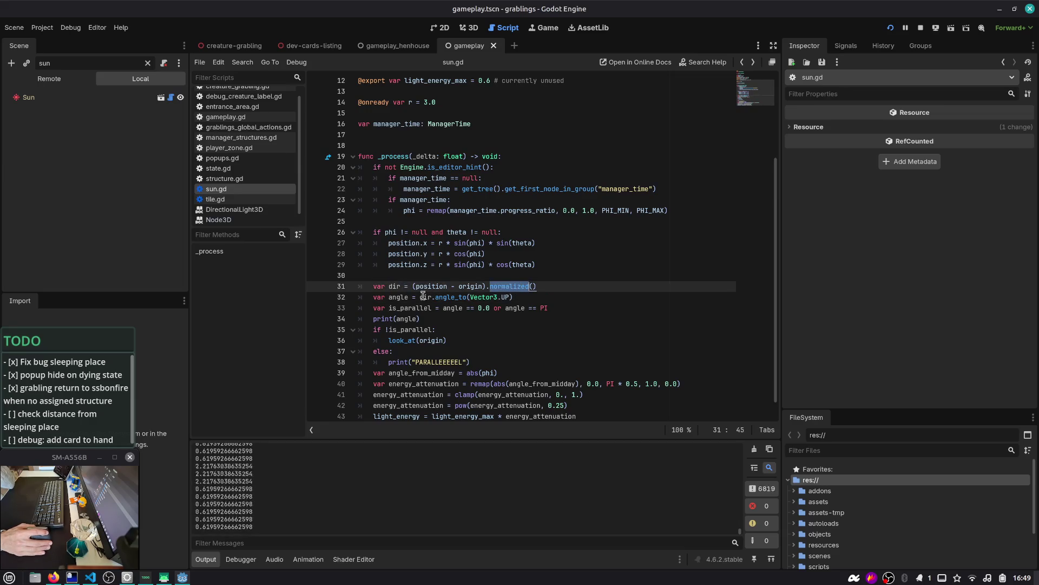
pyautogui.doubleClick(427, 297)
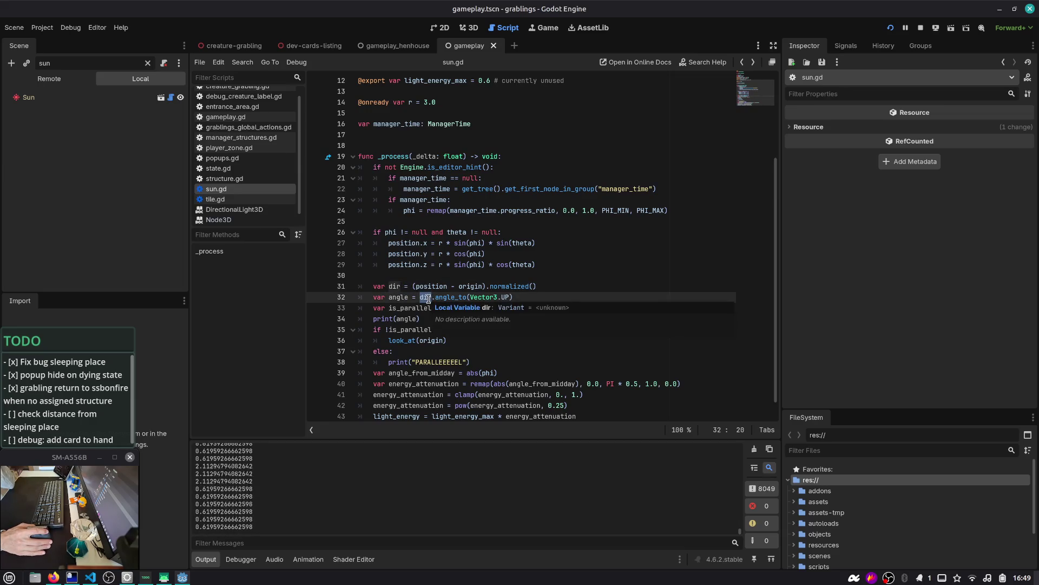
pyautogui.moveTo(447, 297)
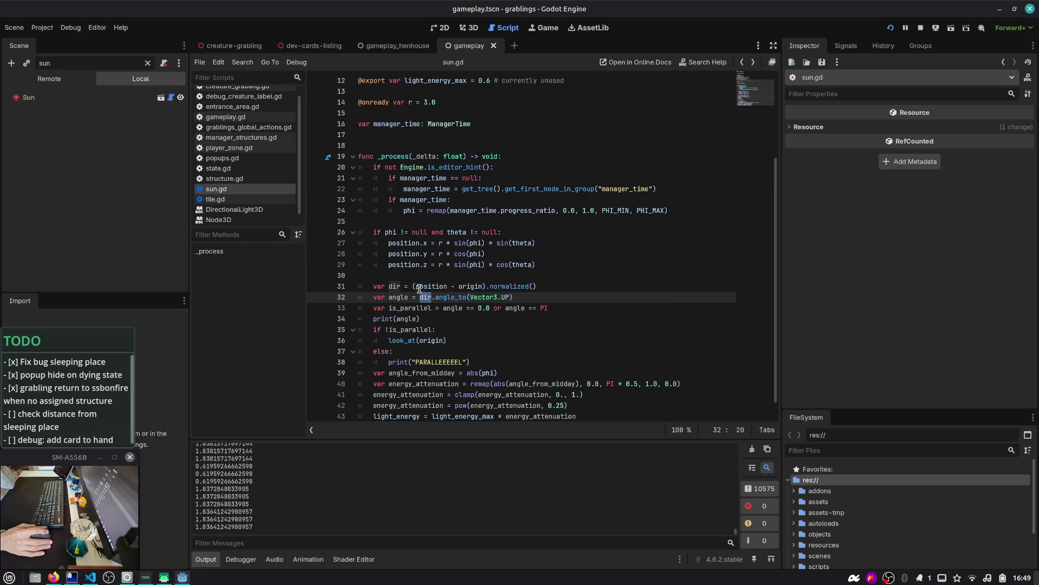
pyautogui.doubleClick(422, 287)
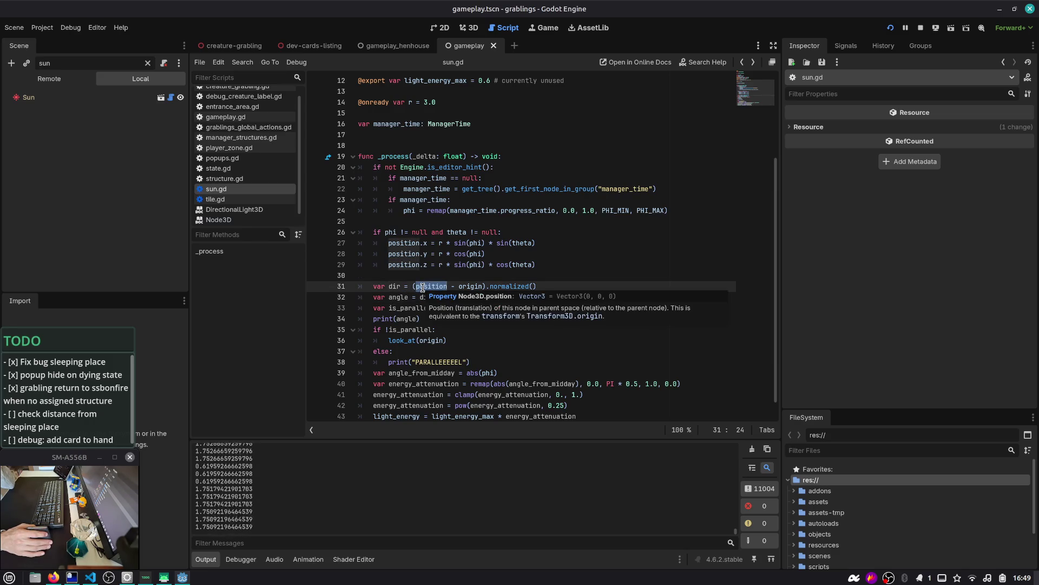
pyautogui.scroll(-1, 427, 243)
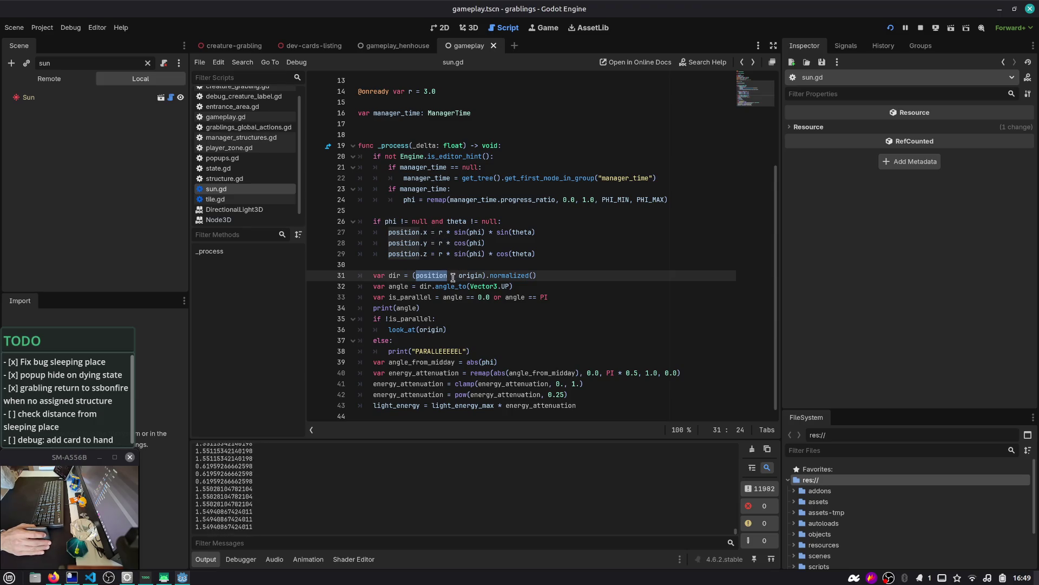
pyautogui.click(544, 27)
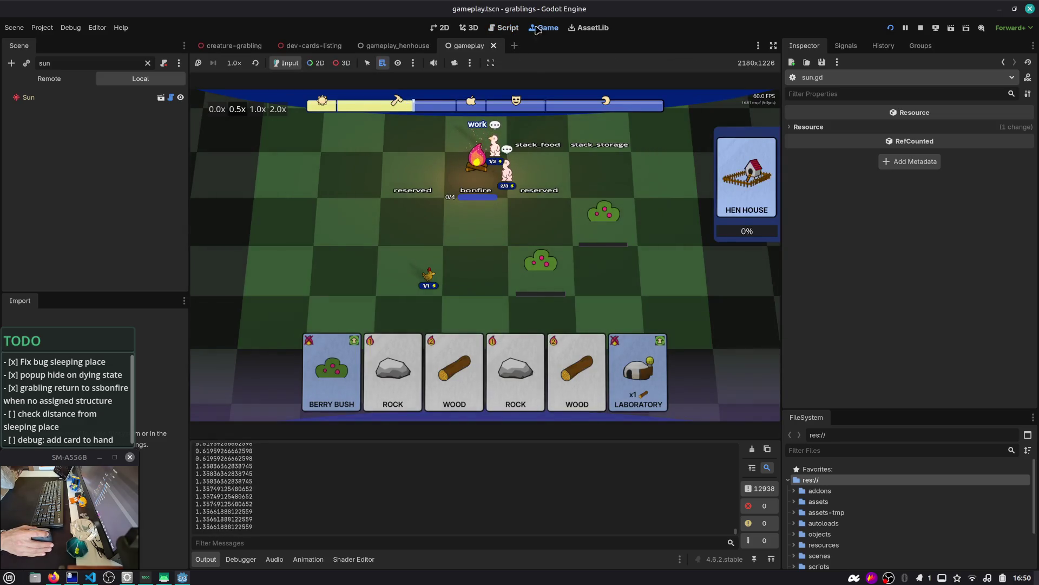
# - Switch from the running game view back to sun.gd's _process code
pyautogui.click(508, 28)
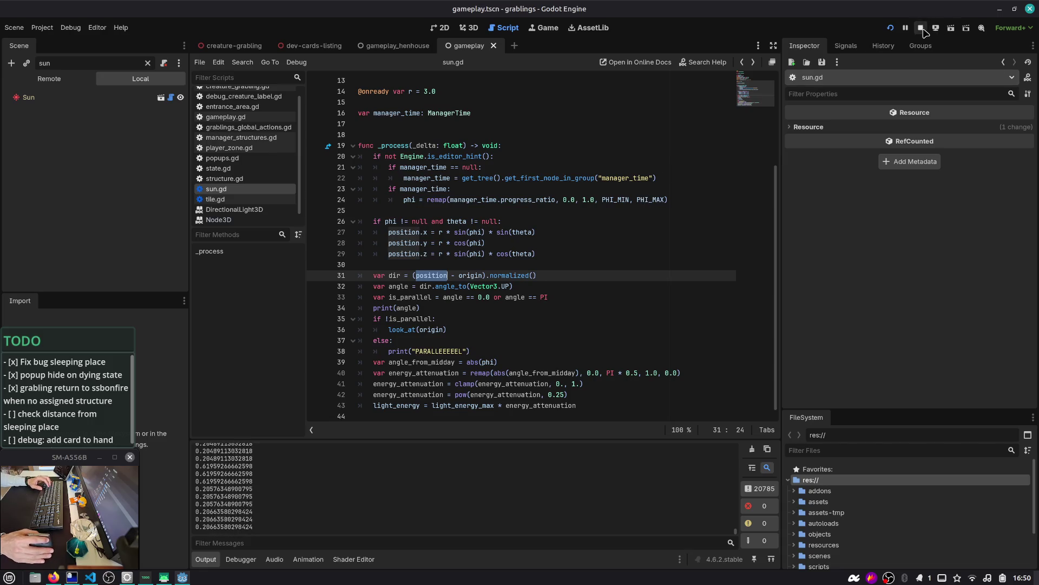
# - Stop the running game
pyautogui.press('F8')
pyautogui.click(634, 157)
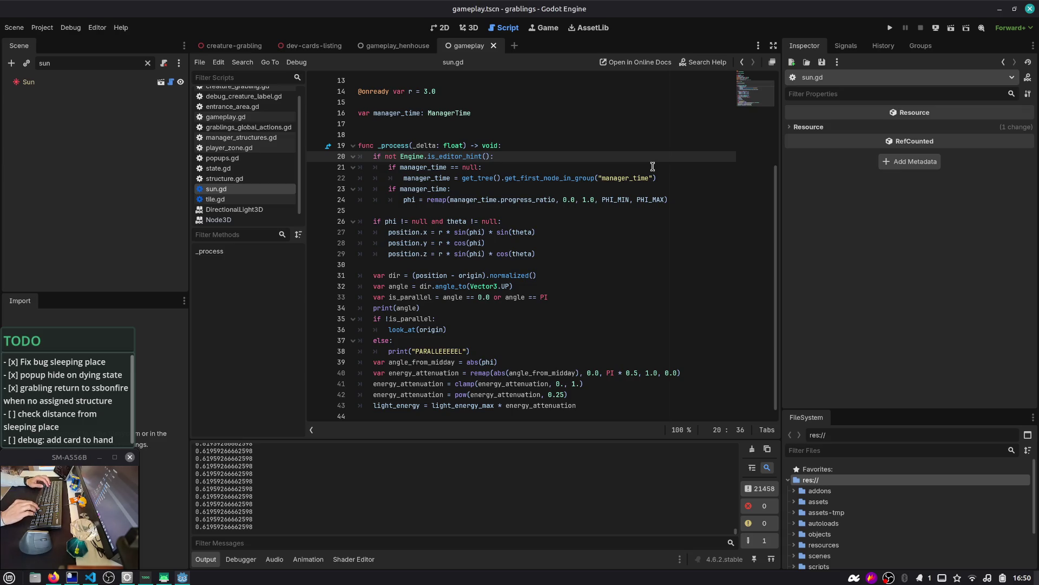
pyautogui.hotkey('ctrl', 'alt', 'Right')
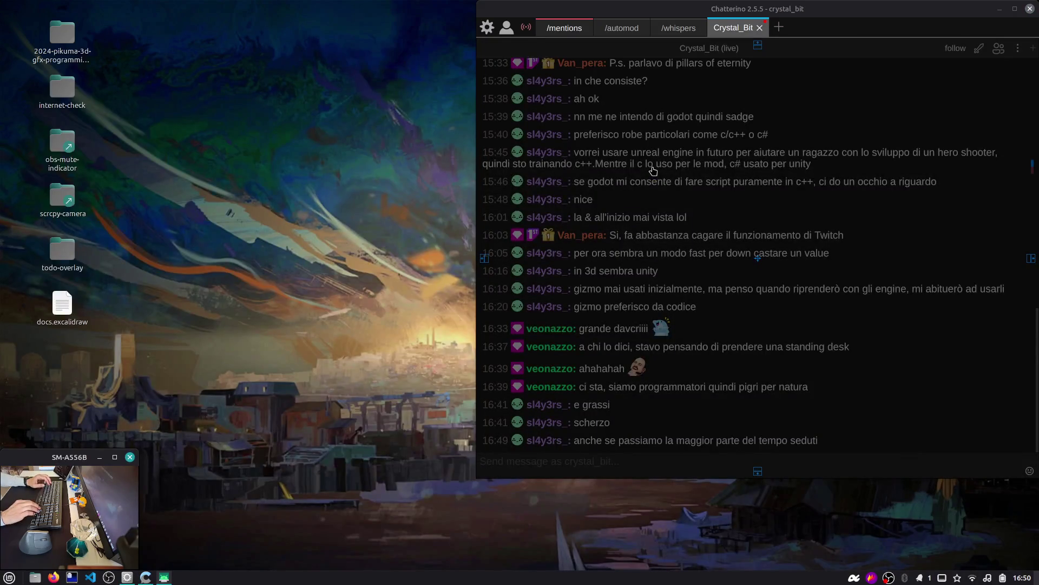
pyautogui.hotkey('ctrl', 'alt', 'Left')
# - Delete the print(angle) debug line from sun.gd's _process
pyautogui.click(541, 362)
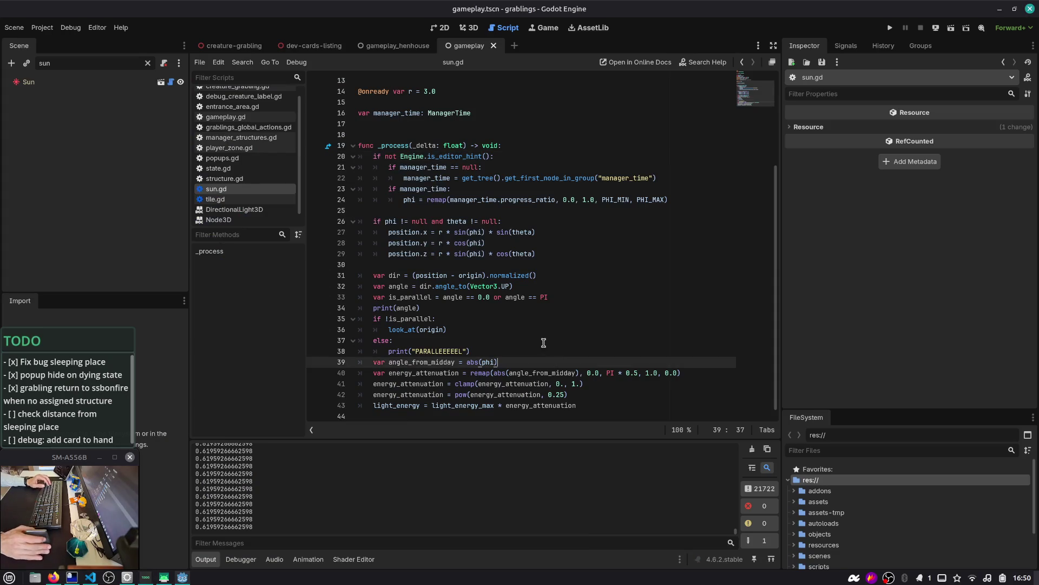
pyautogui.click(482, 347)
pyautogui.hotkey('shift', 'Up')
pyautogui.hotkey('shift', 'Home')
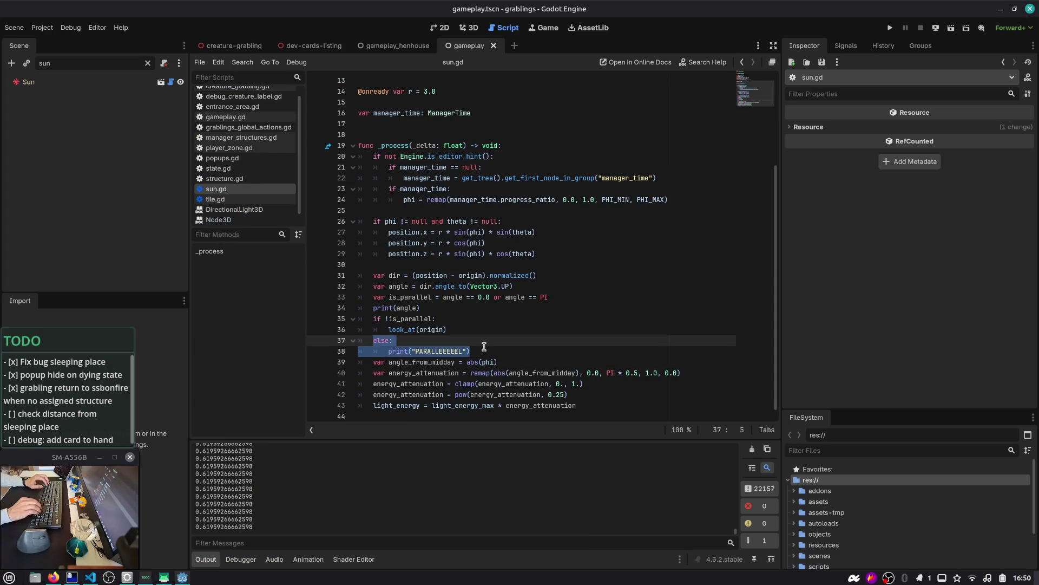
pyautogui.press('Up')
pyautogui.press('Up')
pyautogui.press('Up')
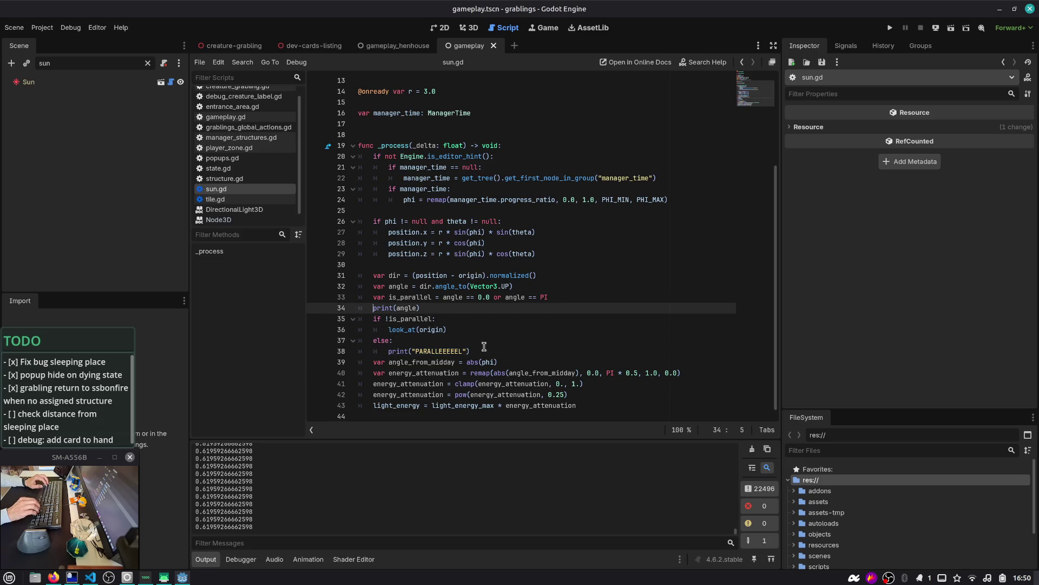
pyautogui.hotkey('ctrl', 'shift', 'k')
pyautogui.press('Up')
pyautogui.press('Up')
pyautogui.press('Right')
pyautogui.hotkey('ctrl', 'shift', 'Right')
pyautogui.press('Right')
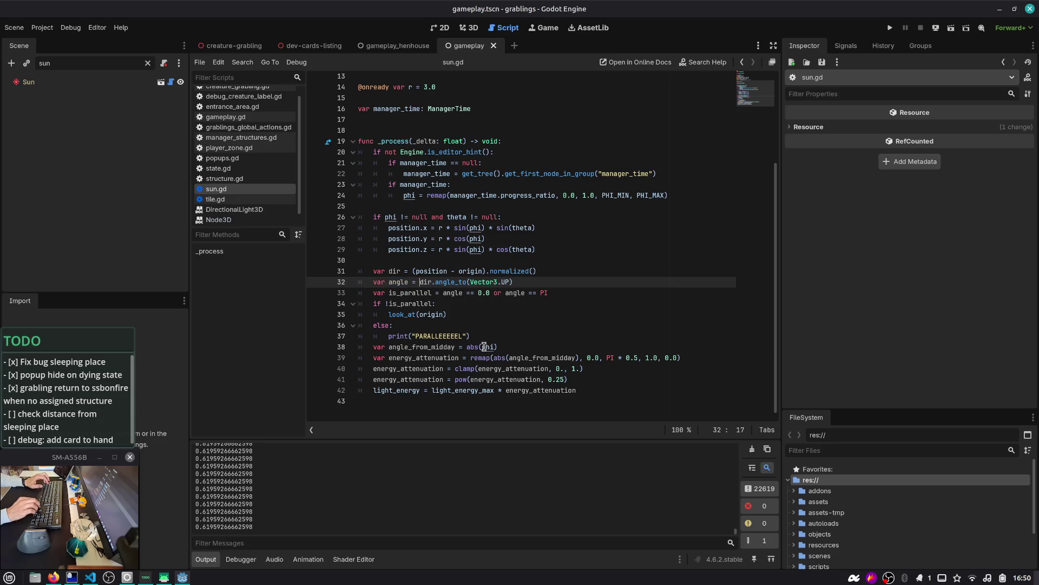
pyautogui.hotkey('ctrl', 'shift', 'Right')
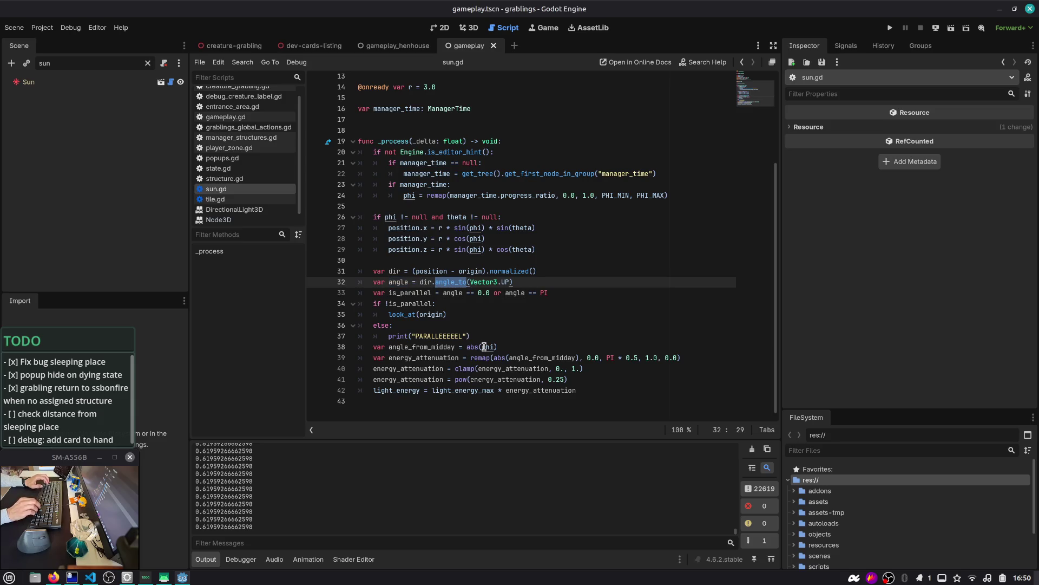
# - Review the position, theta, origin and is_parallel identifiers on lines 27–33 of sun.gd
pyautogui.scroll(2, 266, 500)
pyautogui.scroll(-2, 266, 500)
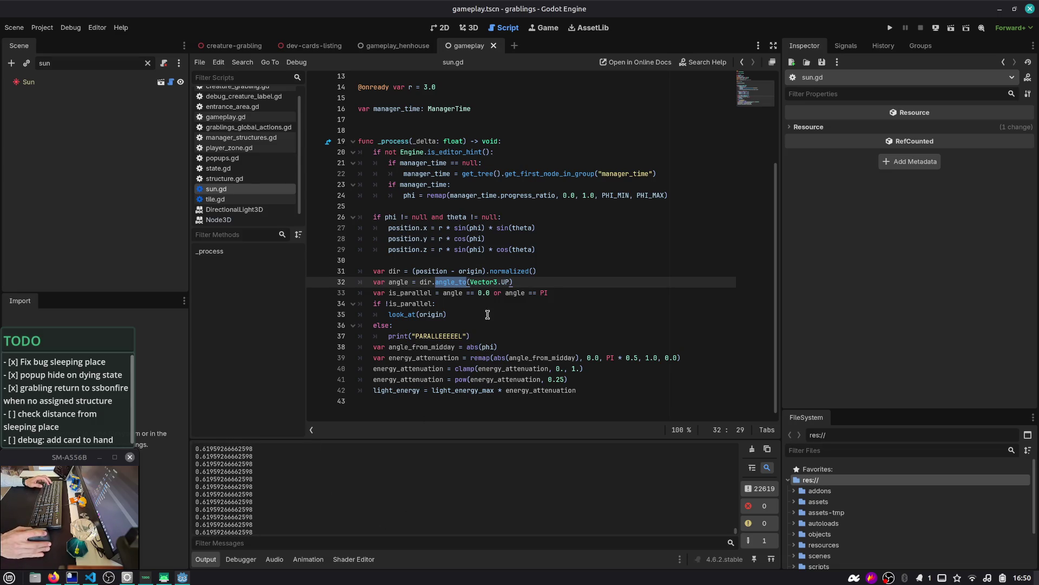
pyautogui.doubleClick(406, 250)
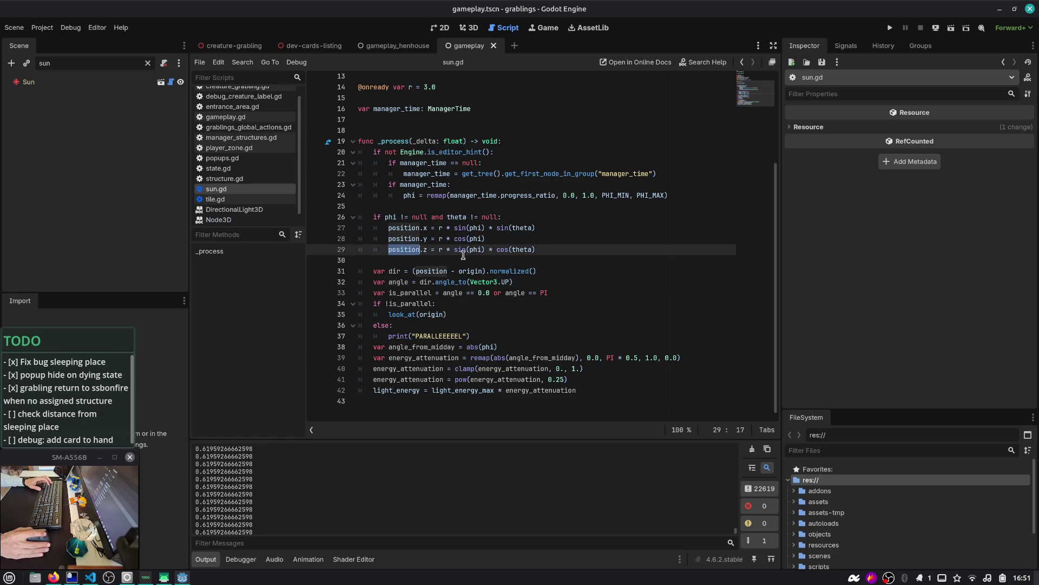
pyautogui.click(519, 228)
pyautogui.doubleClick(519, 228)
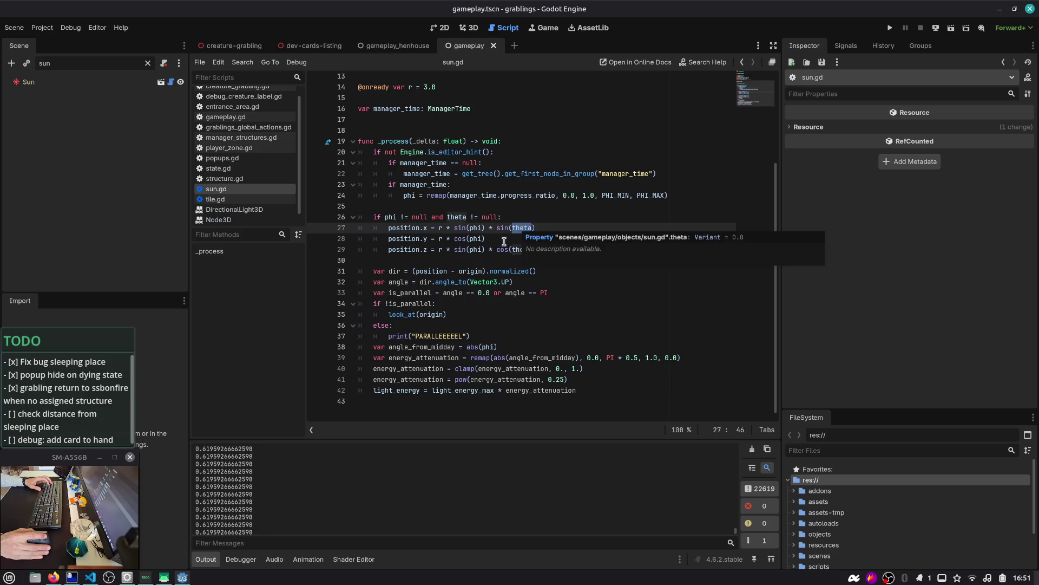
pyautogui.click(422, 271)
pyautogui.doubleClick(428, 271)
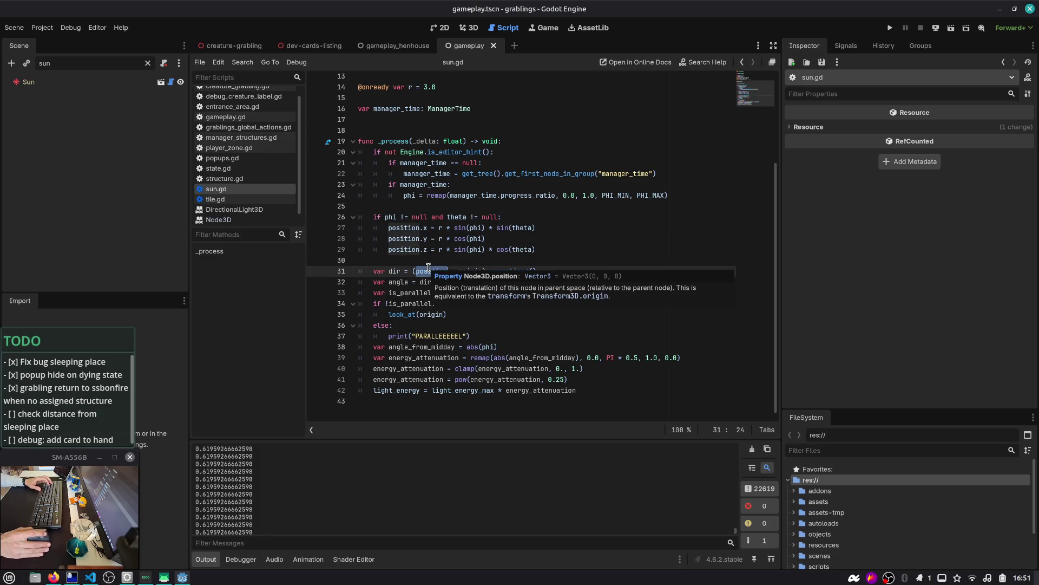
pyautogui.doubleClick(403, 293)
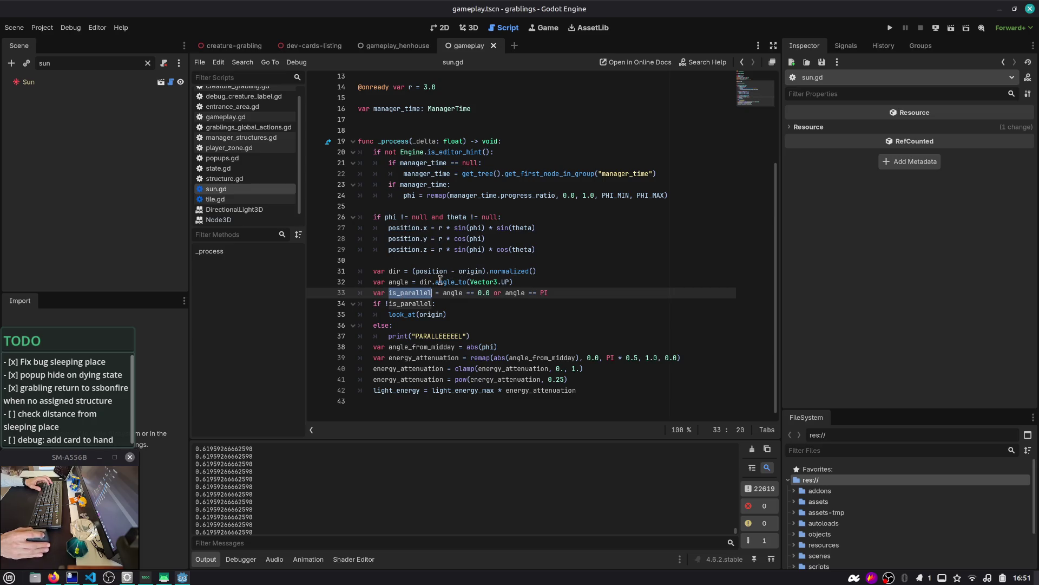
pyautogui.click(391, 285)
pyautogui.doubleClick(467, 270)
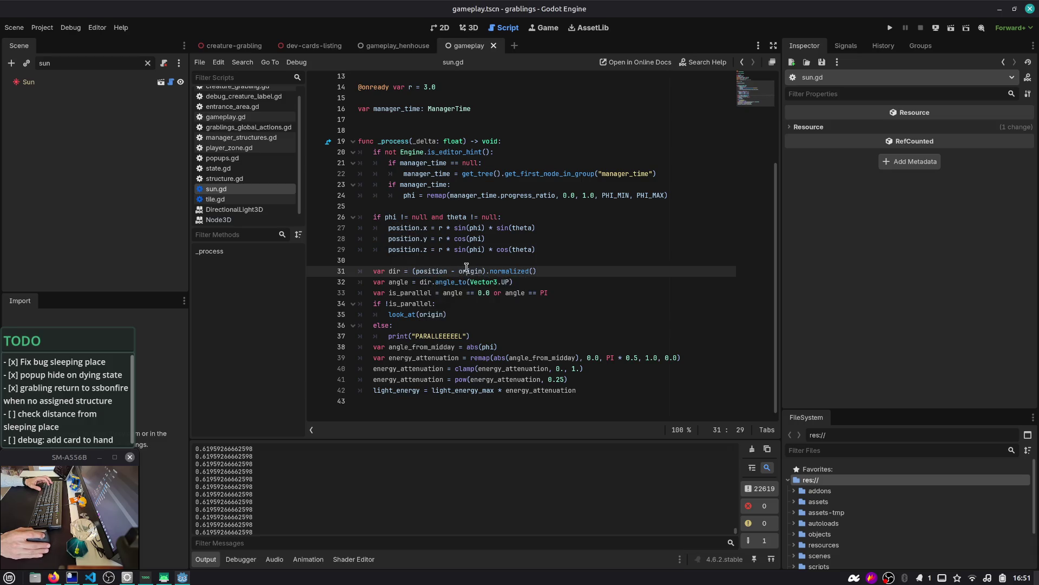
pyautogui.scroll(4, 466, 267)
pyautogui.scroll(-4, 487, 249)
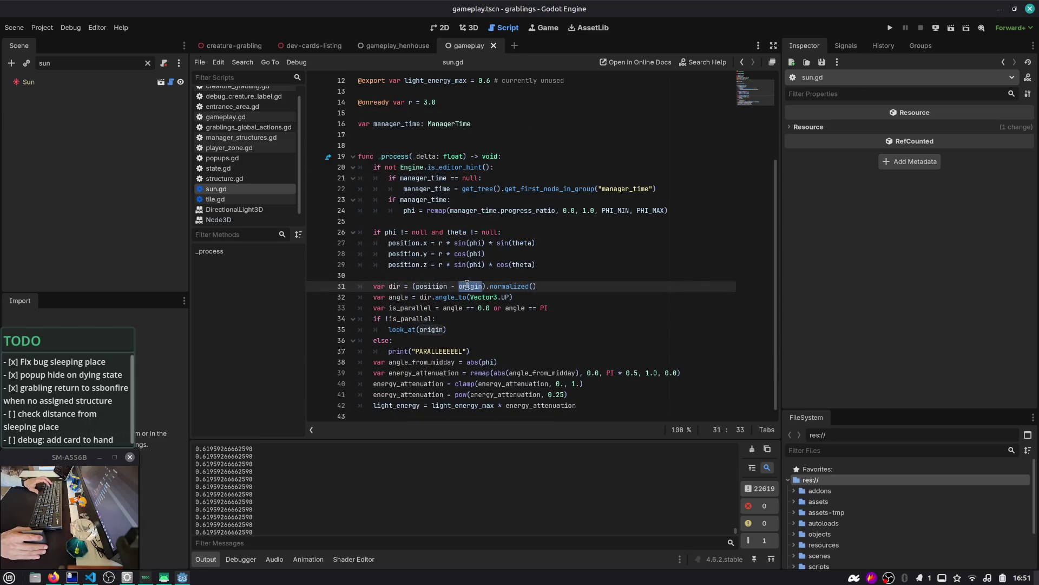
# - Try removing the origin subtraction, undo it, then delete the is_parallel line 33
pyautogui.press('BackSpace')
pyautogui.press('BackSpace')
pyautogui.press('BackSpace')
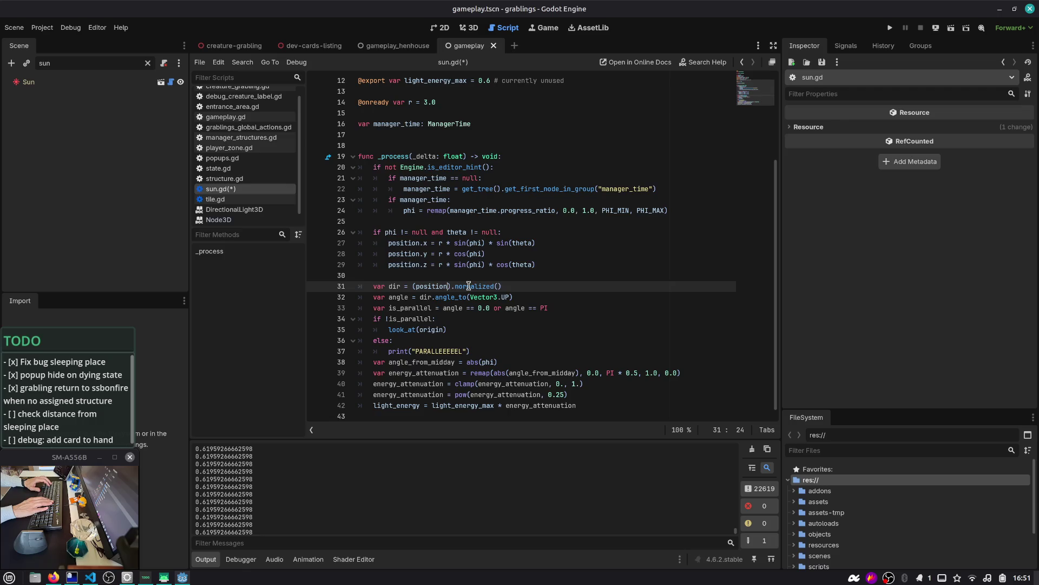
pyautogui.hotkey('ctrl', 'z')
pyautogui.hotkey('ctrl', 'z')
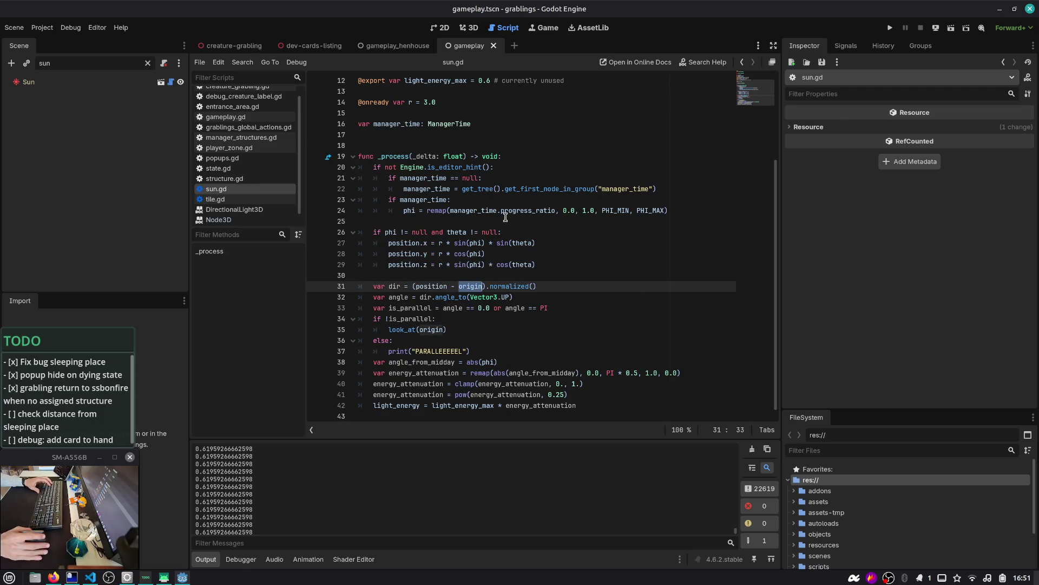
pyautogui.click(399, 287)
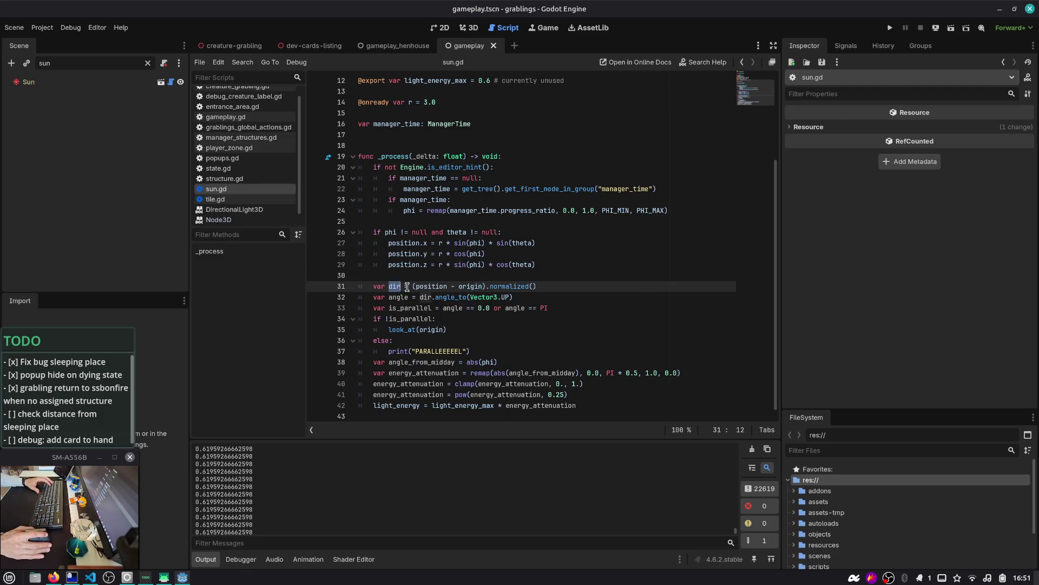
pyautogui.moveTo(496, 296)
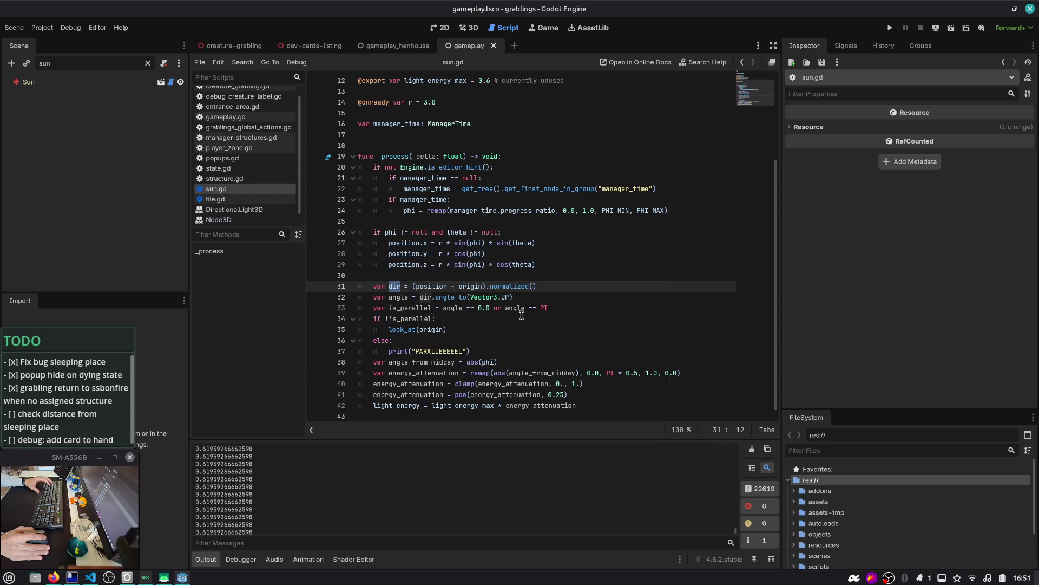
pyautogui.tripleClick(521, 309)
pyautogui.press('Delete')
pyautogui.press('Delete')
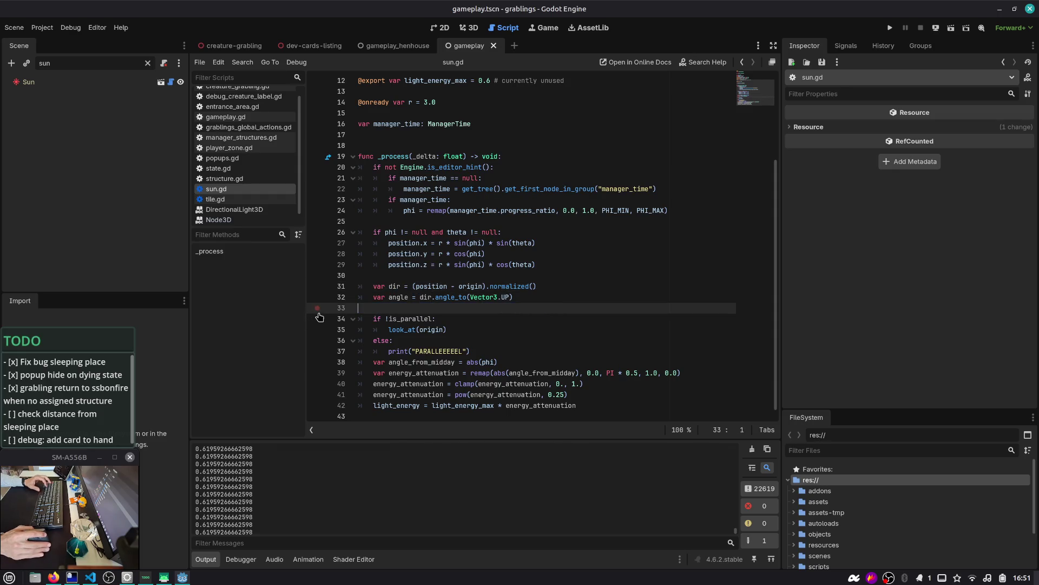
# - Select the dir.angle_to(Vector3.UP) expression on line 32 before switching to Firefox
pyautogui.moveTo(420, 297); pyautogui.dragTo(502, 297)
pyautogui.hotkey('shift', 'Right')
pyautogui.hotkey('shift', 'Right')
pyautogui.hotkey('shift', 'Right')
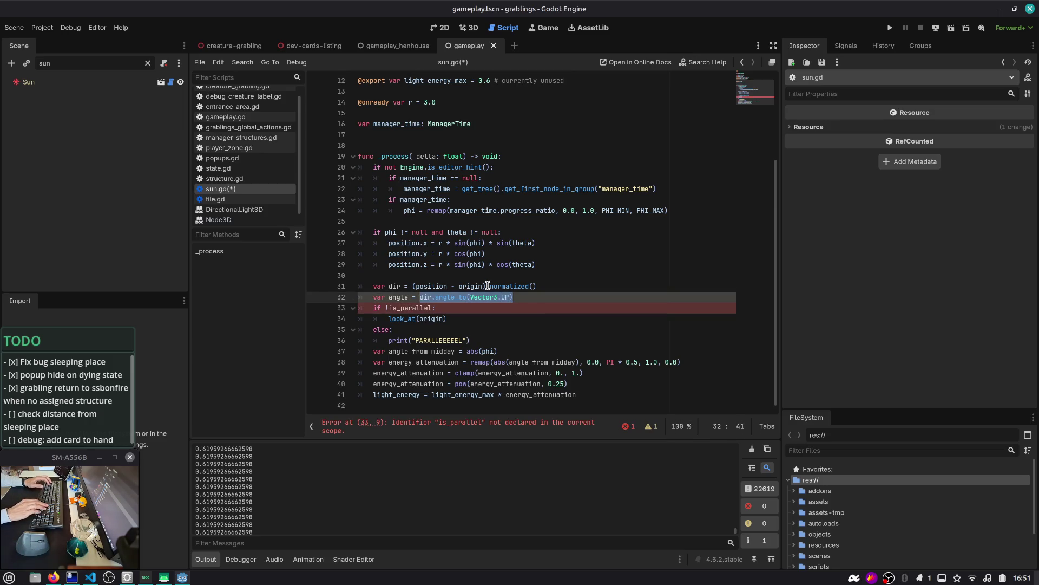
pyautogui.hotkey('alt', 'Tab')
pyautogui.hotkey('alt', 'Tab')
pyautogui.hotkey('alt', 'Tab')
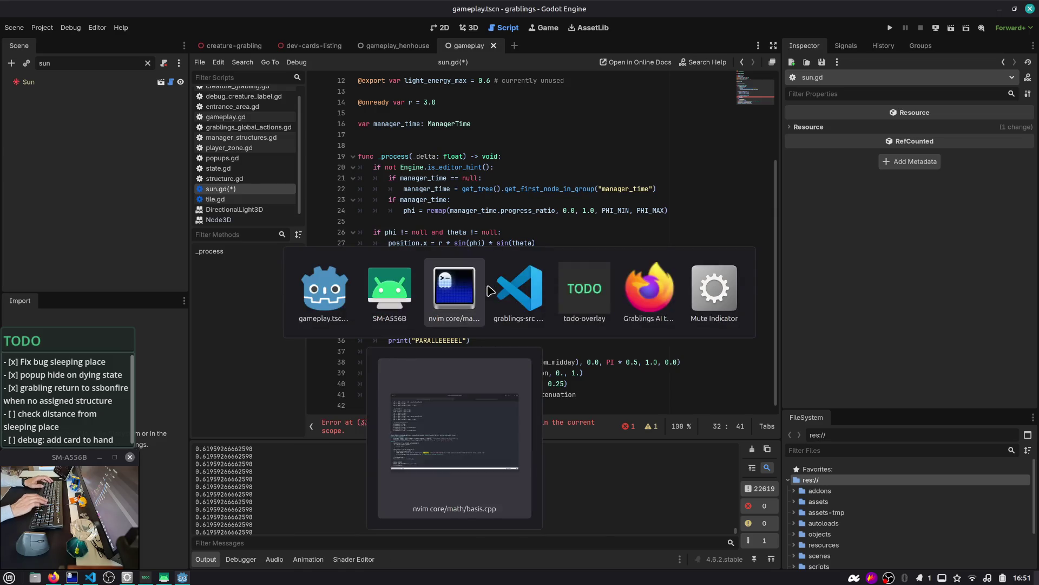
# - Search the web for 'dot product parallel angles' and read the Search Assist explanation
pyautogui.hotkey('ctrl', 't')
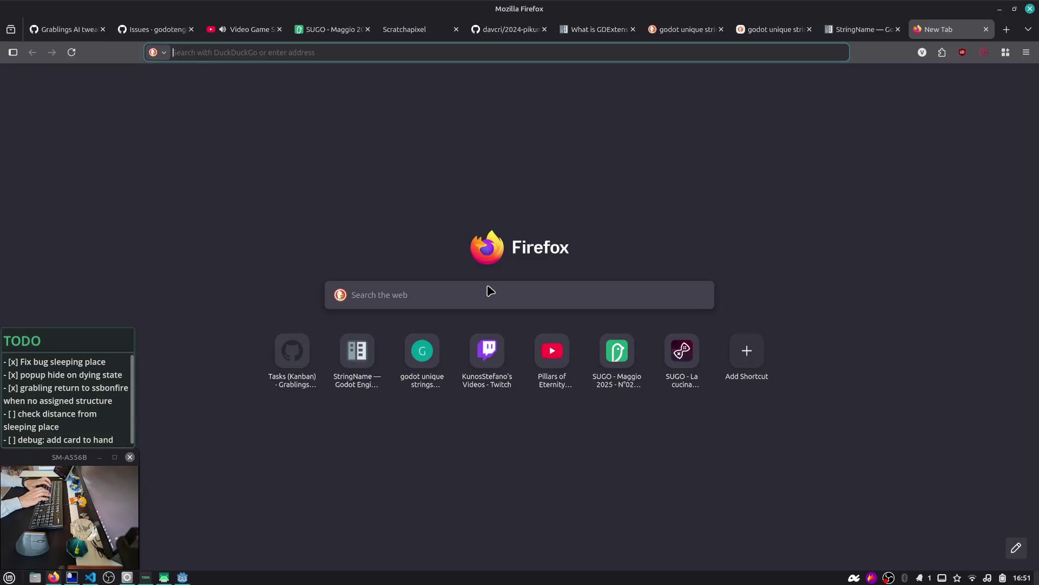
pyautogui.write('dot pro')
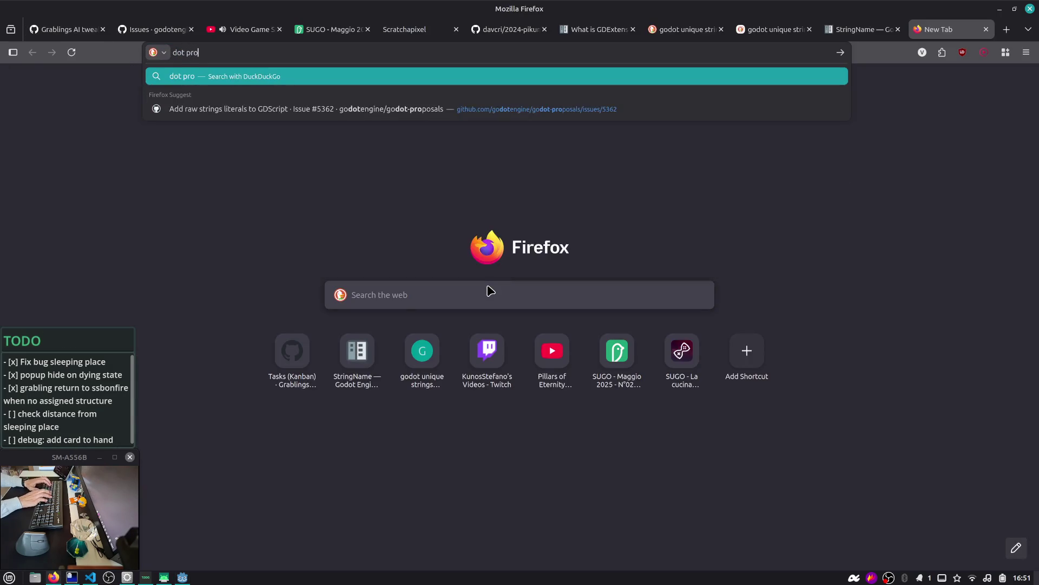
pyautogui.write('duct paralle ')
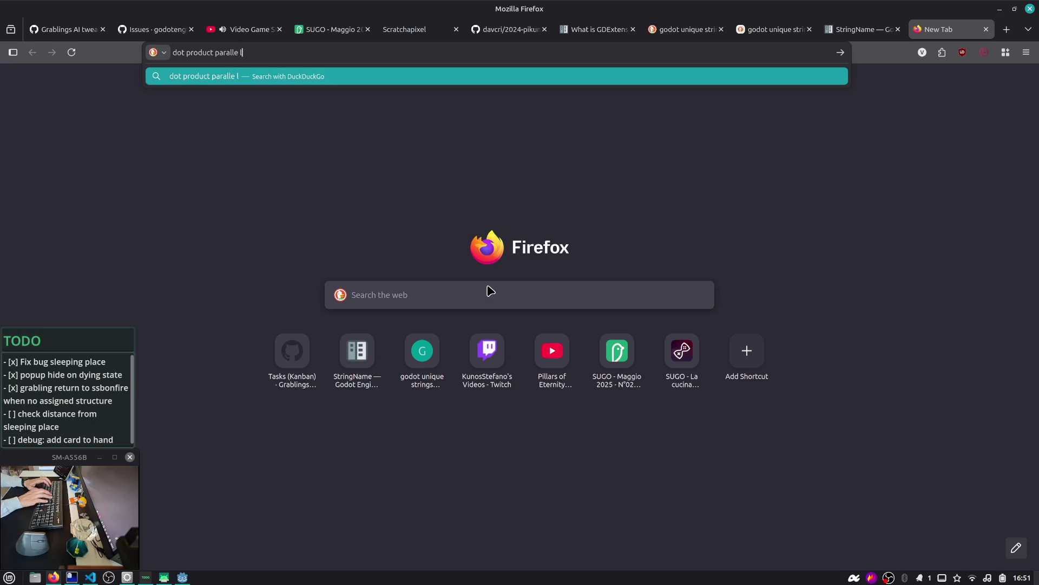
pyautogui.write('l angles')
pyautogui.press('Return')
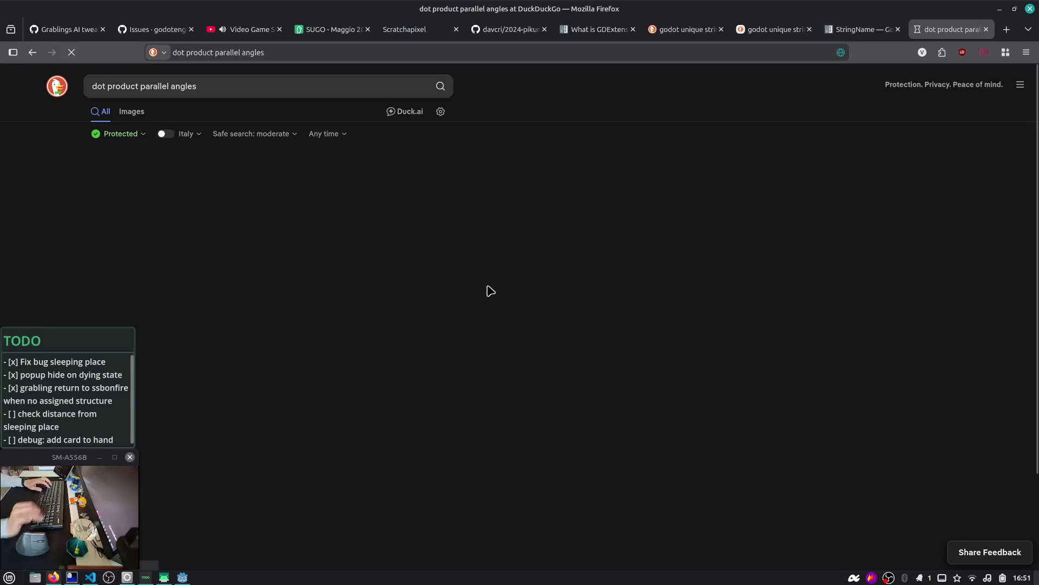
pyautogui.scroll(-3, 230, 263)
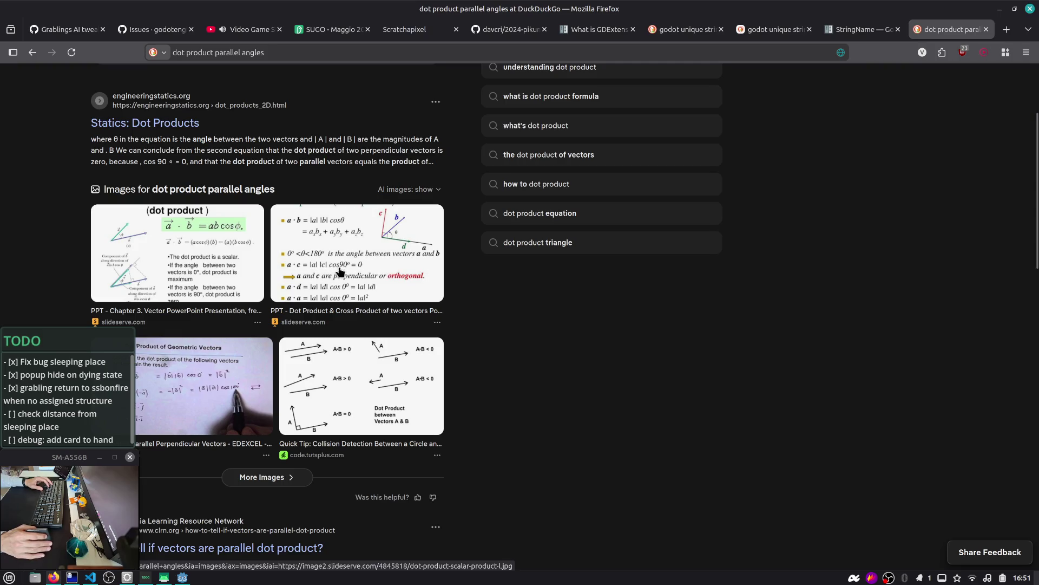
pyautogui.scroll(1, 348, 282)
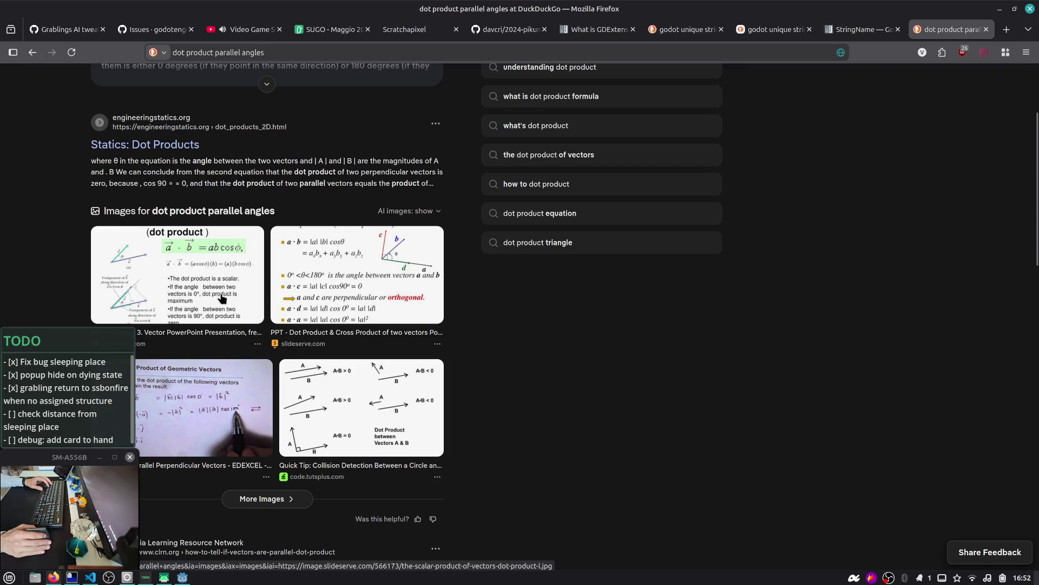
pyautogui.scroll(4, 221, 288)
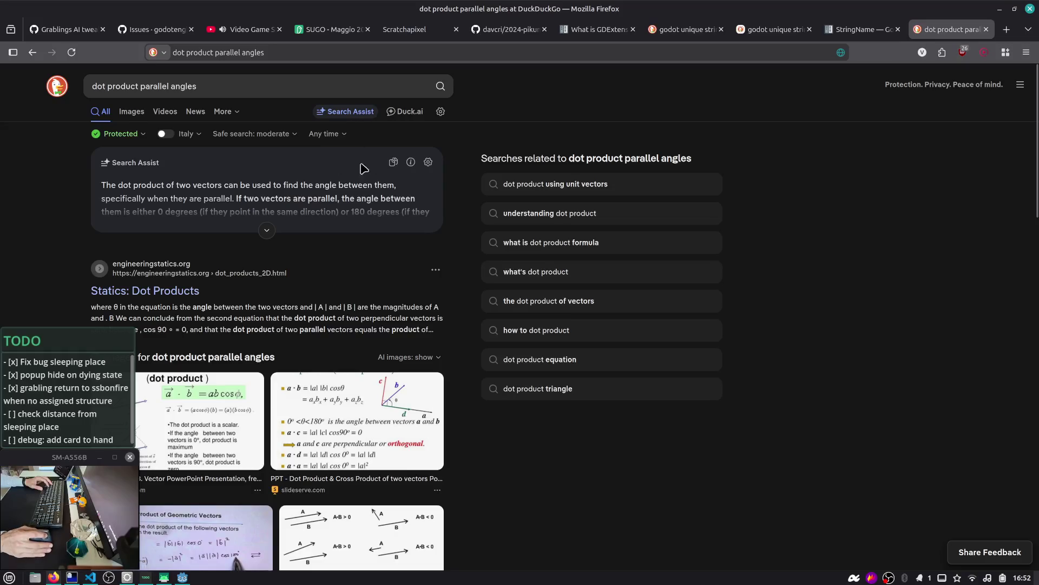
pyautogui.moveTo(243, 185)
pyautogui.mouseDown()
pyautogui.moveTo(409, 200)
pyautogui.moveTo(416, 208)
pyautogui.moveTo(401, 221)
pyautogui.mouseUp()
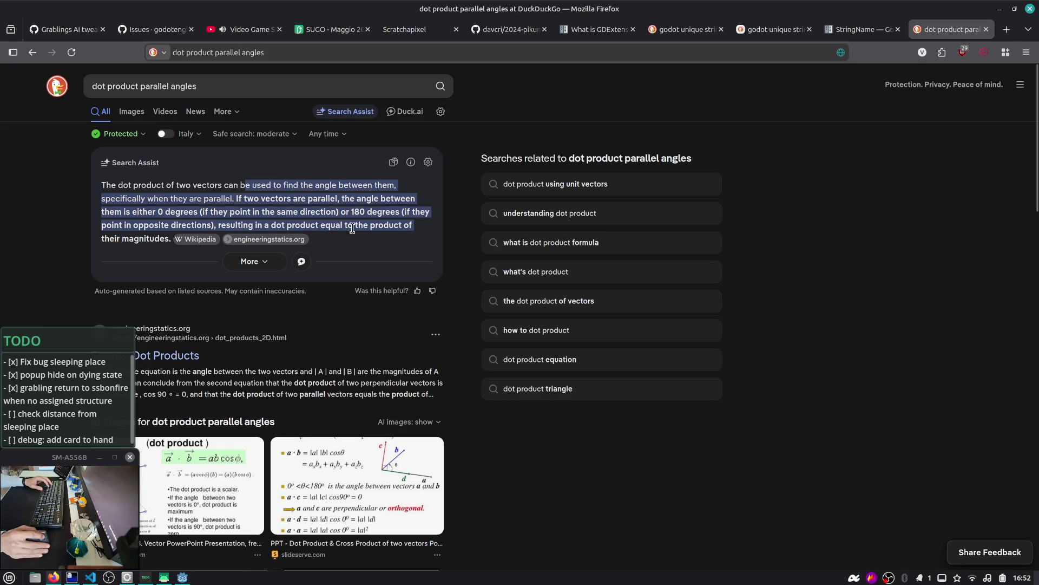
# - Read the Wikipedia Dot product article's 'paralle' passages, then return to Godot
pyautogui.click(202, 240)
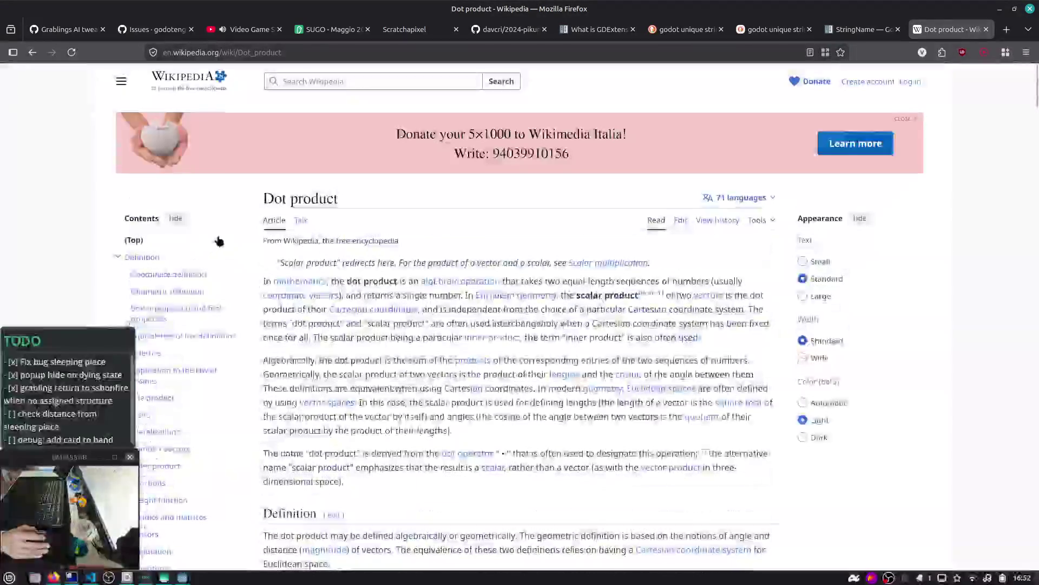
pyautogui.hotkey('ctrl', 'f')
pyautogui.write('paralle')
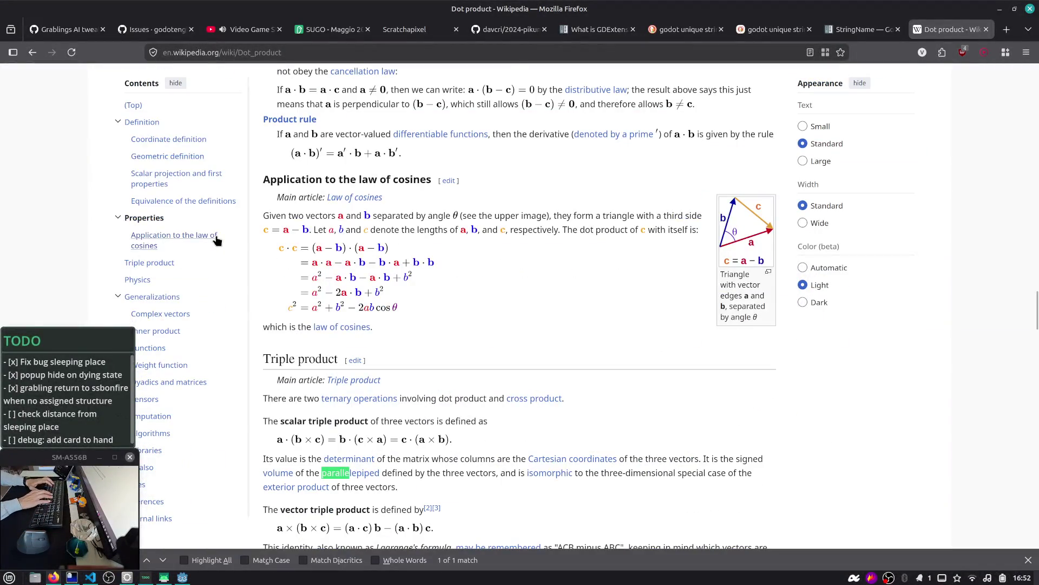
pyautogui.scroll(-1, 216, 240)
pyautogui.press('Return')
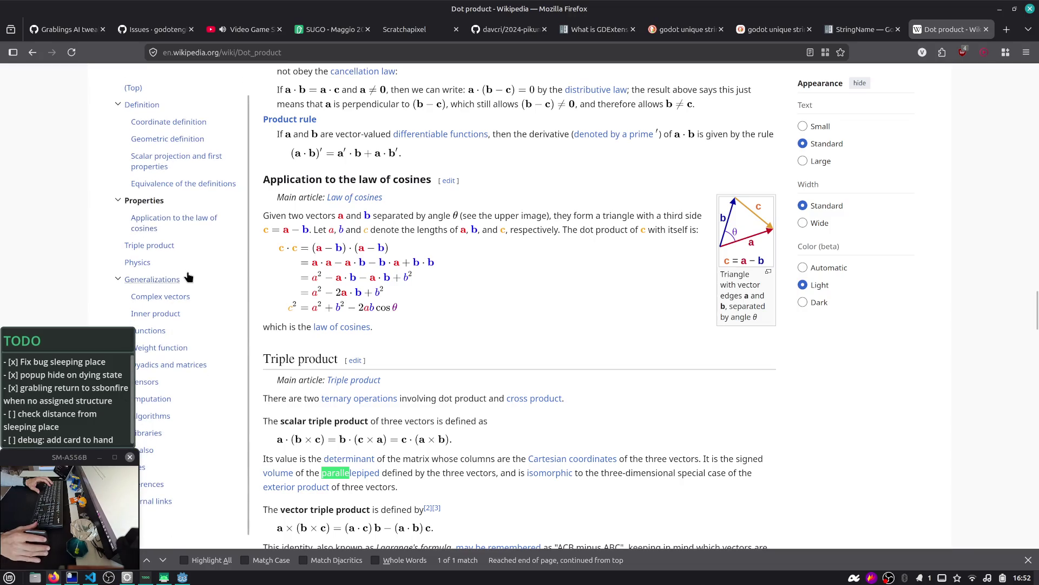
pyautogui.press('Escape')
pyautogui.scroll(10, 410, 234)
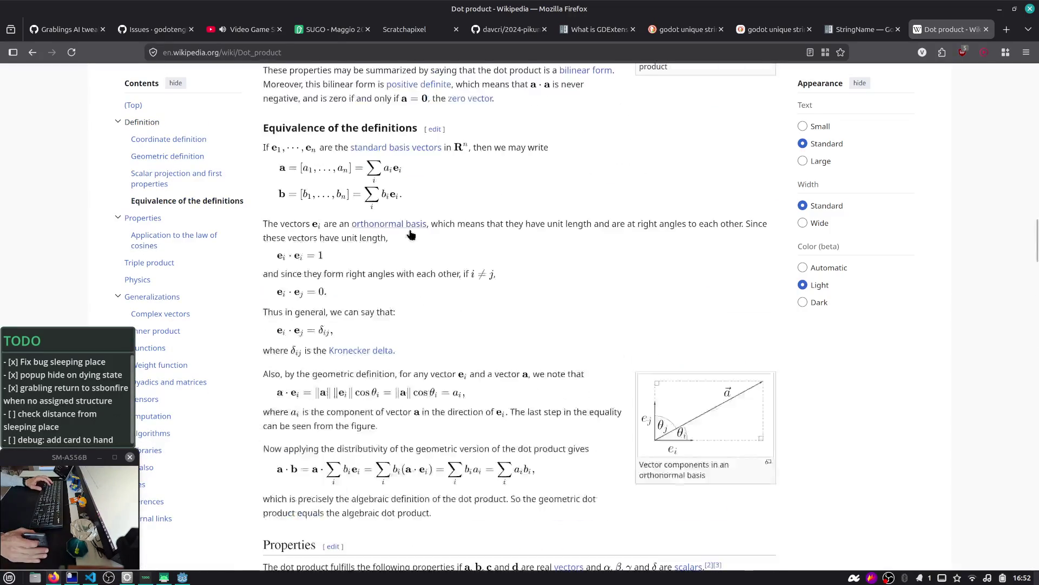
pyautogui.scroll(15, 411, 233)
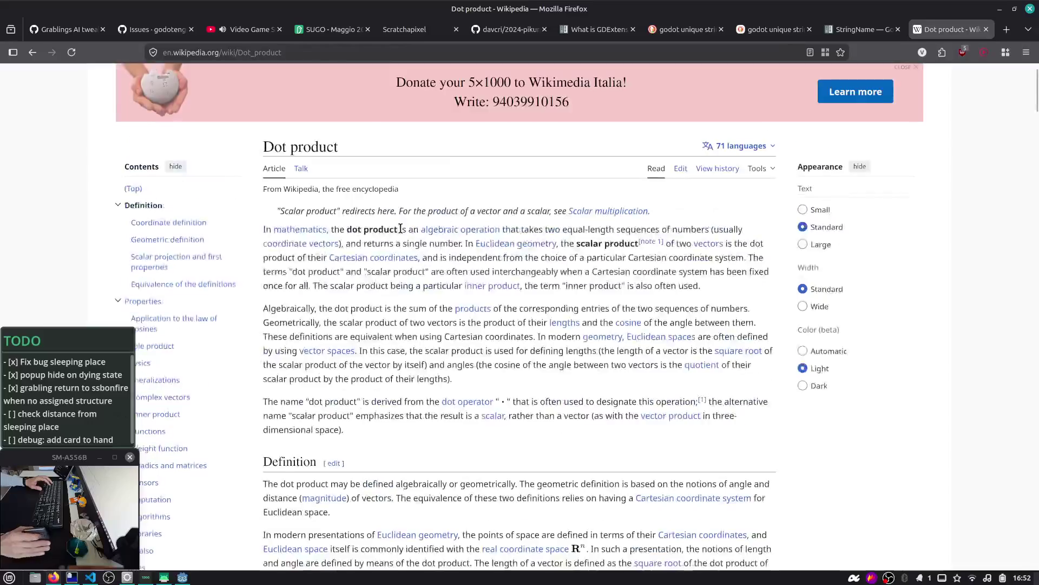
pyautogui.scroll(-5, 404, 234)
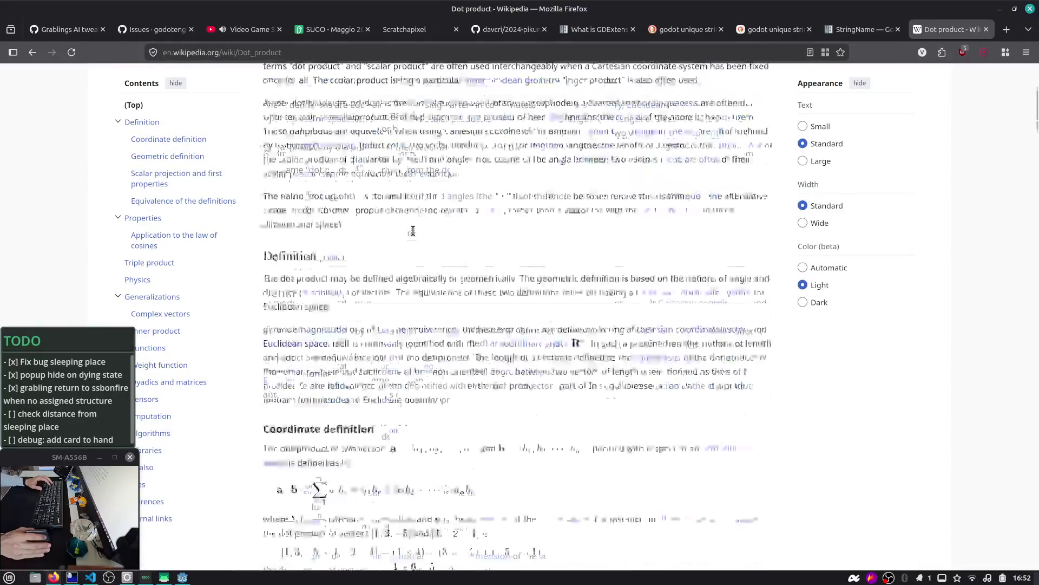
pyautogui.scroll(-4, 413, 236)
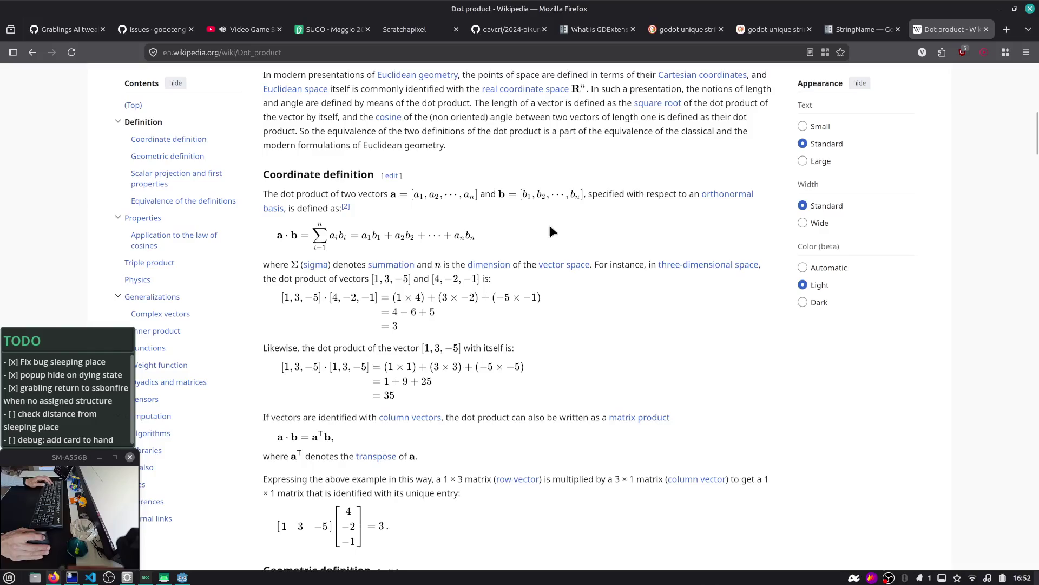
pyautogui.hotkey('alt', 'Tab')
pyautogui.hotkey('alt', 'Tab')
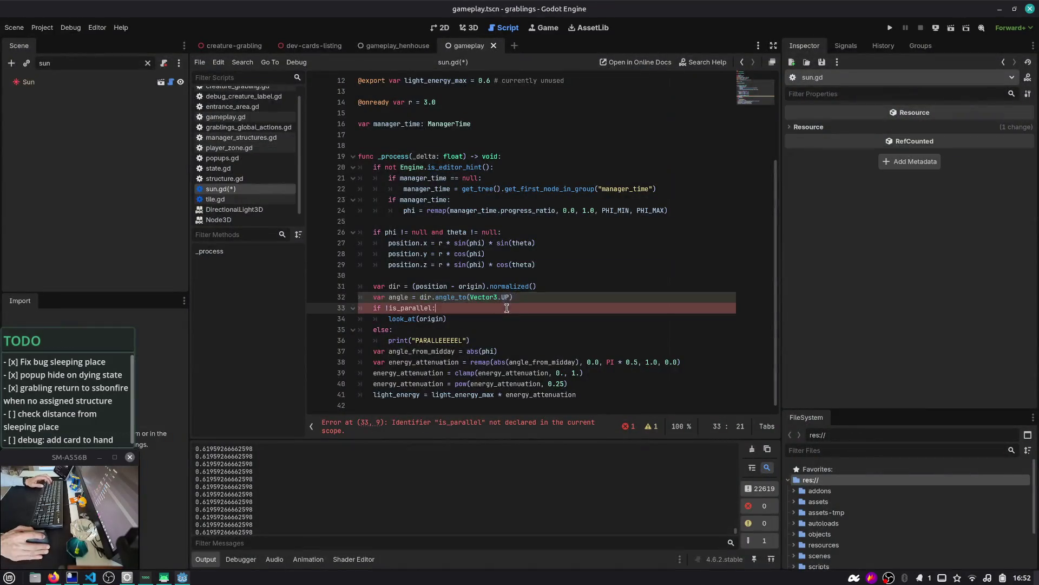
# - Comment out the dir, angle and is_parallel lines, remove the else/print lines, and save sun.gd
pyautogui.press('Up')
pyautogui.hotkey('ctrl', 'k')
pyautogui.press('Up')
pyautogui.hotkey('ctrl', 'k')
pyautogui.press('Down')
pyautogui.press('Down')
pyautogui.hotkey('ctrl', 'k')
pyautogui.press('Down')
pyautogui.hotkey('ctrl', 's')
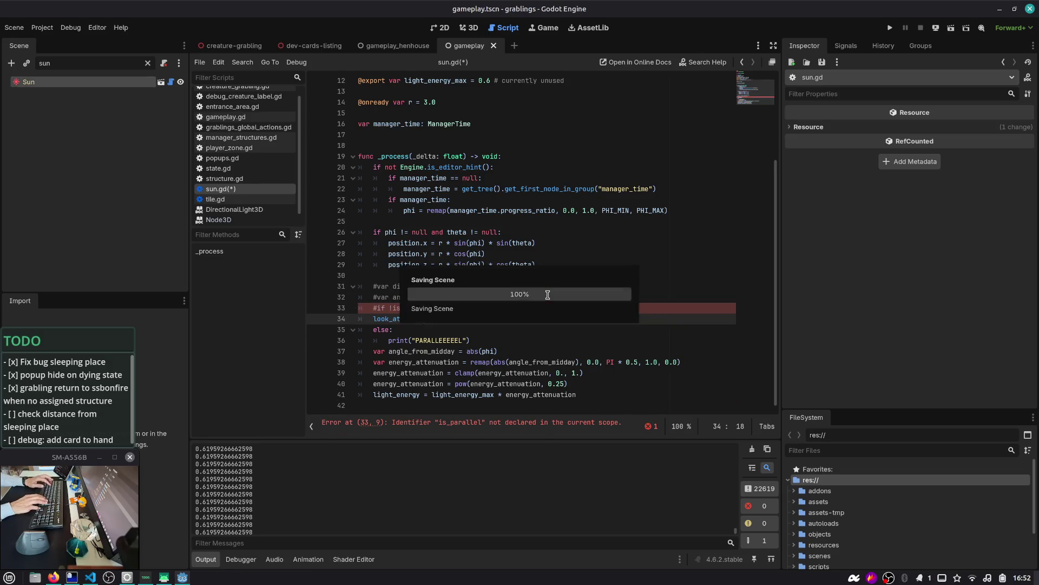
pyautogui.hotkey('ctrl', 'shift', 'k')
pyautogui.hotkey('ctrl', 'shift', 'k')
pyautogui.hotkey('ctrl', 's')
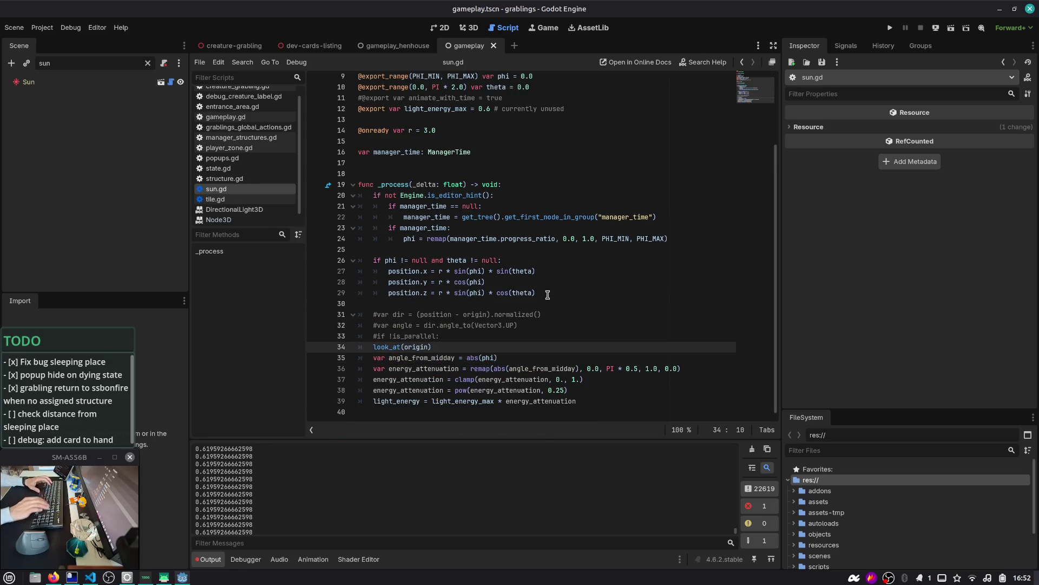
# - Close the gameplay and gameplay_henhouse scene tabs and show the creature-grabling scene in 3D
pyautogui.middleClick(460, 43)
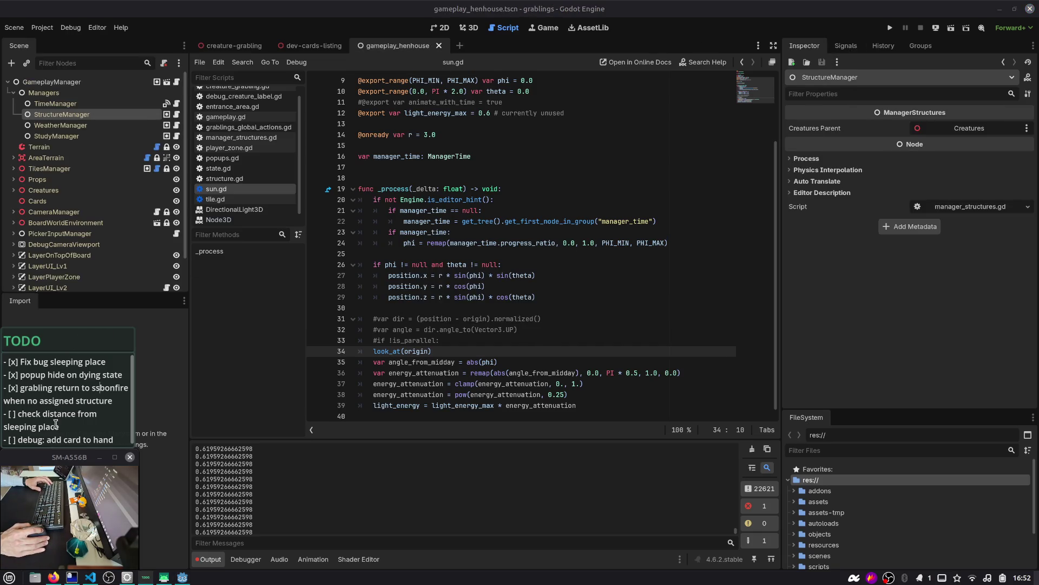
pyautogui.middleClick(430, 47)
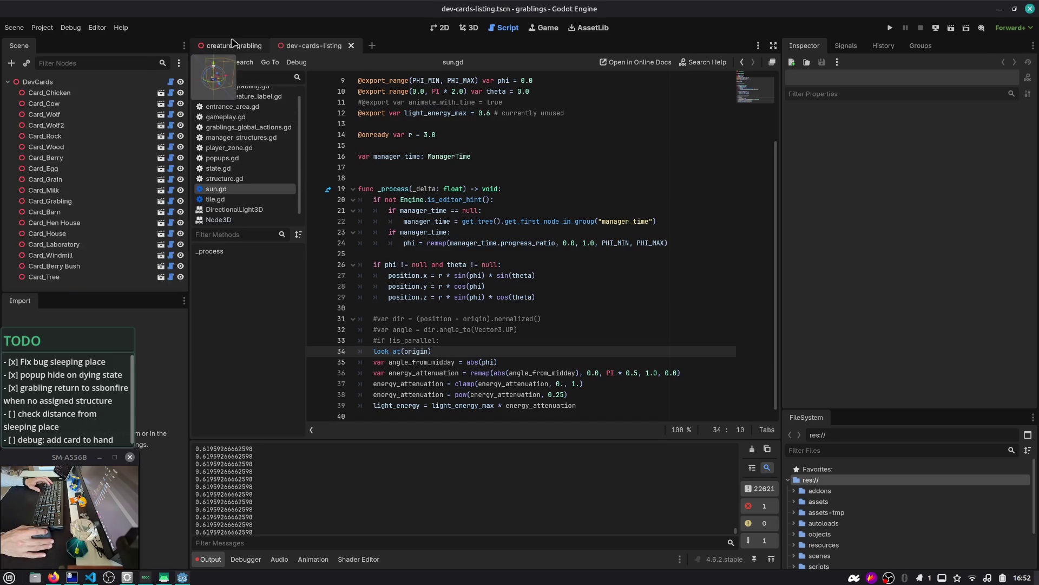
pyautogui.click(469, 28)
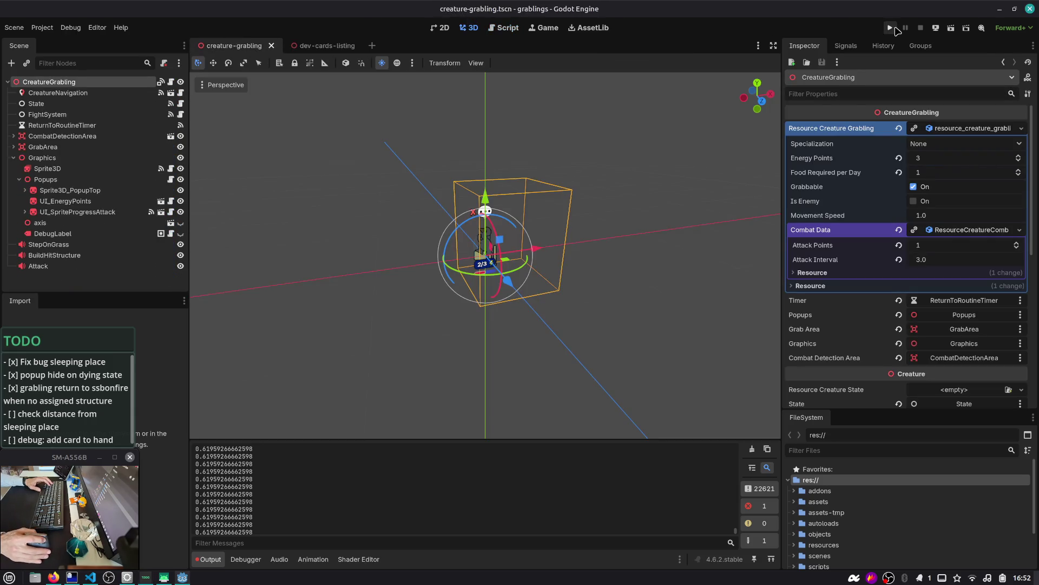
# - Return to the Script workspace and glance at the DirectionalLight3D reference page
pyautogui.click(503, 28)
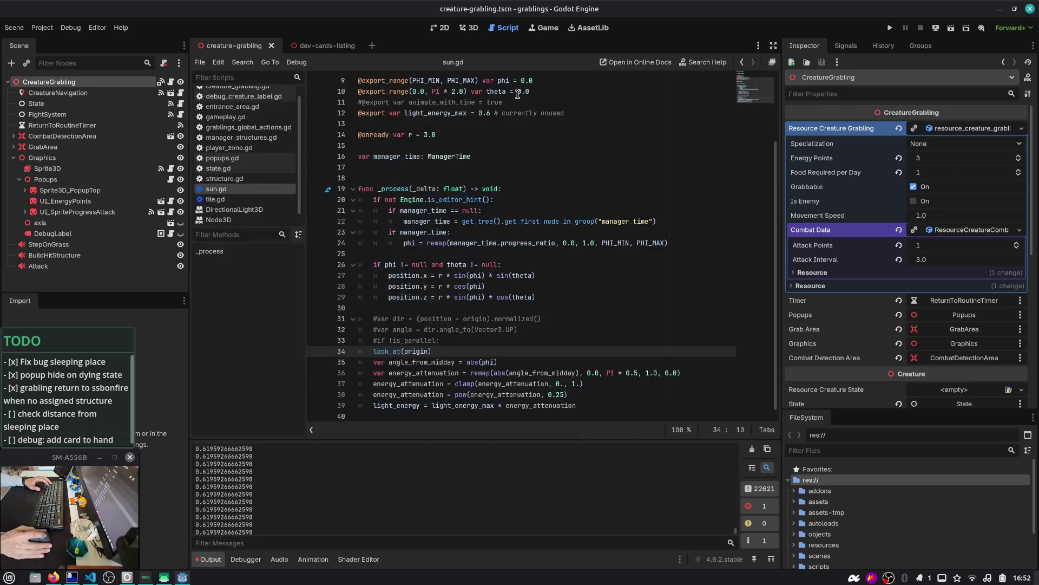
pyautogui.hotkey('ctrl', 'shift', 'o')
pyautogui.write('creatu')
pyautogui.press('Escape')
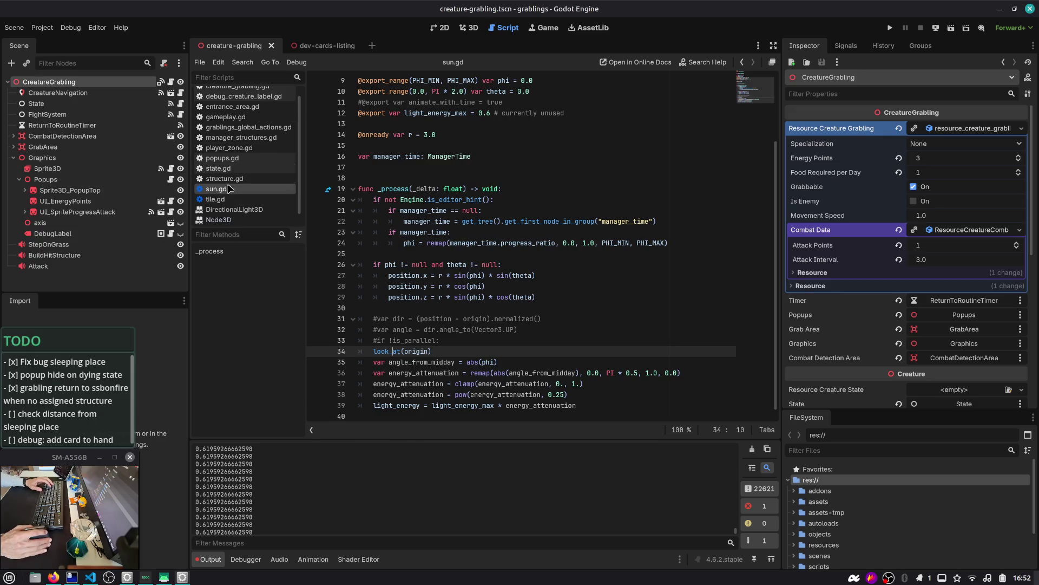
pyautogui.click(228, 209)
# - Open creature_grabling.gd and close all other script tabs
pyautogui.click(233, 94)
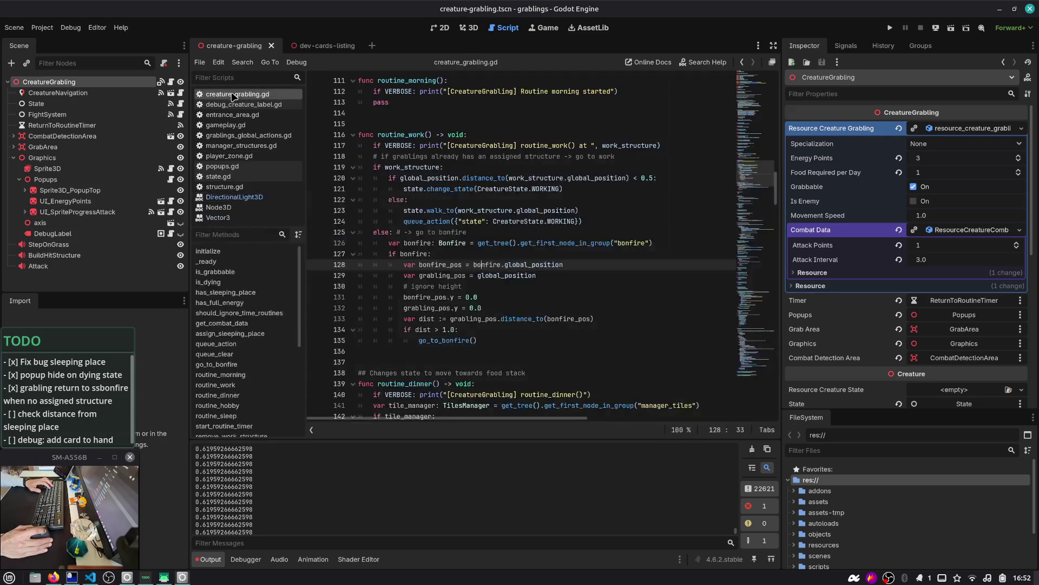
pyautogui.rightClick(232, 94)
pyautogui.click(253, 142)
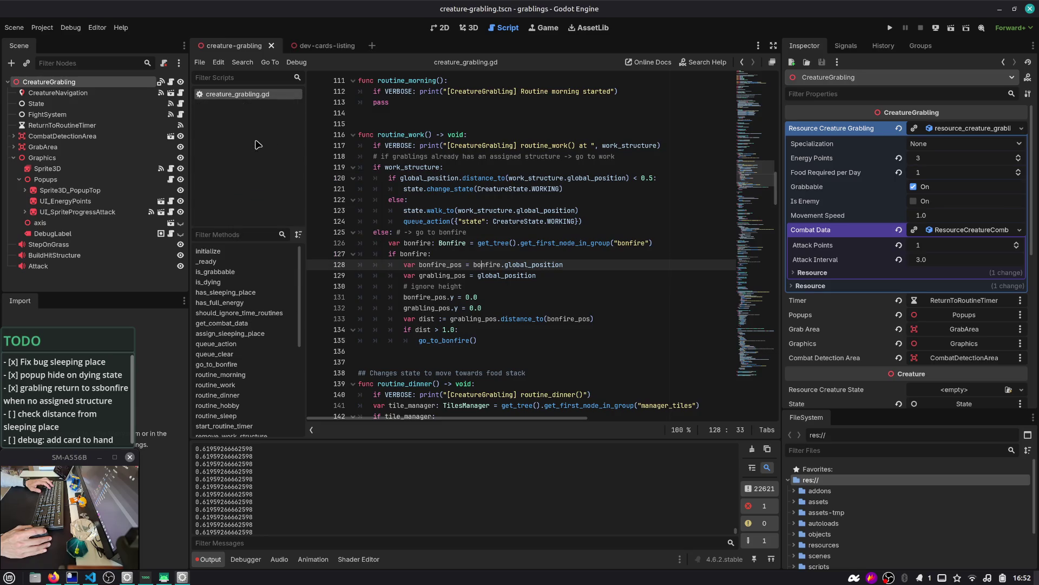
pyautogui.click(439, 178)
# - Jump to routine_sleep and inspect its go_to_bonfire and structure_entrance_area references
pyautogui.hotkey('ctrl', 'alt', 'f')
pyautogui.write('rout')
pyautogui.press('Down')
pyautogui.press('Down')
pyautogui.press('Down')
pyautogui.press('Return')
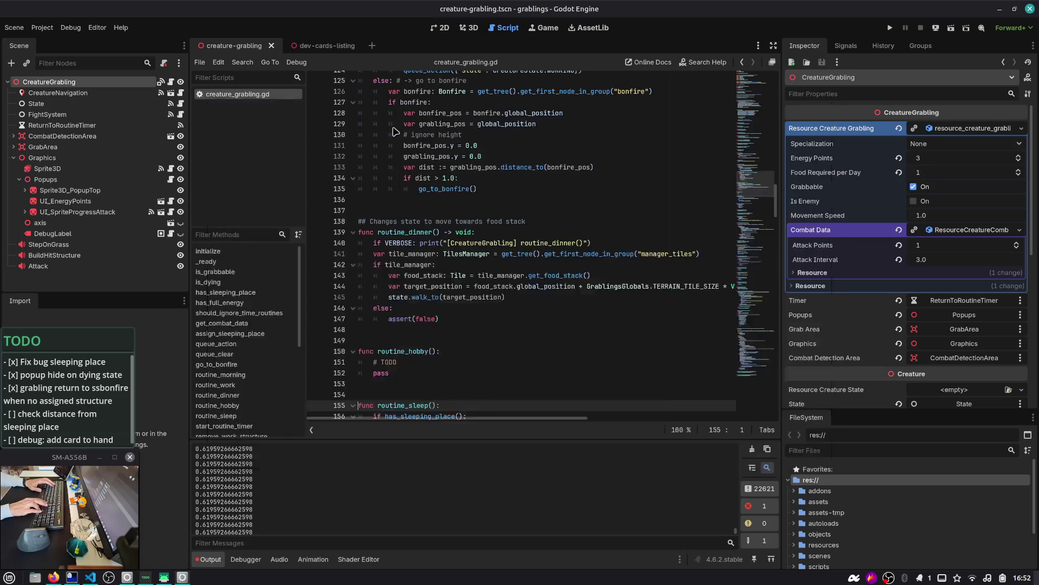
pyautogui.scroll(-6, 430, 185)
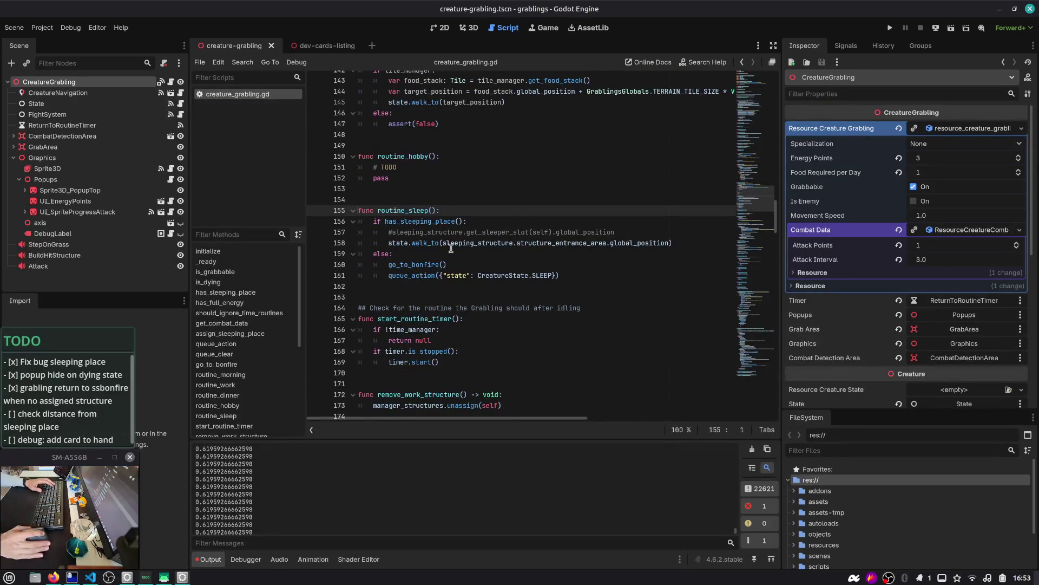
pyautogui.doubleClick(396, 265)
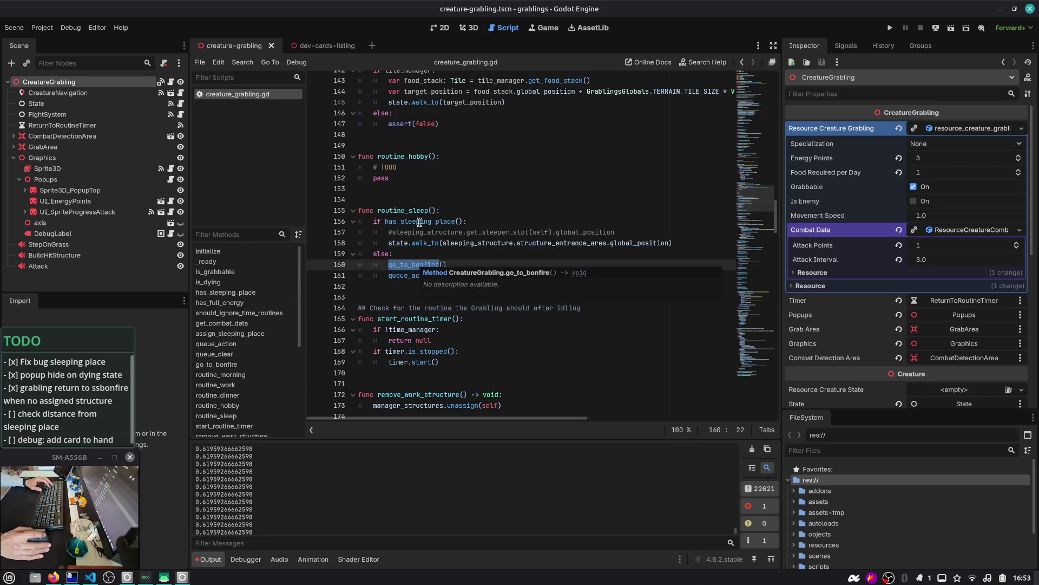
pyautogui.doubleClick(642, 244)
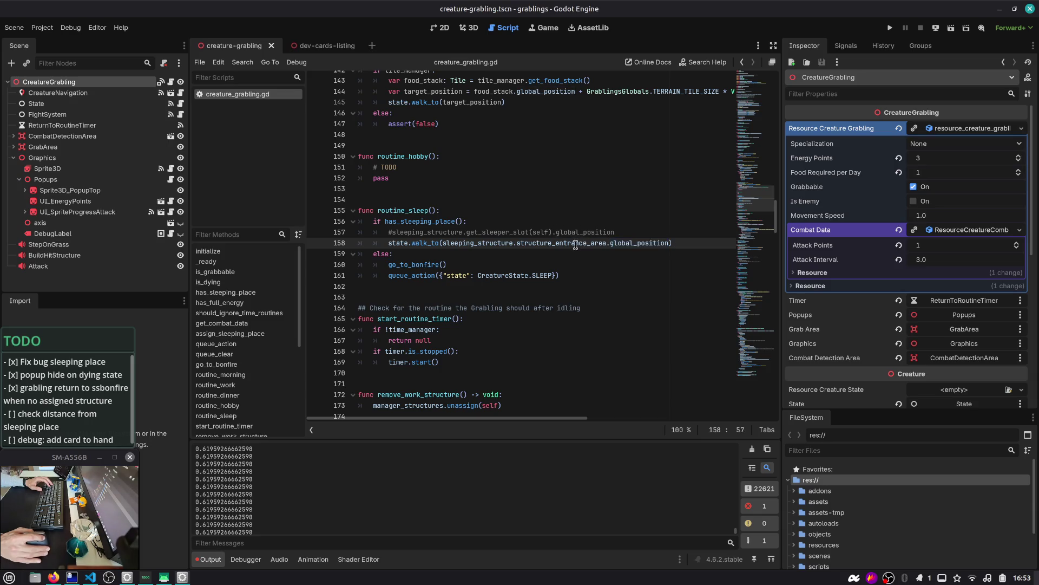
pyautogui.doubleClick(586, 243)
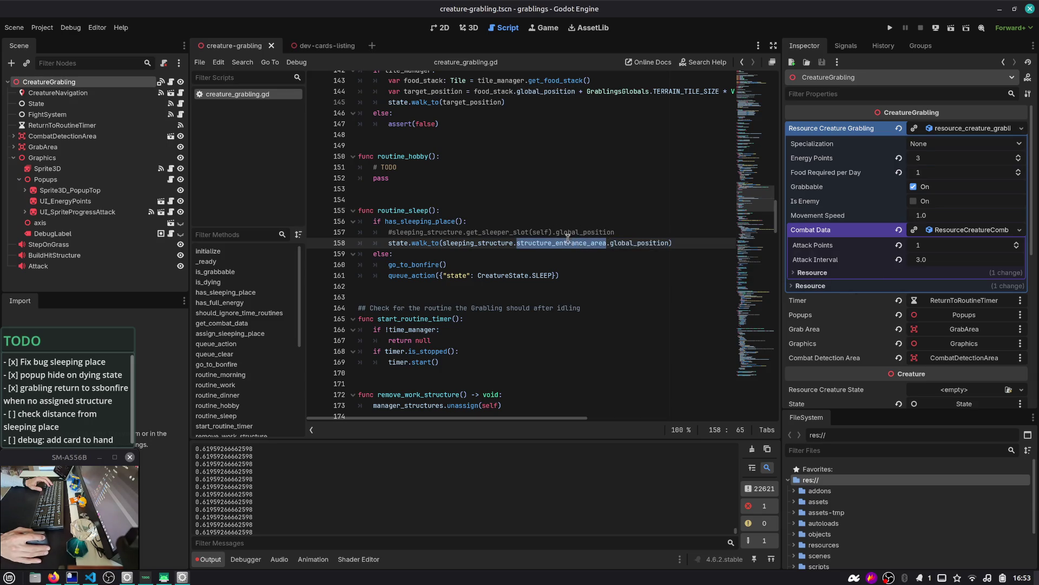
pyautogui.hotkey('ctrl', 'shift', 'o')
# - Open structure_house.tscn via Quick Open 'struct', frame its EntranceArea node, and open entrance_area.gd
pyautogui.write('struct')
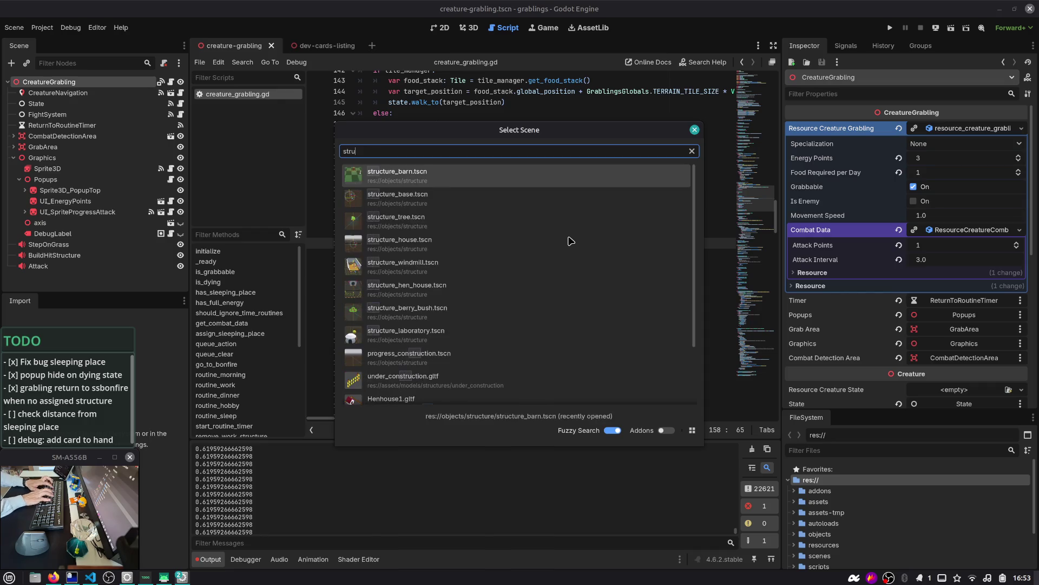
pyautogui.press('Down')
pyautogui.press('Down')
pyautogui.click(570, 240)
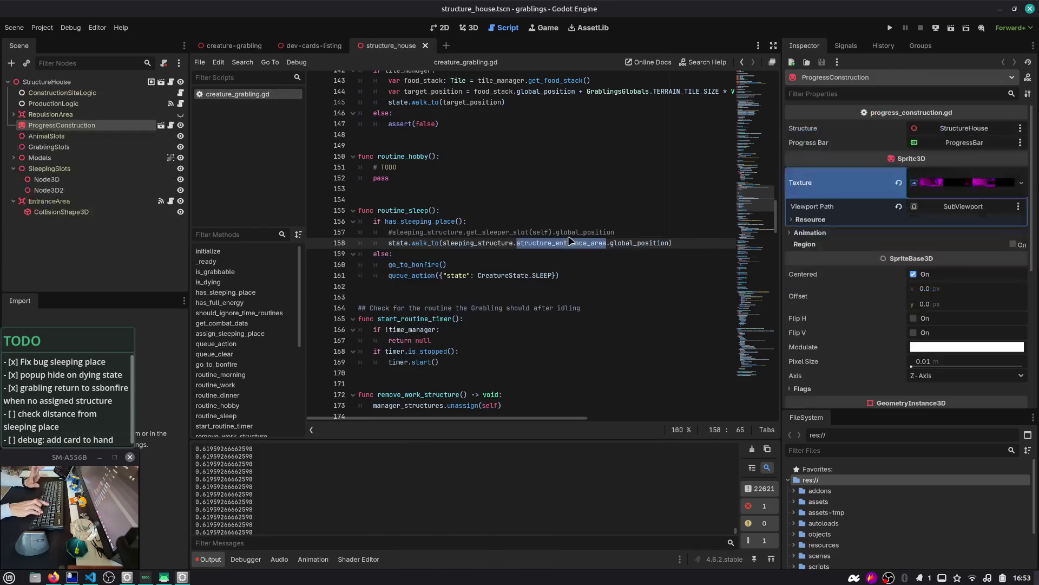
pyautogui.click(49, 201)
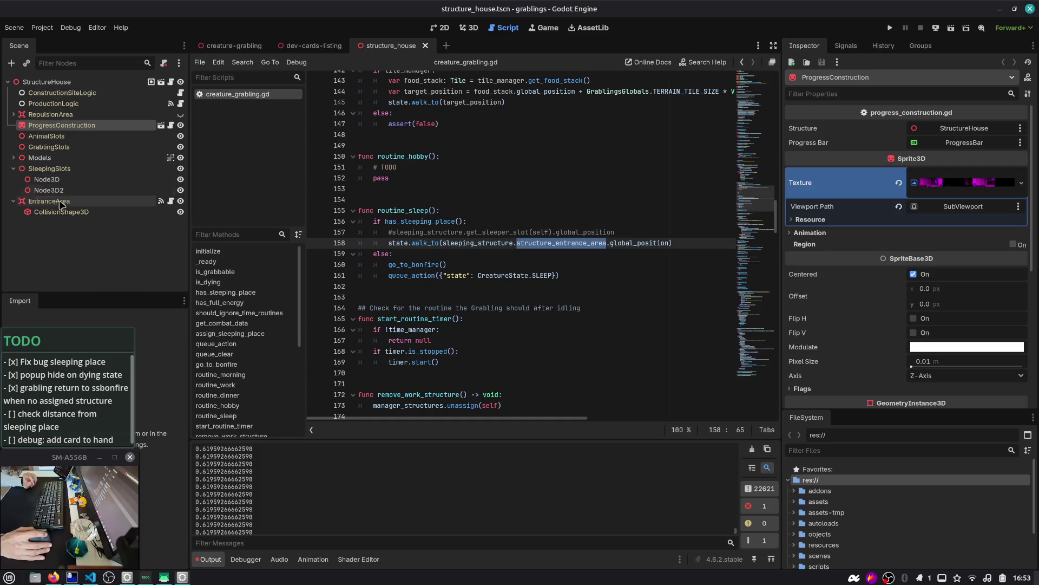
pyautogui.click(469, 28)
pyautogui.scroll(-3, 431, 188)
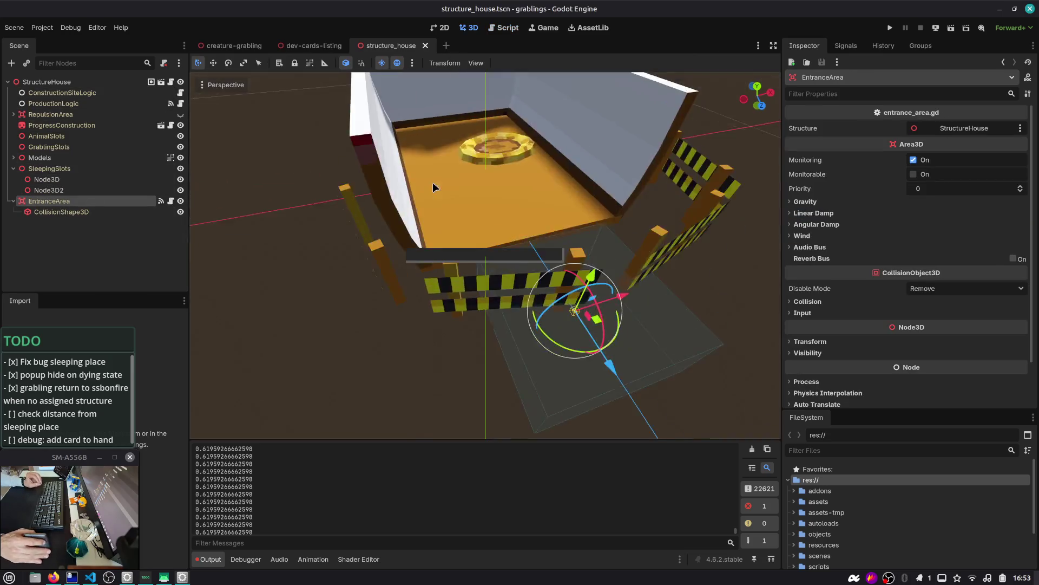
pyautogui.doubleClick(74, 202)
pyautogui.click(171, 201)
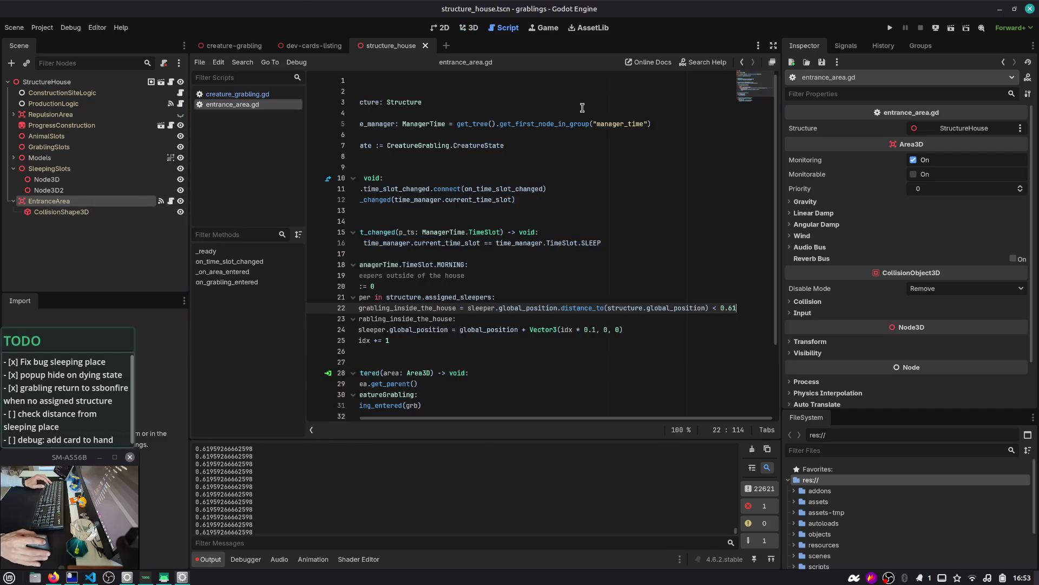
# - Inspect on_time_slot_changed, on_grabling_entered and the put-to-sleep line, then clear the Output log
pyautogui.doubleClick(432, 232)
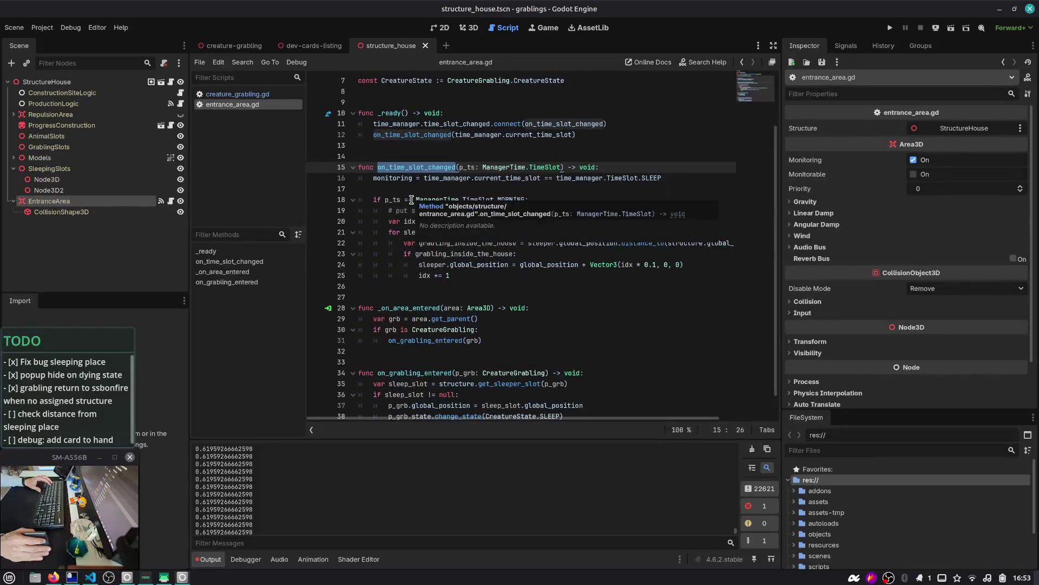
pyautogui.scroll(-3, 411, 200)
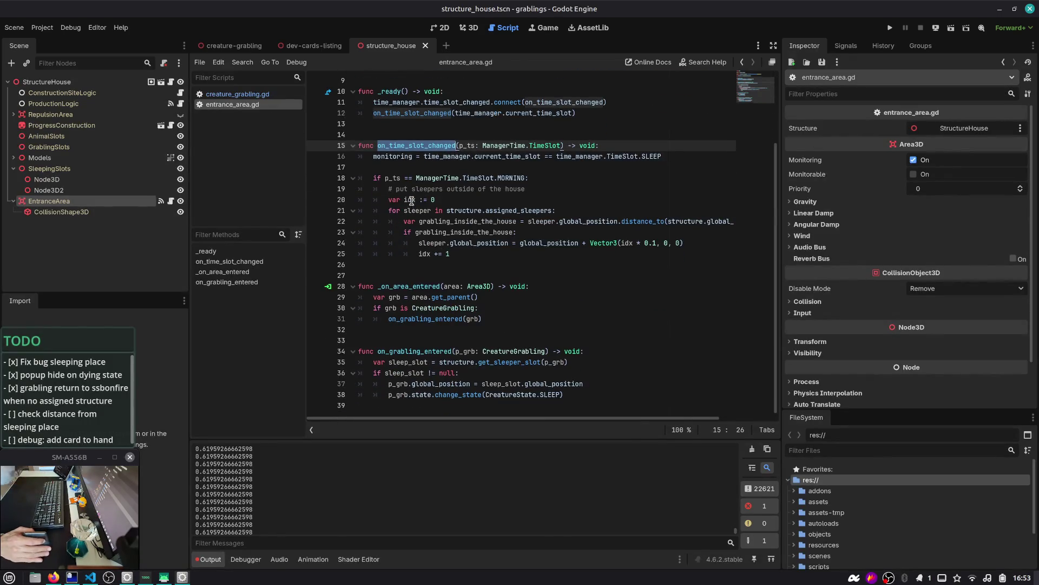
pyautogui.click(403, 289)
pyautogui.doubleClick(425, 319)
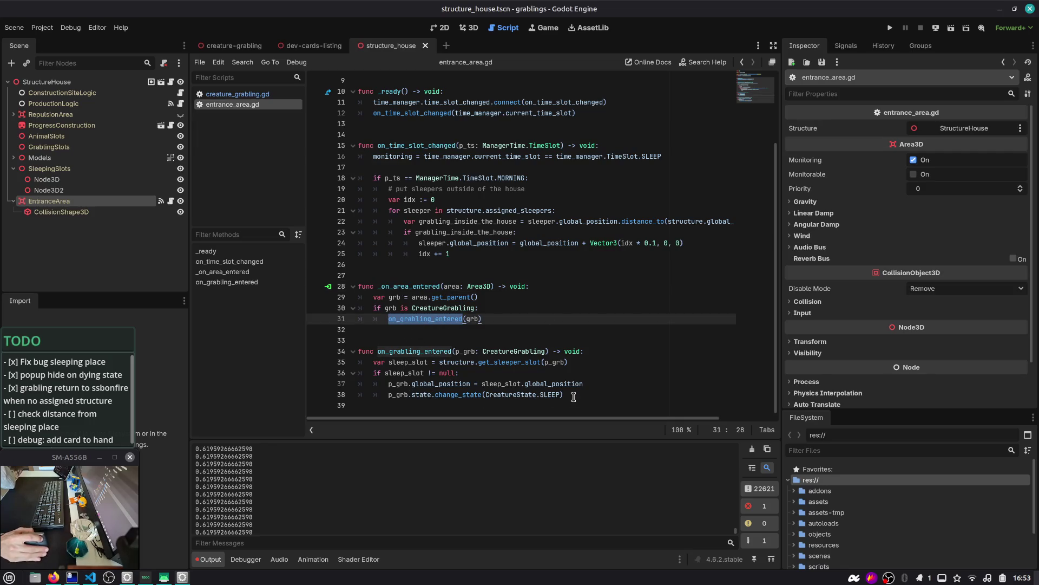
pyautogui.moveTo(573, 396); pyautogui.dragTo(331, 397)
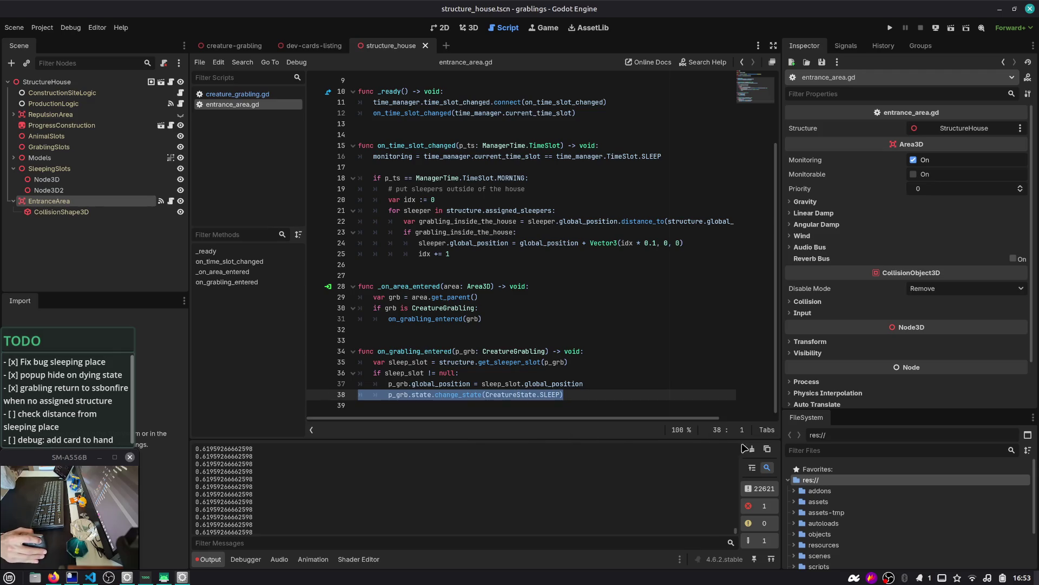
pyautogui.press('F5')
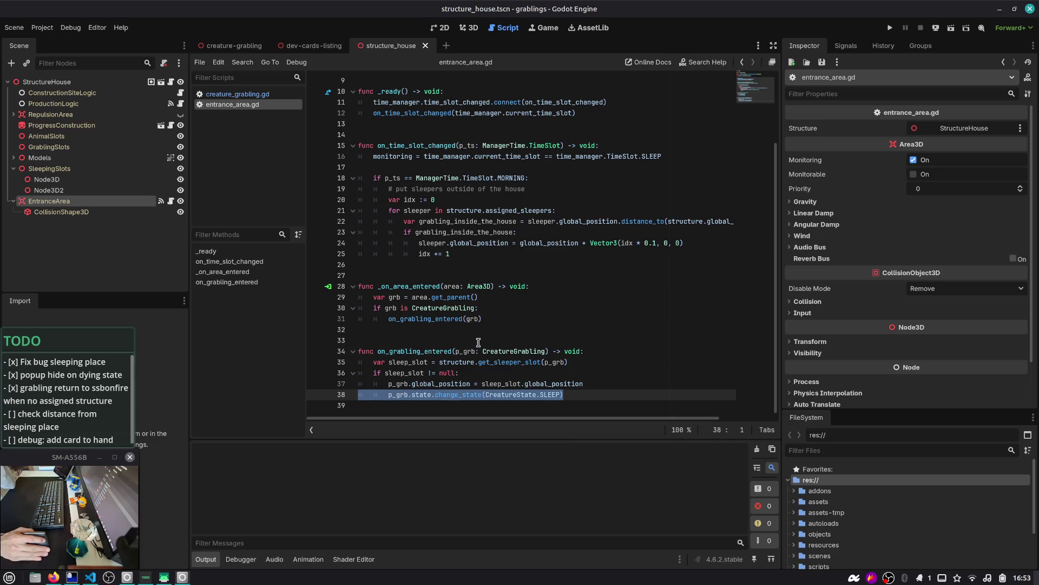
# - Review grabling_inside_the_house, assigned_sleepers, sleeper and MORNING in the time-slot code, then run the project
pyautogui.scroll(3, 429, 248)
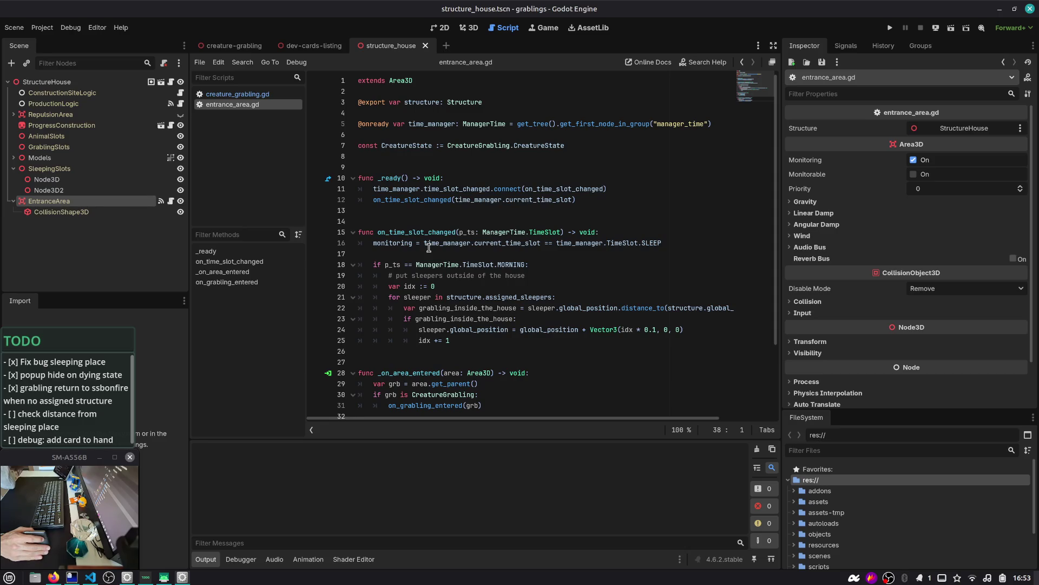
pyautogui.scroll(-2, 429, 248)
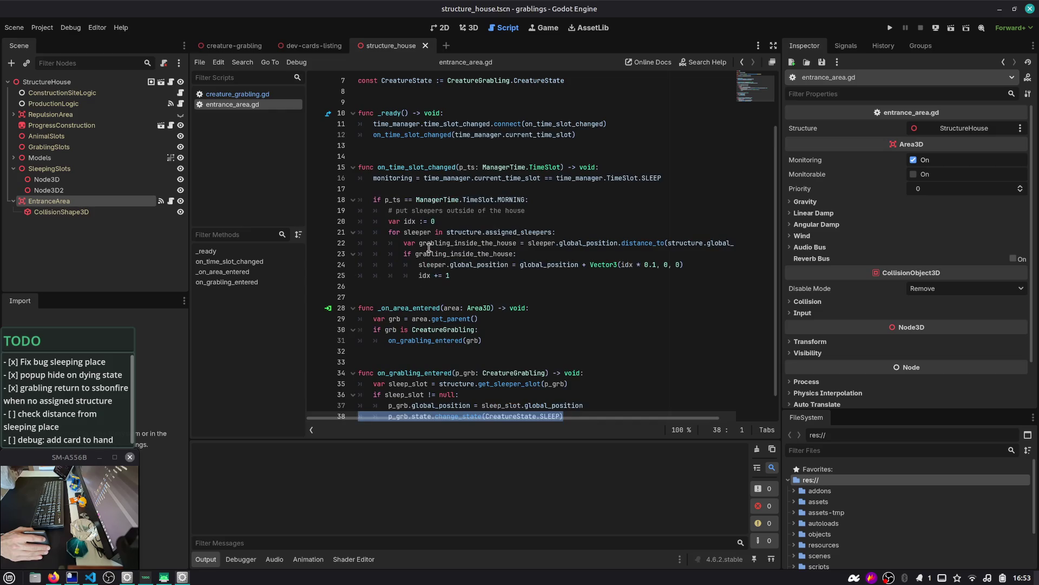
pyautogui.doubleClick(445, 255)
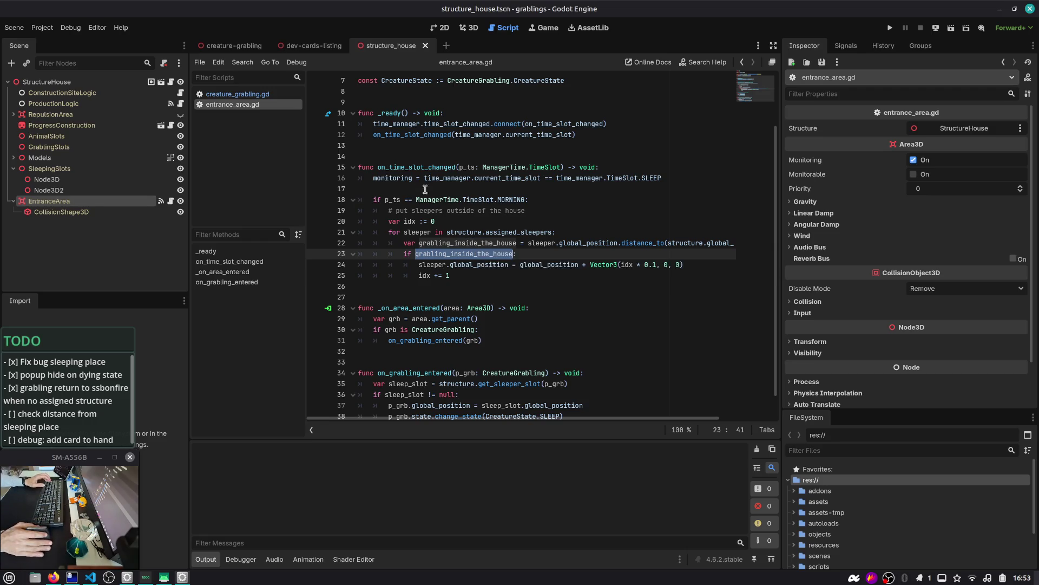
pyautogui.doubleClick(400, 167)
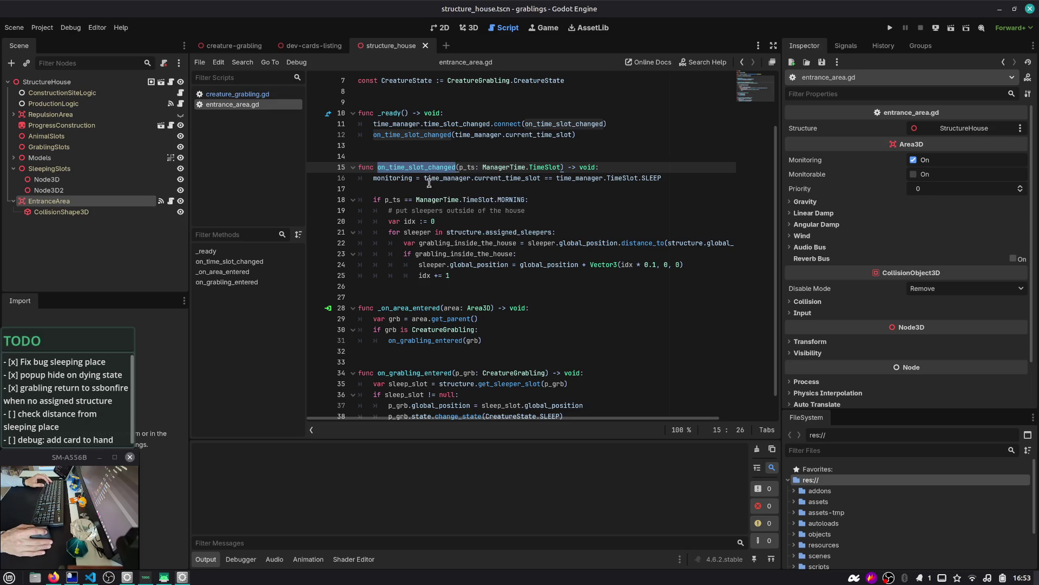
pyautogui.moveTo(454, 203)
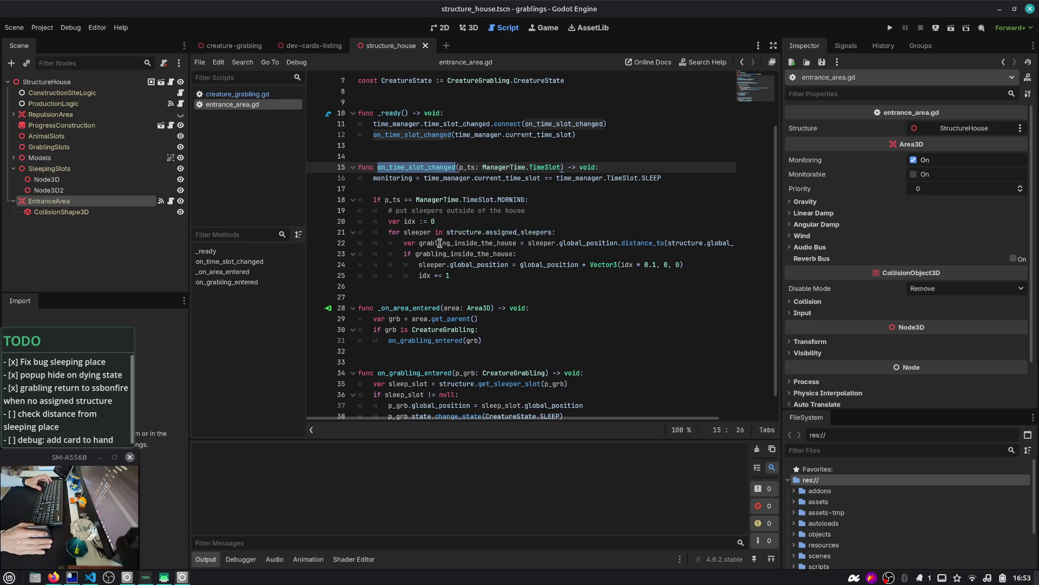
pyautogui.doubleClick(511, 233)
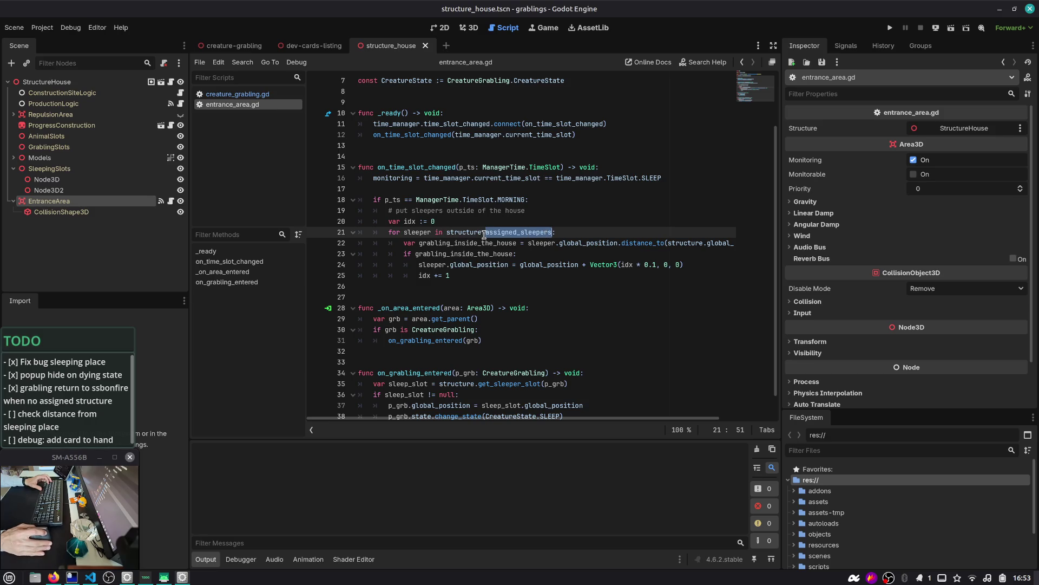
pyautogui.click(452, 264)
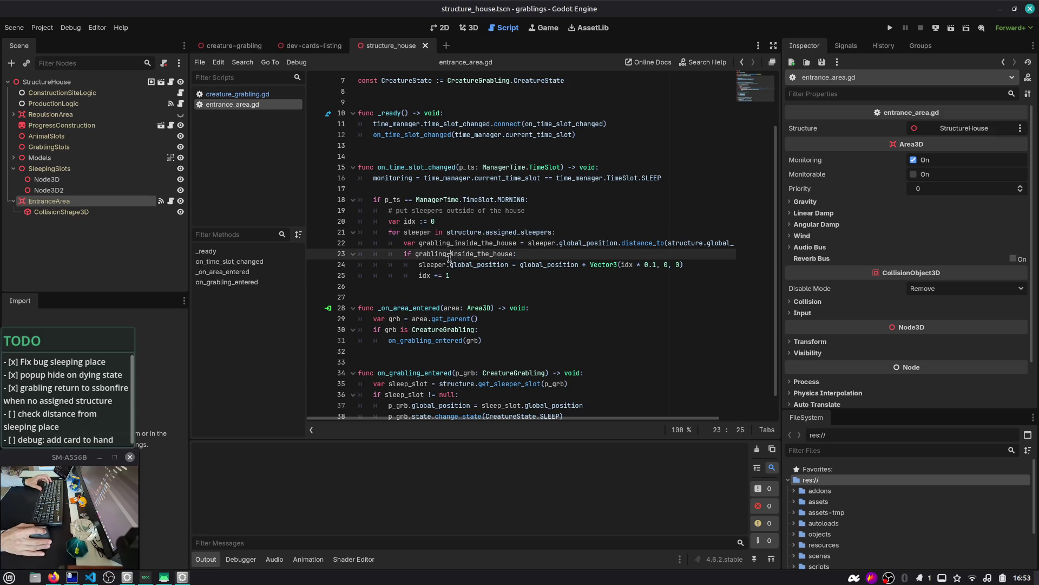
pyautogui.doubleClick(443, 264)
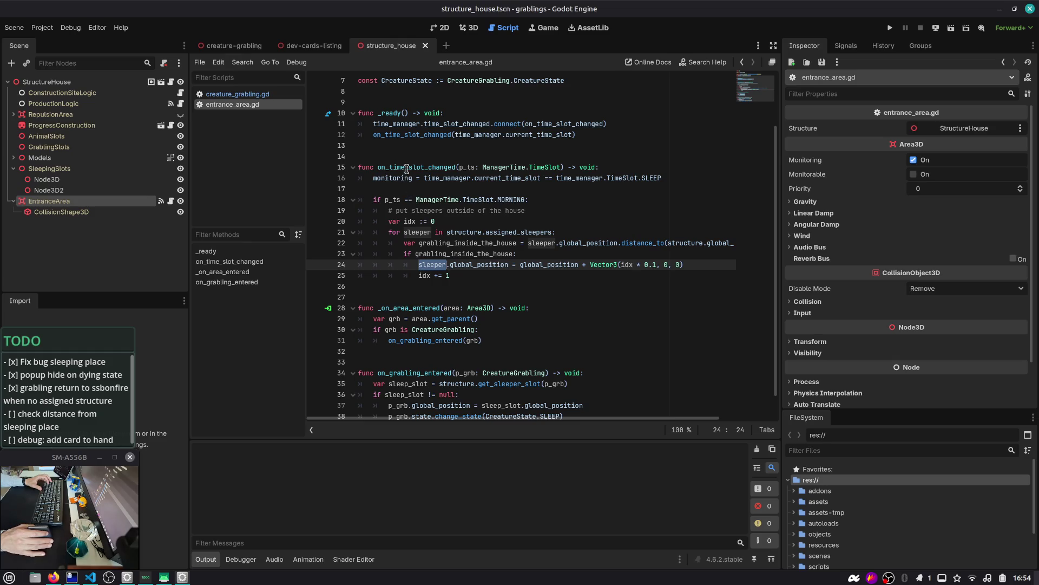
pyautogui.doubleClick(502, 199)
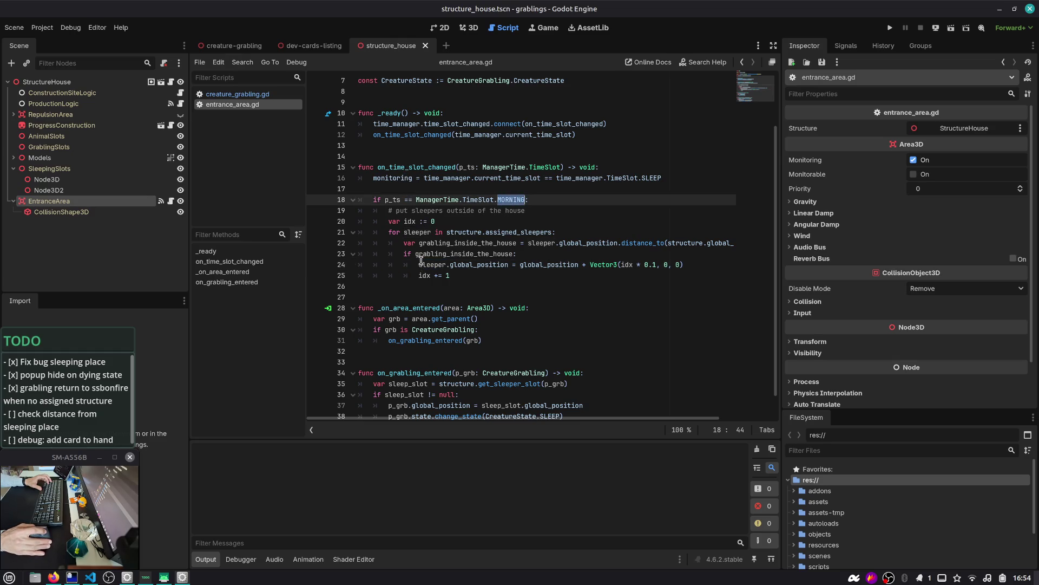
pyautogui.click(891, 29)
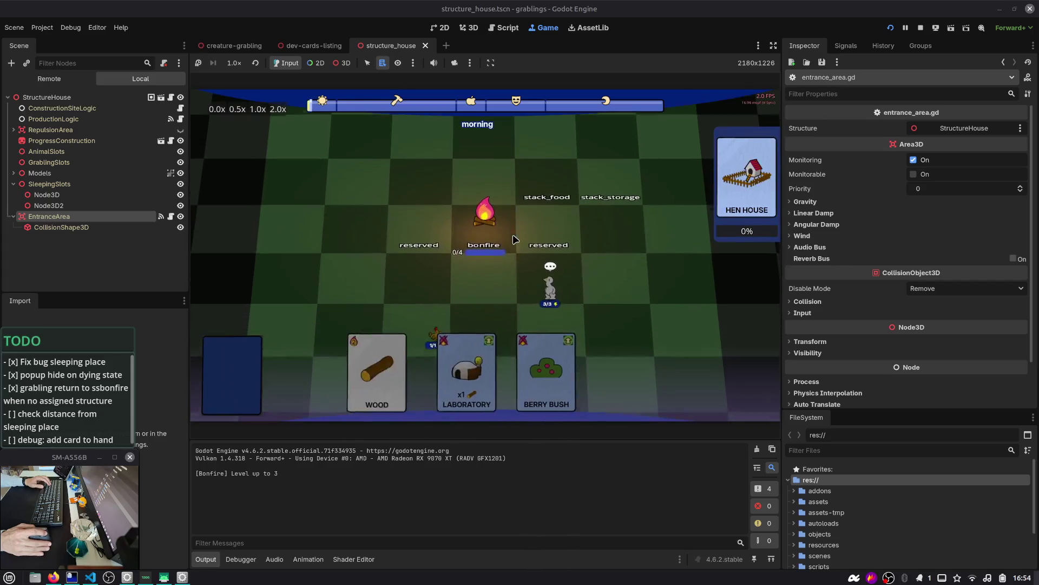
# - Stop the game, run gameplay.tscn instead, and advance to the next time slot around the bonfire
pyautogui.press('F8')
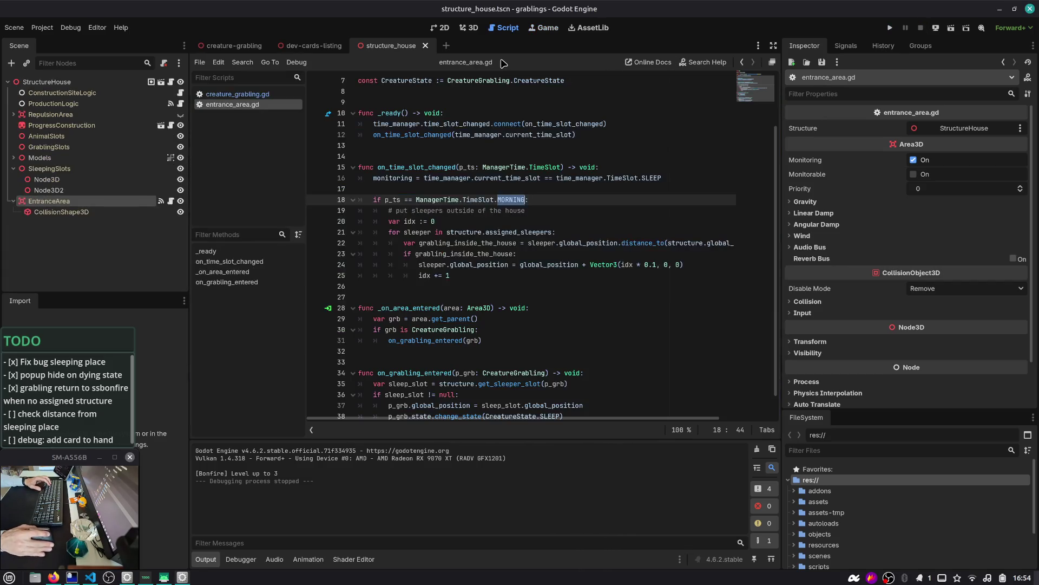
pyautogui.hotkey('ctrl', 'shift', 'o')
pyautogui.write('gamep')
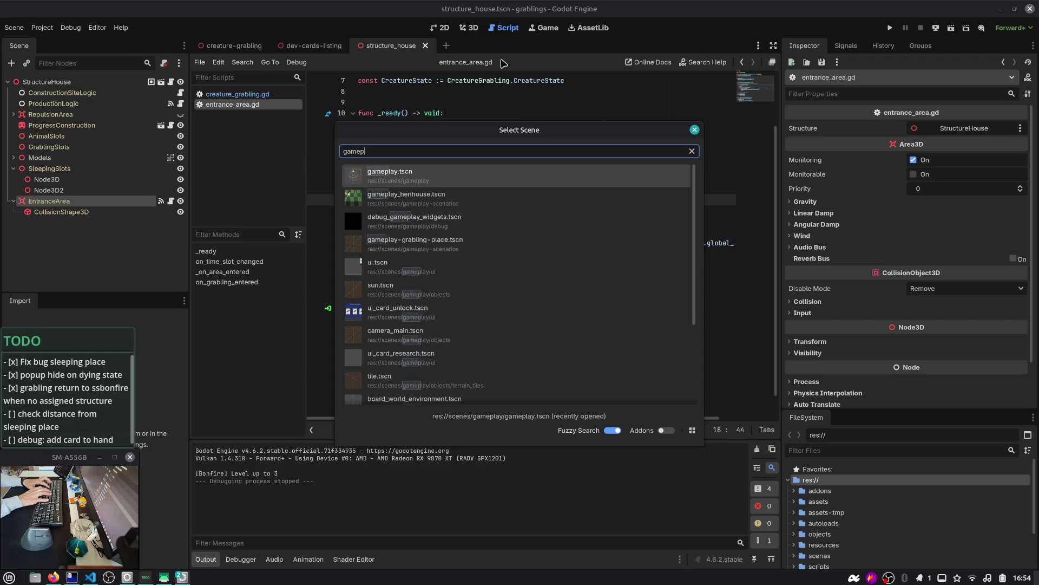
pyautogui.press('Down')
pyautogui.press('Return')
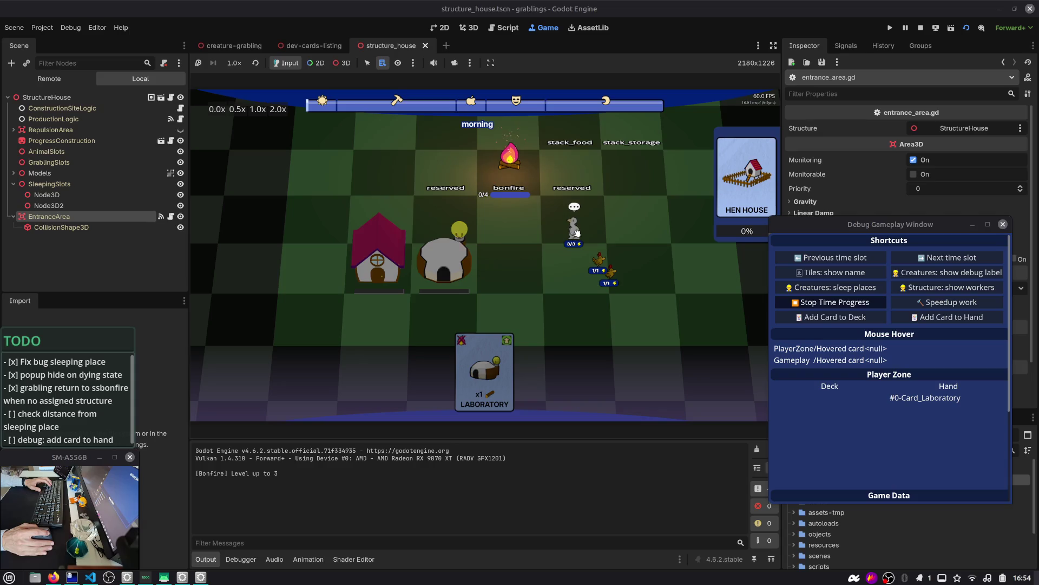
pyautogui.press('Left')
pyautogui.press('space')
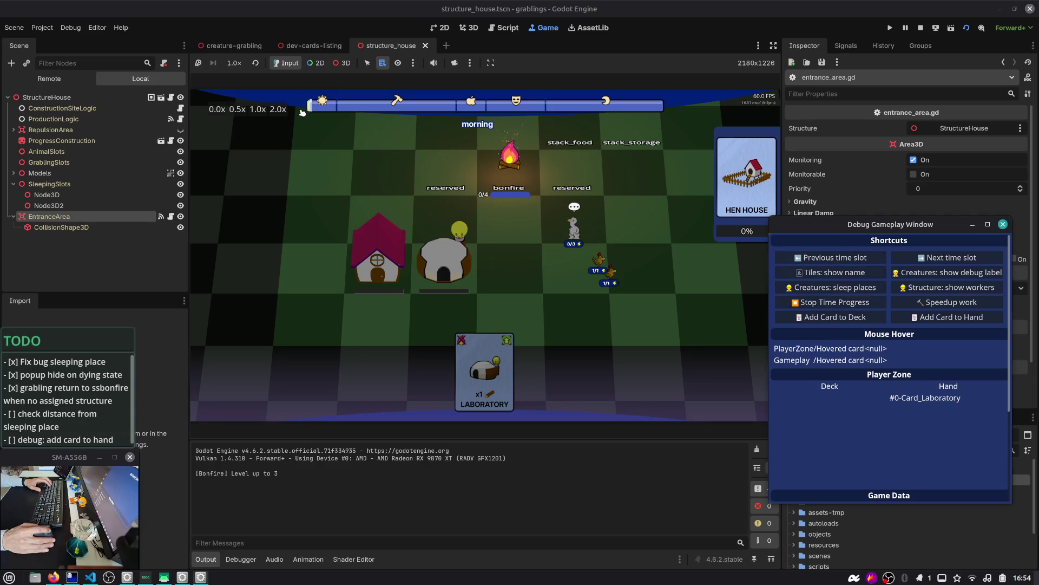
pyautogui.click(935, 261)
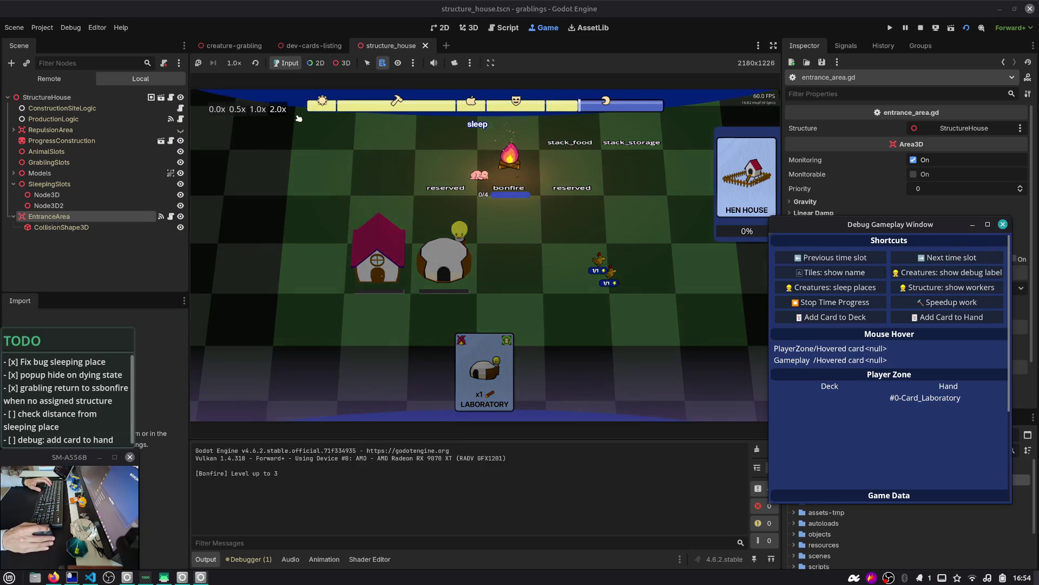
pyautogui.scroll(1, 499, 153)
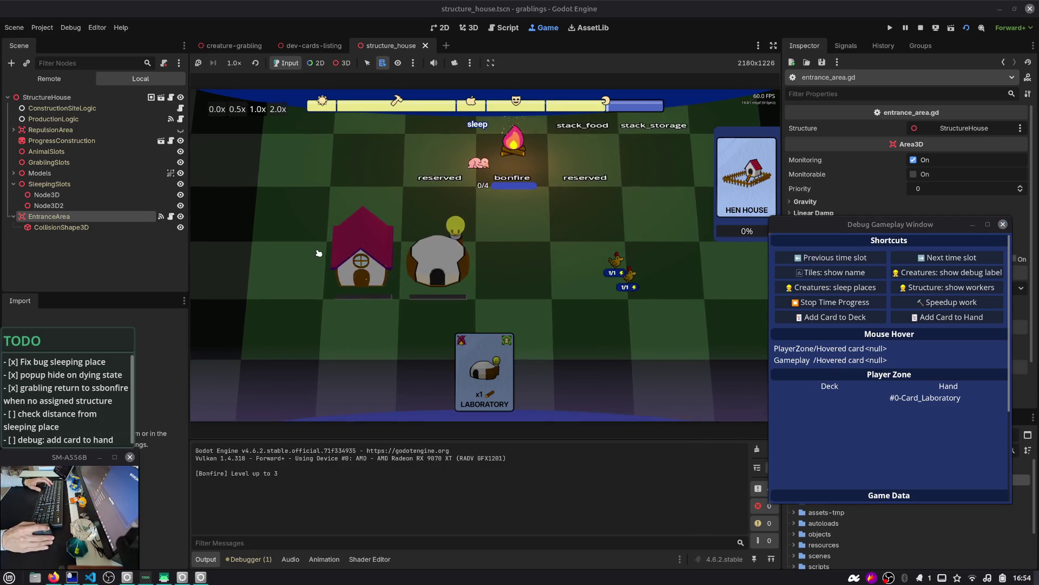
pyautogui.moveTo(499, 153)
pyautogui.mouseDown()
pyautogui.moveTo(541, 162)
pyautogui.moveTo(557, 179)
pyautogui.moveTo(582, 249)
pyautogui.moveTo(573, 258)
pyautogui.mouseUp()
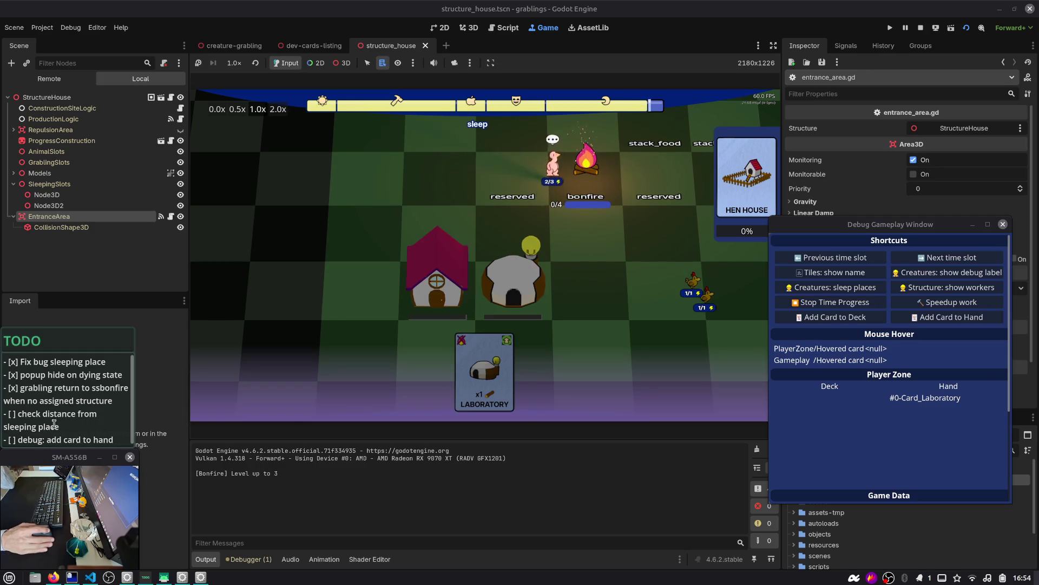
# - Change the last TODO line to '- [ ] check sleeping place at start'
pyautogui.click(48, 395)
pyautogui.hotkey('ctrl', 'z')
pyautogui.write('- [')
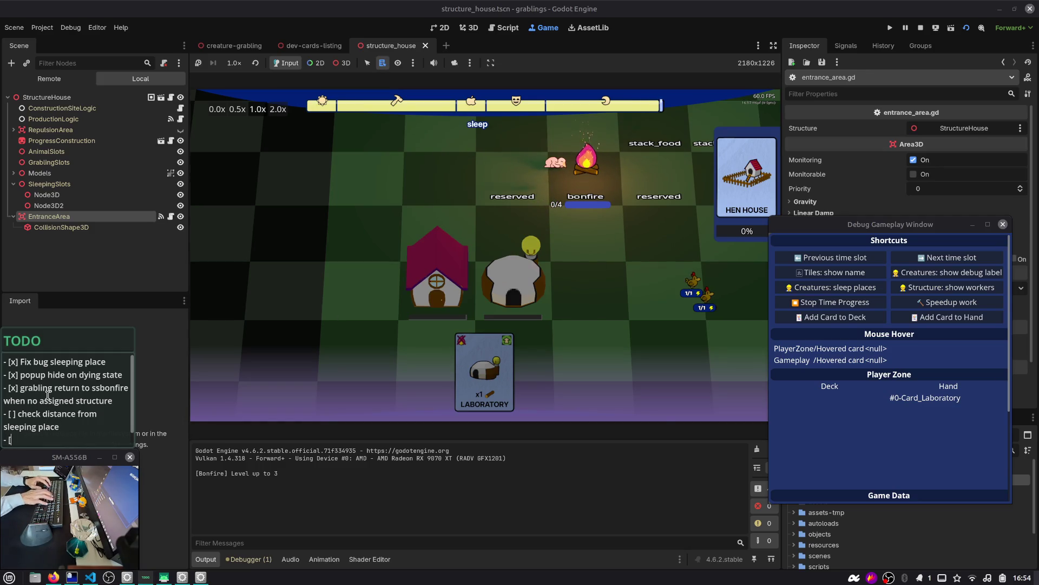
pyautogui.write(' ] check sleepi')
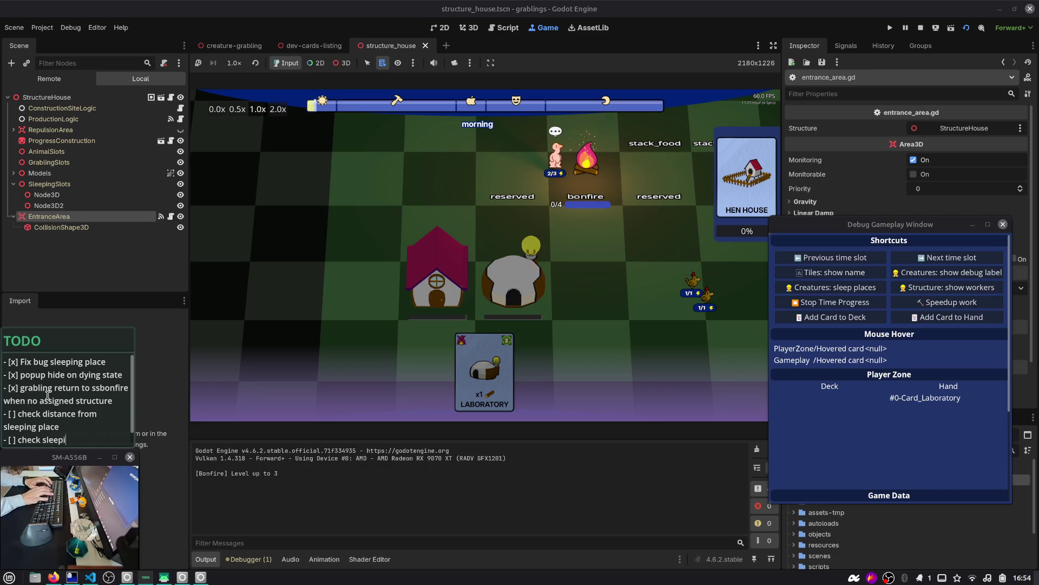
pyautogui.write('ng place at start')
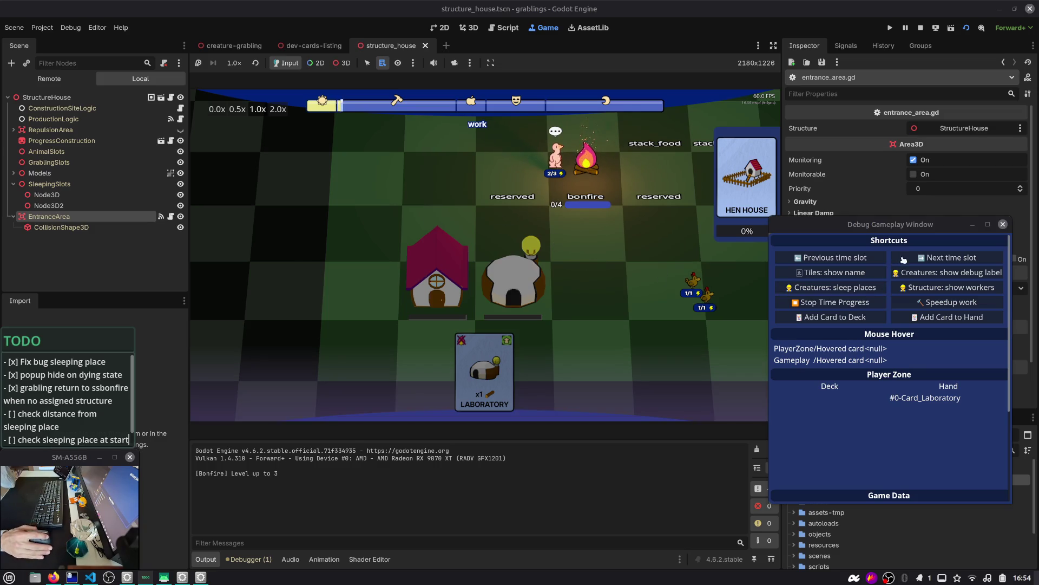
# - Advance the game to the sleep slot with creature sleep places shown, then return to the script
pyautogui.click(911, 258)
pyautogui.click(911, 259)
pyautogui.click(911, 258)
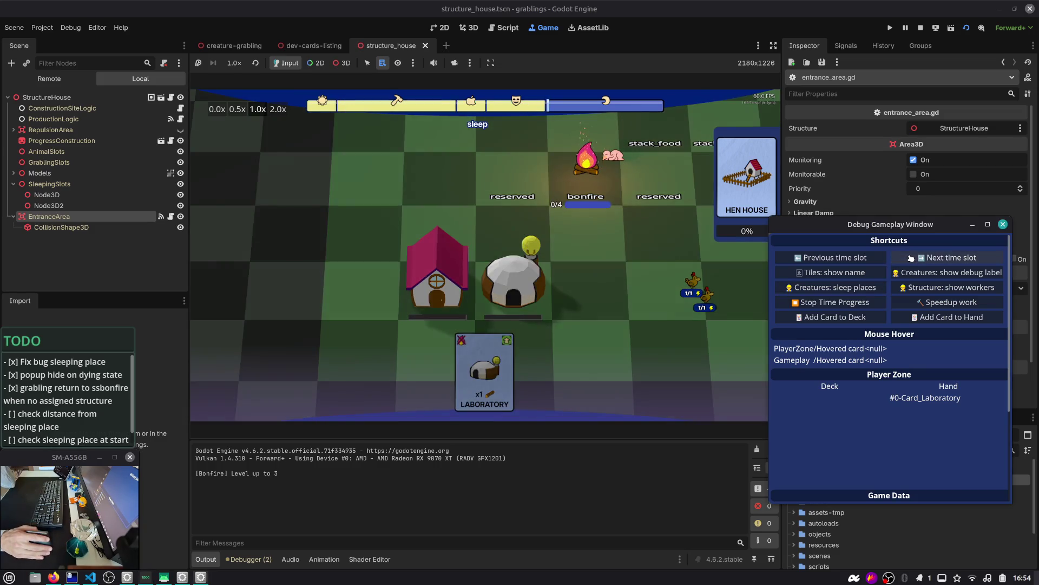
pyautogui.click(836, 288)
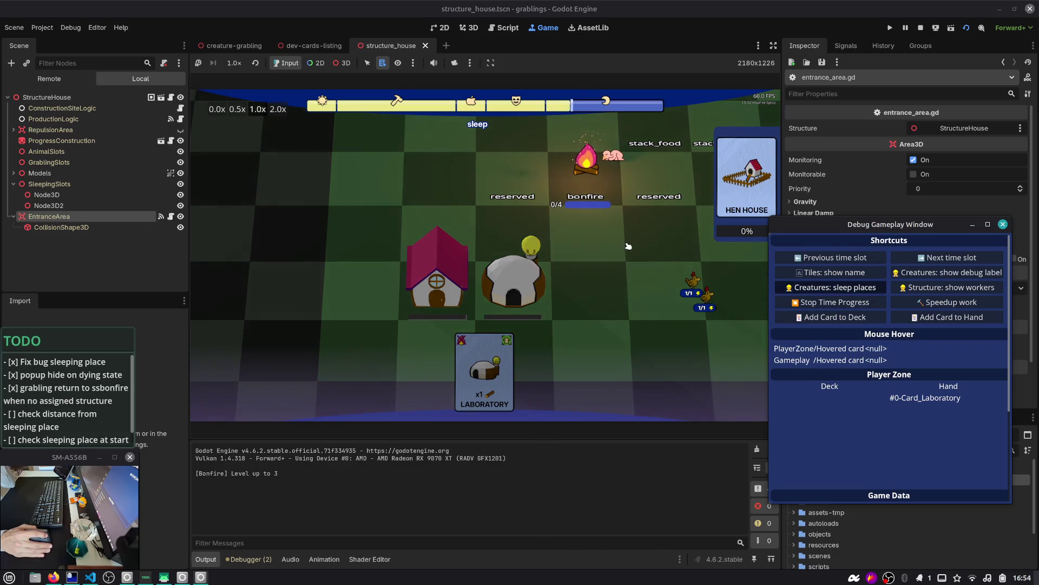
pyautogui.moveTo(420, 286)
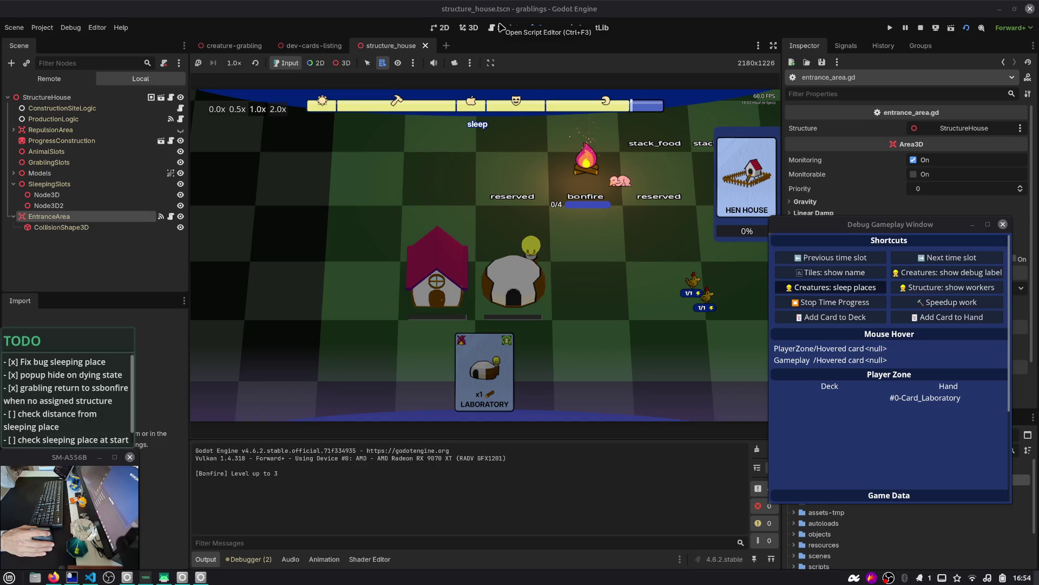
pyautogui.click(500, 27)
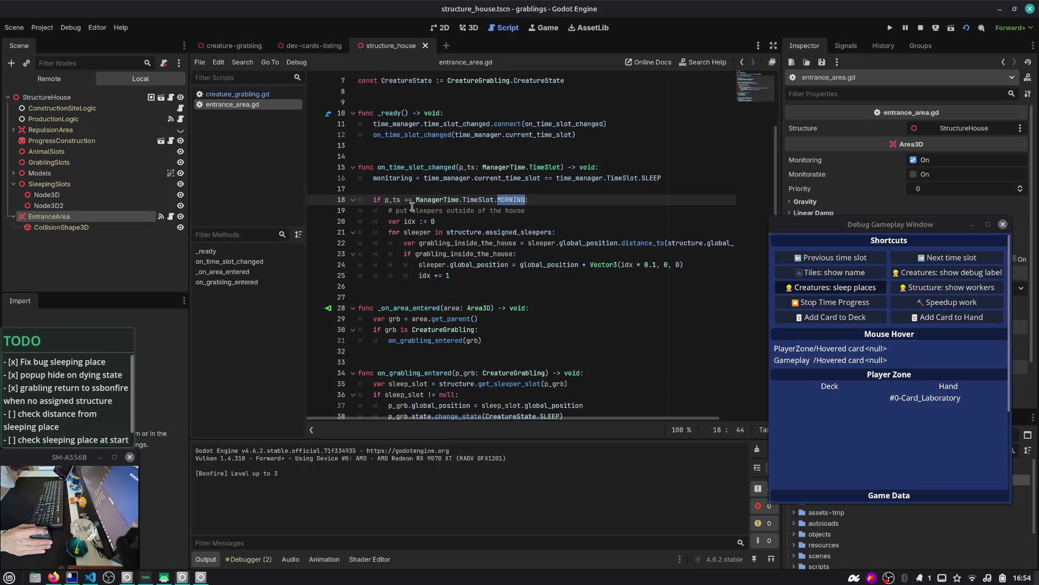
# - Check the 0.61 distance threshold on line 22 of entrance_area.gd, then switch to the creature-grabling scene
pyautogui.click(454, 243)
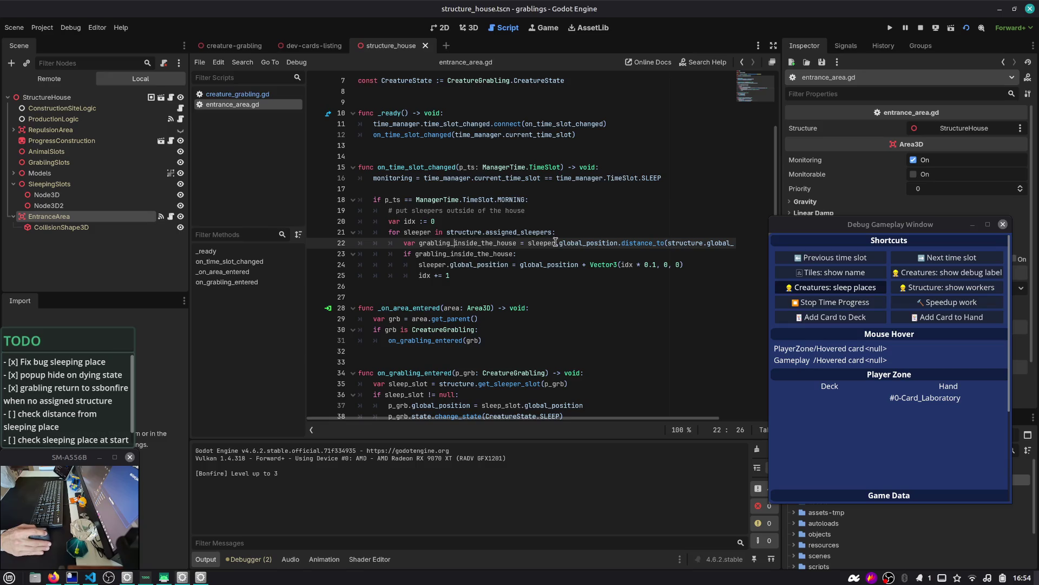
pyautogui.hscroll(3, 658, 246)
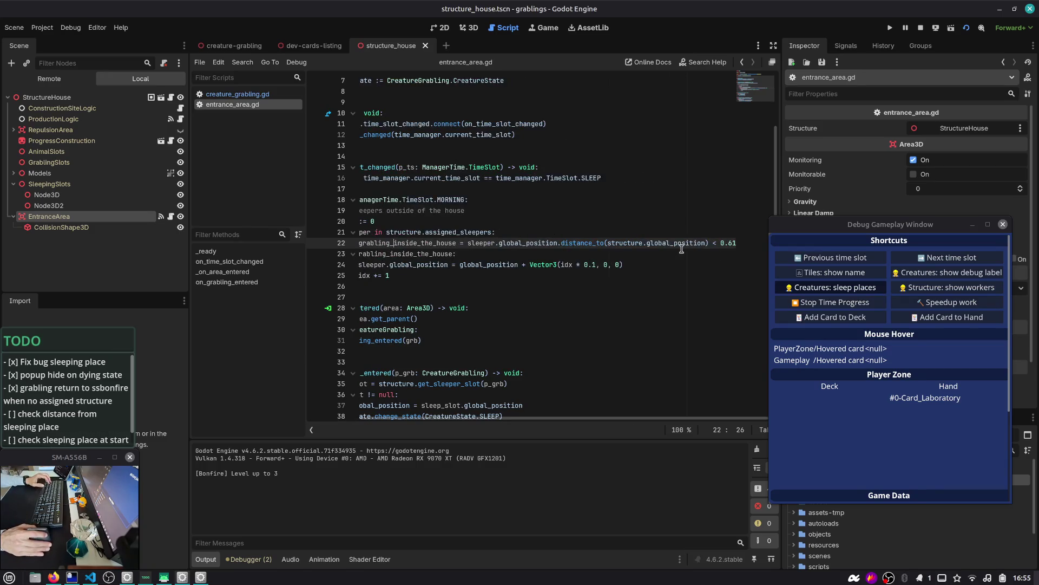
pyautogui.hotkey('ctrl', '\\')
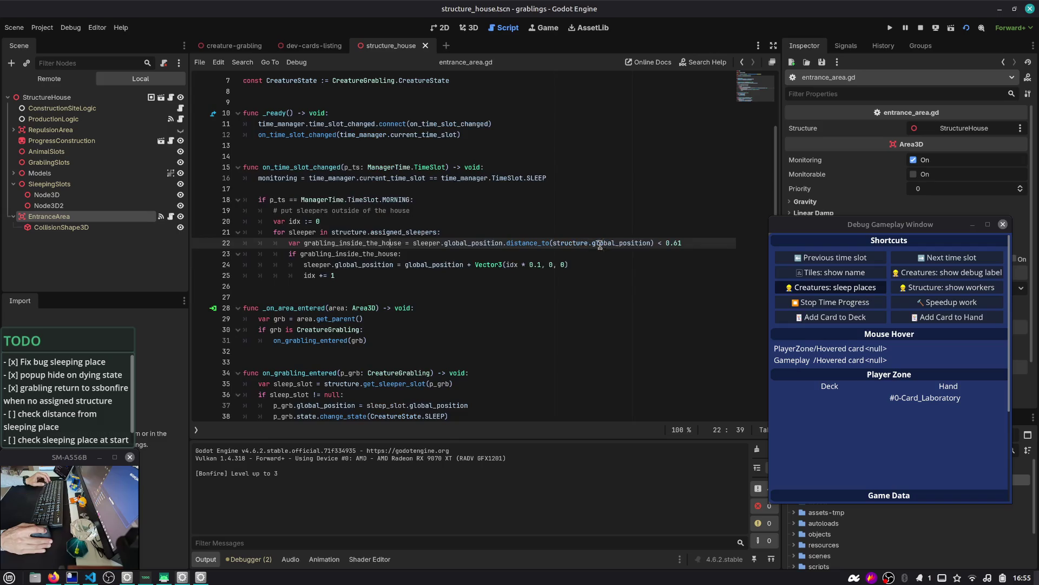
pyautogui.doubleClick(358, 244)
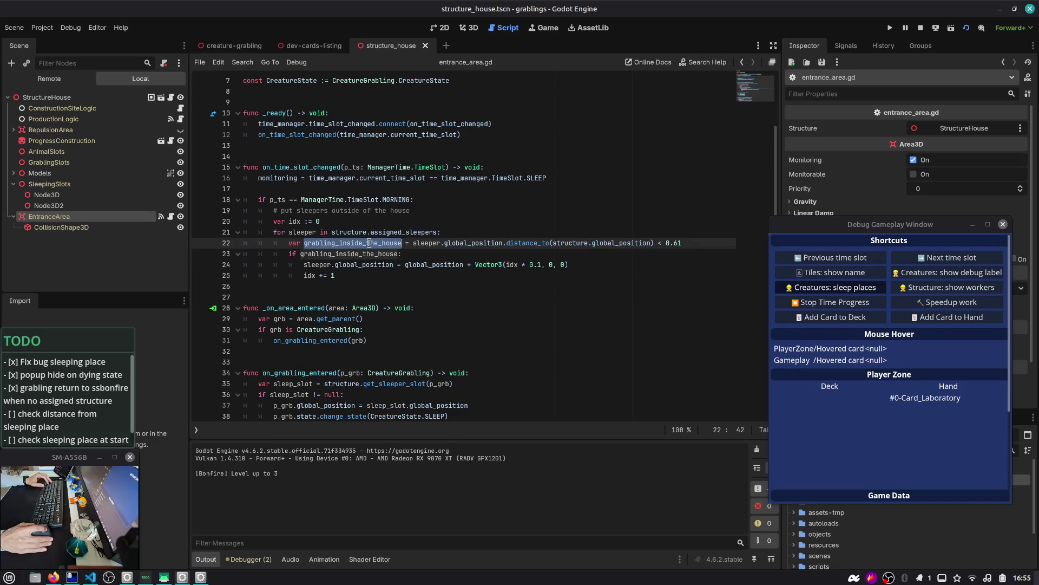
pyautogui.doubleClick(674, 243)
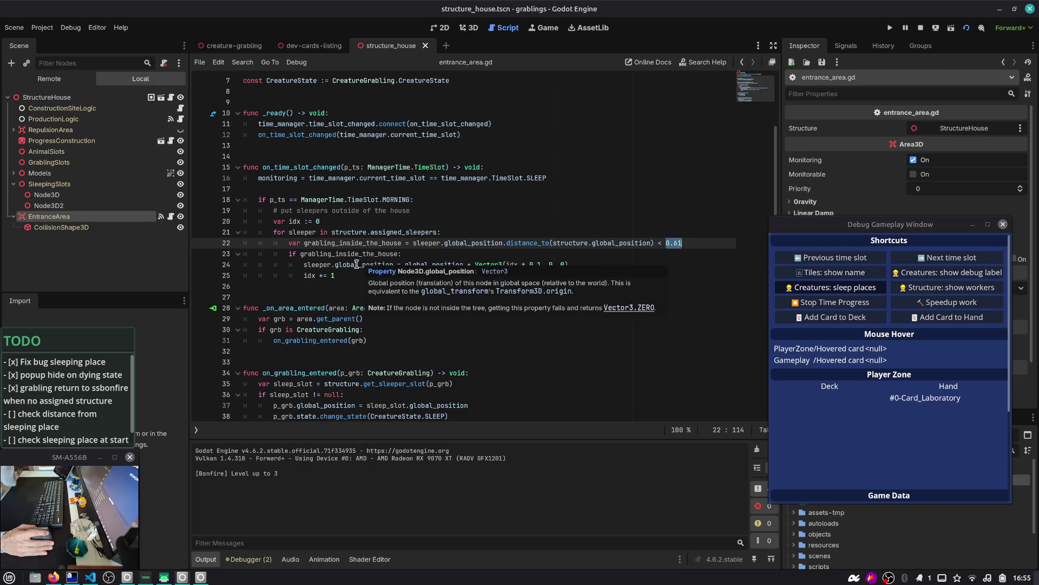
pyautogui.scroll(2, 320, 222)
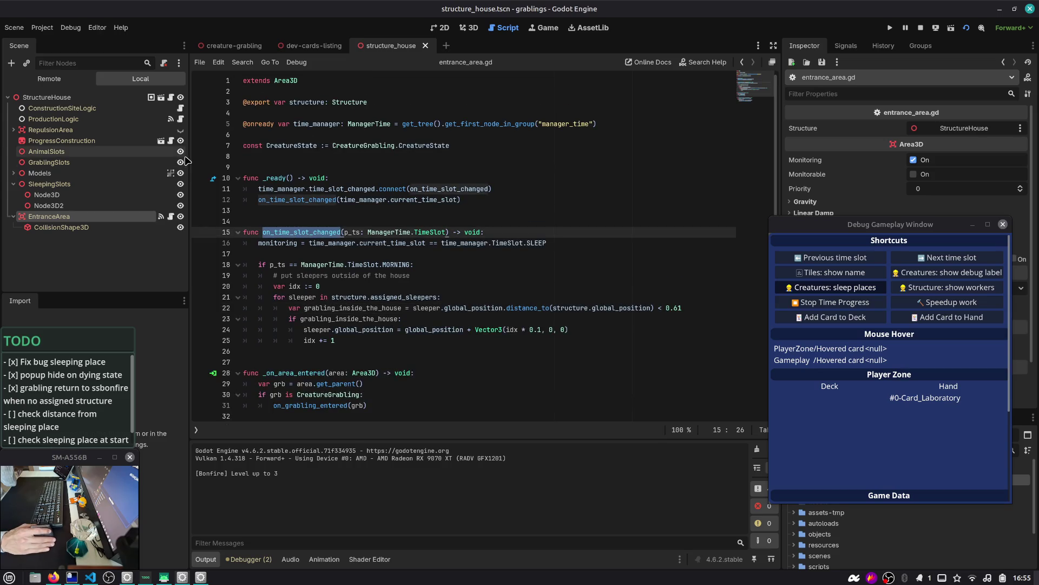
pyautogui.click(238, 47)
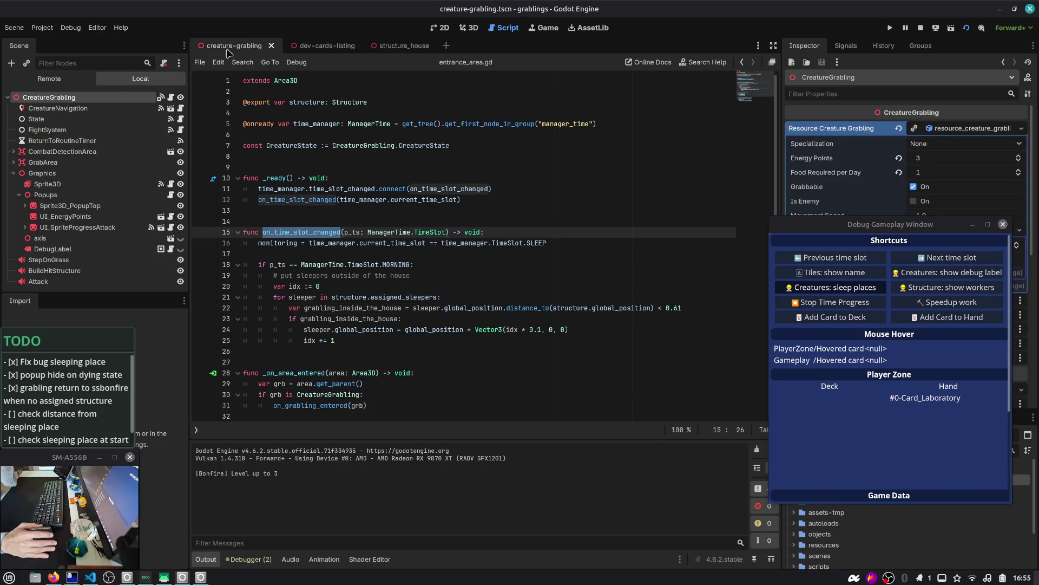
# - Inspect has_sleeping_place in routine_sleep and relaunch the game with creature debug labels turned on
pyautogui.click(171, 98)
pyautogui.click(346, 188)
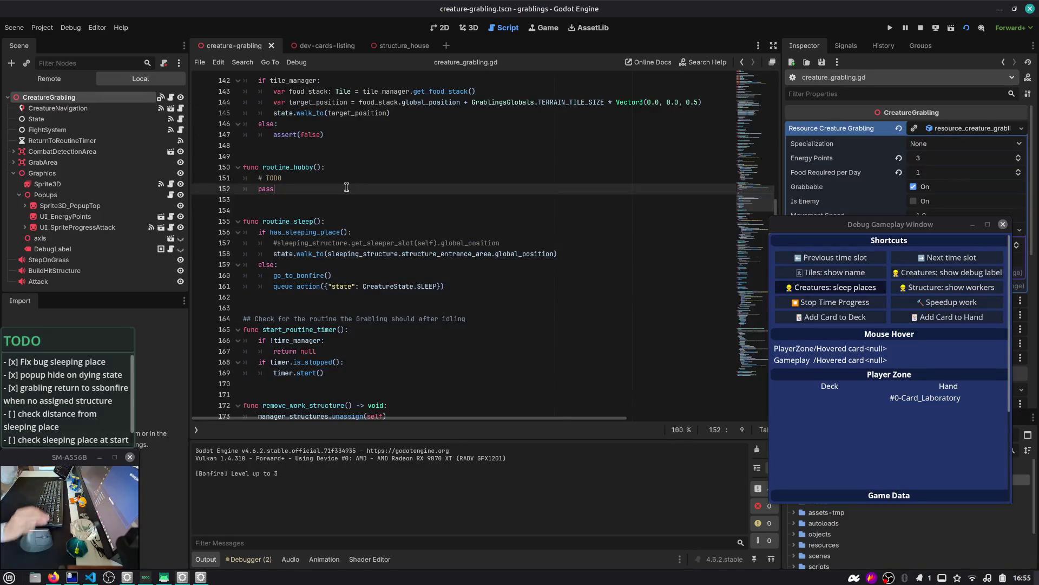
pyautogui.doubleClick(305, 232)
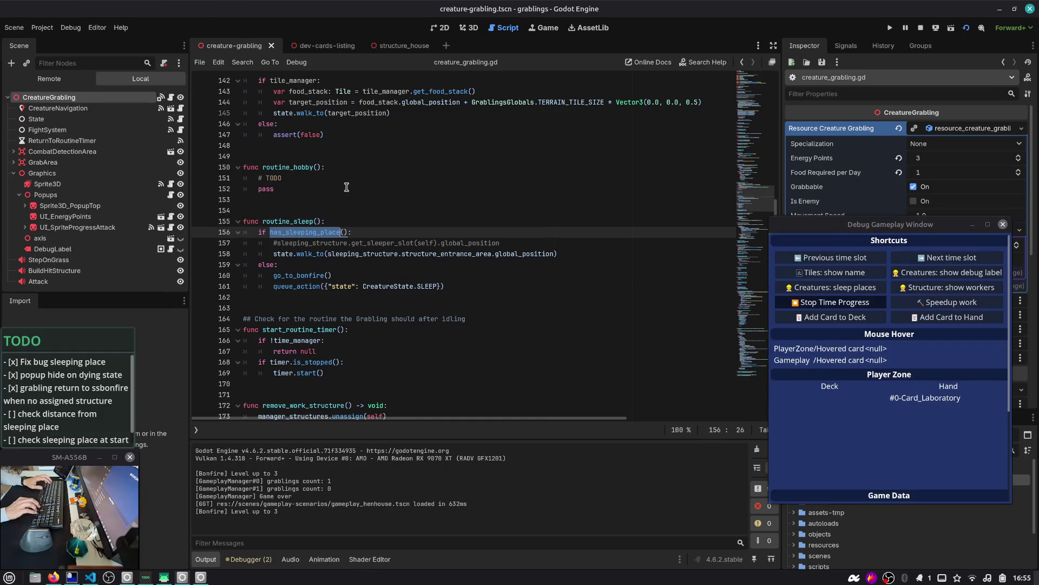
pyautogui.press('F8')
pyautogui.click(410, 211)
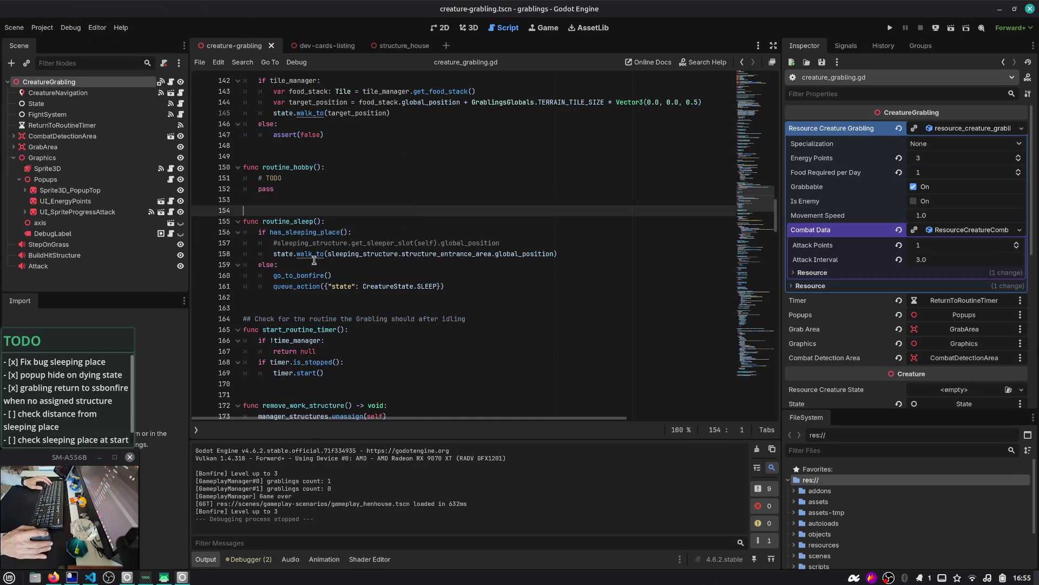
pyautogui.doubleClick(296, 232)
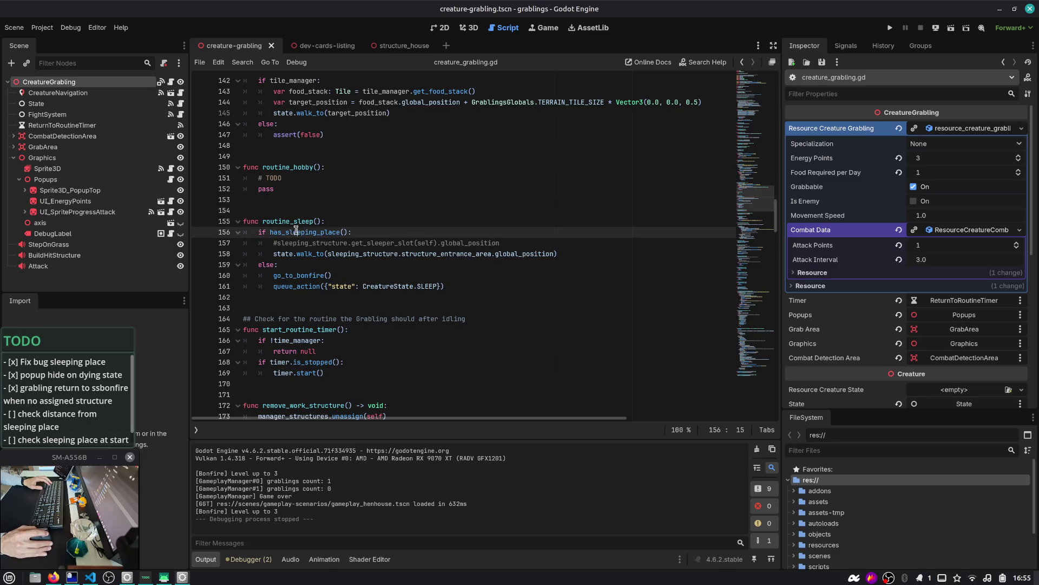
pyautogui.hotkey('ctrl', 'shift', 'F5')
pyautogui.press('Return')
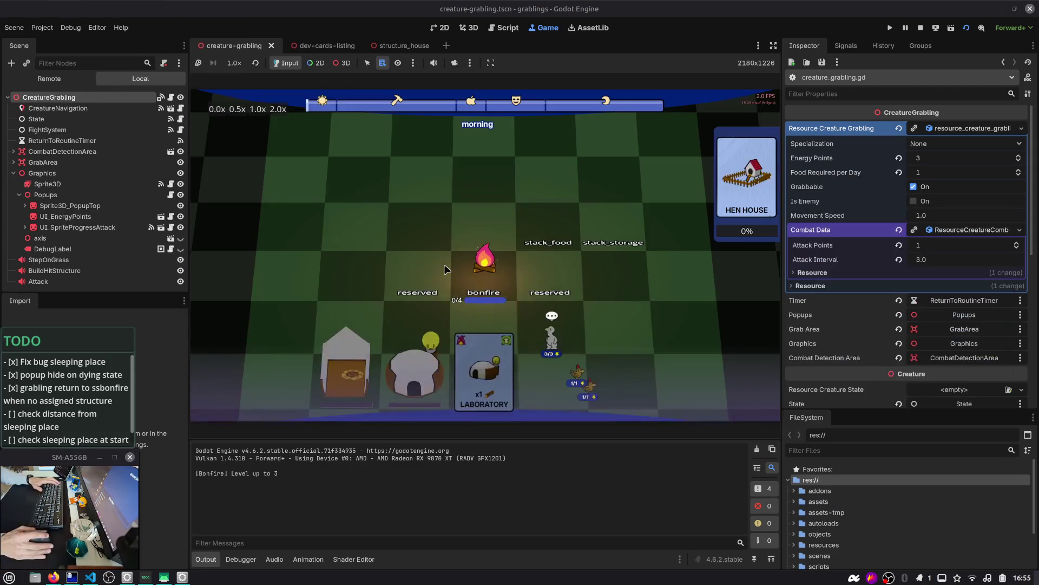
pyautogui.click(948, 272)
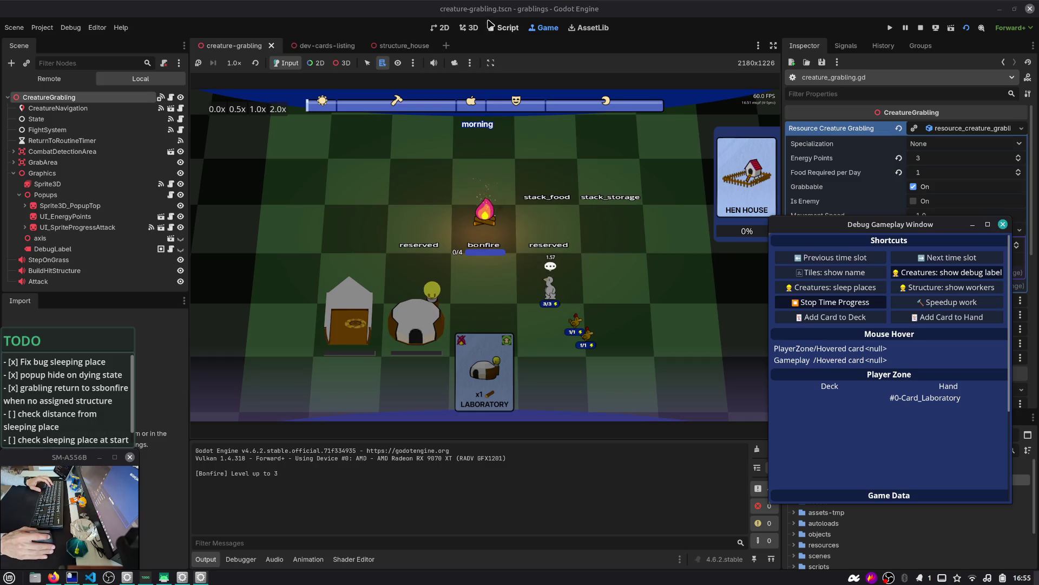
pyautogui.click(490, 25)
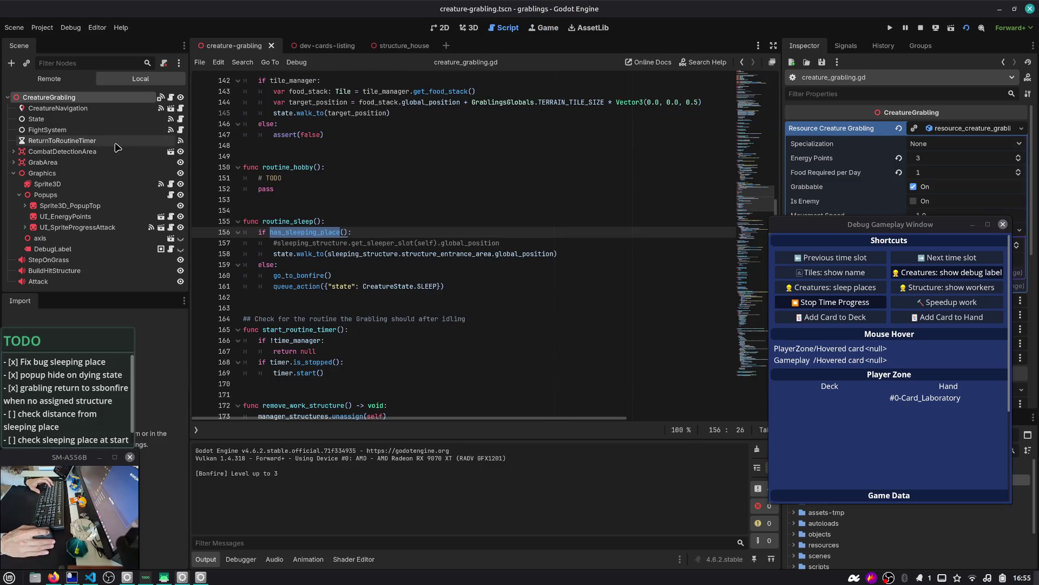
# - In debug_creature_label.gd, uncomment the _debug_sleep_structure() call and comment out _debug_distance()
pyautogui.click(170, 250)
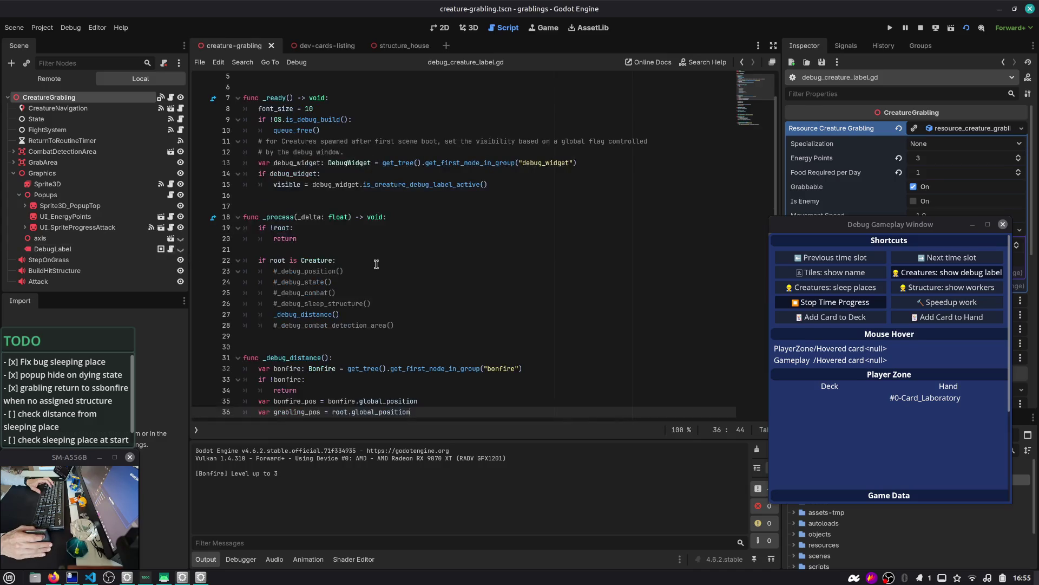
pyautogui.doubleClick(367, 314)
pyautogui.scroll(-4, 367, 313)
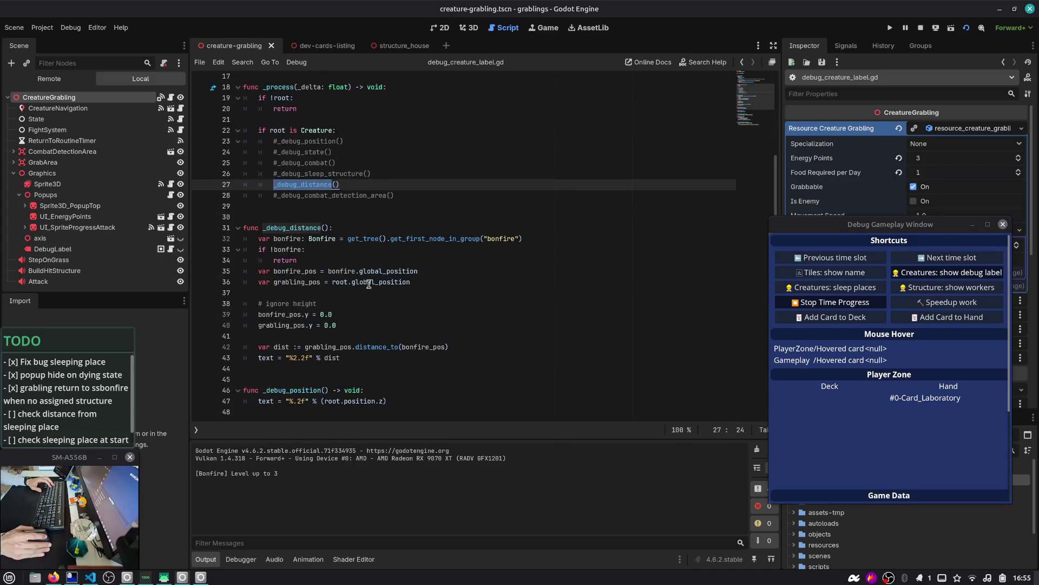
pyautogui.click(385, 361)
pyautogui.press('Up')
pyautogui.press('Up')
pyautogui.press('Up')
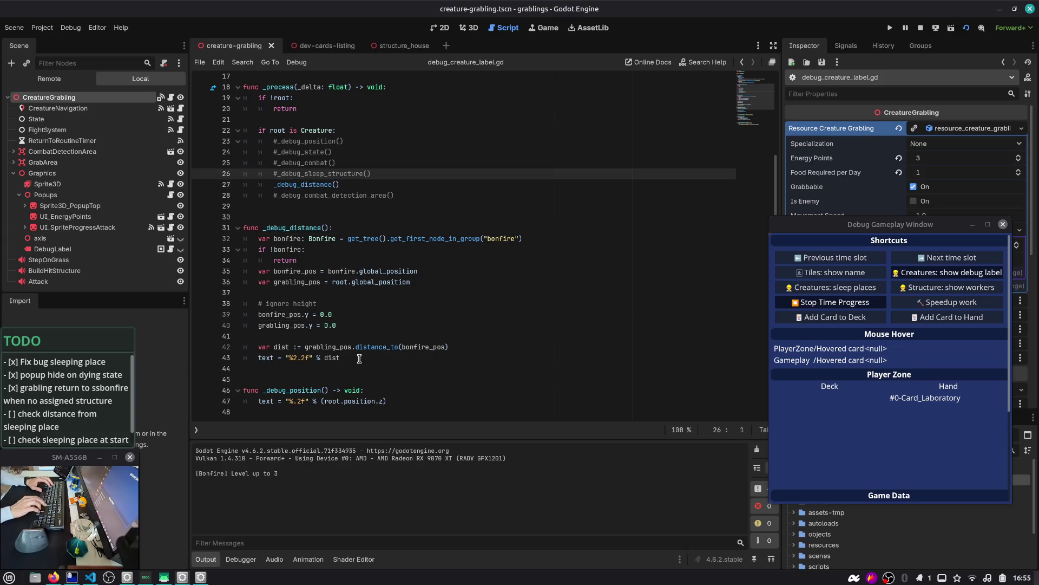
pyautogui.hotkey('ctrl', 'k')
pyautogui.press('Down')
pyautogui.hotkey('ctrl', 'k')
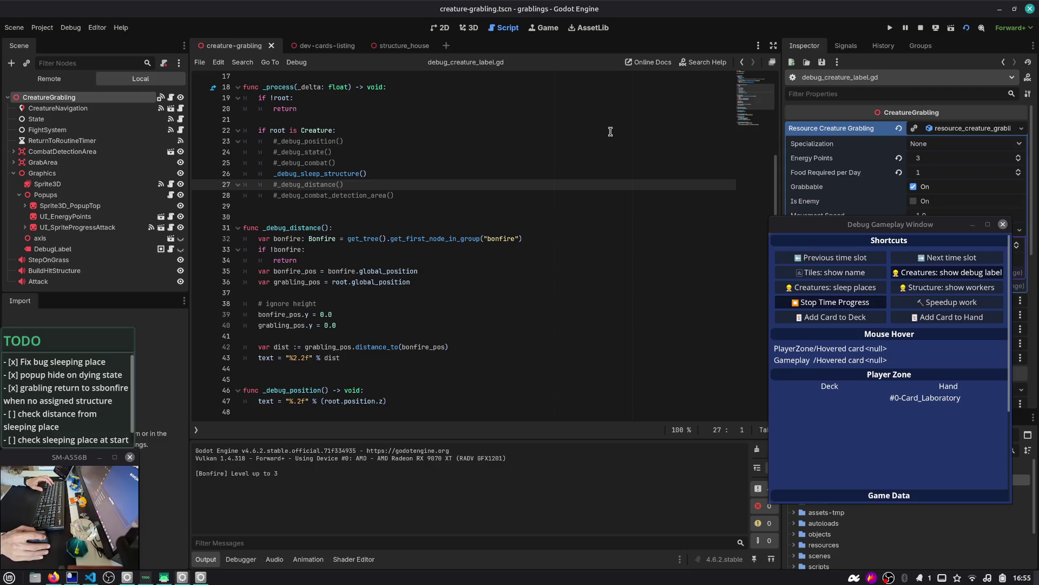
# - Advance the running game three time slots to the sleep phase, then stop it
pyautogui.click(547, 28)
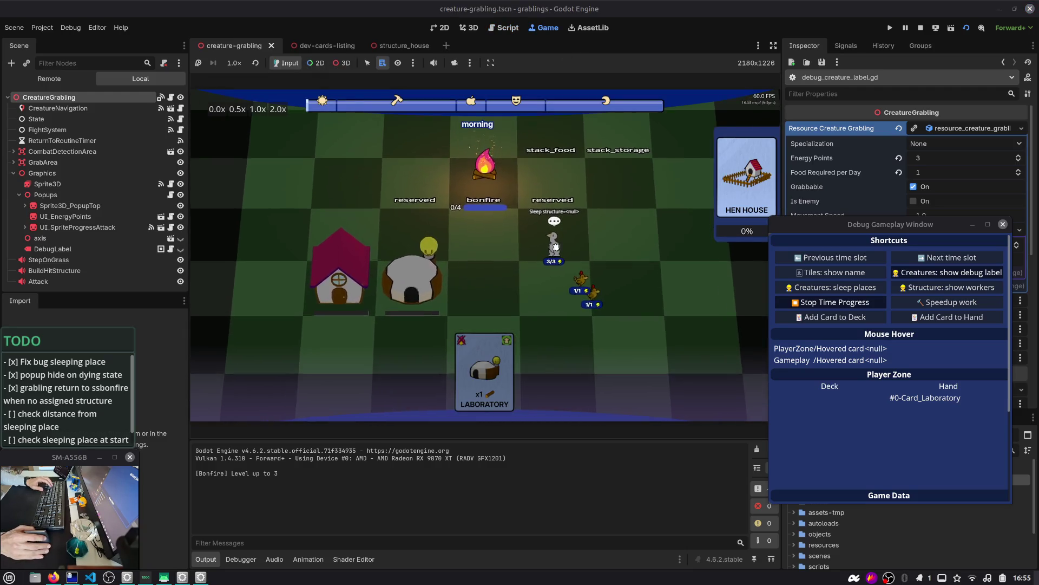
pyautogui.click(953, 258)
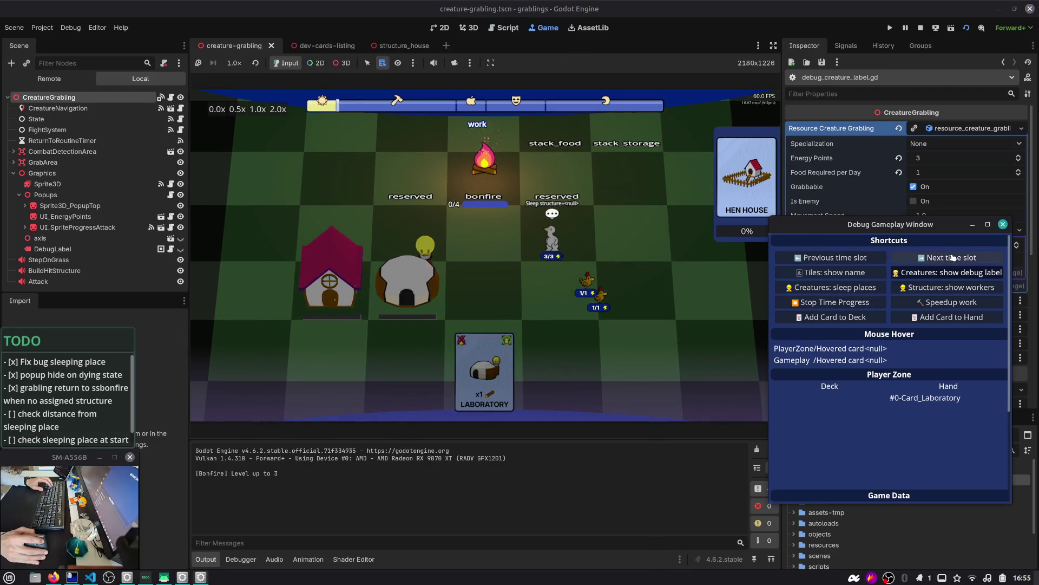
pyautogui.click(953, 259)
pyautogui.click(952, 259)
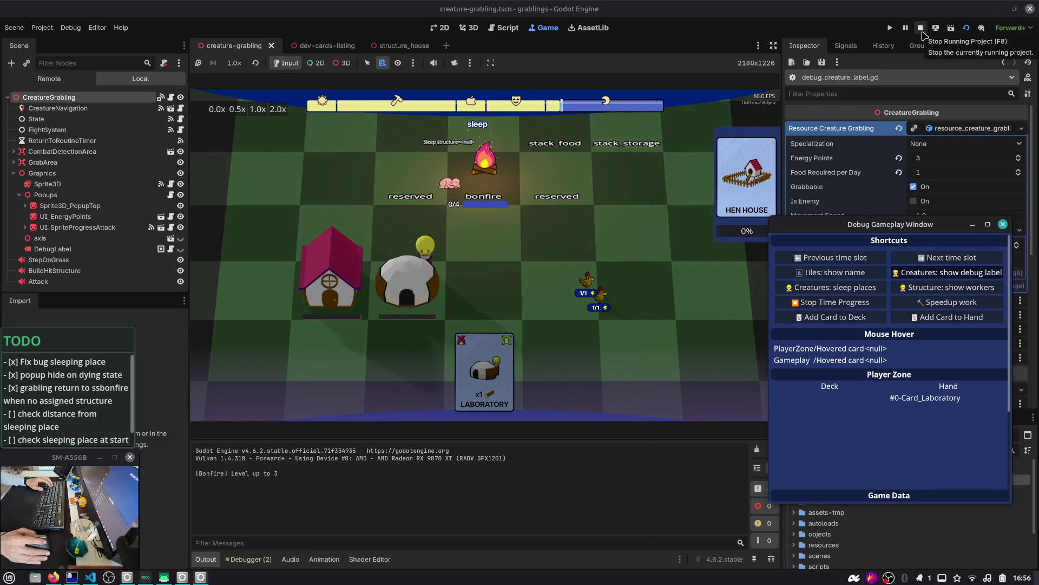
pyautogui.click(921, 28)
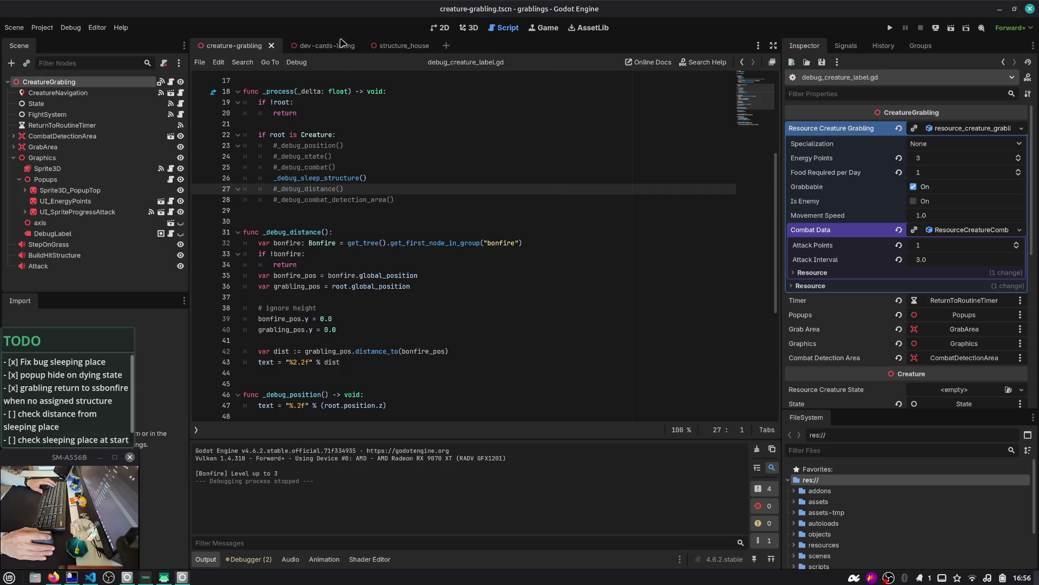
# - Open the gameplay.tscn scene in the editor
pyautogui.click(415, 170)
pyautogui.press('F1')
pyautogui.press('Escape')
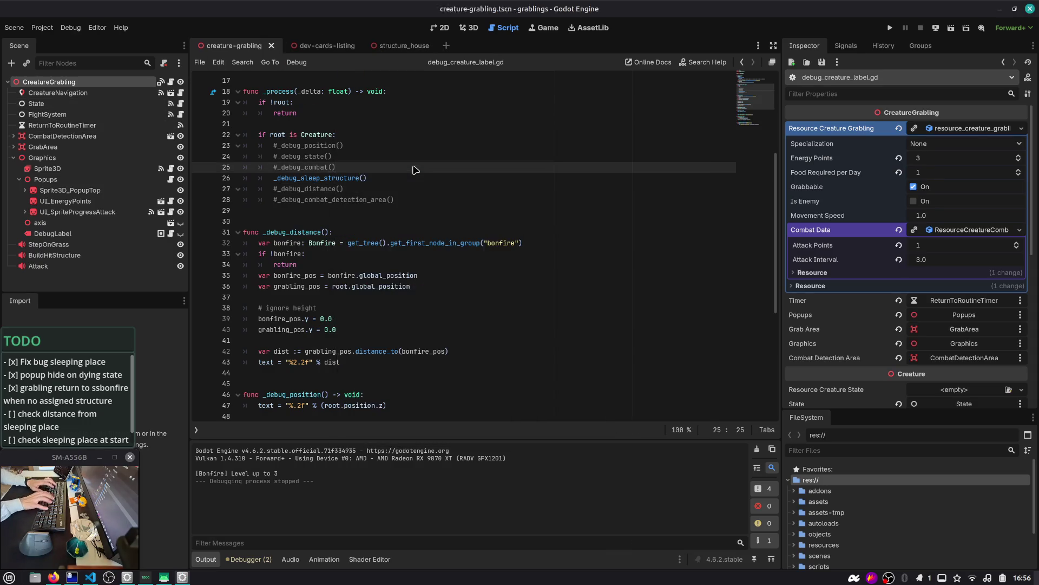
pyautogui.hotkey('ctrl', 'shift', 't')
pyautogui.scroll(2, 84, 114)
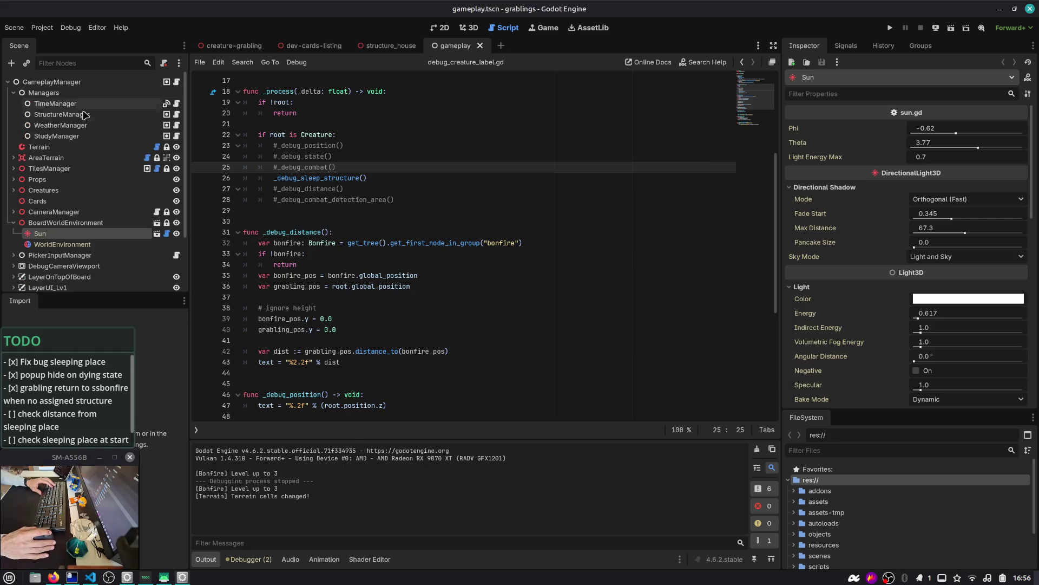
# - Check refresh_assigned_sleeping_placed in manager_structures.gd for its sleep_time_started connection, then pick a scene to run
pyautogui.click(176, 114)
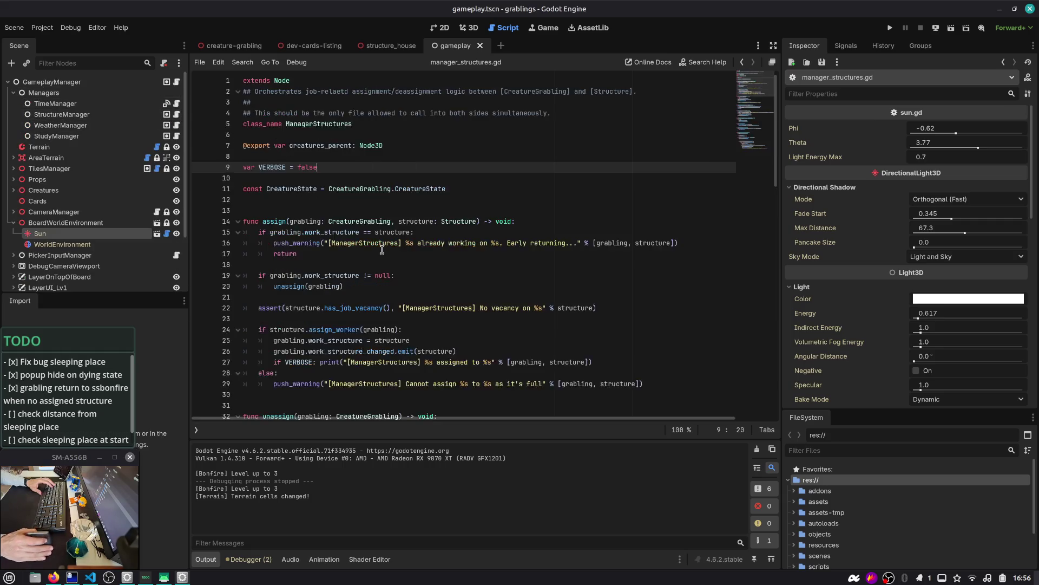
pyautogui.scroll(-10, 306, 242)
pyautogui.scroll(-7, 306, 243)
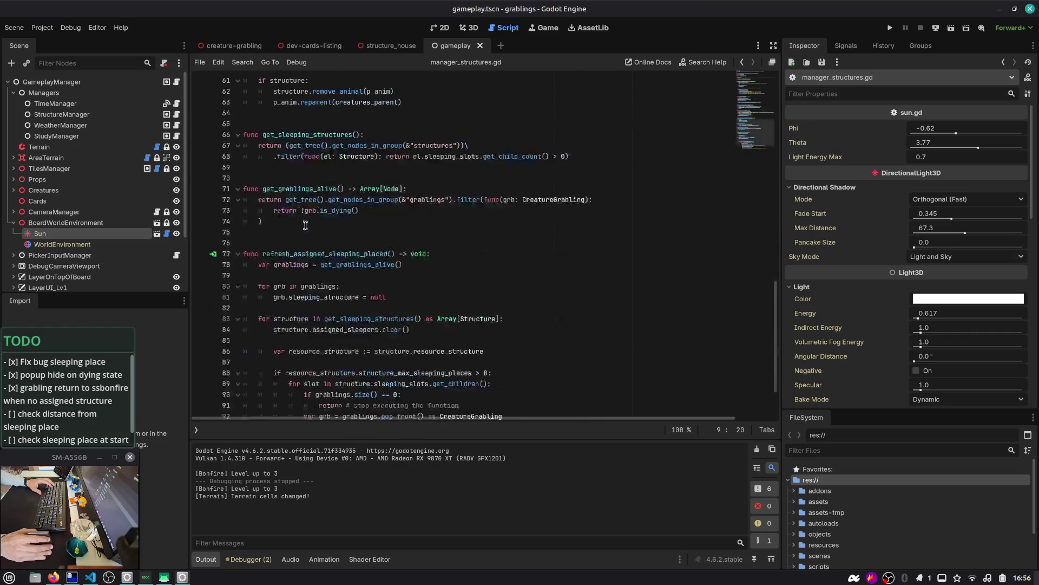
pyautogui.doubleClick(302, 189)
pyautogui.click(213, 189)
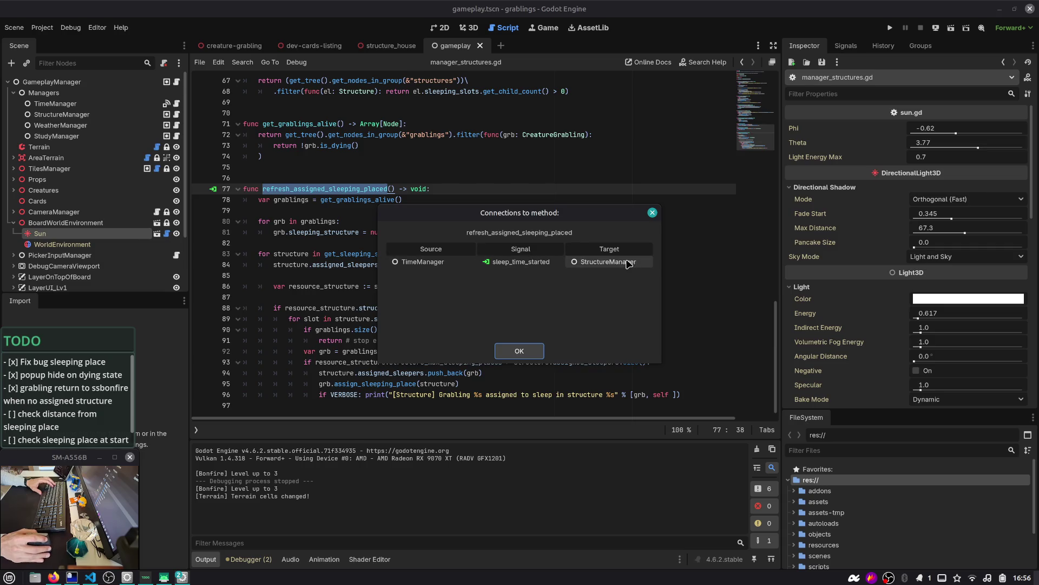
pyautogui.click(520, 352)
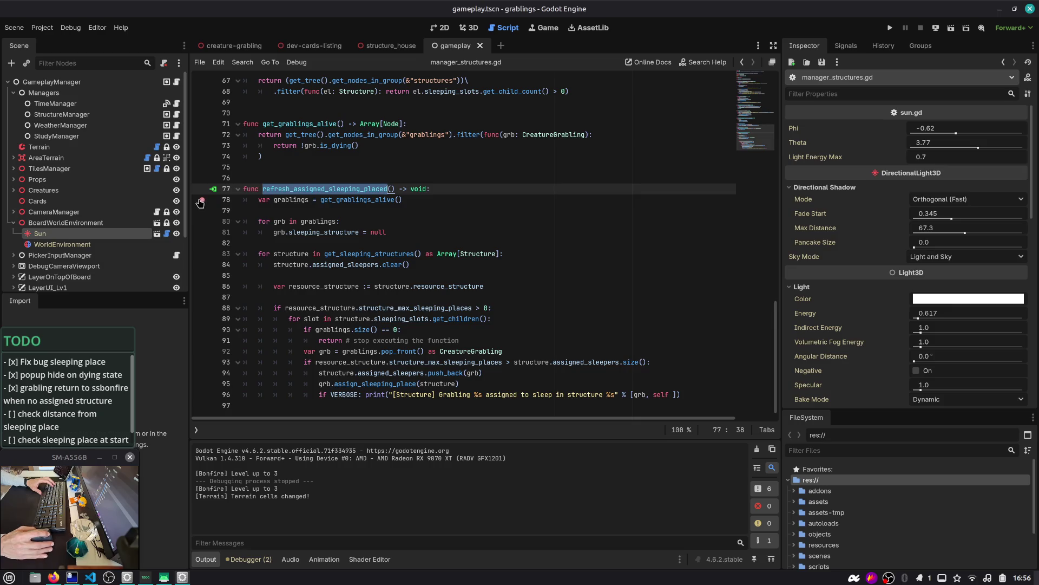
pyautogui.hotkey('ctrl', 'shift', 'o')
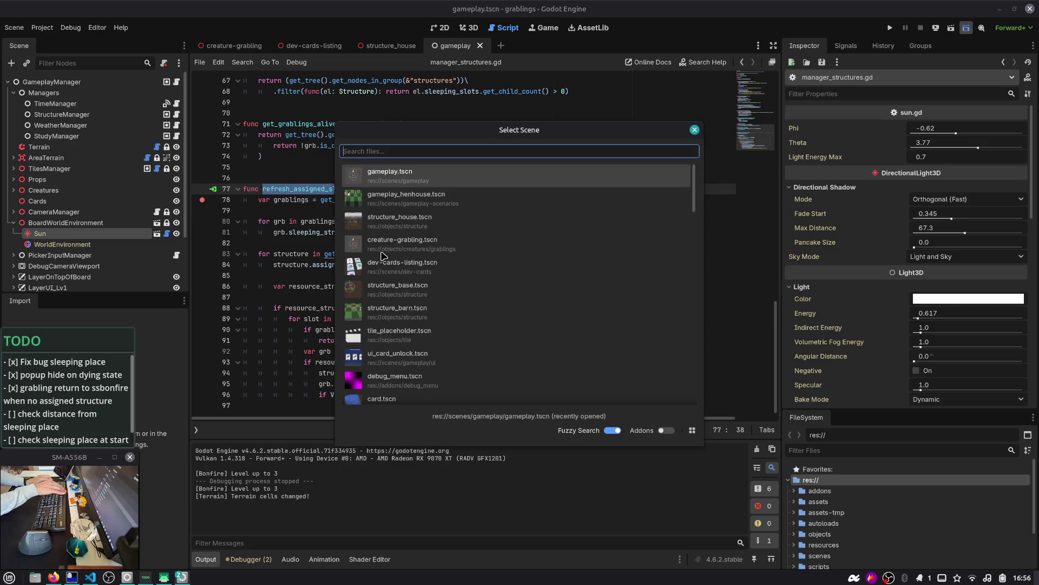
# - Debug-run the scene, step past the line-78 breakpoint, and inspect the empty grablings array
pyautogui.press('Return')
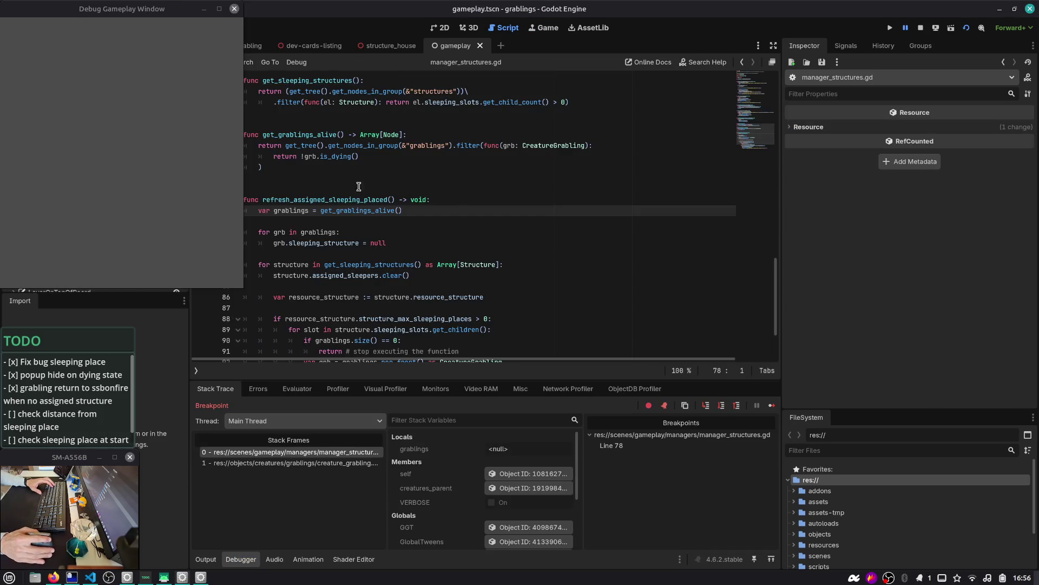
pyautogui.click(293, 217)
pyautogui.moveTo(168, 25)
pyautogui.mouseDown()
pyautogui.moveTo(512, 122)
pyautogui.moveTo(779, 170)
pyautogui.moveTo(812, 121)
pyautogui.mouseUp()
pyautogui.click(498, 32)
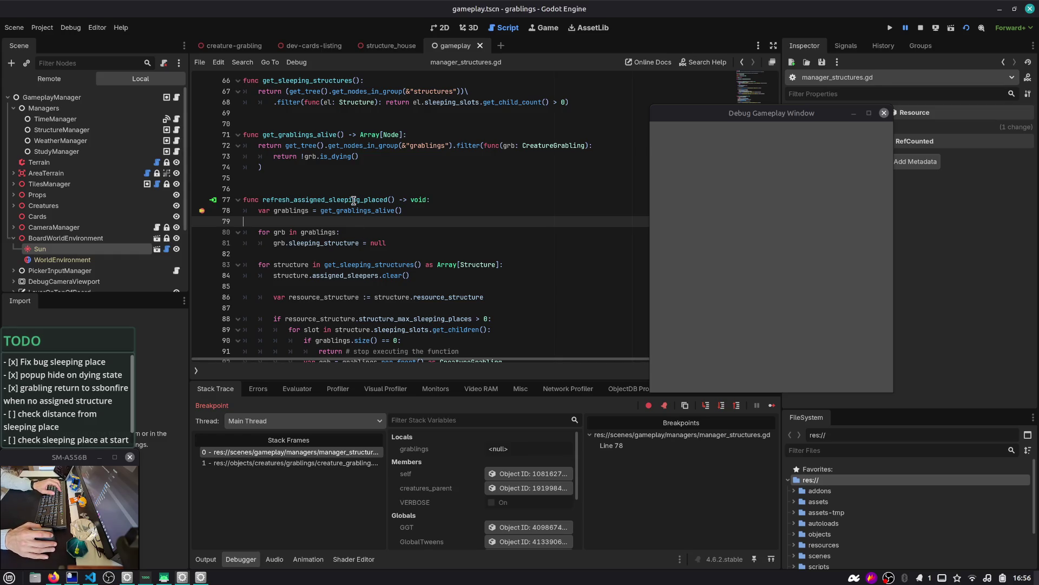
pyautogui.moveTo(345, 210)
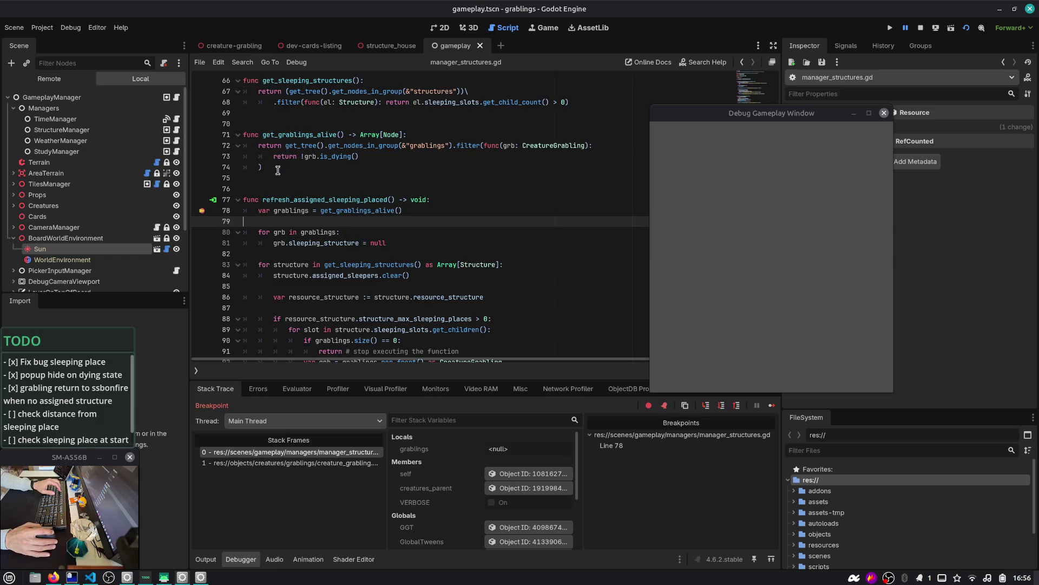
pyautogui.click(293, 211)
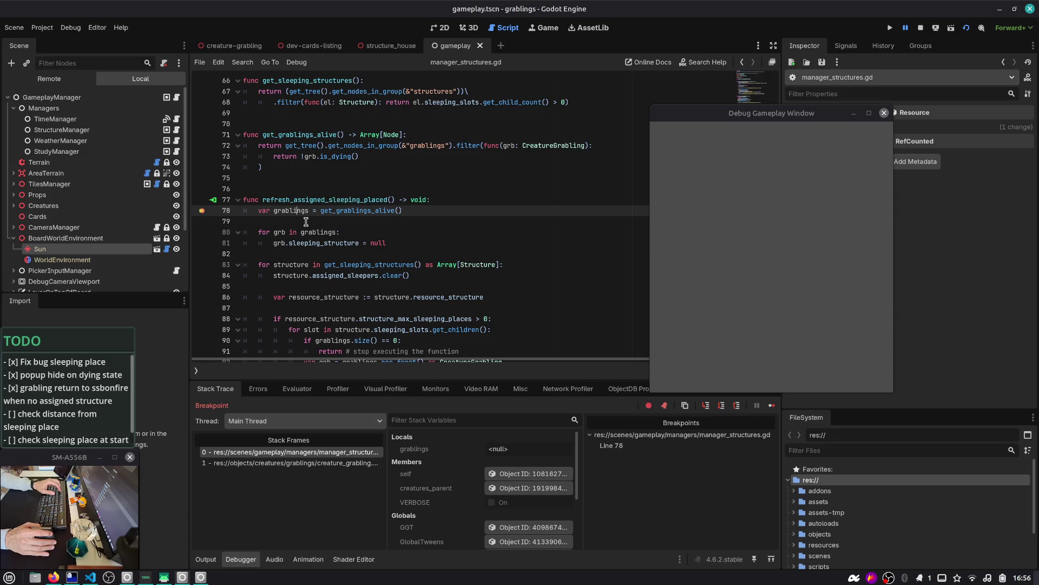
pyautogui.hotkey('ctrl', 'F4')
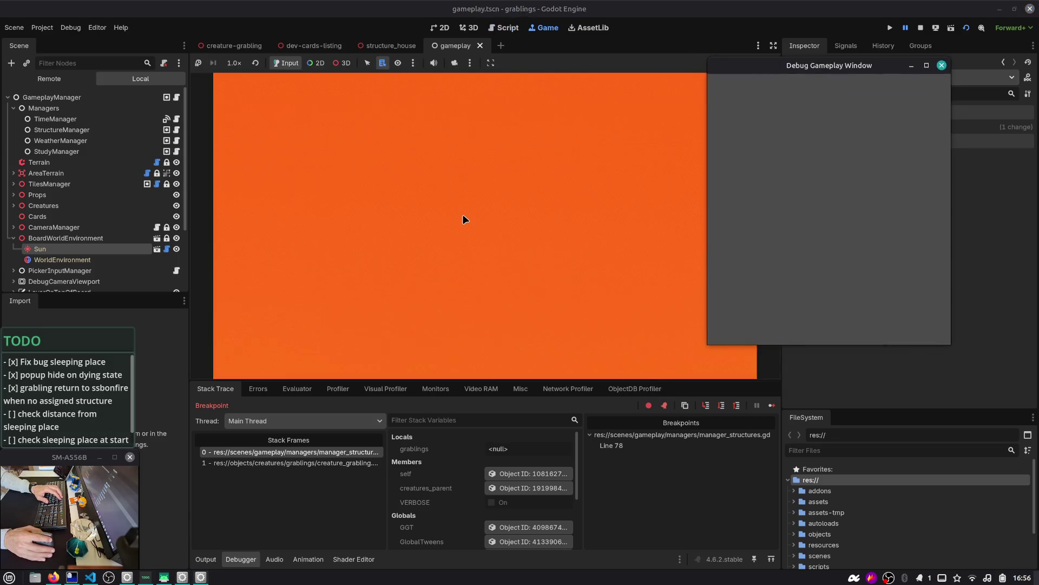
pyautogui.click(504, 27)
pyautogui.press('F10')
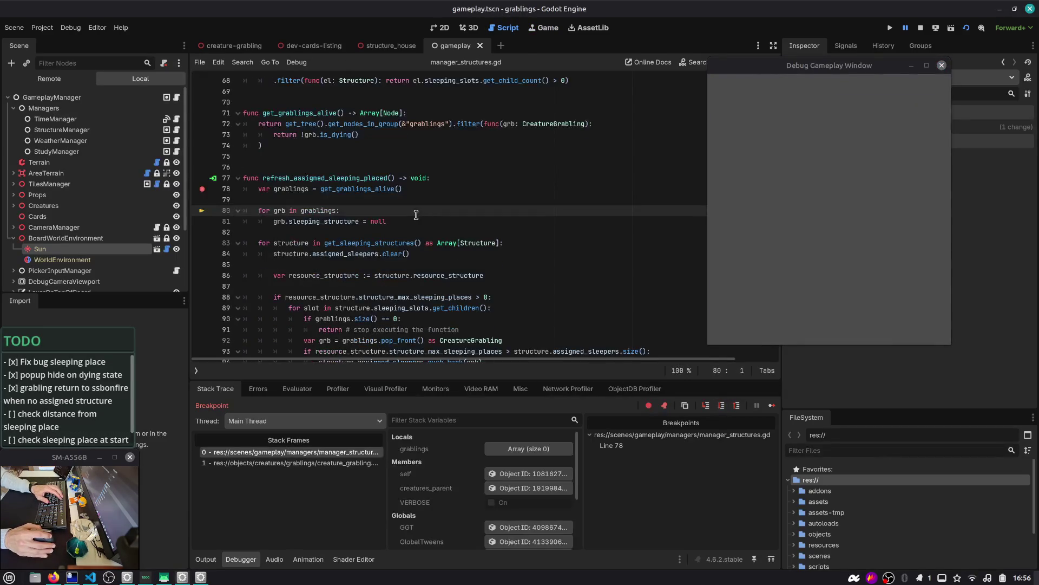
pyautogui.click(518, 451)
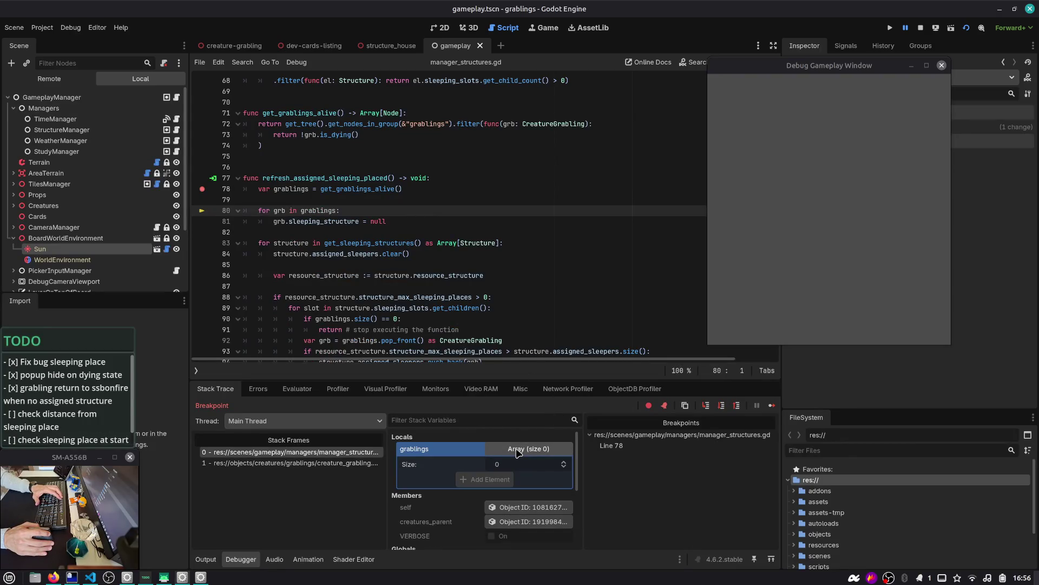
# - In creature_grabling.gd, change is_dying's comparison from != DYING to == DYING
pyautogui.doubleClick(443, 125)
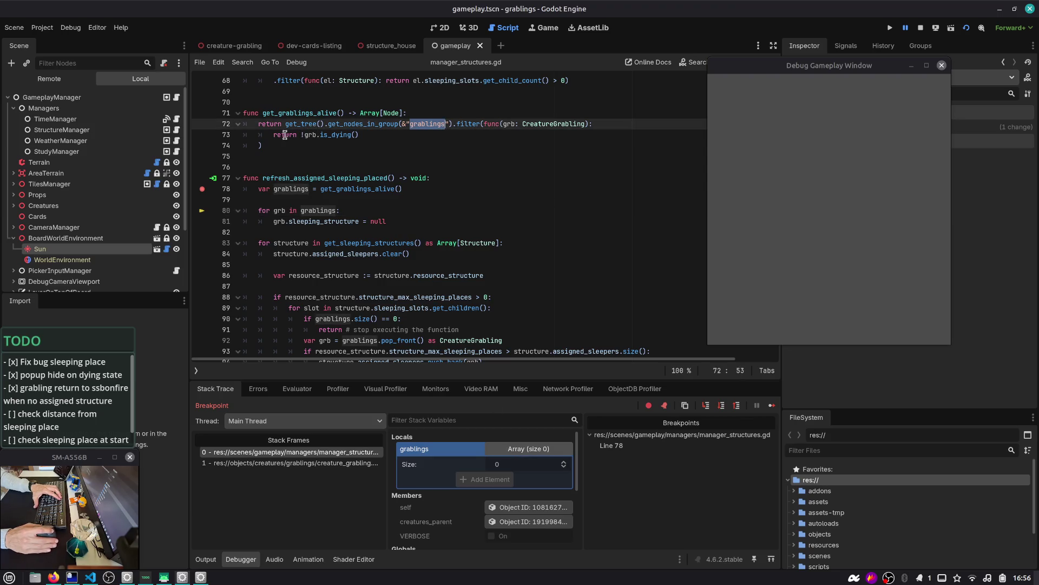
pyautogui.doubleClick(468, 123)
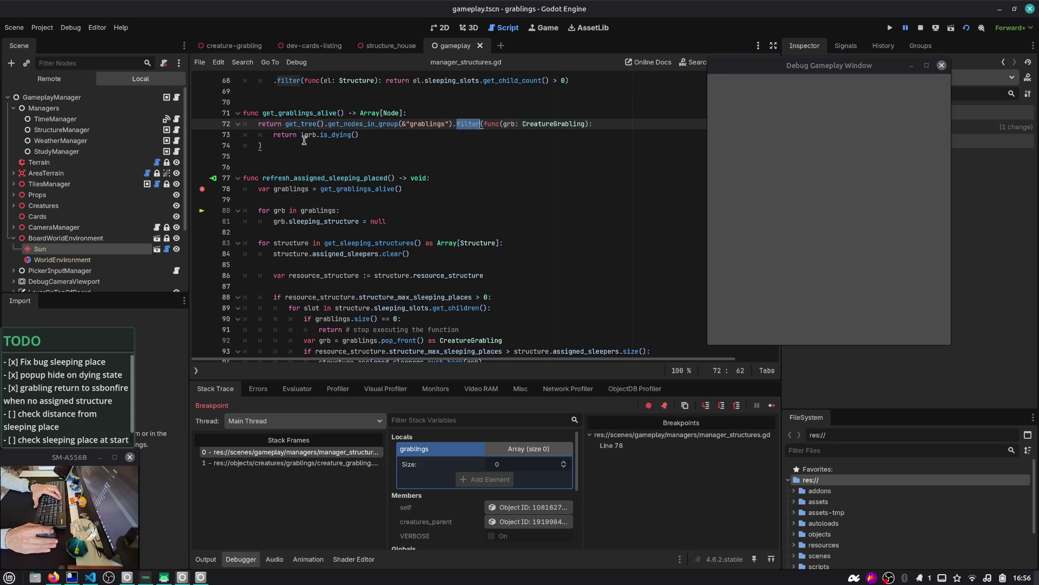
pyautogui.keyDown('ctrl'); pyautogui.click(334, 136); pyautogui.keyUp('ctrl')
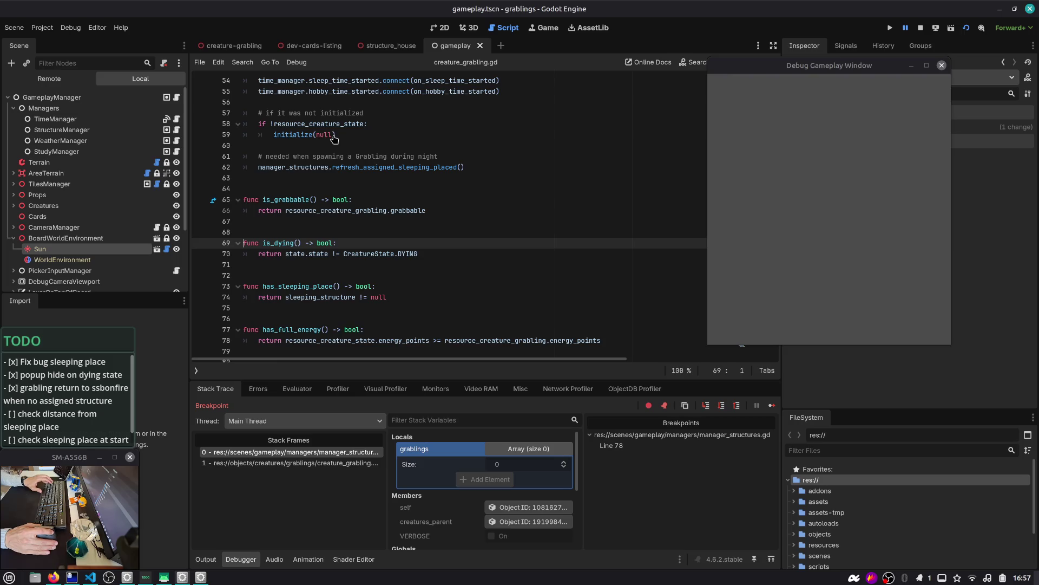
pyautogui.click(334, 257)
pyautogui.press('BackSpace')
pyautogui.write('=')
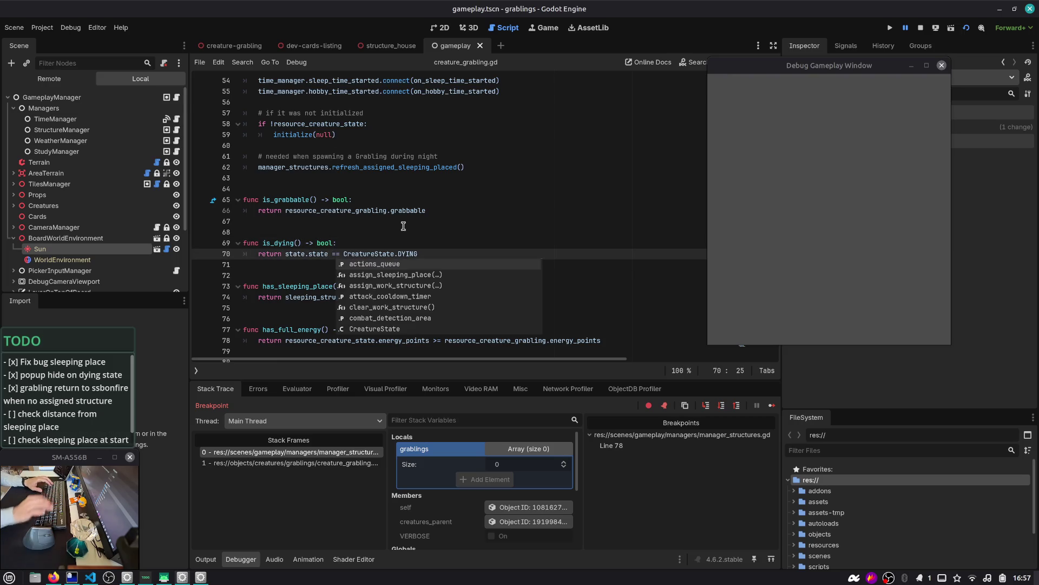
pyautogui.press('Escape')
pyautogui.doubleClick(270, 243)
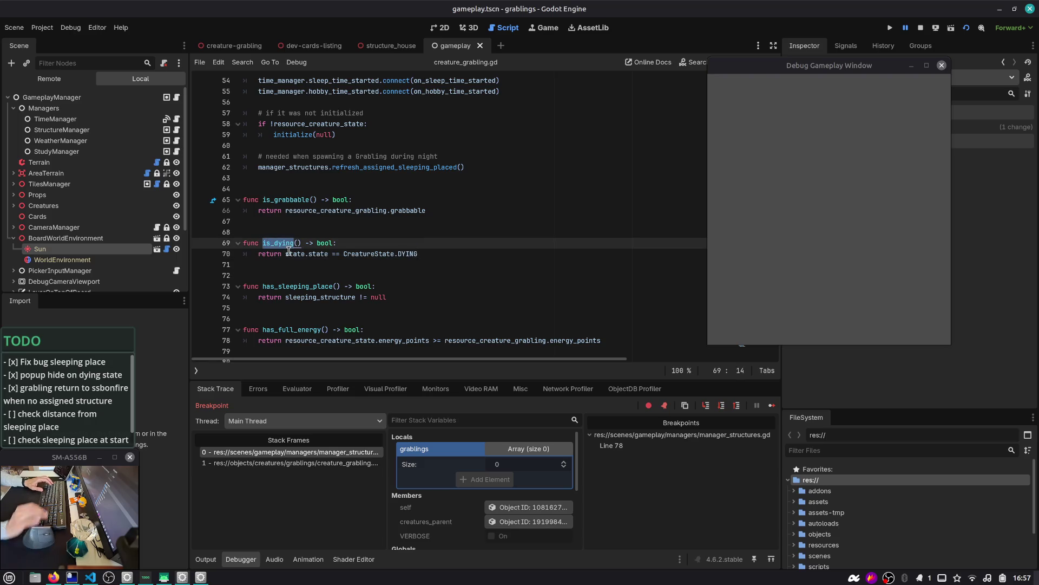
# - Stop the debug session, remove the line-78 breakpoint in manager_structures.gd, and pick a scene to run
pyautogui.press('F8')
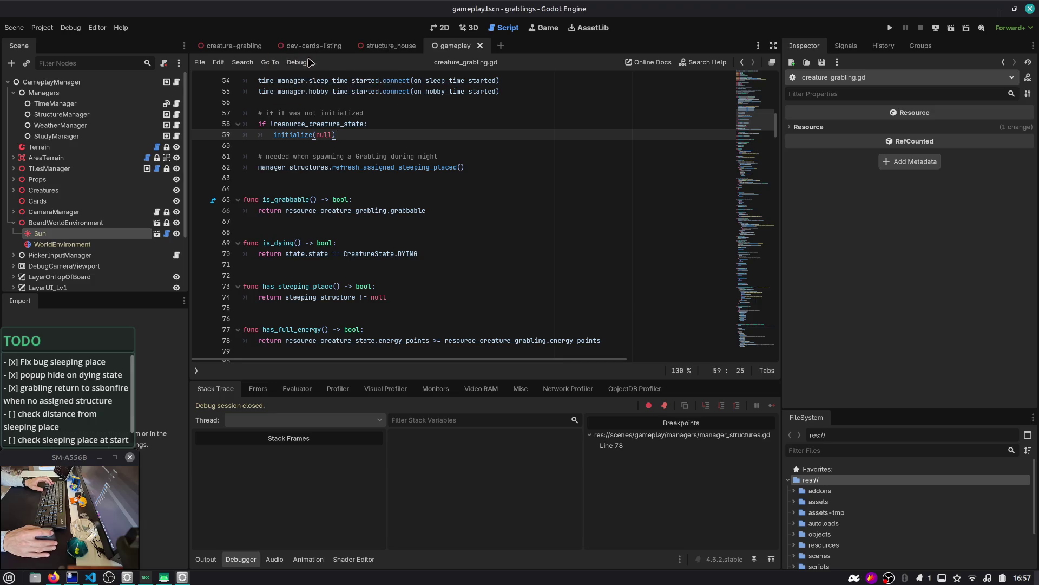
pyautogui.click(362, 113)
pyautogui.scroll(-20, 363, 113)
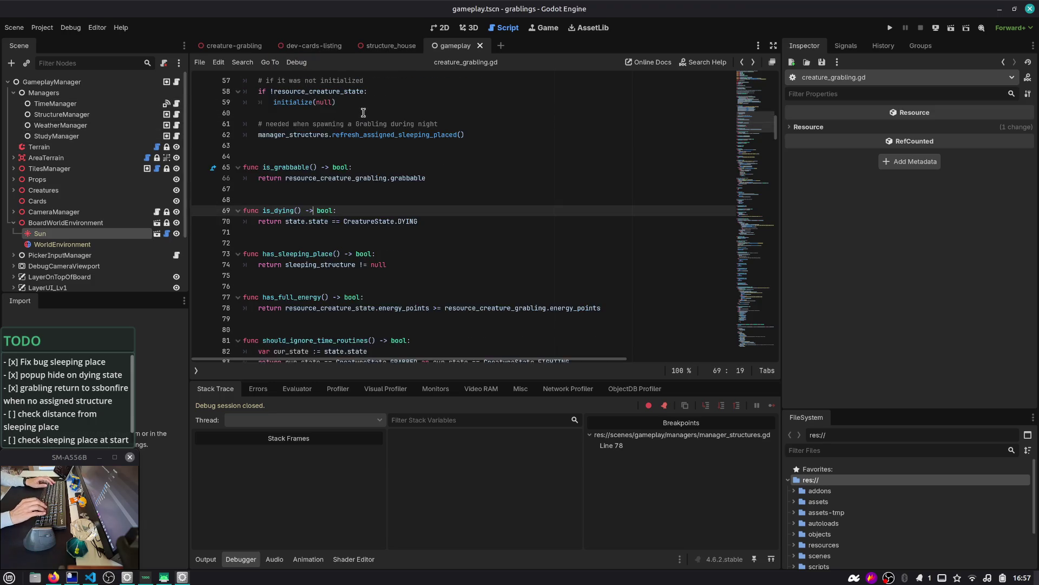
pyautogui.hotkey('alt', 'Left')
pyautogui.click(202, 189)
pyautogui.click(451, 180)
pyautogui.hotkey('ctrl', 'shift', 'F5')
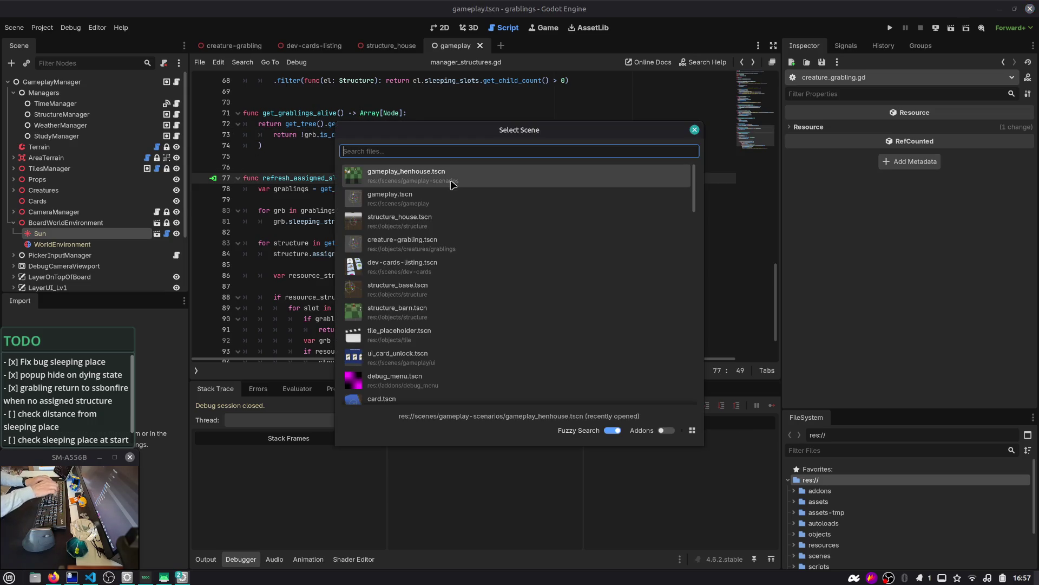
# - Launch the game, enable Creatures: sleep places, and advance three time slots
pyautogui.press('Return')
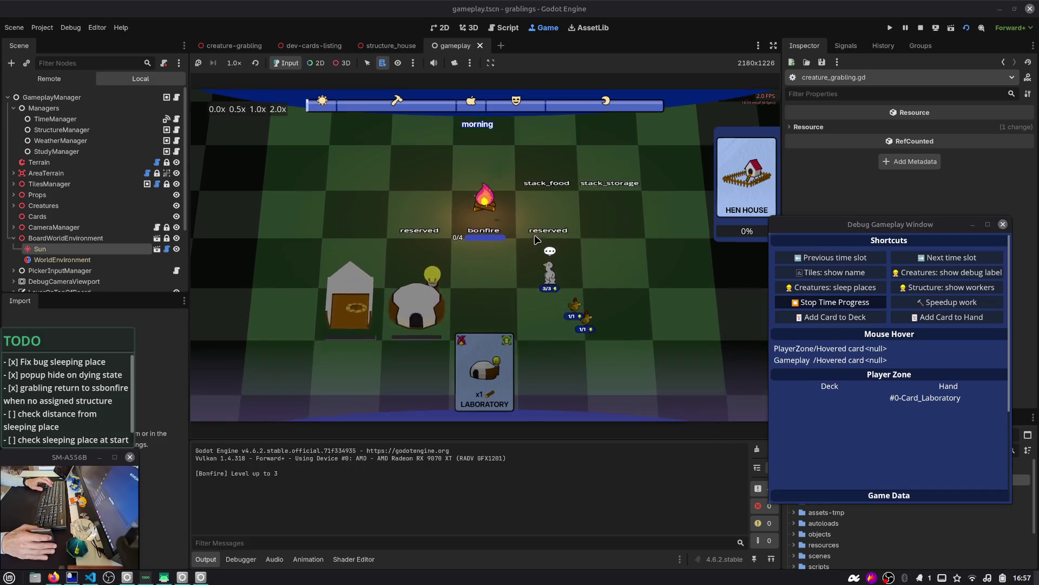
pyautogui.click(853, 291)
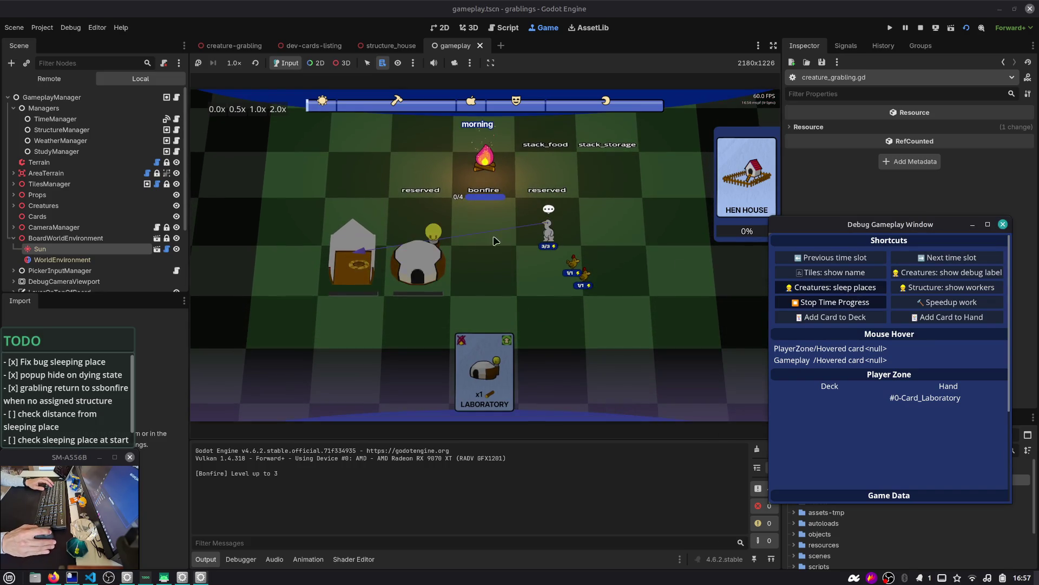
pyautogui.click(947, 258)
pyautogui.click(947, 258)
pyautogui.click(947, 257)
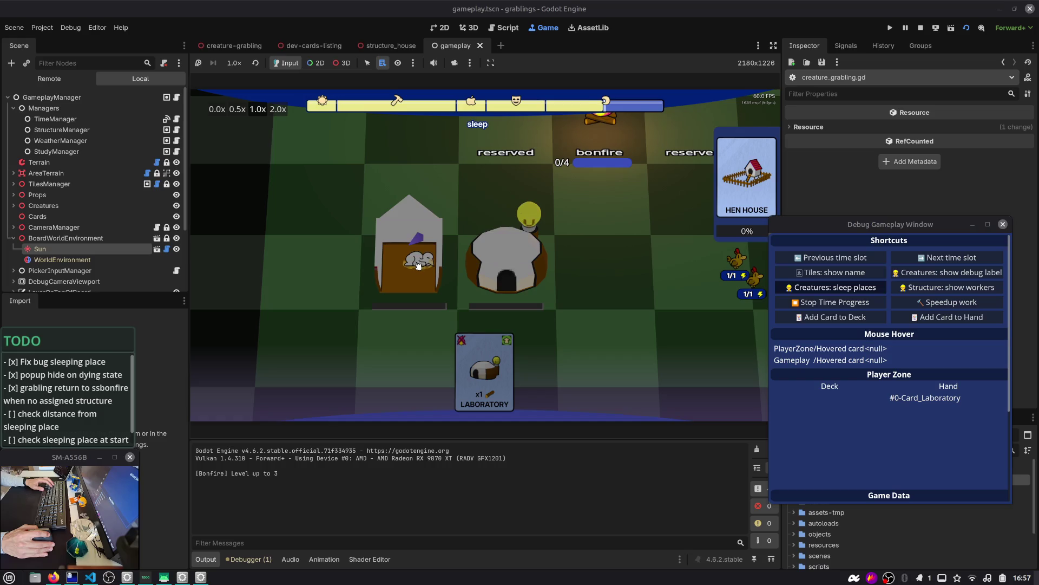
# - Pan the board, drag a creature left, skip ahead two time slots, and pause time progress
pyautogui.moveTo(417, 264); pyautogui.dragTo(371, 203)
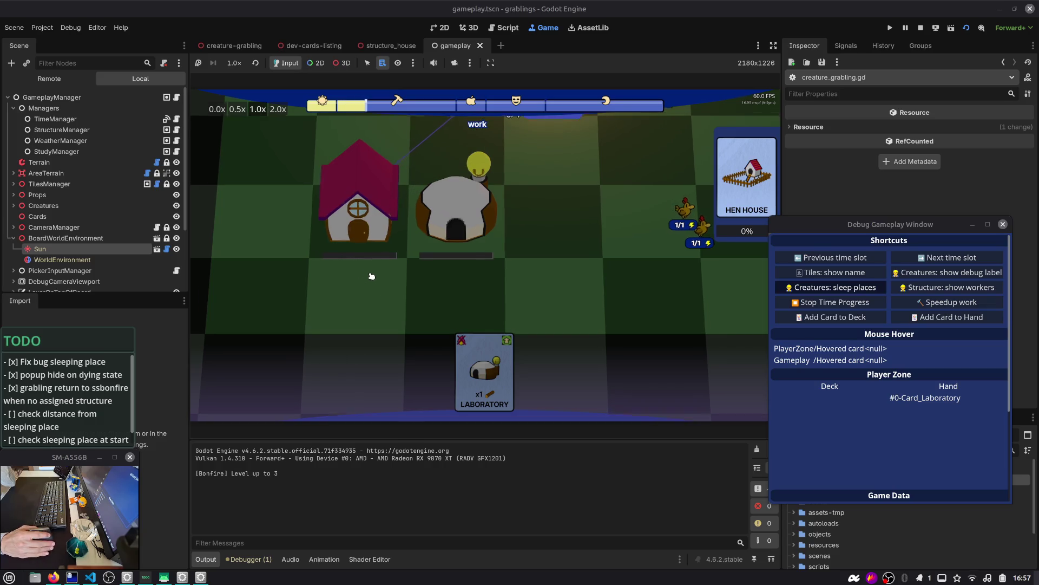
pyautogui.scroll(-3, 488, 290)
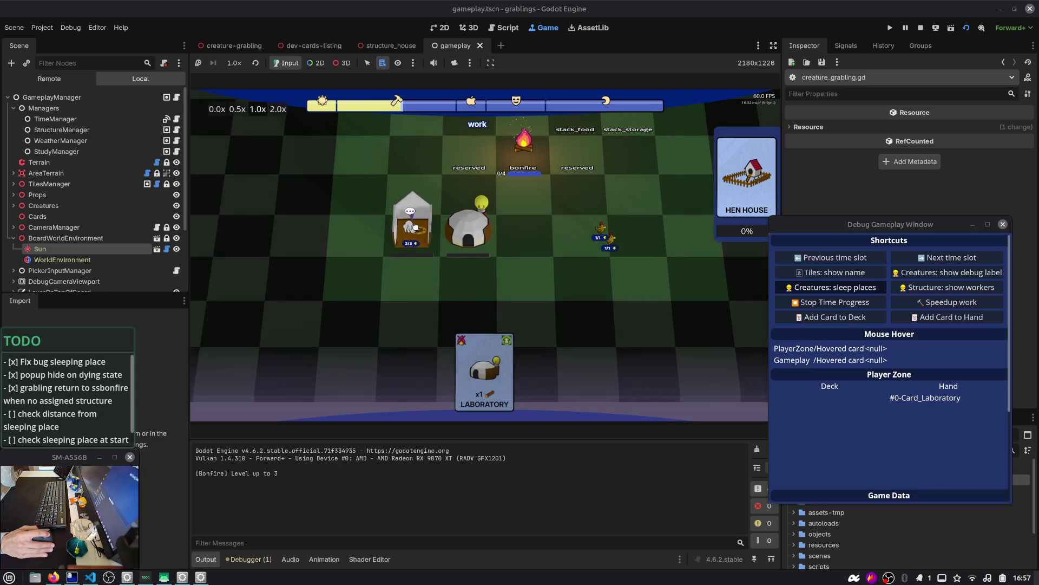
pyautogui.moveTo(362, 132); pyautogui.dragTo(357, 128)
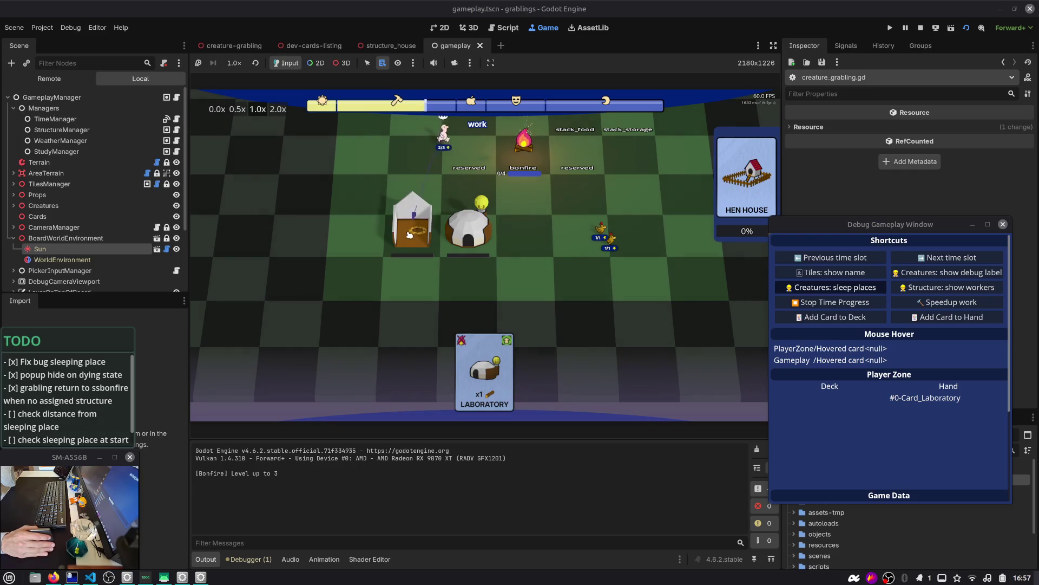
pyautogui.press('Right')
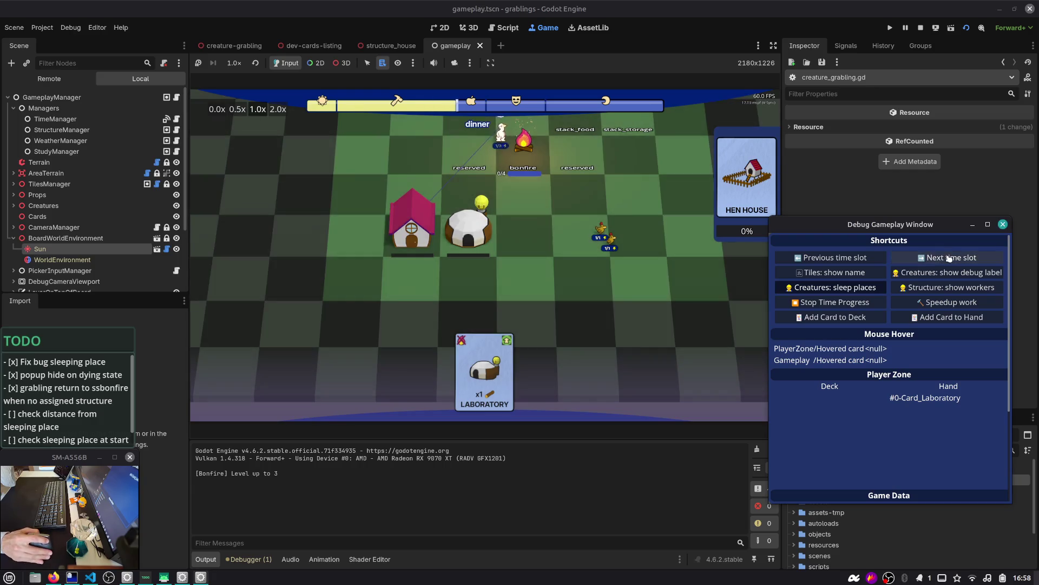
pyautogui.press('Right')
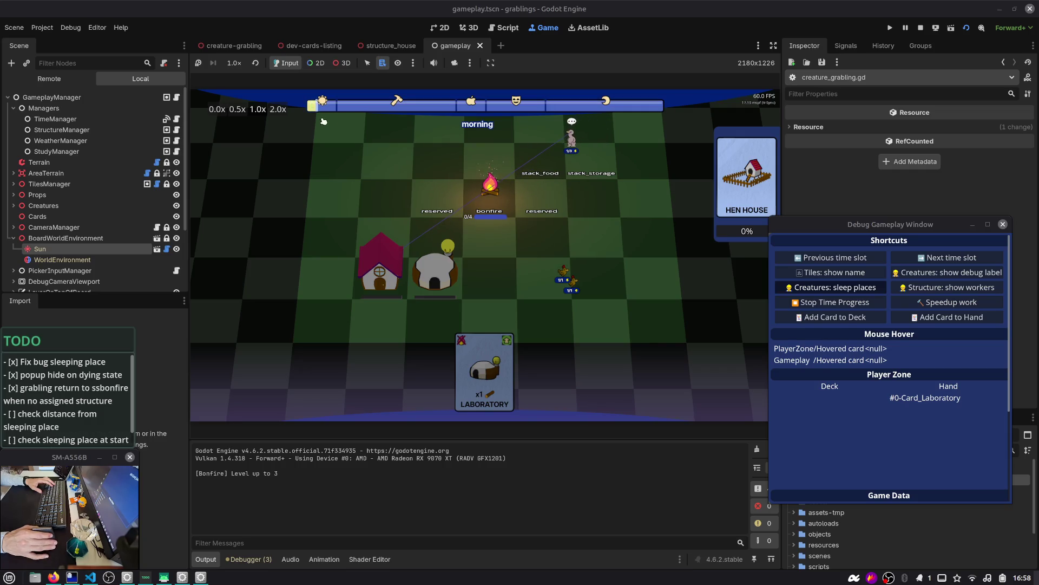
pyautogui.press('space')
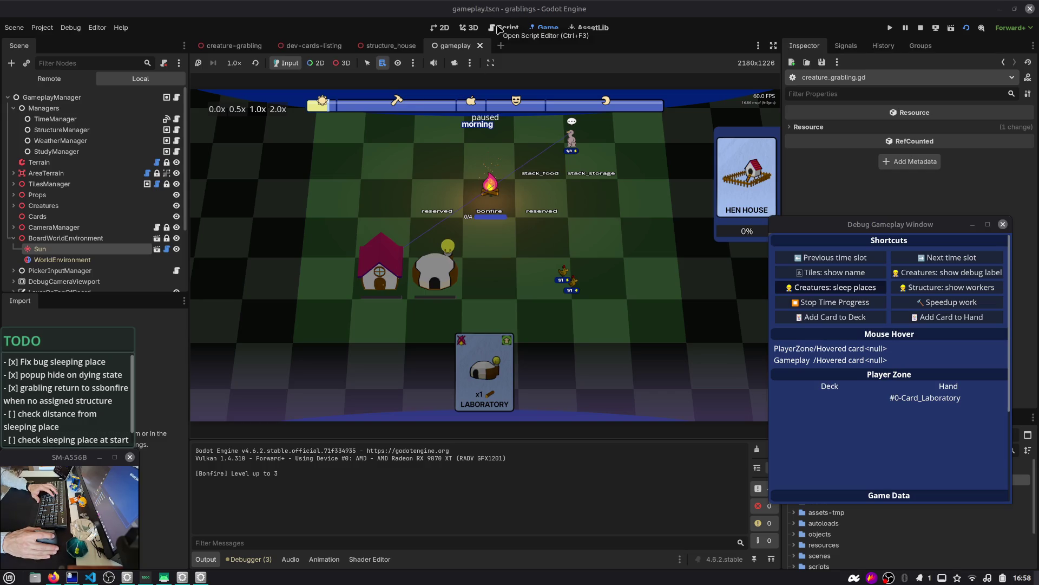
# - View creature_grabling.gd, then open structure_house's EntranceArea script, entrance_area.gd
pyautogui.click(499, 30)
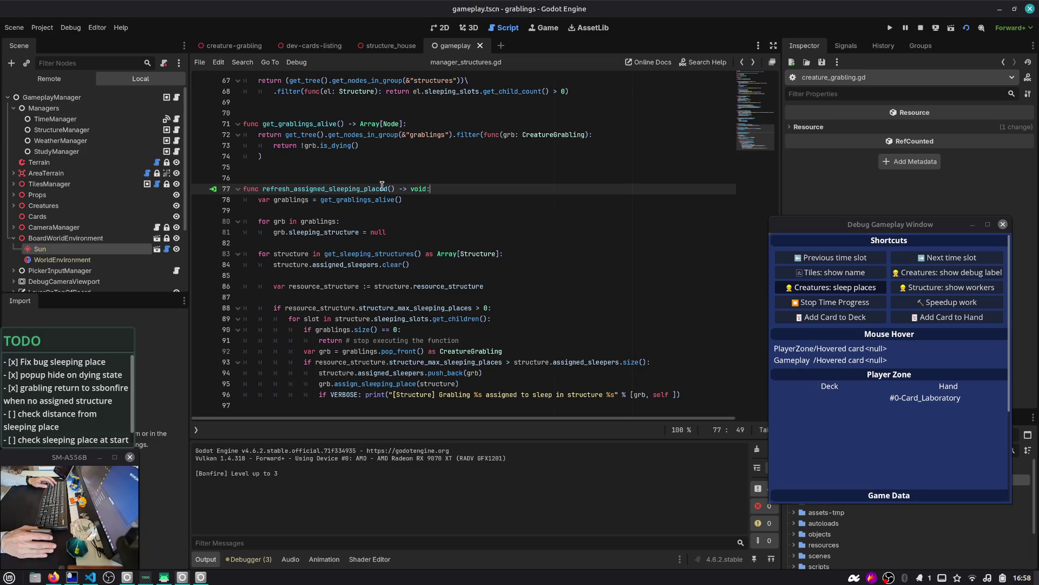
pyautogui.click(435, 362)
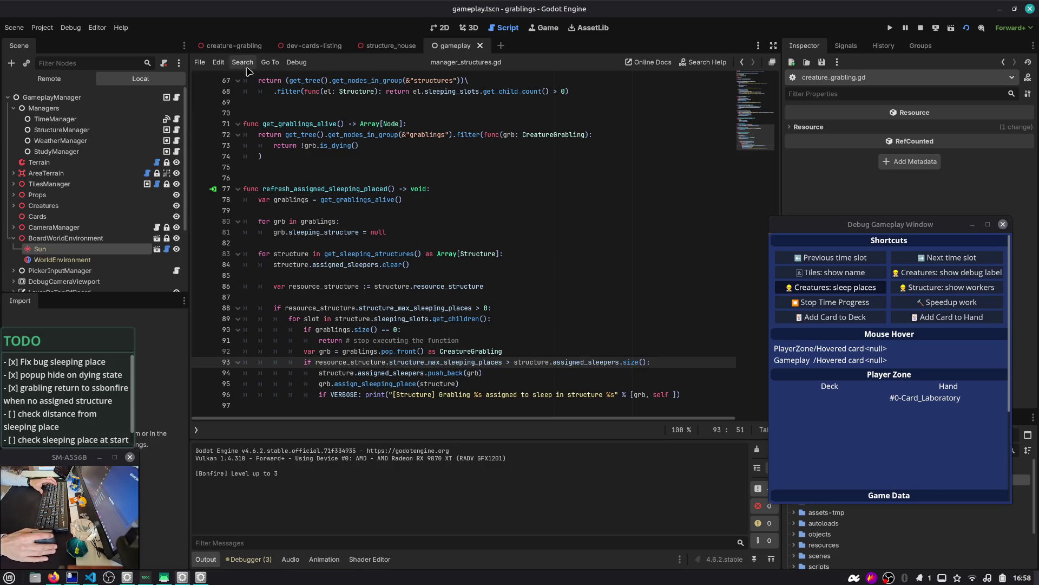
pyautogui.click(233, 46)
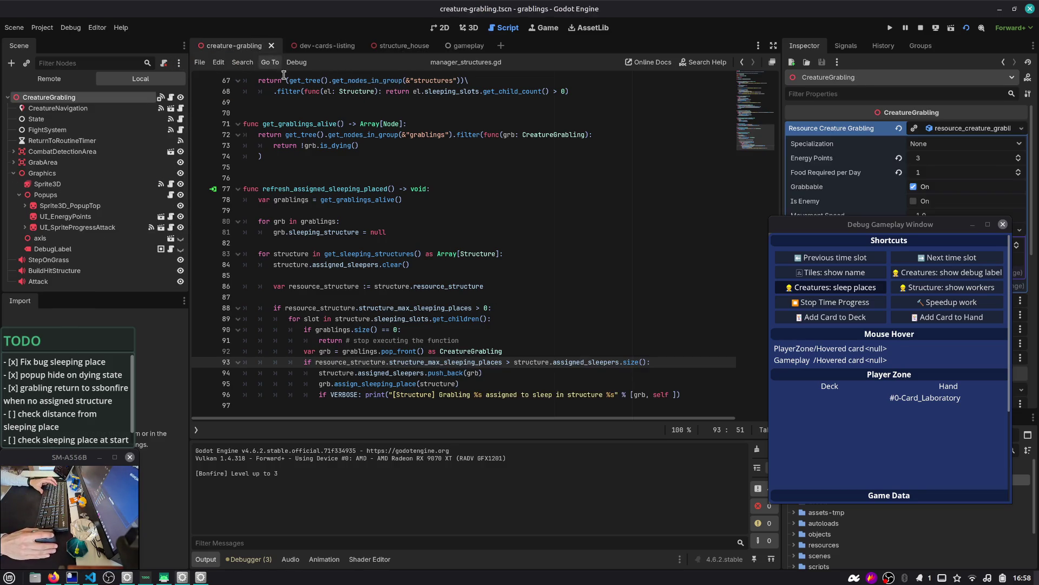
pyautogui.click(171, 97)
pyautogui.scroll(-13, 383, 282)
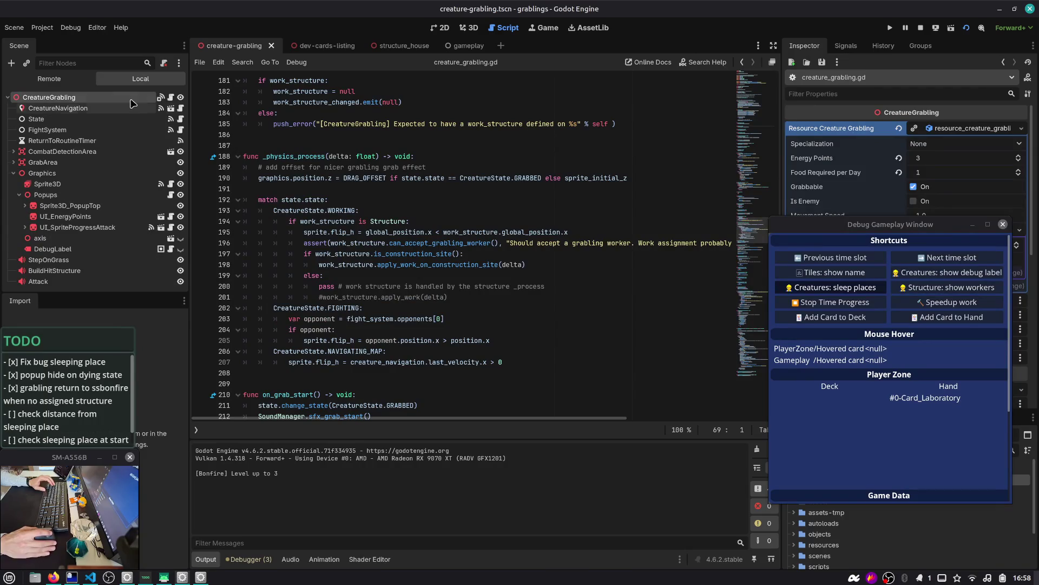
pyautogui.click(391, 46)
pyautogui.click(170, 216)
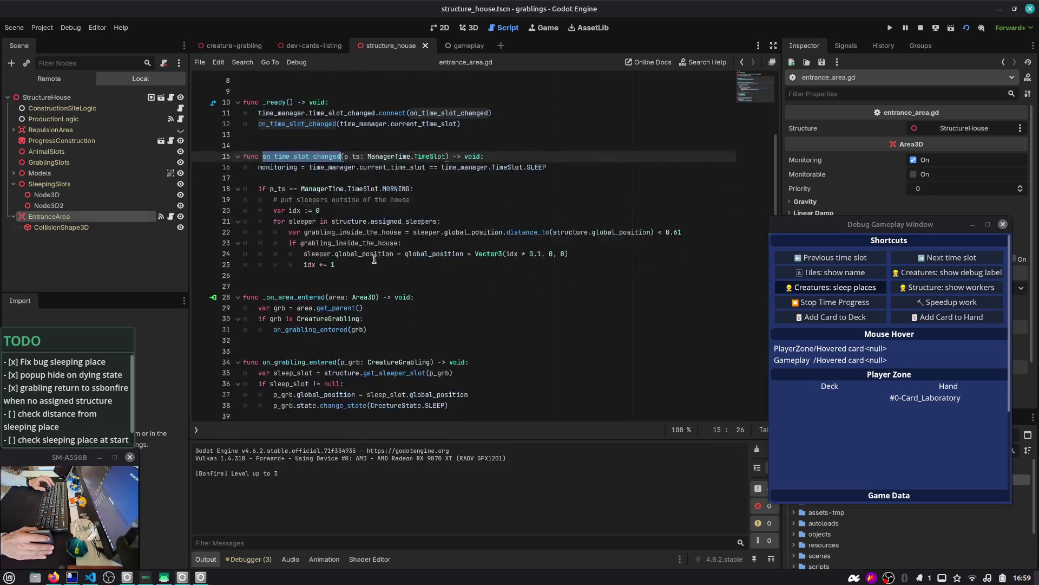
# - Add the line 'var is_sleeping = sleeper.state.state == ...SLEEP' in entrance_area.gd
pyautogui.press('Return')
pyautogui.write('sleeper.state.')
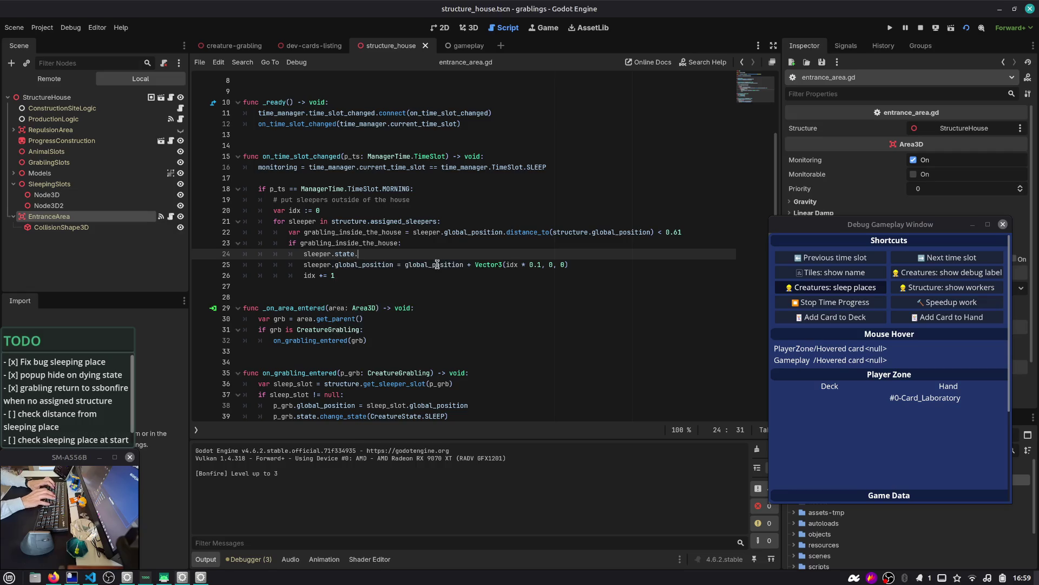
pyautogui.press('BackSpace')
pyautogui.press('BackSpace')
pyautogui.press('BackSpace')
pyautogui.press('BackSpace')
pyautogui.press('BackSpace')
pyautogui.press('BackSpace')
pyautogui.write('is_sl')
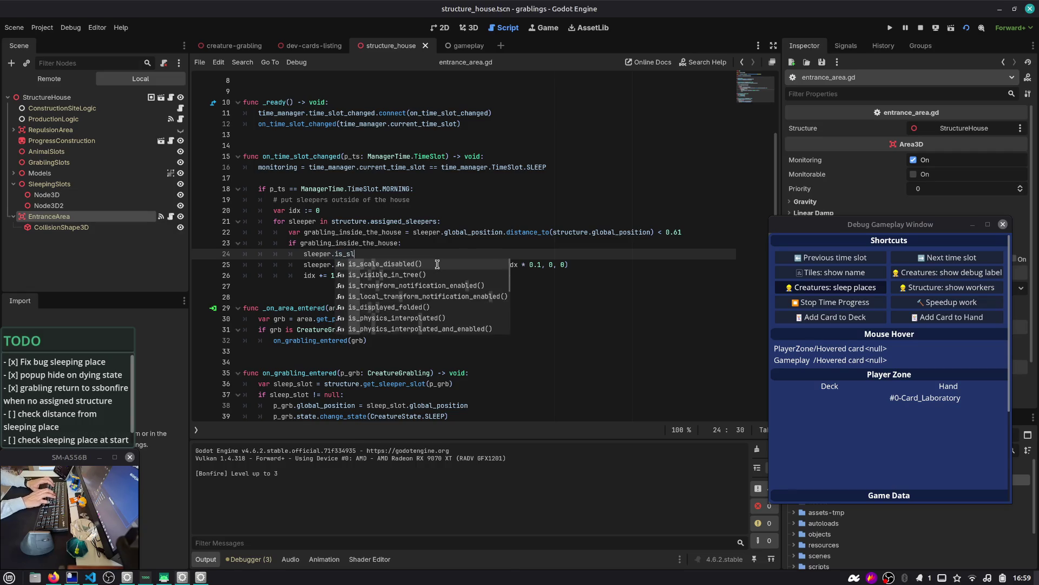
pyautogui.write('eestate.')
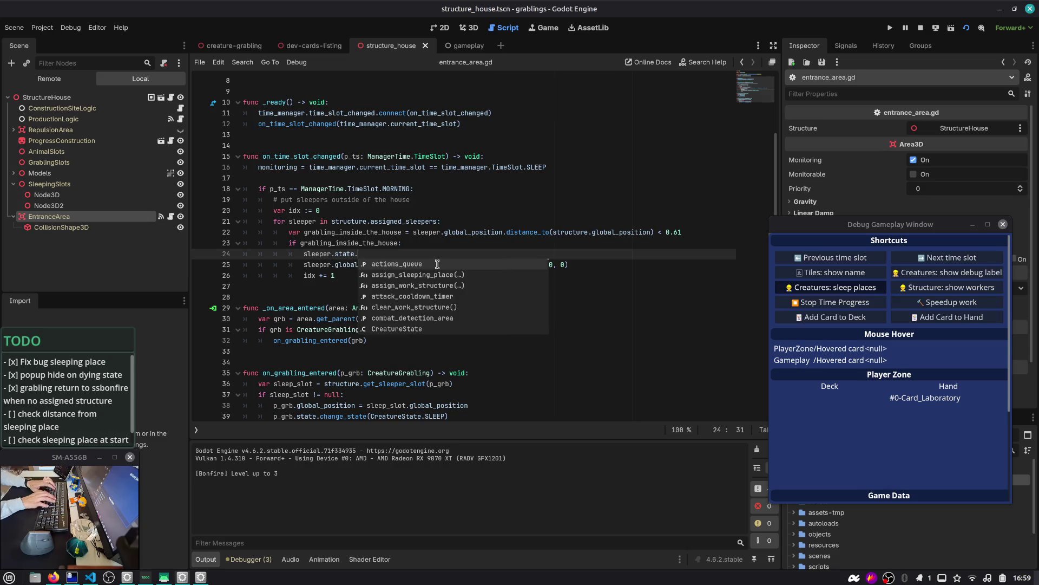
pyautogui.write('state == ')
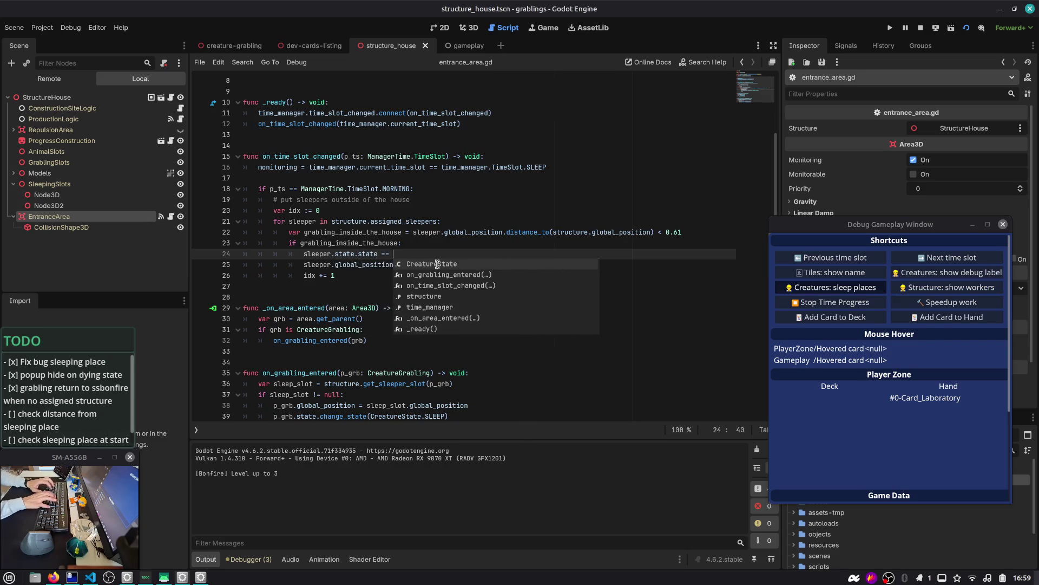
pyautogui.write('sleeper.cre')
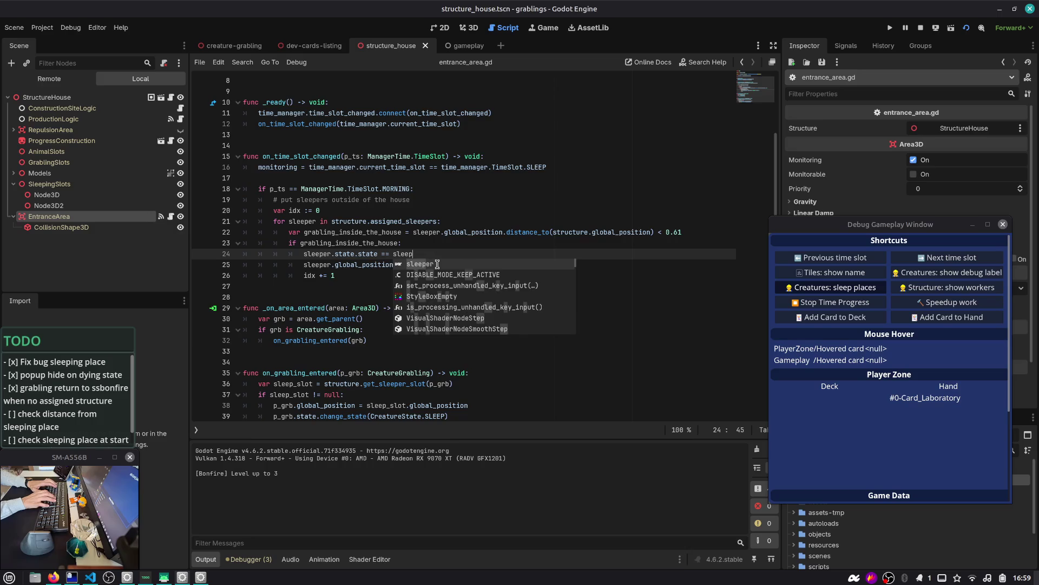
pyautogui.press('BackSpace')
pyautogui.press('BackSpace')
pyautogui.press('BackSpace')
pyautogui.write('st')
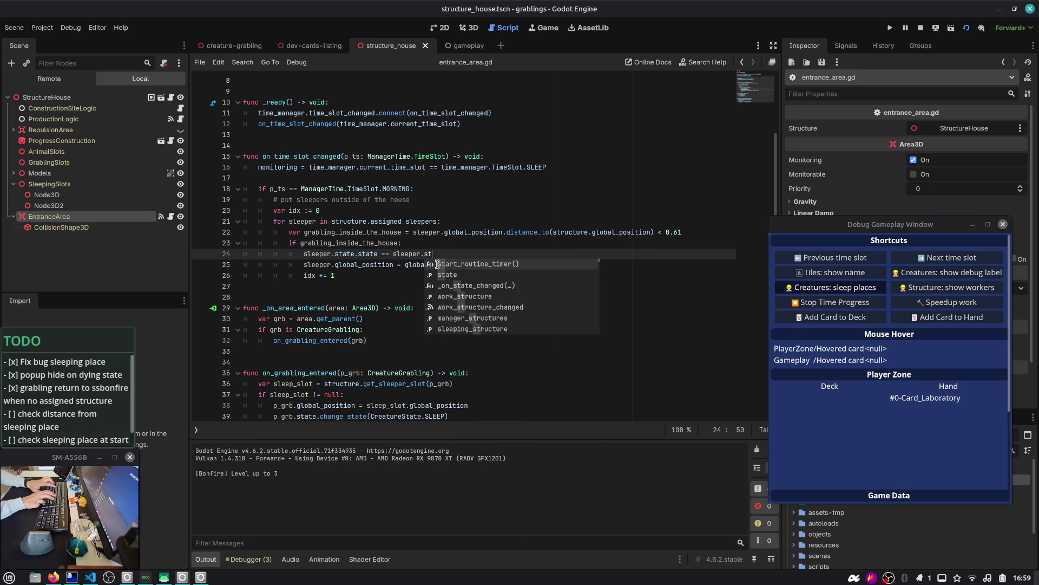
pyautogui.write('tt')
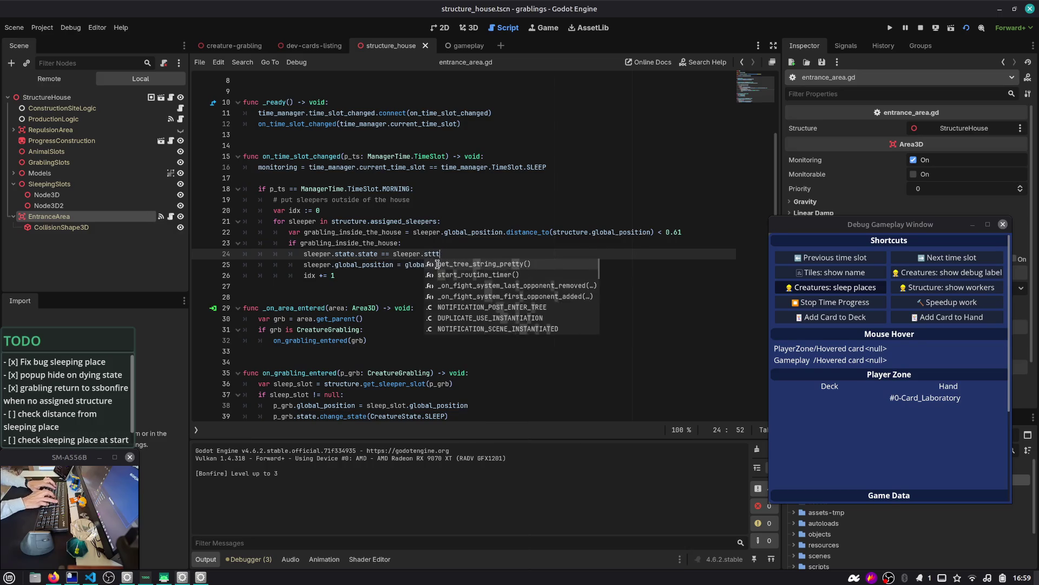
pyautogui.press('BackSpace')
pyautogui.press('BackSpace')
pyautogui.write('ate.Cre')
pyautogui.press('Return')
pyautogui.write('.SL')
pyautogui.press('Return')
pyautogui.press('BackSpace')
pyautogui.press('Home')
pyautogui.write('var is_sleeping =')
pyautogui.press('End')
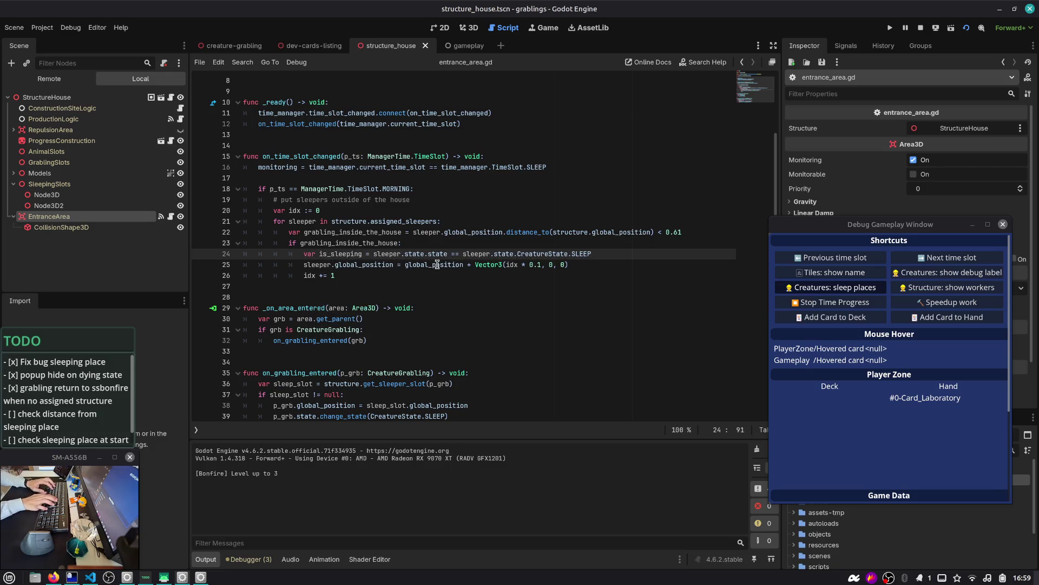
# - Move is_sleeping above the if, change the condition to 'is_sleeping and ...', and save
pyautogui.hotkey('alt', 'Up')
pyautogui.hotkey('shift', 'Tab')
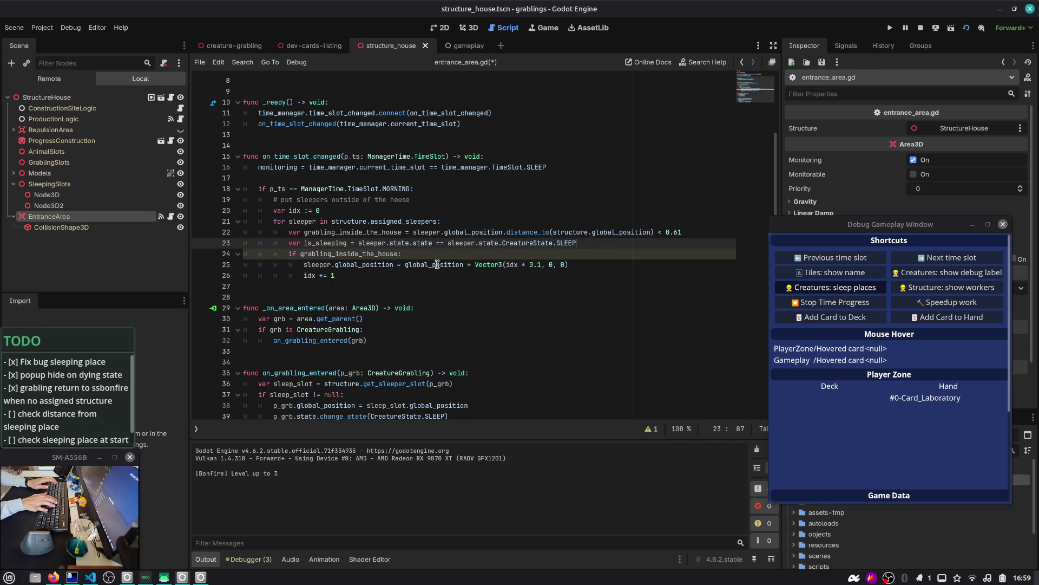
pyautogui.press('Down')
pyautogui.press('Home')
pyautogui.press('Right')
pyautogui.press('Right')
pyautogui.press('Right')
pyautogui.write('is_sleeping and')
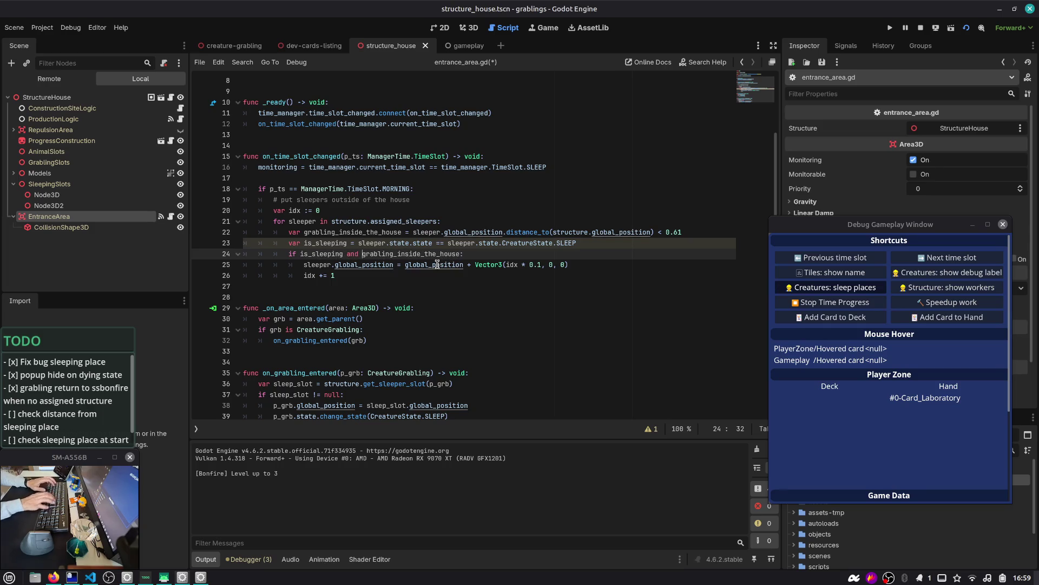
pyautogui.hotkey('ctrl', 's')
# - Restore the grabling_inside_the_house distance threshold to 1.0 and save
pyautogui.click(691, 234)
pyautogui.write('1.')
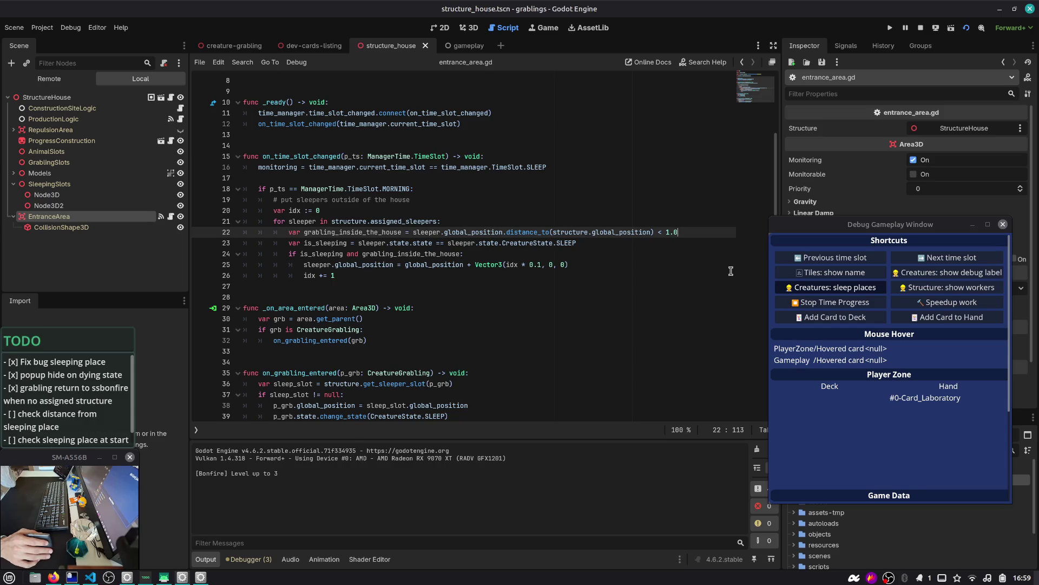
pyautogui.click(666, 231)
pyautogui.press('Delete')
pyautogui.write('2')
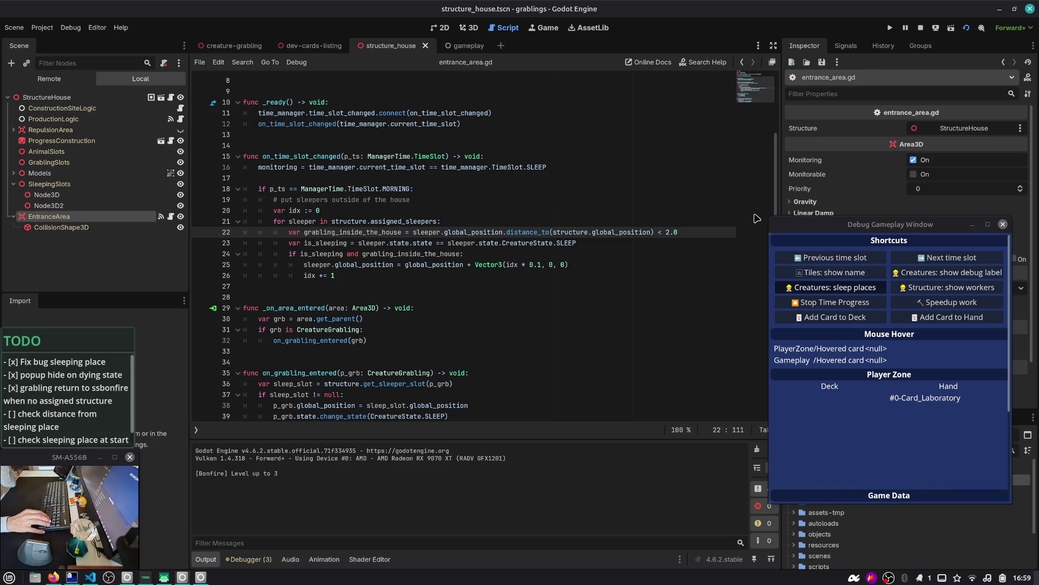
pyautogui.press('BackSpace')
pyautogui.write('1')
pyautogui.click(504, 255)
pyautogui.hotkey('ctrl', 's')
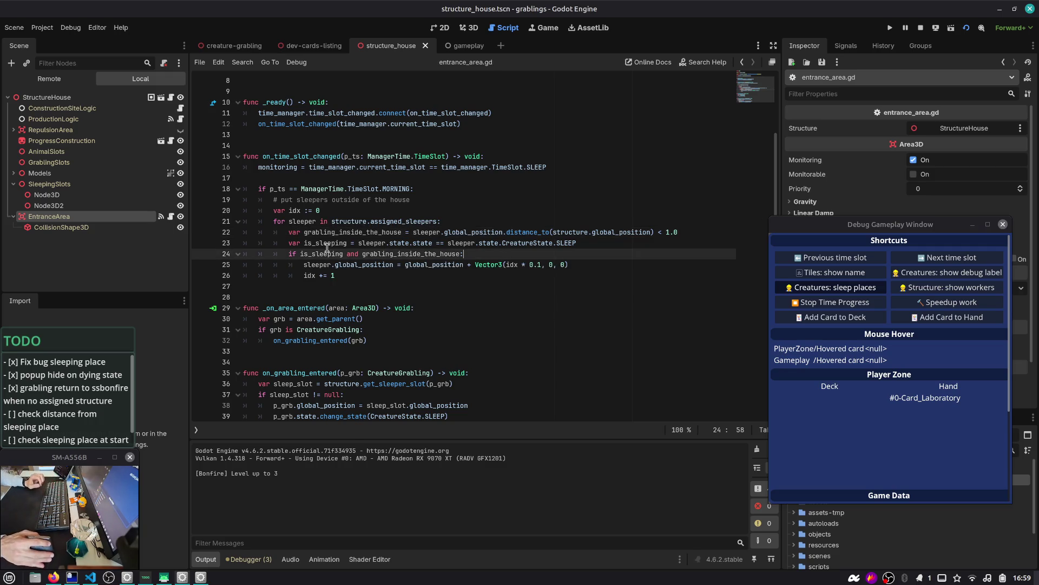
# - Move is_sleeping above the distance check and comment it 'redundant check, but leaving it just to be sure...'
pyautogui.doubleClick(326, 245)
pyautogui.click(527, 243)
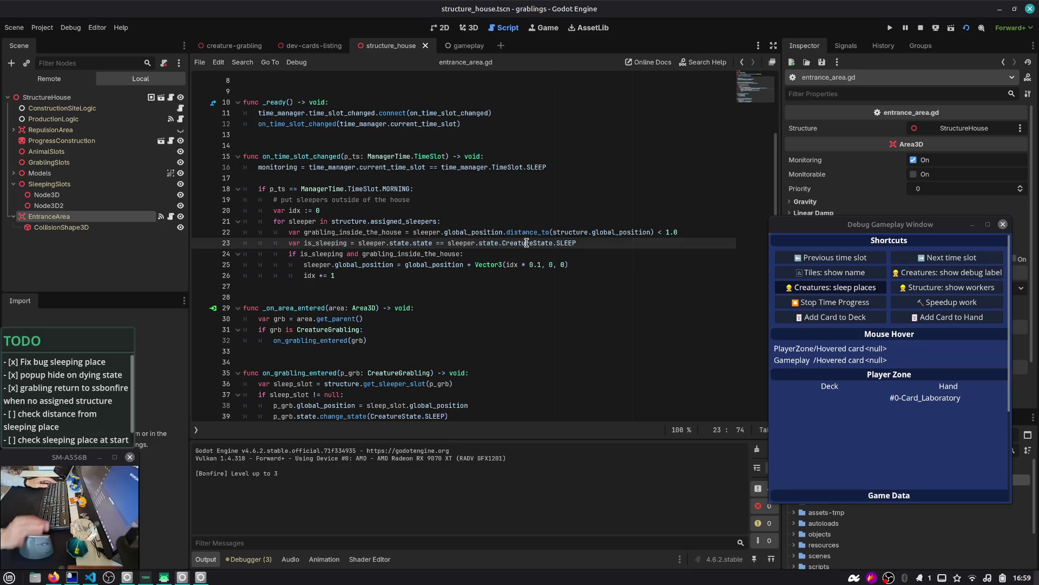
pyautogui.hotkey('alt', 'Up')
pyautogui.click(526, 243)
pyautogui.write('# this is a re')
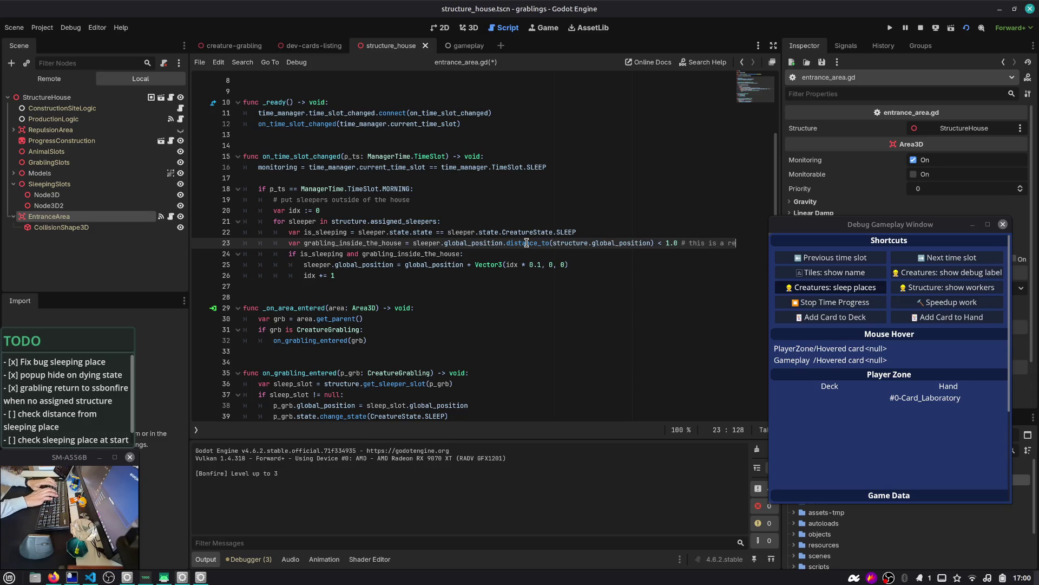
pyautogui.write('dunda')
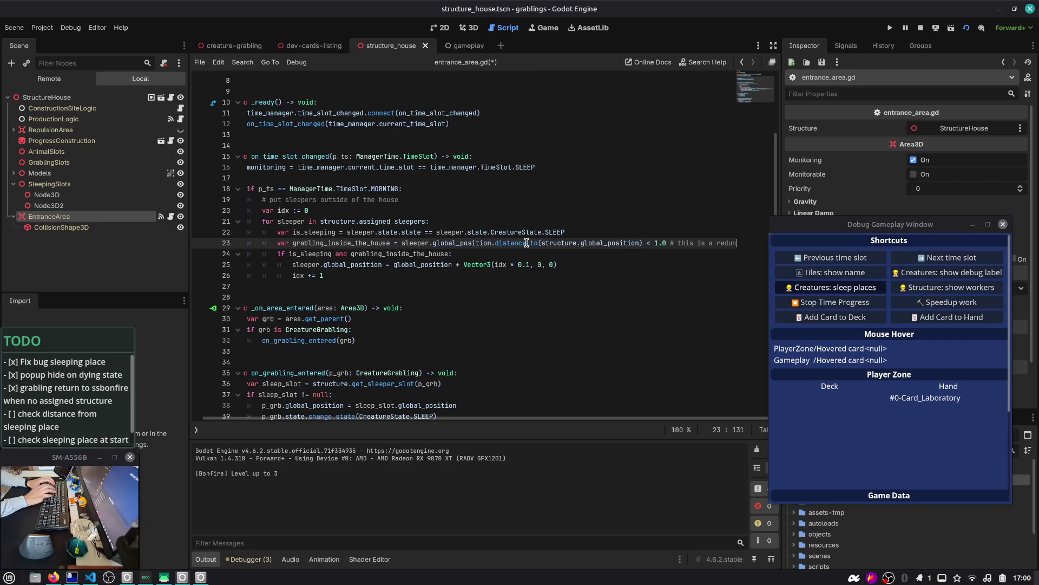
pyautogui.write('nt check')
pyautogui.hotkey('ctrl', 's')
pyautogui.write(', but ')
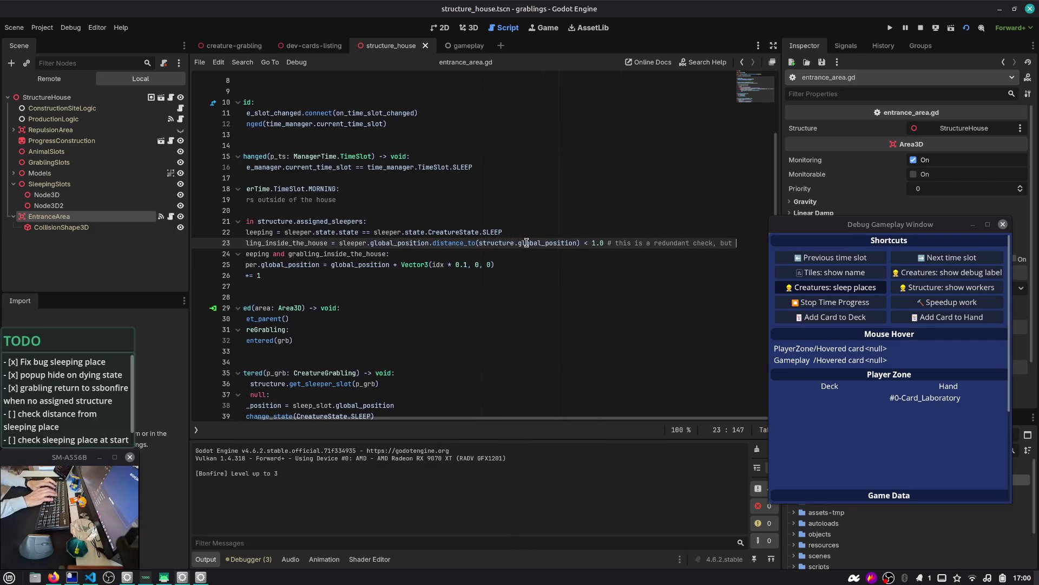
pyautogui.write('leaving')
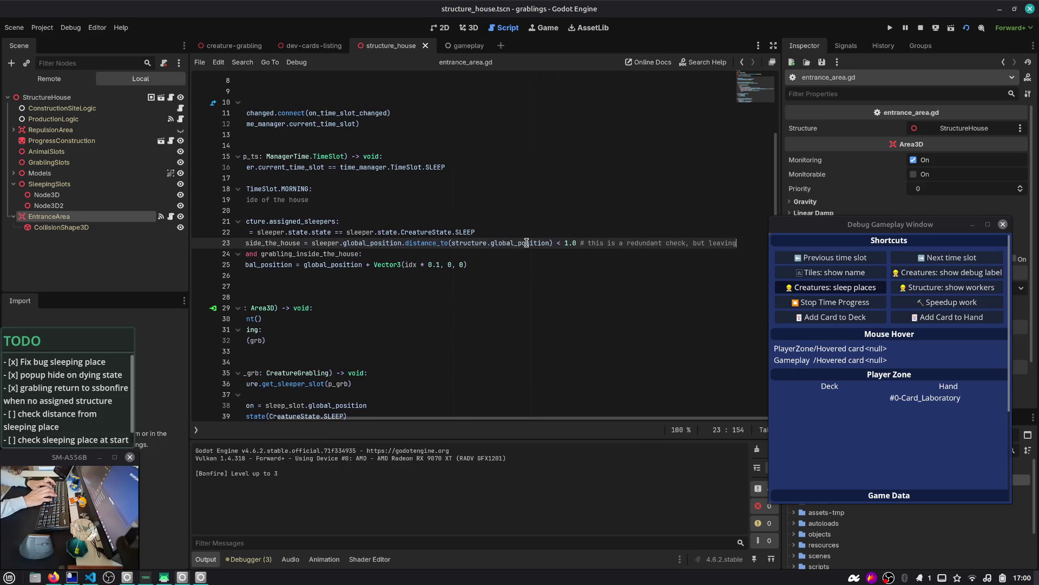
pyautogui.write(' it just to be sure...')
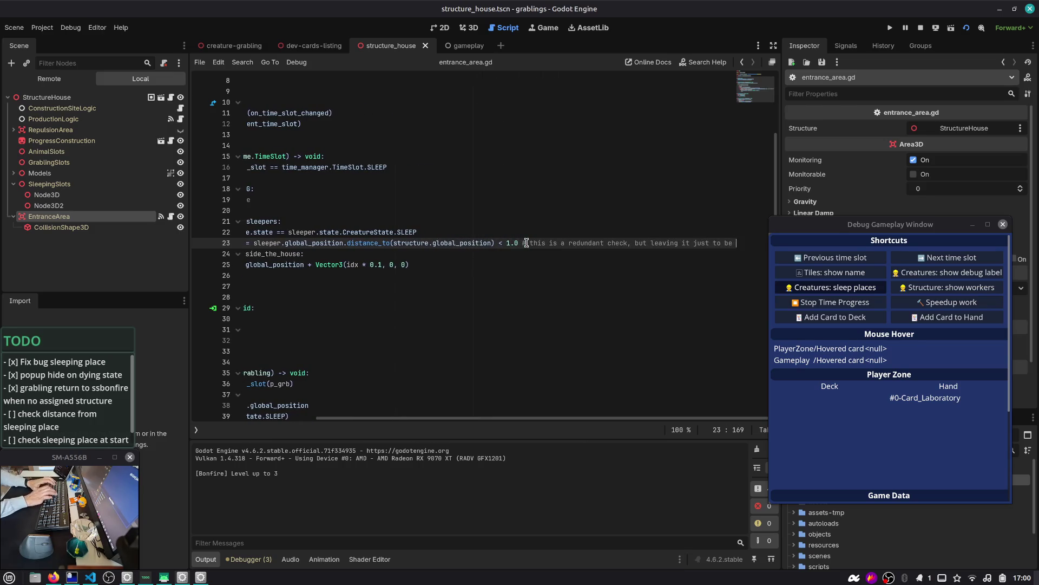
pyautogui.hotkey('ctrl', 's')
pyautogui.press('Home')
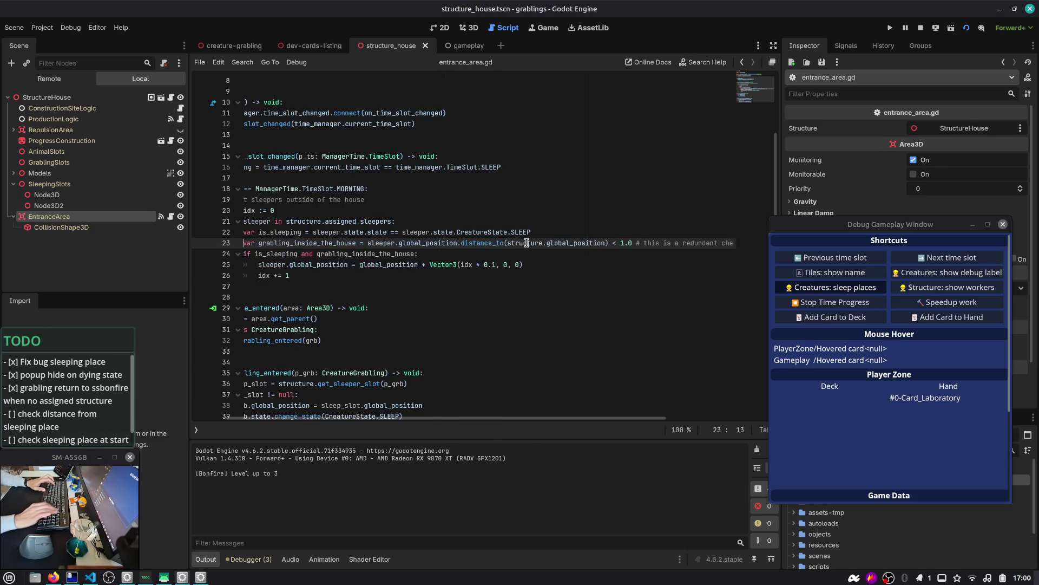
pyautogui.doubleClick(386, 243)
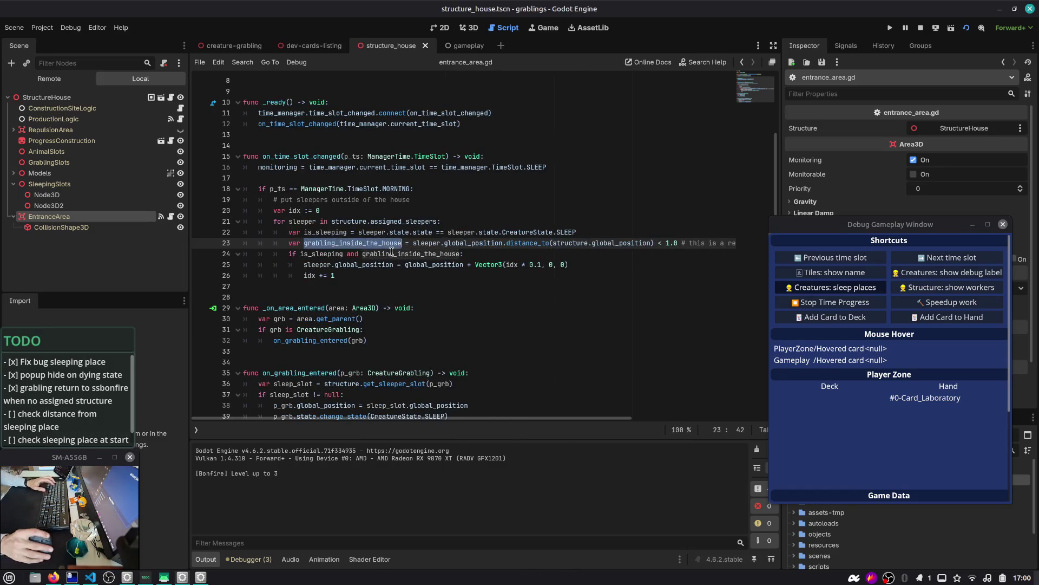
# - Tick the TODO item 'check distance from sleeping place' with an x
pyautogui.click(58, 427)
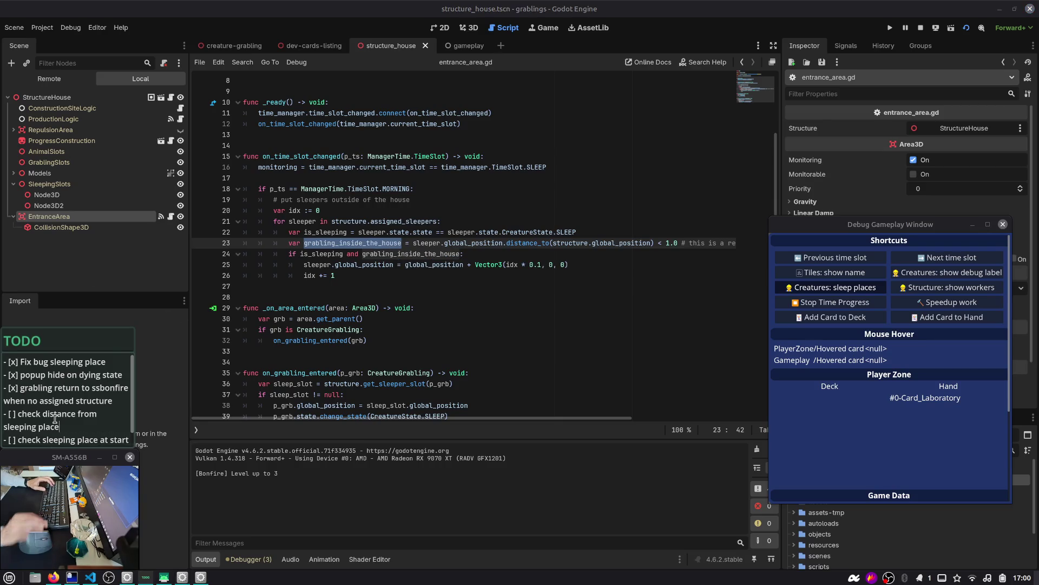
pyautogui.write('x')
pyautogui.press('Delete')
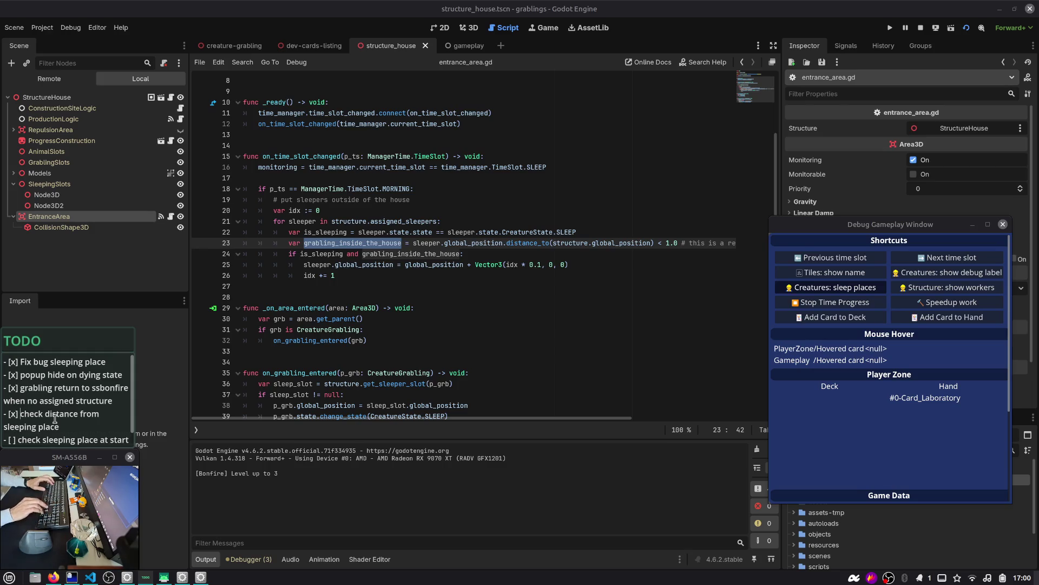
pyautogui.hotkey('shift', 'Down')
pyautogui.hotkey('shift', 'End')
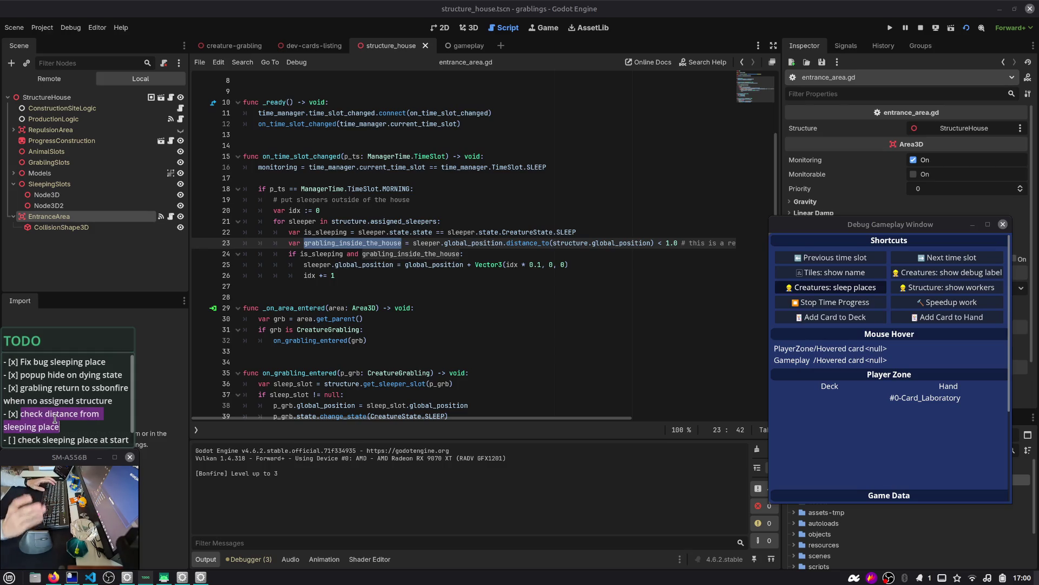
# - Review the global_position terms in the distance check and insert an empty line below is_sleeping
pyautogui.click(485, 232)
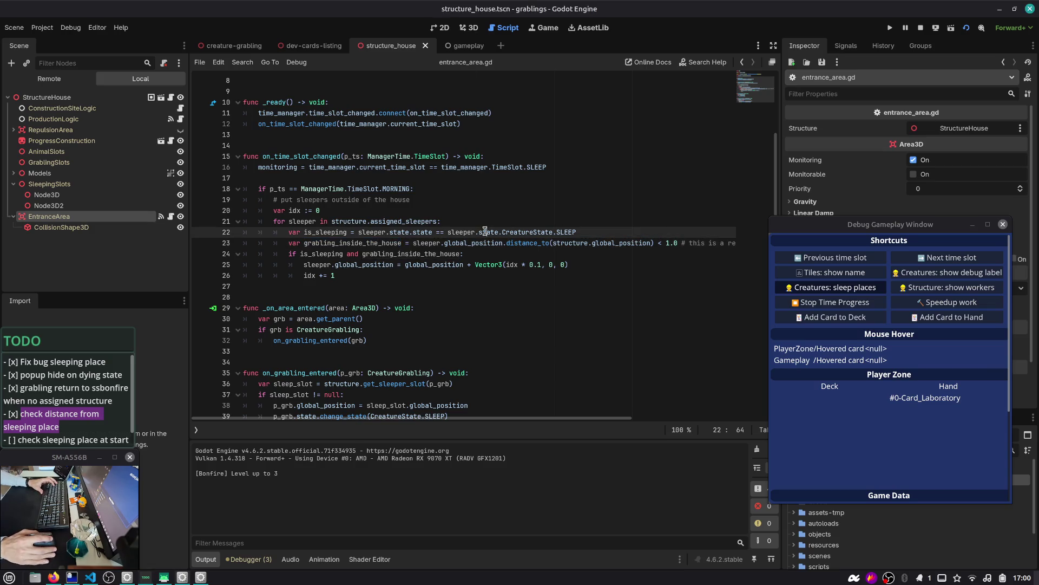
pyautogui.moveTo(367, 269)
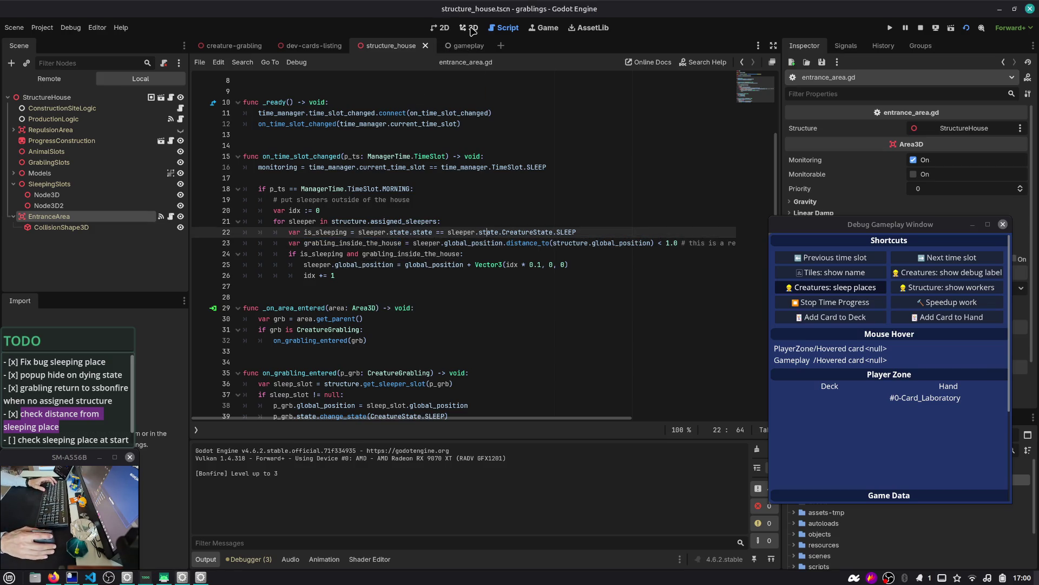
pyautogui.doubleClick(324, 248)
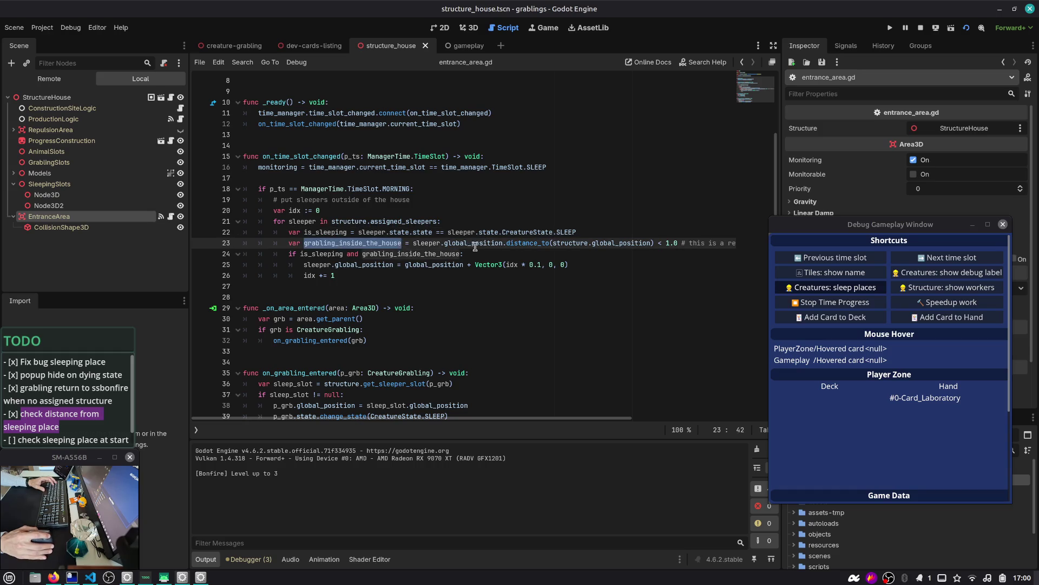
pyautogui.doubleClick(600, 242)
pyautogui.doubleClick(474, 244)
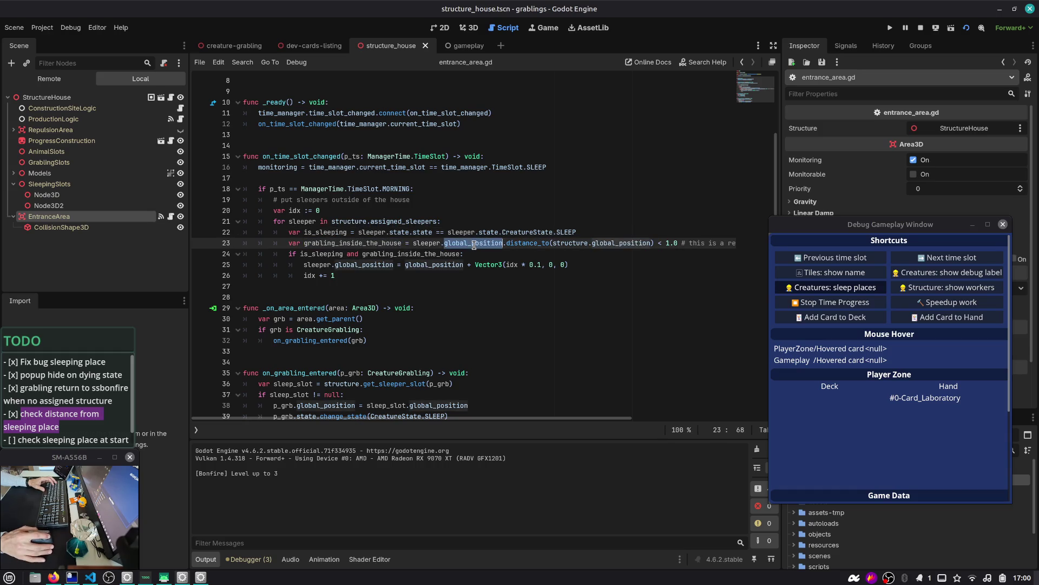
pyautogui.click(593, 233)
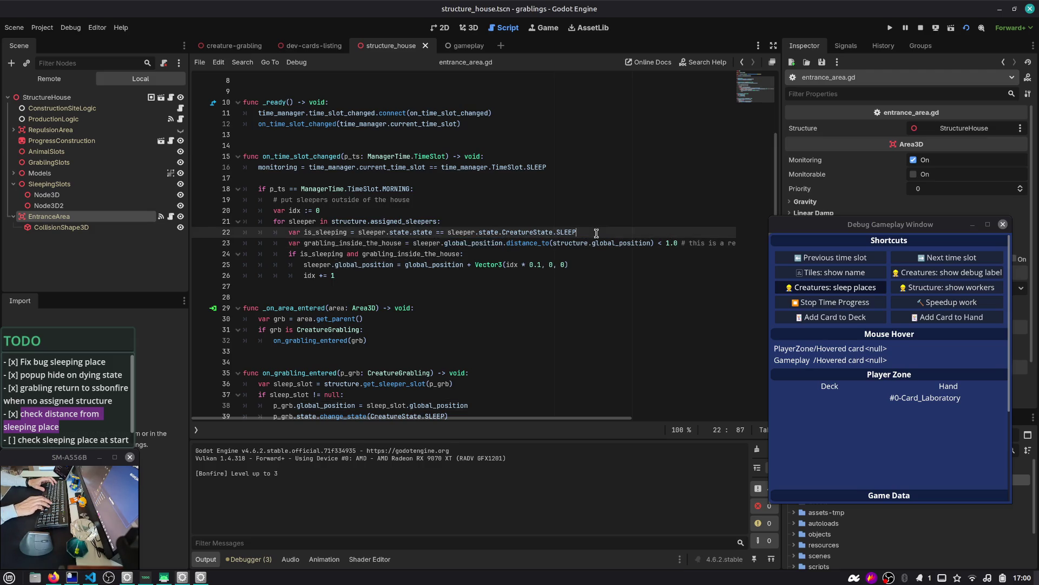
pyautogui.press('Return')
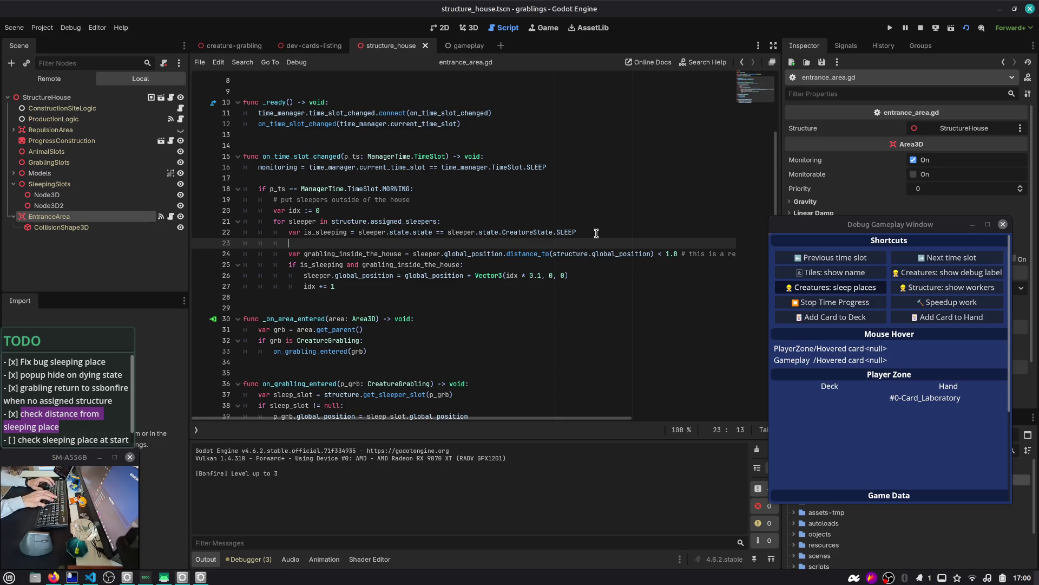
# - Comment out the unfinished distance line in entrance_area.gd and add a blank line below it
pyautogui.press('XF86AudioMicMute')
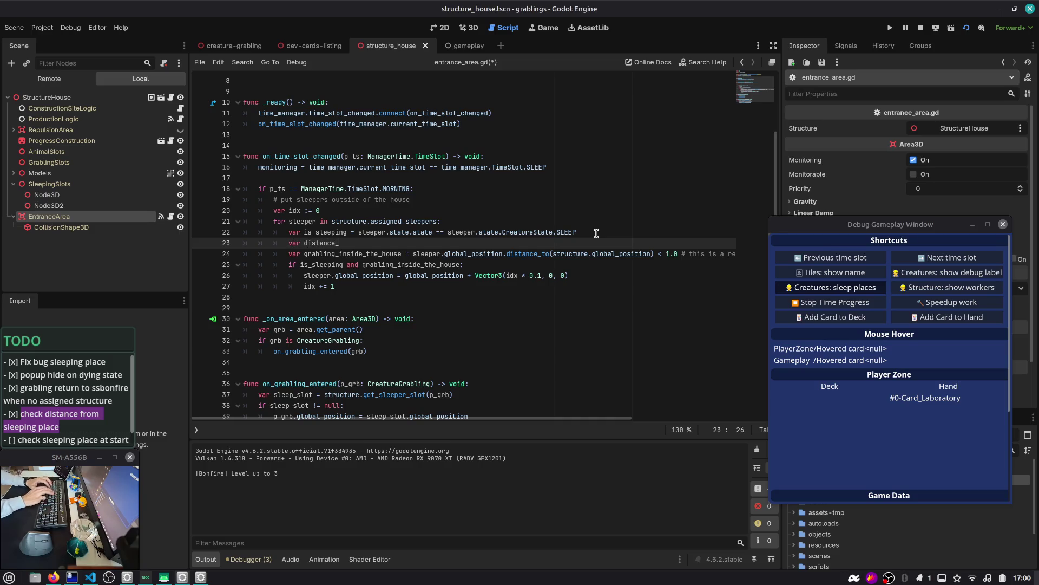
pyautogui.press('Down')
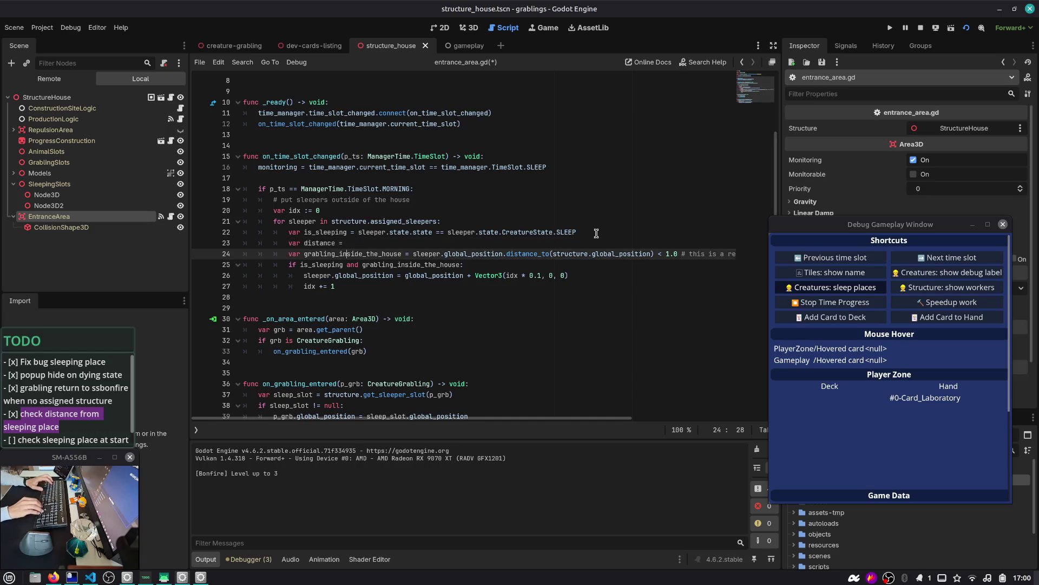
pyautogui.hotkey('ctrl', 'Left')
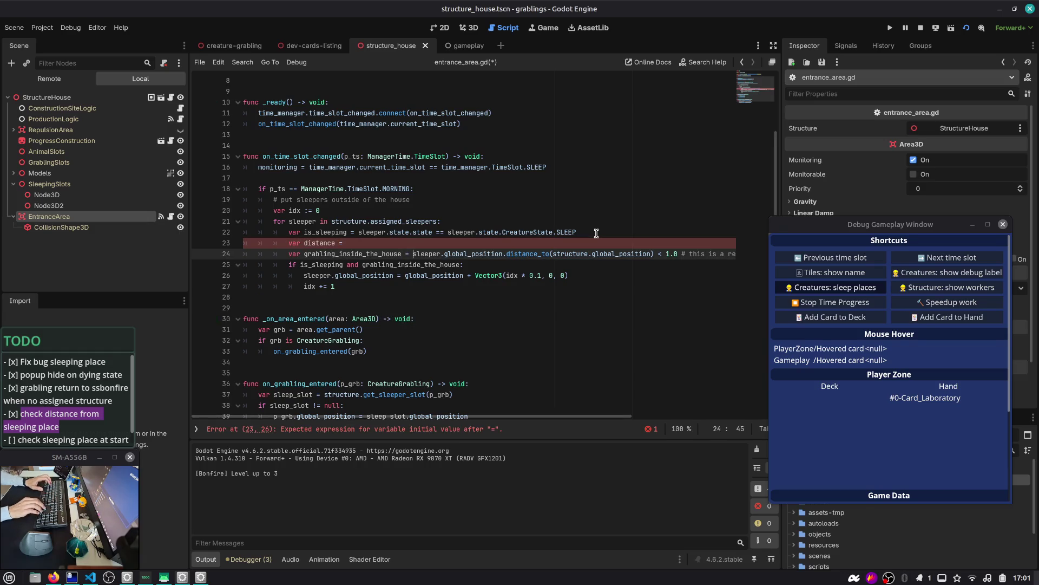
pyautogui.press('Up')
pyautogui.hotkey('ctrl', 'k')
pyautogui.press('Return')
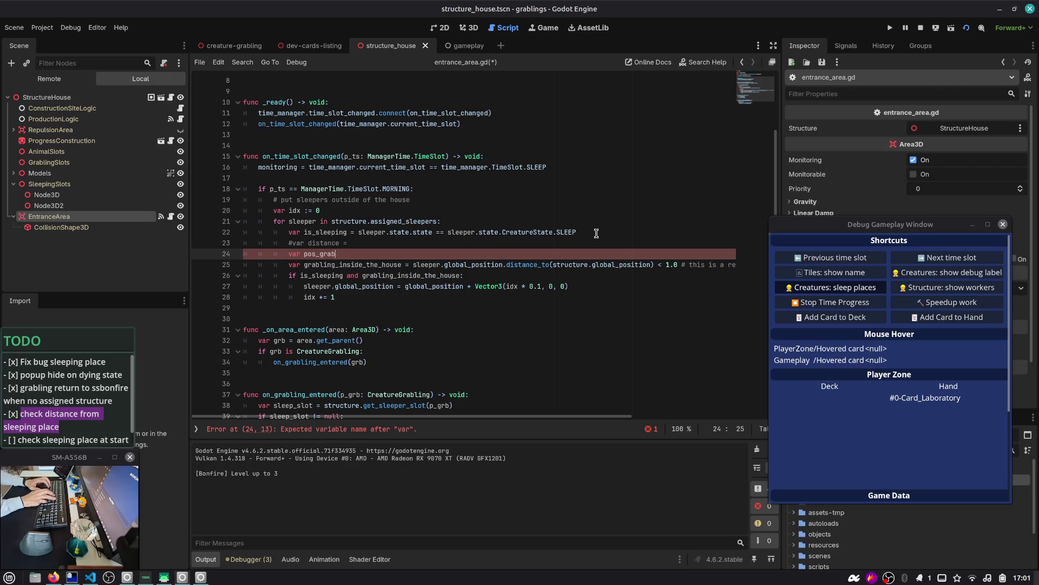
# - Start pos_grab's value with sleeper.global_position copied from the next line, followed by Vector3()
pyautogui.hotkey('ctrl', 'space')
pyautogui.write('Vector3(')
pyautogui.press('Escape')
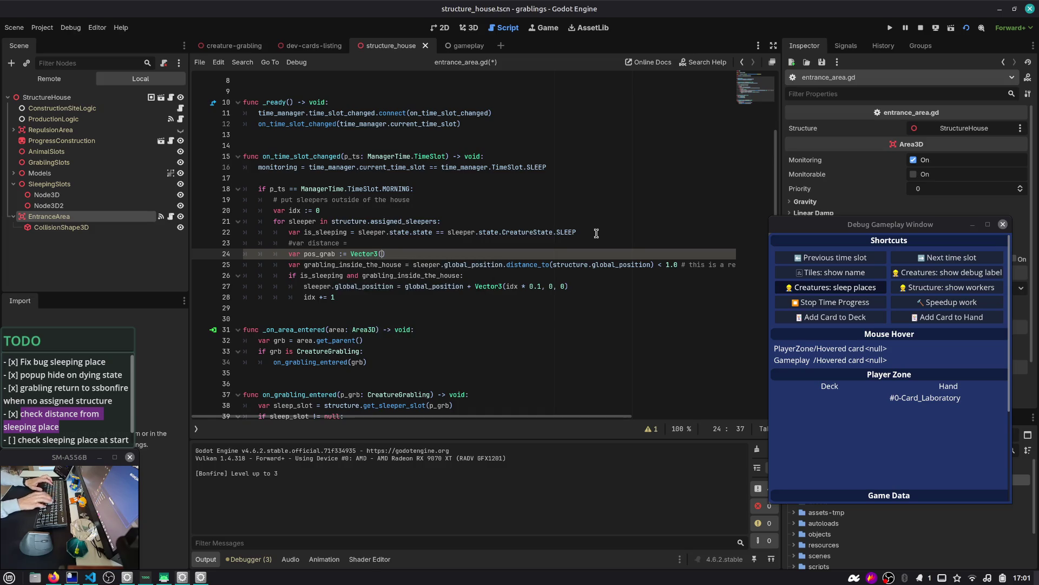
pyautogui.press('Down')
pyautogui.hotkey('ctrl', 'Right')
pyautogui.hotkey('ctrl', 'Right')
pyautogui.hotkey('ctrl', 'Right')
pyautogui.hotkey('ctrl', 'shift', 'Right')
pyautogui.hotkey('ctrl', 'shift', 'Right')
pyautogui.hotkey('ctrl', 'shift', 'Right')
pyautogui.hotkey('ctrl', 'c')
pyautogui.press('Up')
pyautogui.hotkey('ctrl', 'Left')
pyautogui.hotkey('ctrl', 'Left')
pyautogui.hotkey('ctrl', 'v')
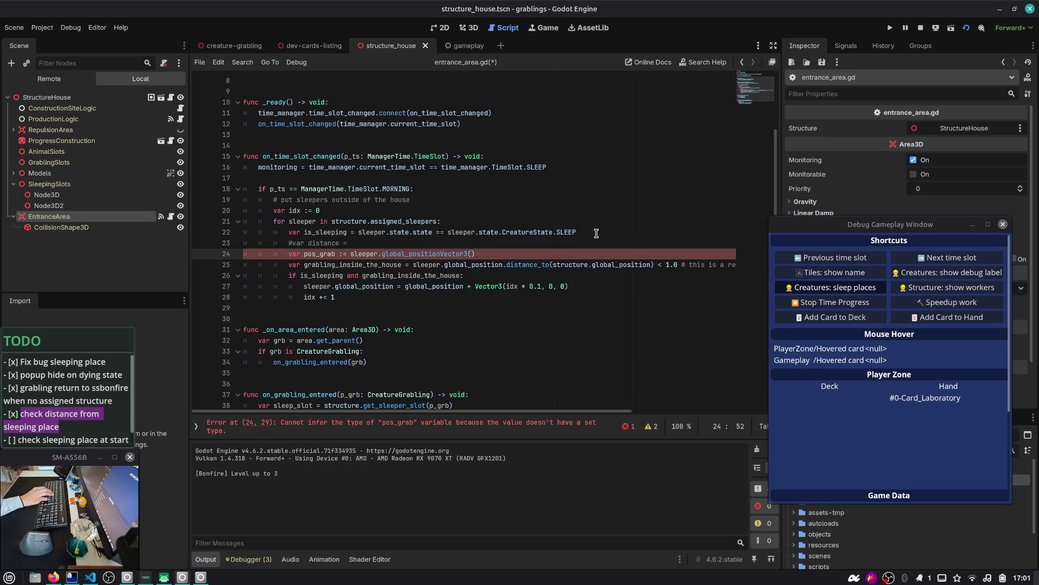
# - Subtract Vector3(0, sleeper.global_position.y, 0) from pos_grab and comment it 'ignore Y'
pyautogui.write('-')
pyautogui.press('End')
pyautogui.press('Left')
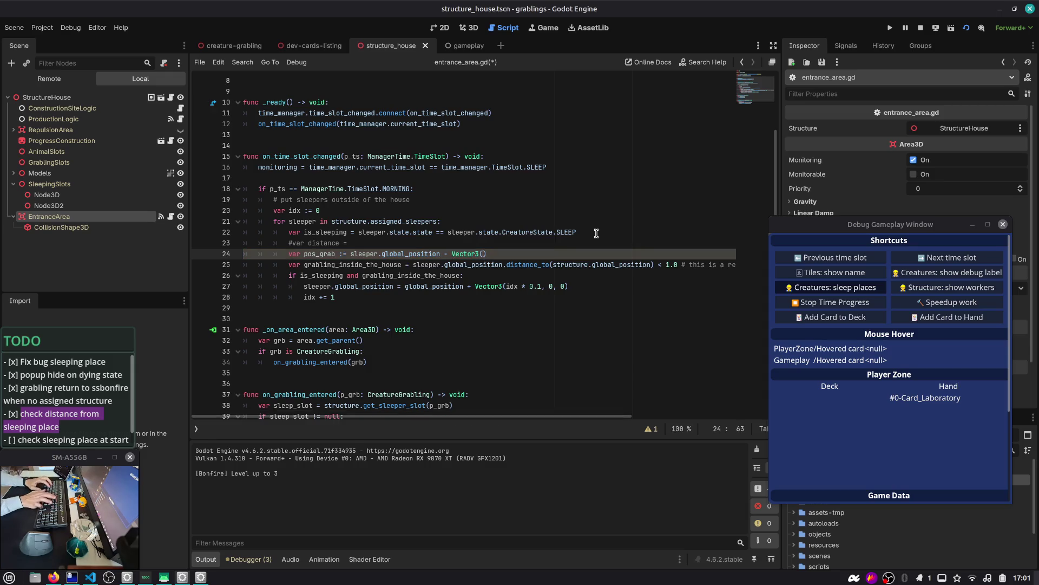
pyautogui.hotkey('ctrl', 'v')
pyautogui.write('.y, 0) # ')
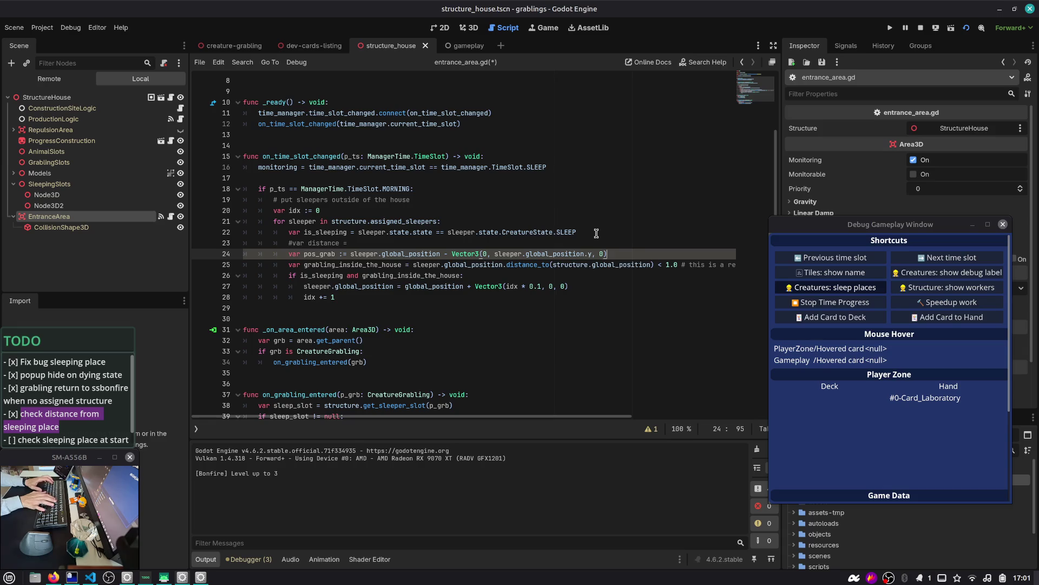
pyautogui.write('remve')
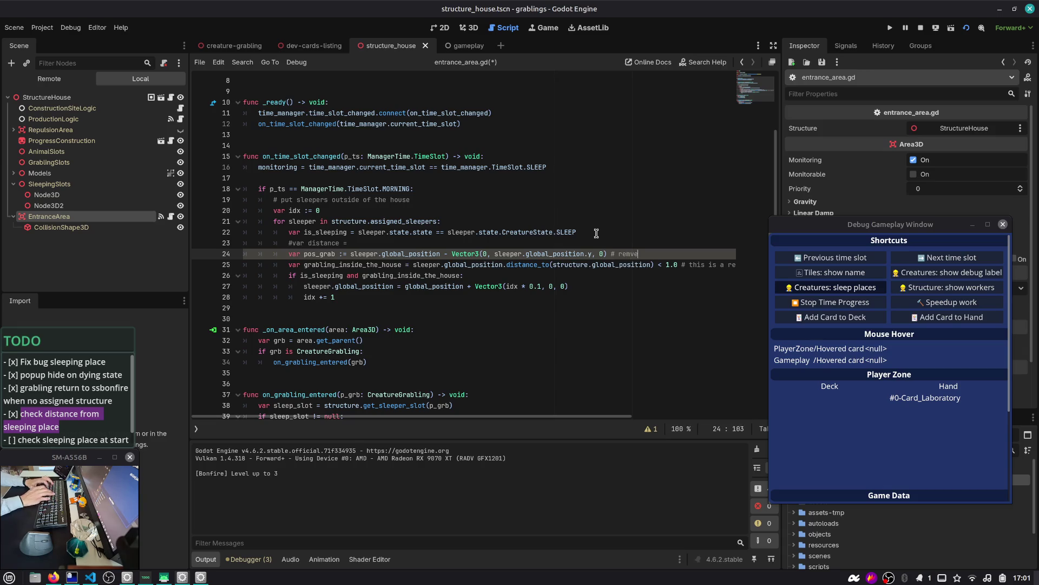
pyautogui.press('BackSpace')
pyautogui.press('BackSpace')
pyautogui.press('BackSpace')
pyautogui.press('BackSpace')
pyautogui.press('BackSpace')
pyautogui.write('ignore Y')
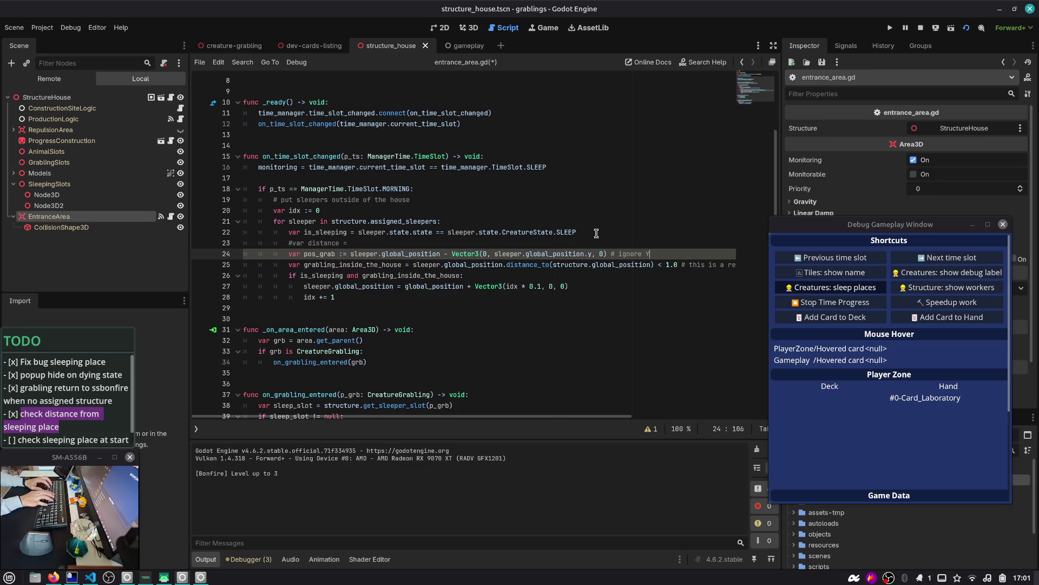
pyautogui.press('Return')
pyautogui.write('var pos_structure :=')
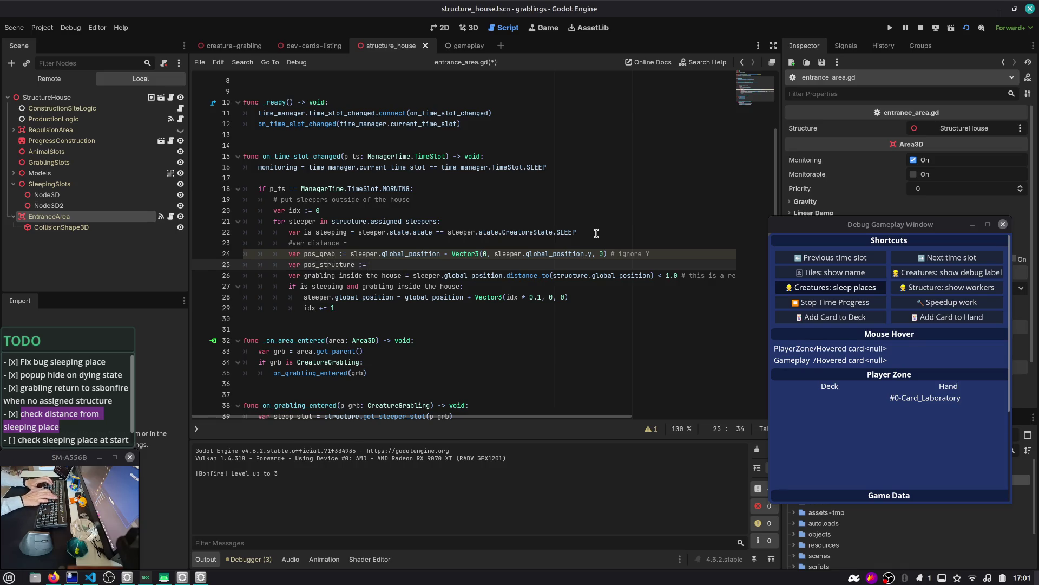
# - Define pos_structure as structure.global_position minus a Vector3 of structure.global_position.y
pyautogui.press('Escape')
pyautogui.press('Down')
pyautogui.hotkey('ctrl', 'Right')
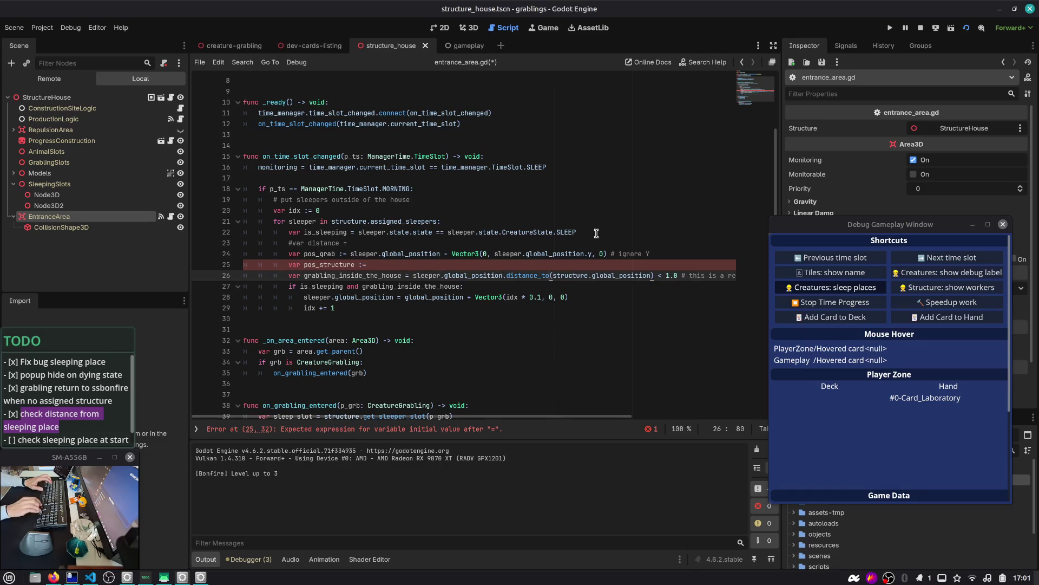
pyautogui.hotkey('ctrl', 'shift', 'Right')
pyautogui.hotkey('ctrl', 'shift', 'Right')
pyautogui.hotkey('ctrl', 'shift', 'Right')
pyautogui.hotkey('ctrl', 'c')
pyautogui.press('Up')
pyautogui.hotkey('ctrl', 'v')
pyautogui.write('- VEc')
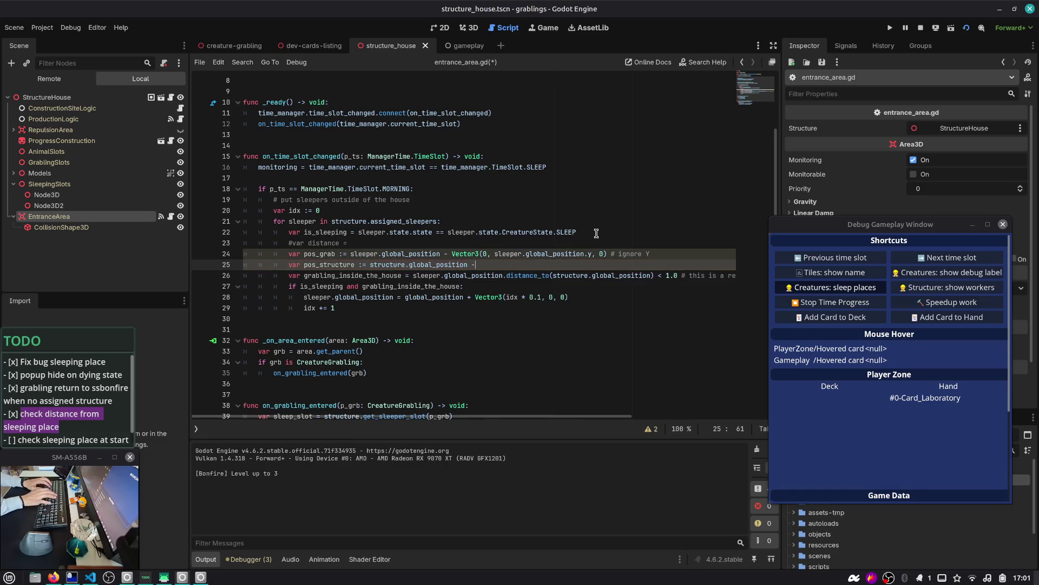
pyautogui.press('Return')
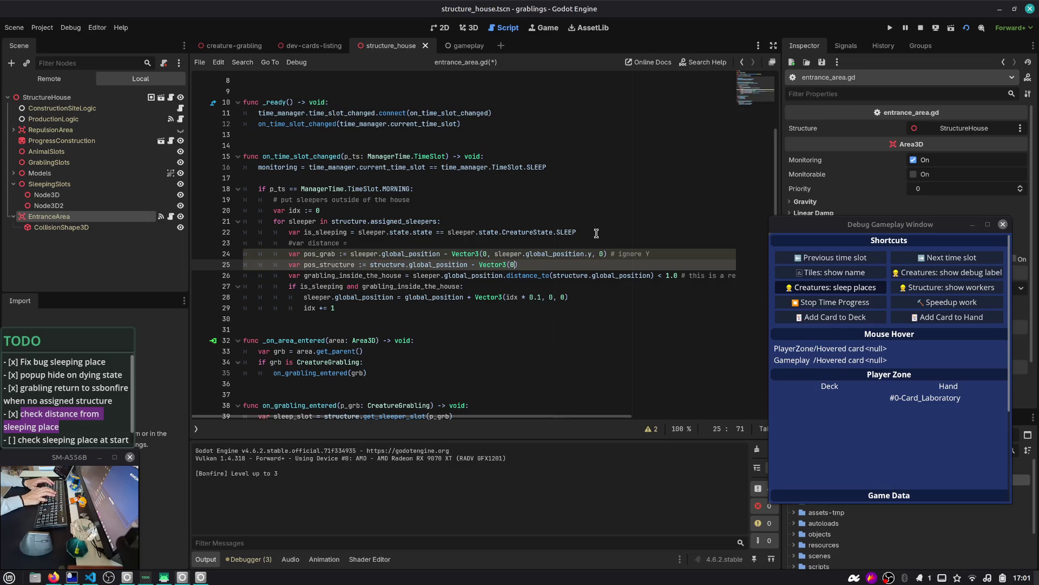
pyautogui.write(', stru')
pyautogui.press('Return')
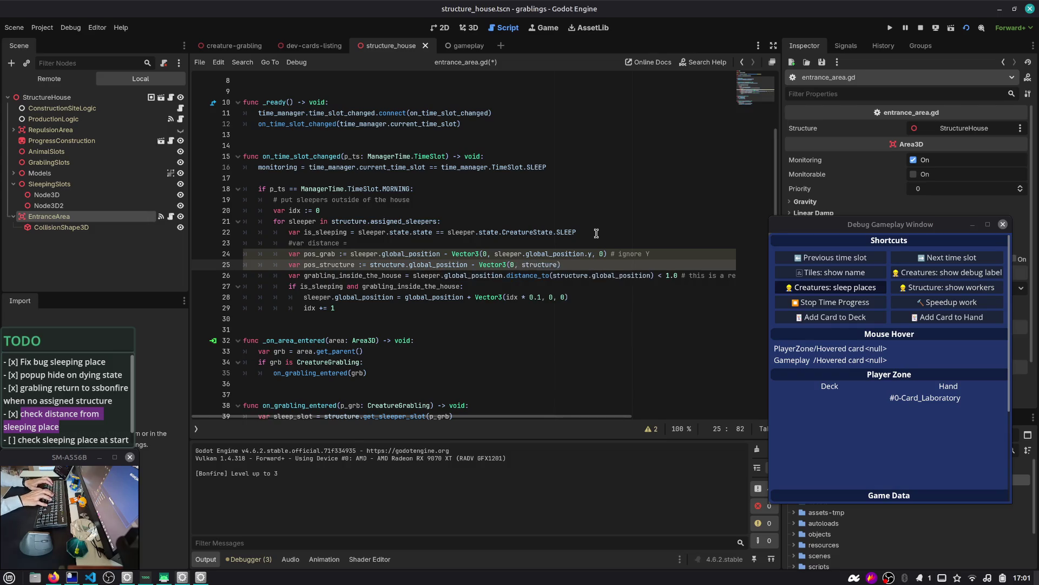
pyautogui.write('oba')
pyautogui.press('Down')
pyautogui.press('Return')
pyautogui.write('.y, 0')
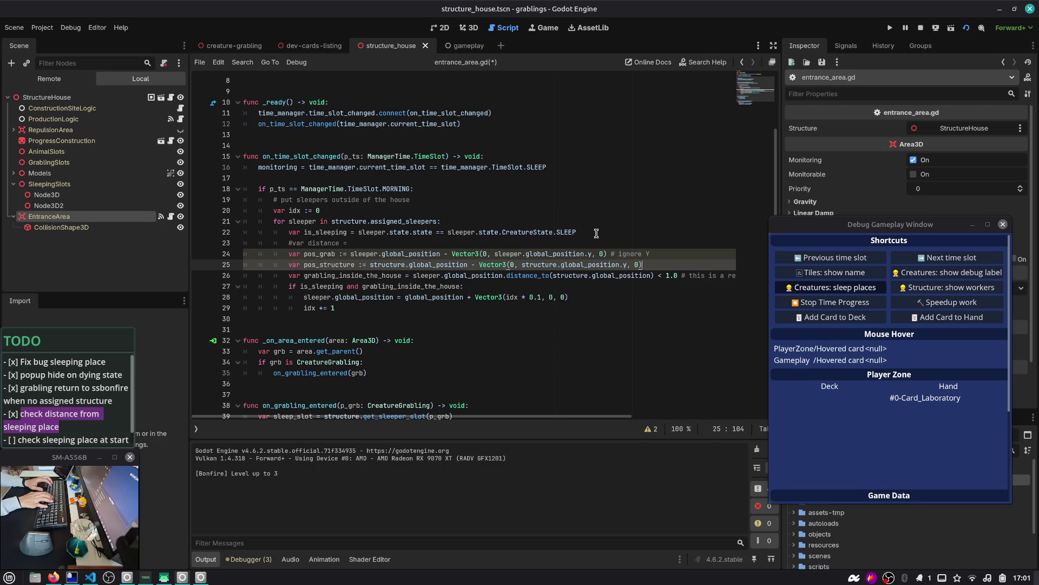
# - Change the distance check to pos_grab.distance_to(pos_structure) and save the script
pyautogui.press('Down')
pyautogui.hotkey('ctrl', 'Left')
pyautogui.hotkey('ctrl', 'Left')
pyautogui.hotkey('ctrl', 'shift', 'Right')
pyautogui.write('poS_grab')
pyautogui.press('BackSpace')
pyautogui.press('BackSpace')
pyautogui.press('BackSpace')
pyautogui.write('s_grab')
pyautogui.press('Return')
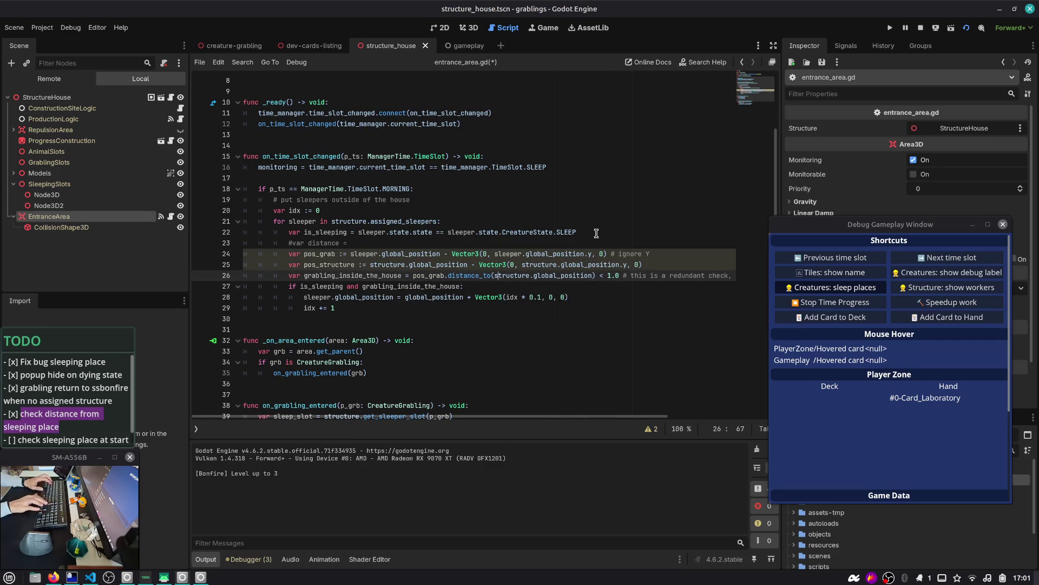
pyautogui.hotkey('ctrl', 'shift', 'Right')
pyautogui.hotkey('ctrl', 'shift', 'Right')
pyautogui.hotkey('ctrl', 'shift', 'Right')
pyautogui.write('pos_structure')
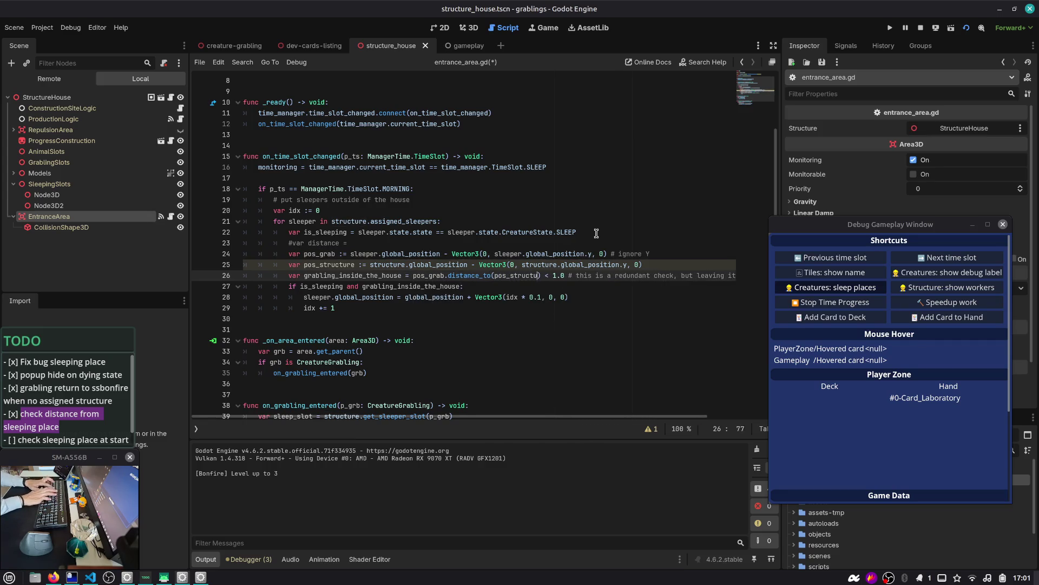
pyautogui.hotkey('ctrl', 's')
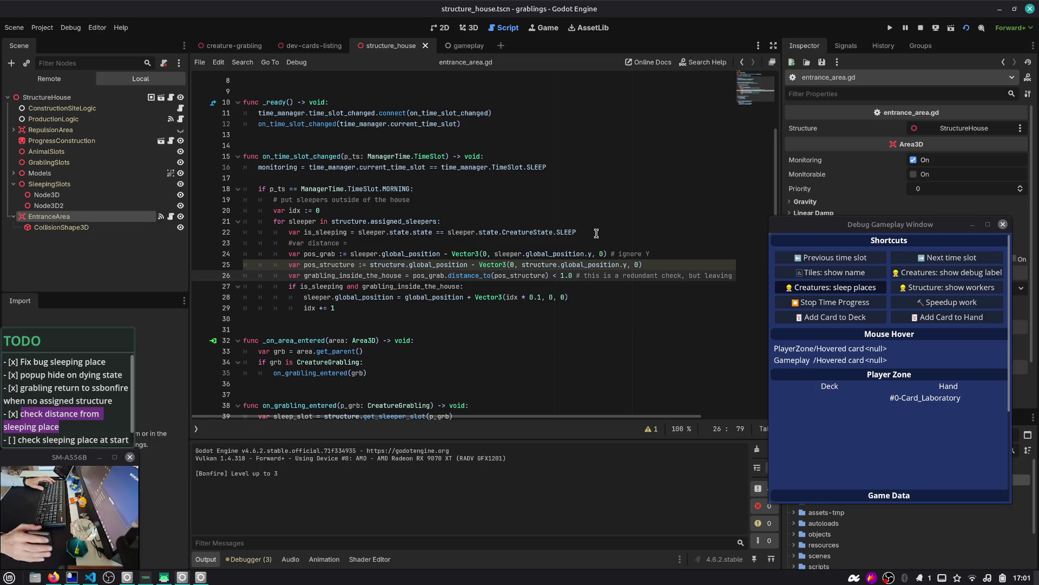
pyautogui.doubleClick(525, 276)
pyautogui.scroll(-1, 525, 278)
pyautogui.doubleClick(350, 244)
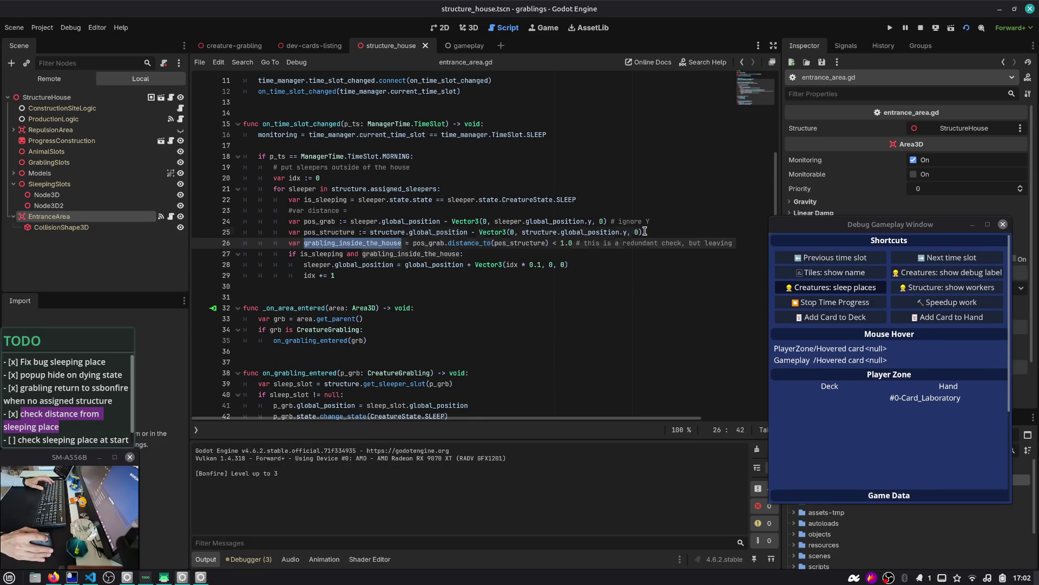
pyautogui.doubleClick(329, 232)
pyautogui.moveTo(655, 232); pyautogui.dragTo(183, 222)
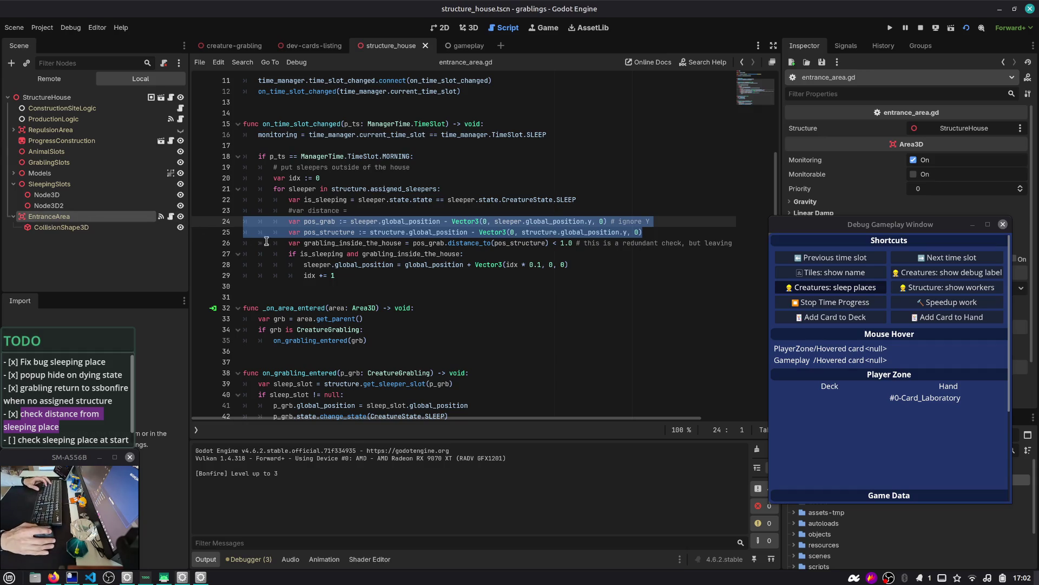
pyautogui.hotkey('shift', 'Down')
pyautogui.hotkey('shift', 'Up')
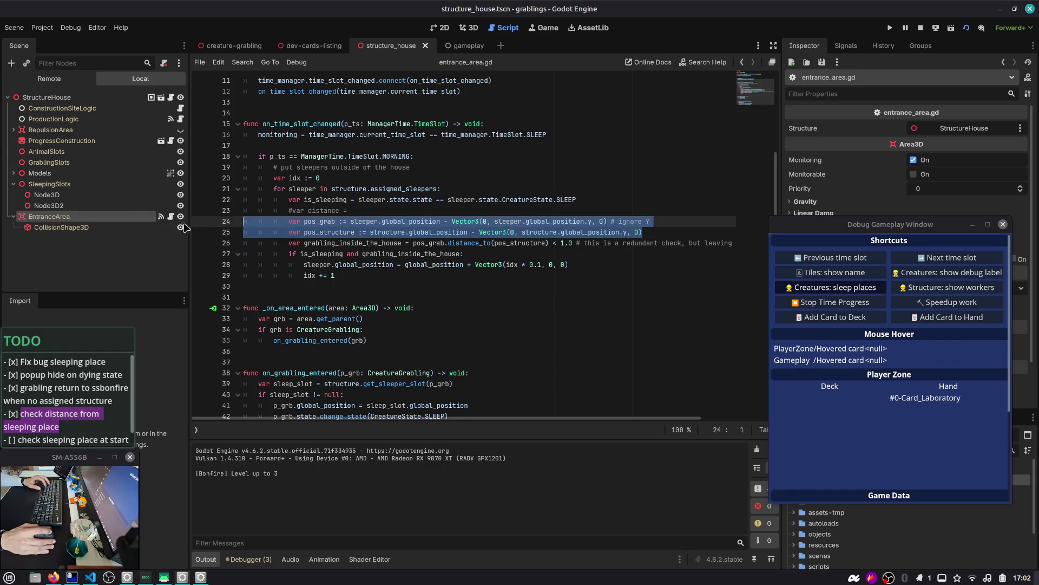
pyautogui.click(297, 230)
pyautogui.doubleClick(317, 231)
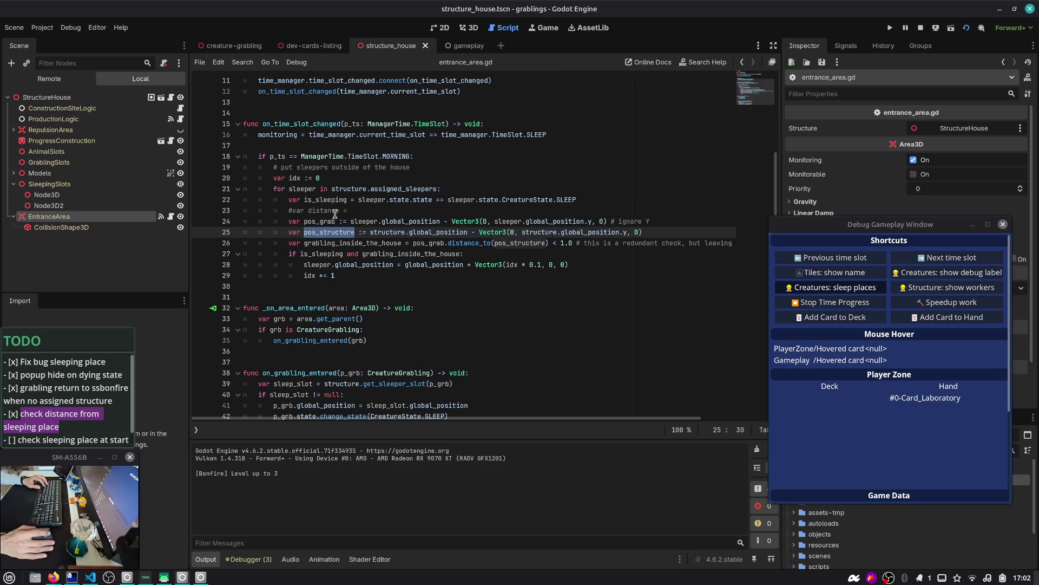
pyautogui.doubleClick(327, 223)
pyautogui.doubleClick(329, 233)
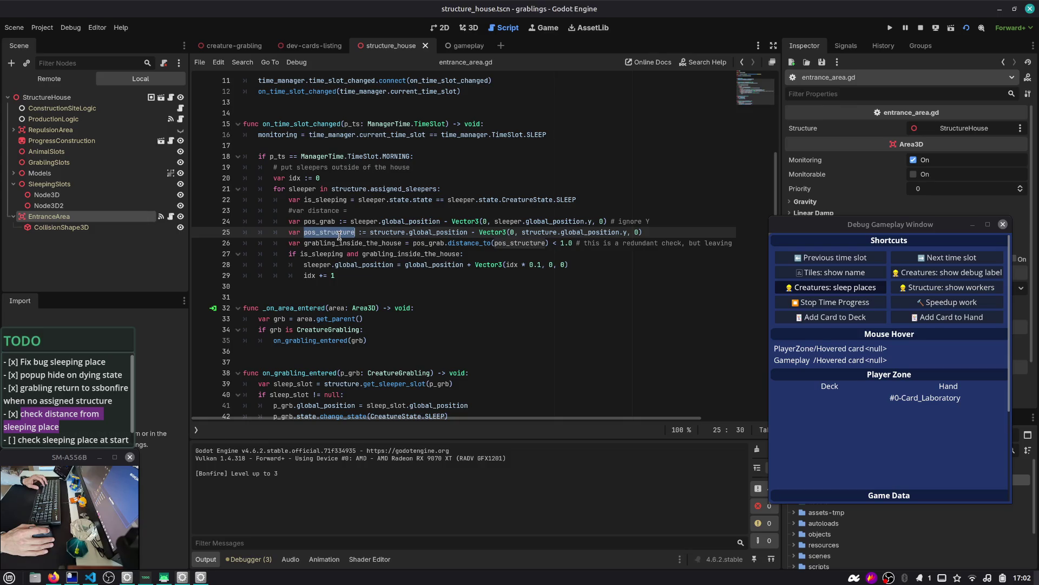
pyautogui.scroll(-1, 340, 237)
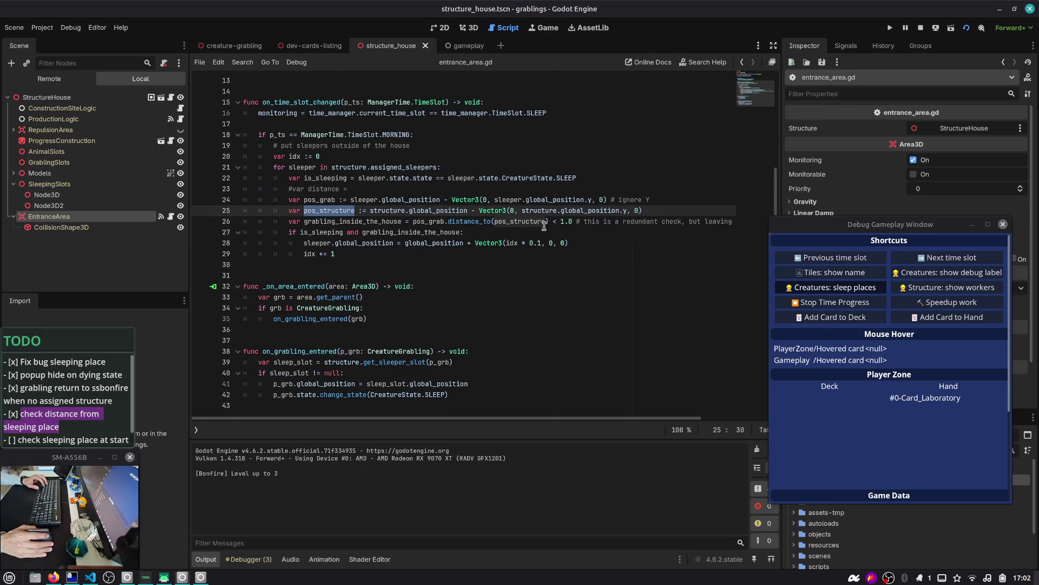
pyautogui.moveTo(661, 206); pyautogui.dragTo(242, 199)
pyautogui.hotkey('ctrl', 'c')
pyautogui.click(317, 202)
pyautogui.doubleClick(316, 202)
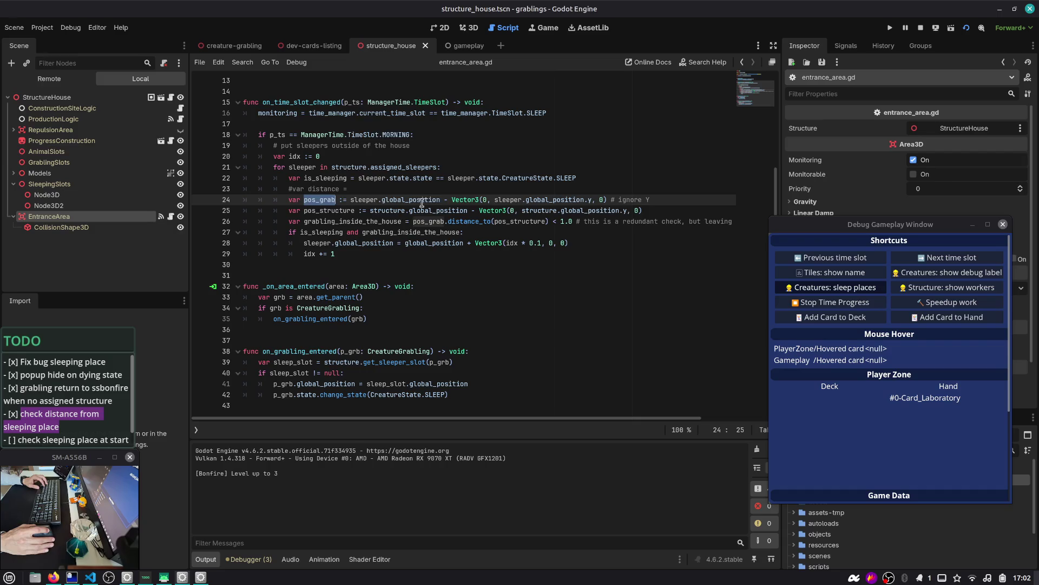
pyautogui.click(393, 201)
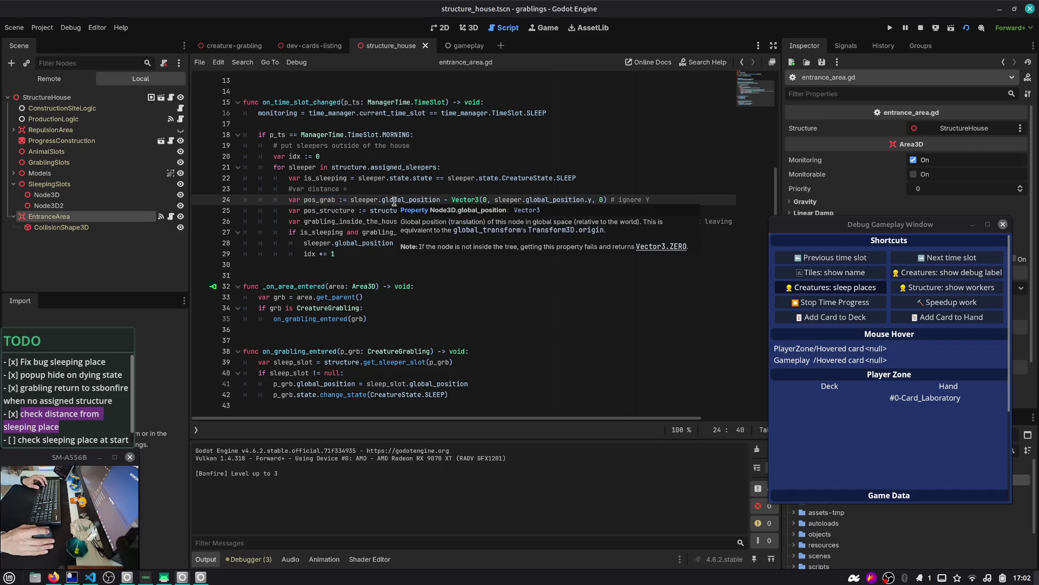
pyautogui.doubleClick(410, 202)
pyautogui.moveTo(541, 201); pyautogui.dragTo(589, 201)
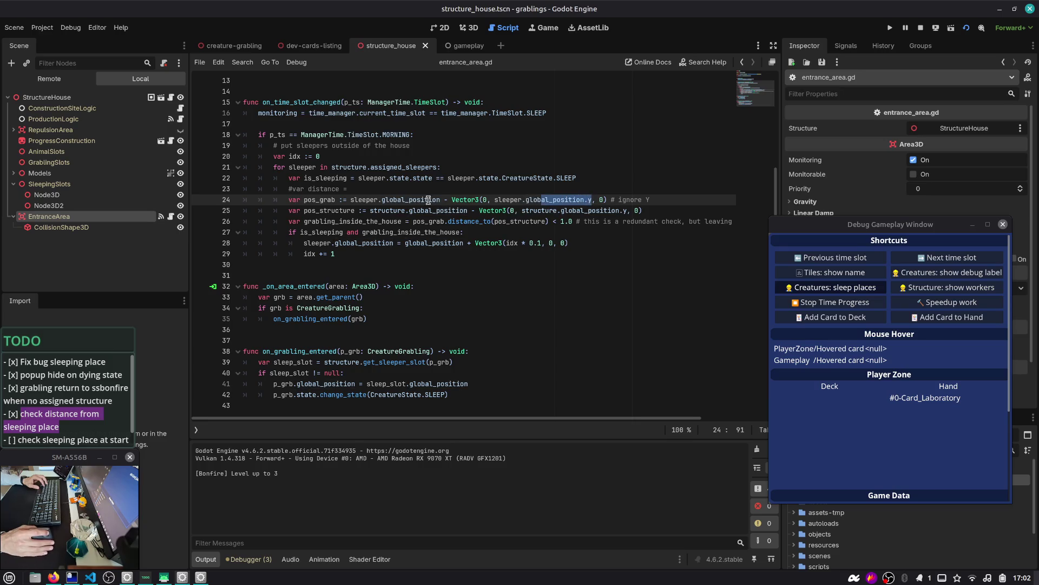
pyautogui.doubleClick(319, 201)
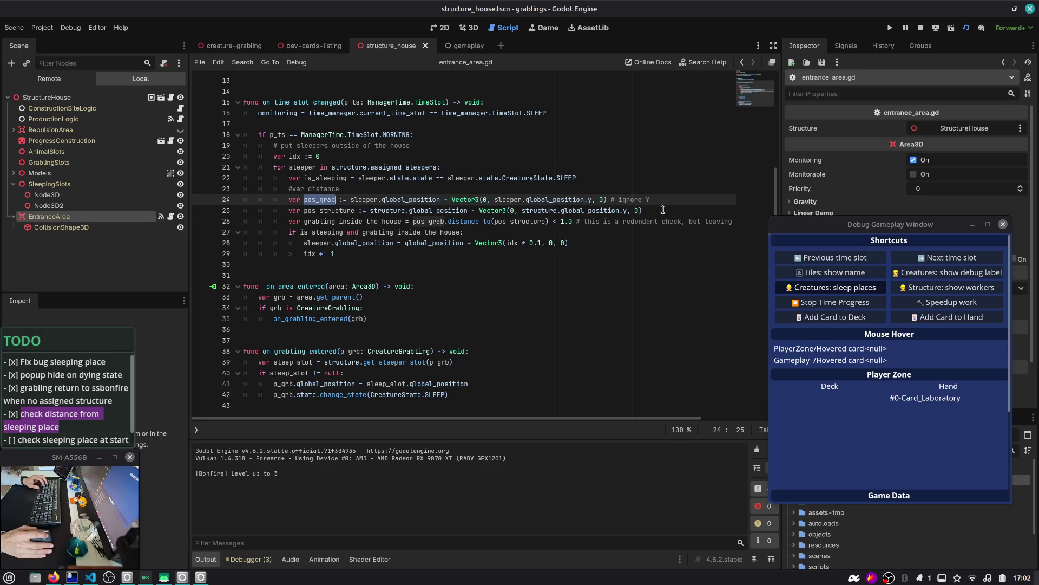
pyautogui.moveTo(663, 209); pyautogui.dragTo(239, 200)
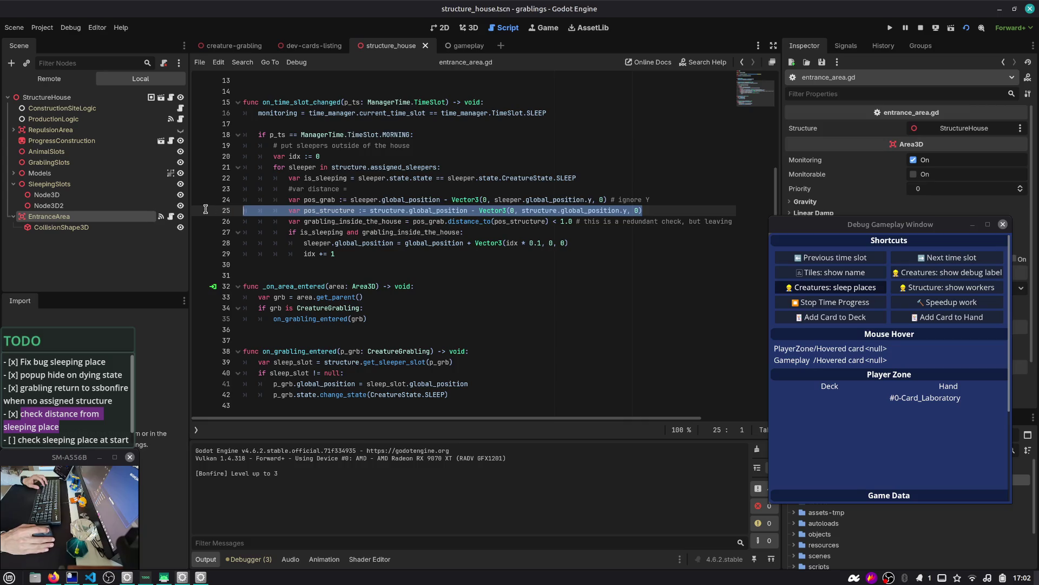
pyautogui.doubleClick(388, 222)
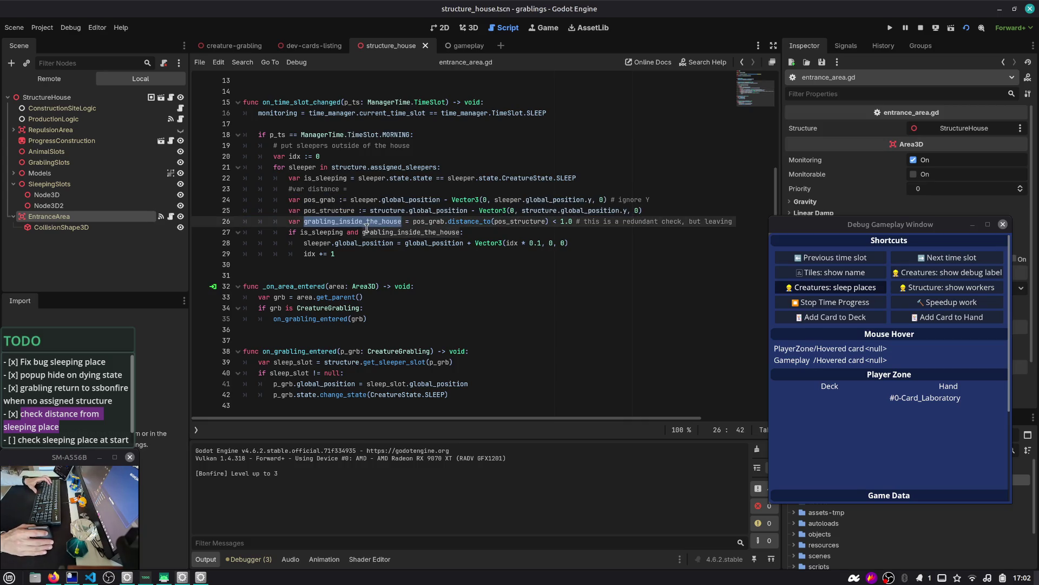
pyautogui.moveTo(285, 51)
pyautogui.click(234, 45)
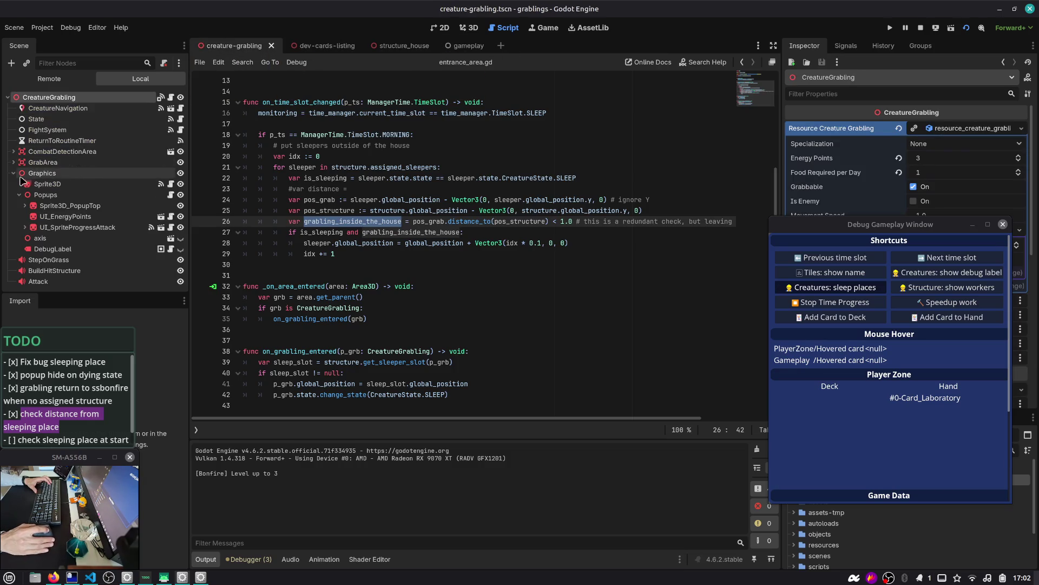
# - Open DebugLabel's debug_creature_label.gd at _debug_sleep_structure and add a line after the label text line
pyautogui.click(20, 195)
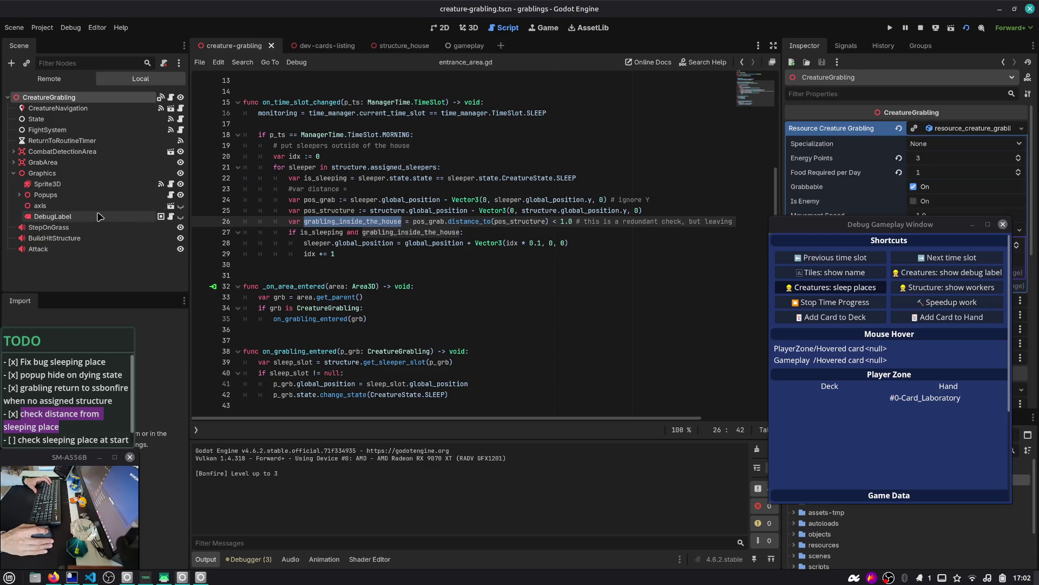
pyautogui.click(171, 216)
pyautogui.click(369, 188)
pyautogui.press('Up')
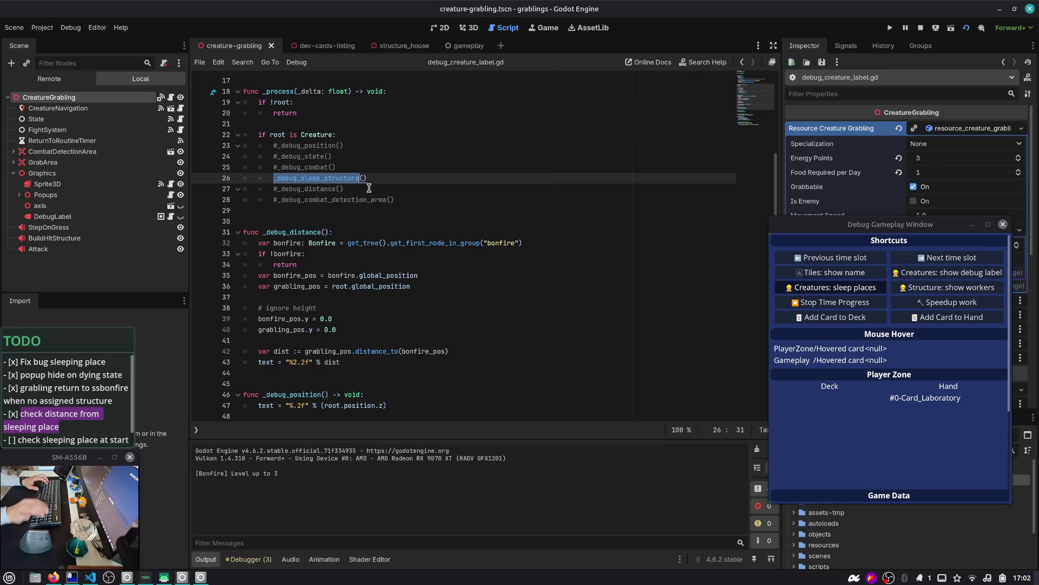
pyautogui.keyDown('ctrl'); pyautogui.click(325, 178); pyautogui.keyUp('ctrl')
pyautogui.click(528, 275)
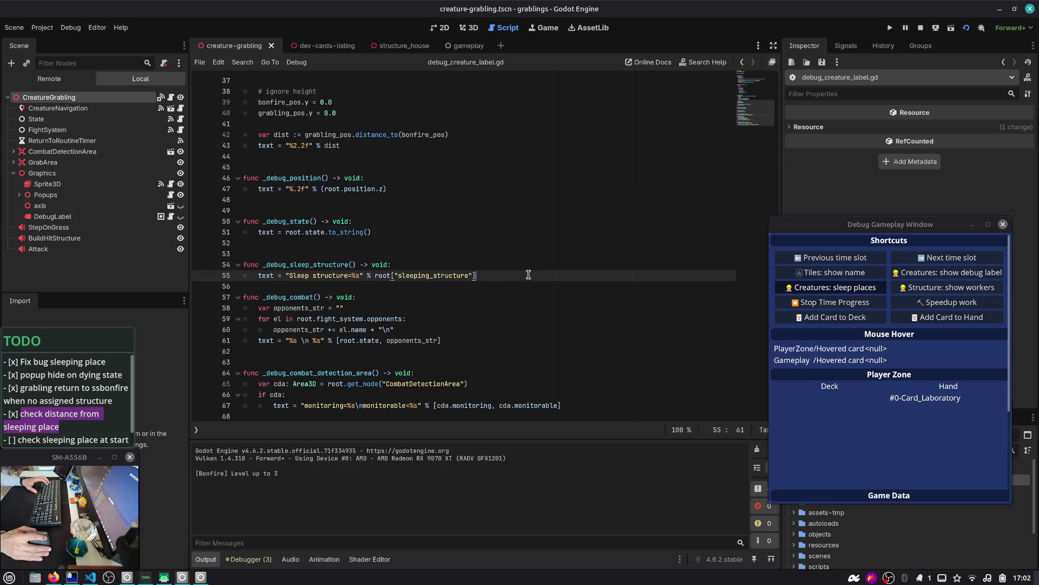
pyautogui.press('Return')
pyautogui.write('text += " %2.2f" % dist')
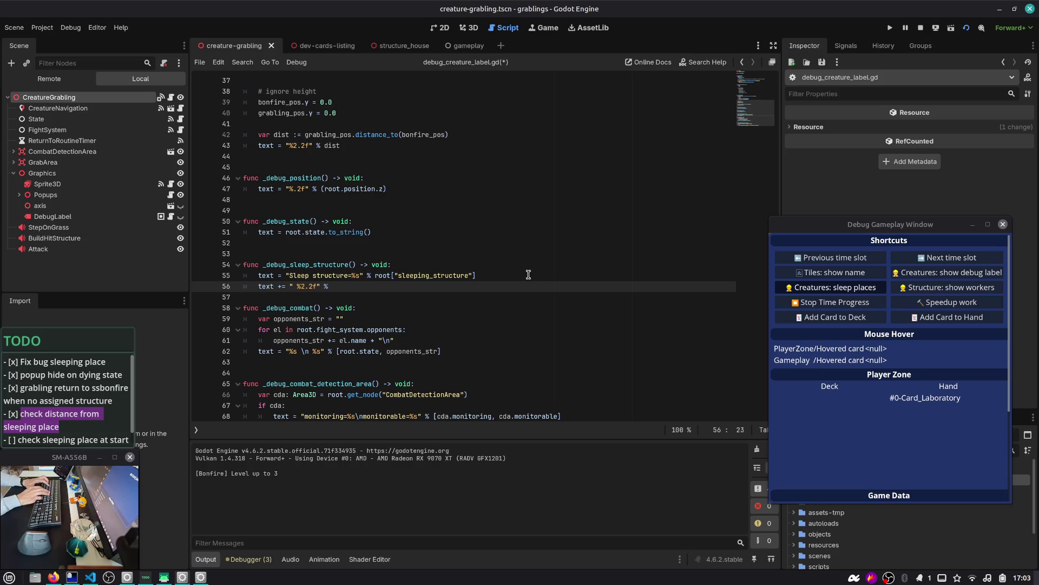
# - Insert a 'var dist = dist' line above the label text line
pyautogui.press('Home')
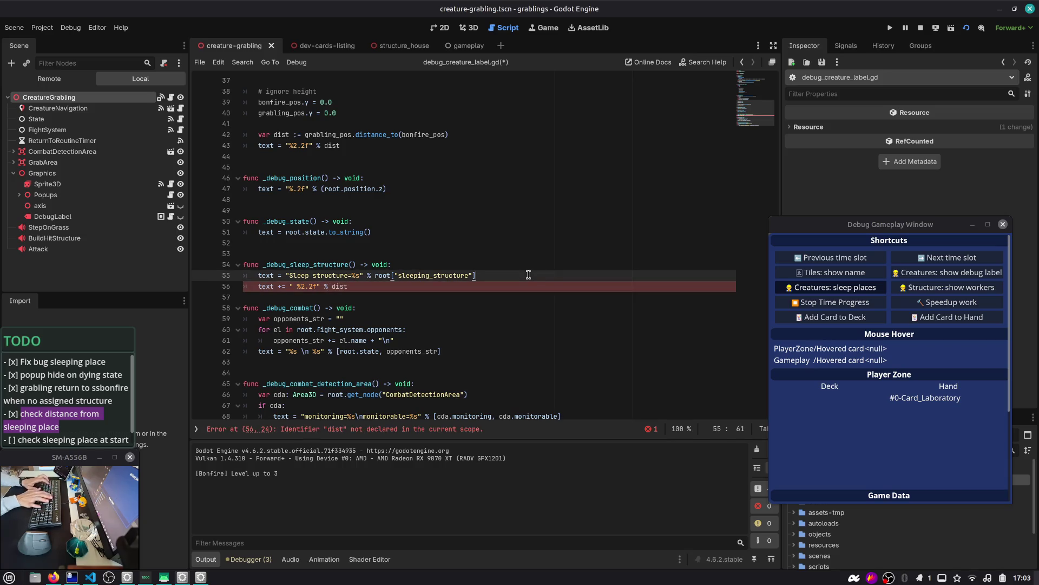
pyautogui.press('Return')
pyautogui.press('Up')
pyautogui.write('var dist = dist')
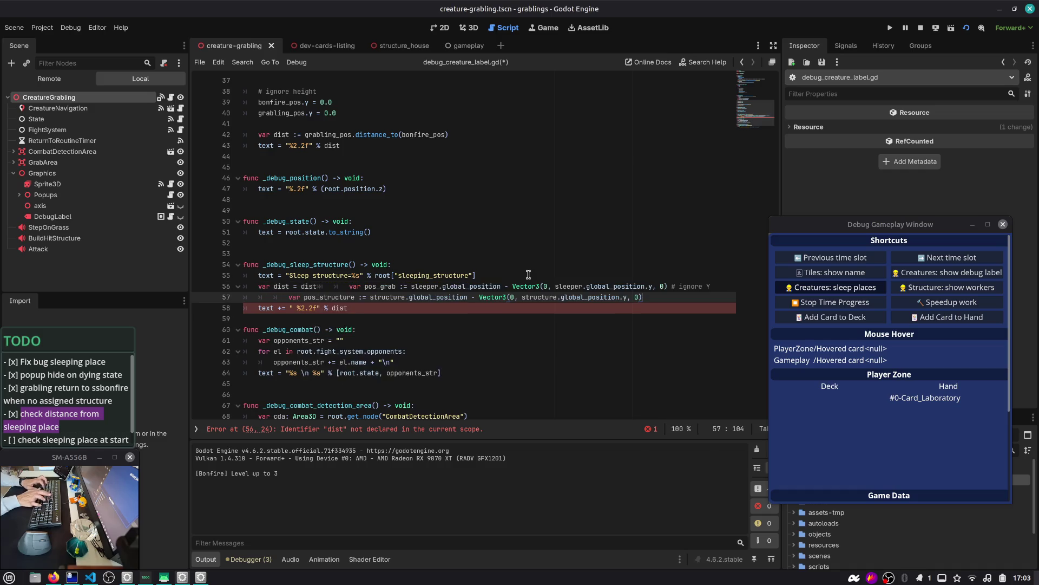
pyautogui.hotkey('ctrl', 'shift', 'Left')
pyautogui.hotkey('ctrl', 'shift', 'Left')
pyautogui.hotkey('ctrl', 'shift', 'Left')
pyautogui.press('End')
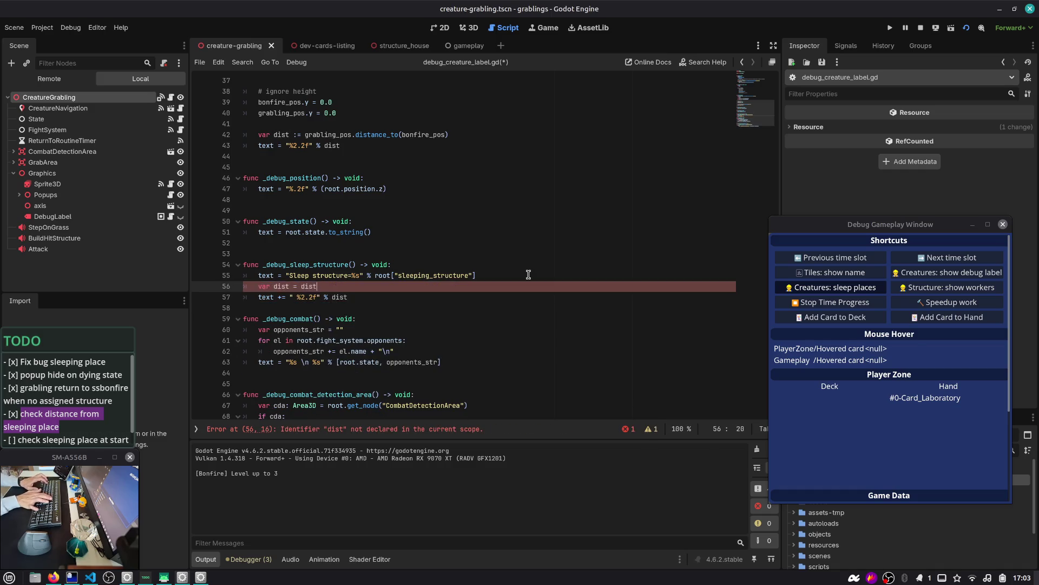
# - Paste the pos_grab and pos_structure lines, unindent them, and replace sleeper with root
pyautogui.hotkey('ctrl', 'v')
pyautogui.press('Home')
pyautogui.press('BackSpace')
pyautogui.press('BackSpace')
pyautogui.press('Down')
pyautogui.press('BackSpace')
pyautogui.press('BackSpace')
pyautogui.press('Up')
pyautogui.hotkey('ctrl', 'Right')
pyautogui.hotkey('ctrl', 'Right')
pyautogui.press('Right')
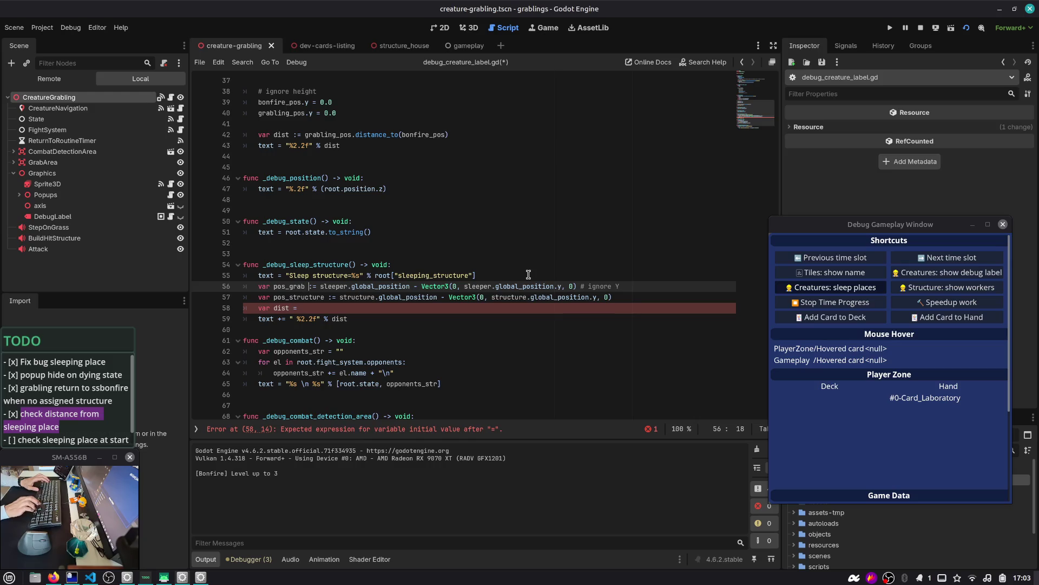
pyautogui.hotkey('ctrl', 'd')
pyautogui.hotkey('ctrl', 'd')
pyautogui.write('root')
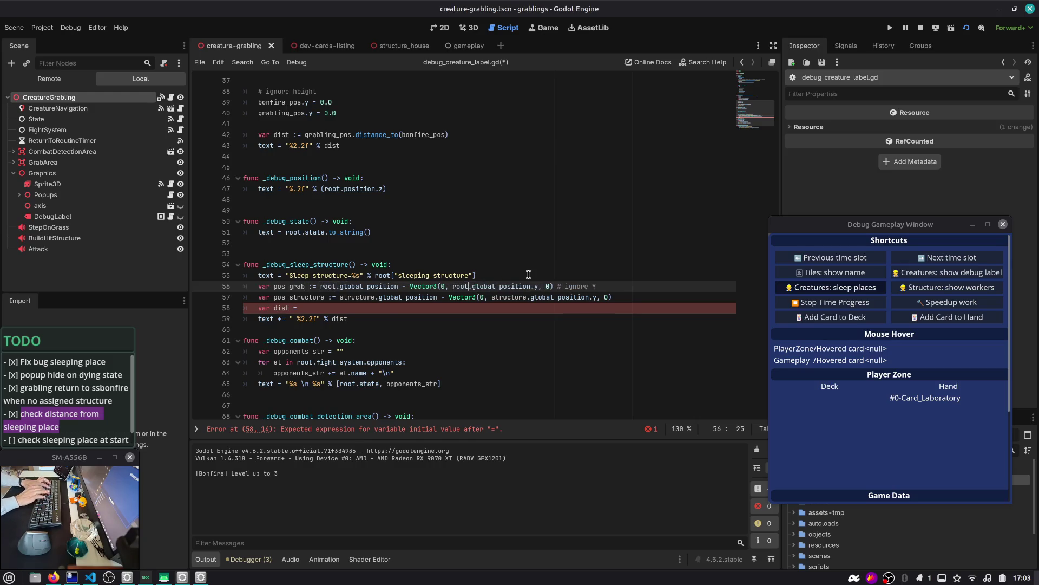
# - Open a blank line below pos_grab for the structure variable
pyautogui.press('Down')
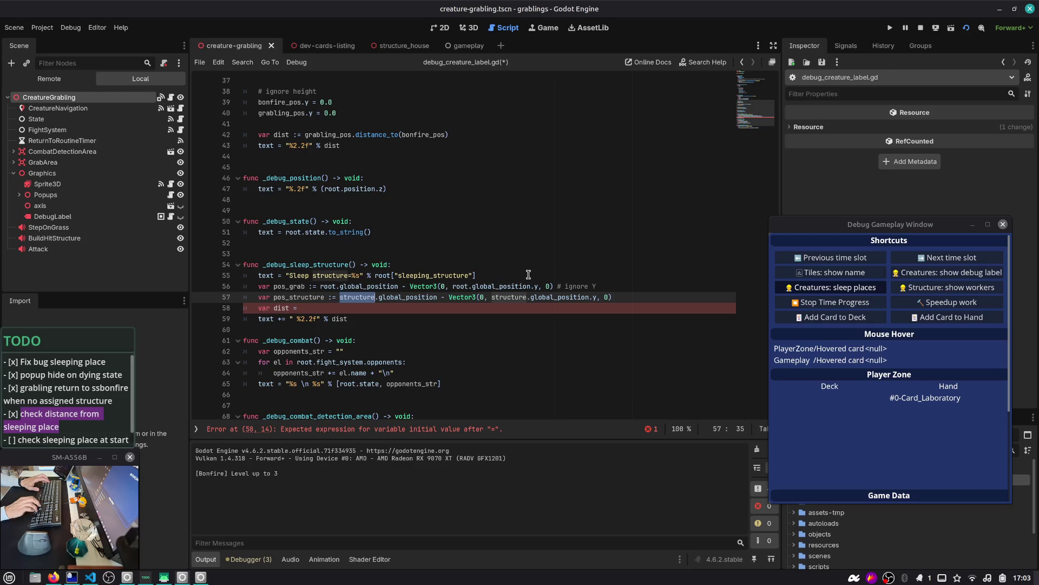
pyautogui.press('Up')
pyautogui.press('End')
pyautogui.press('Return')
pyautogui.write('var')
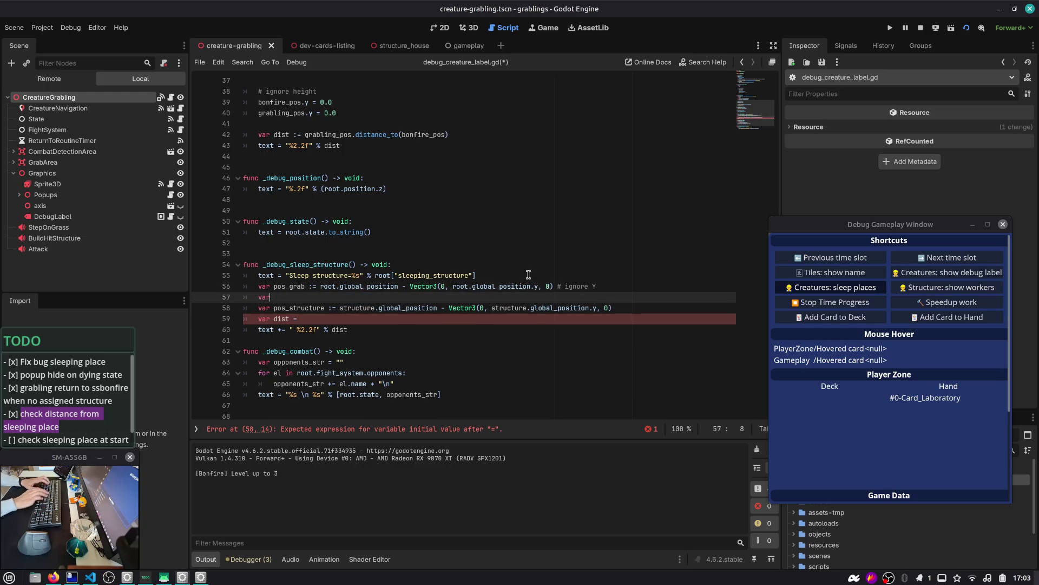
pyautogui.press('BackSpace')
pyautogui.press('BackSpace')
pyautogui.press('BackSpace')
pyautogui.press('Down')
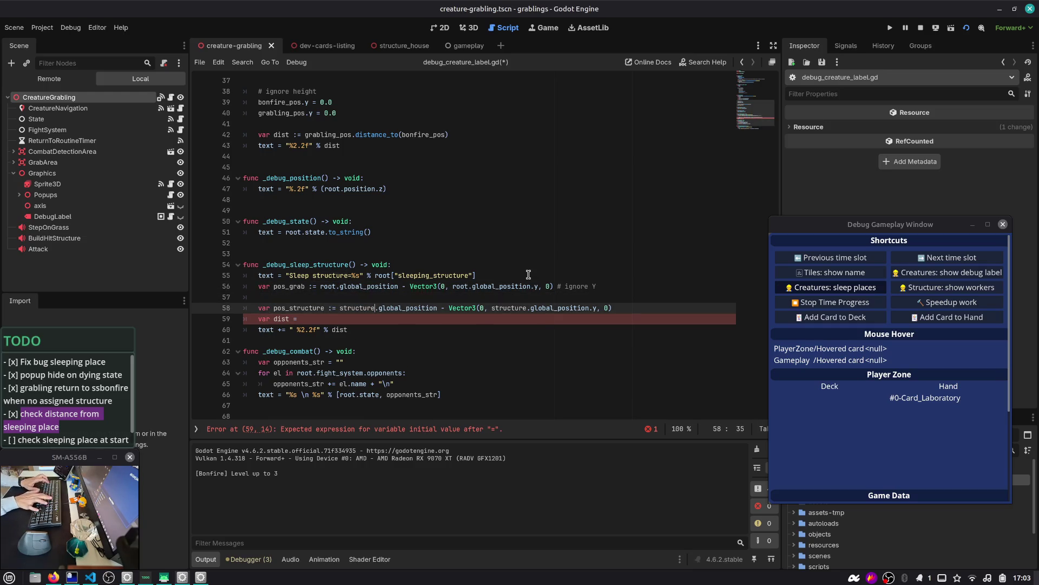
pyautogui.hotkey('ctrl', 'space')
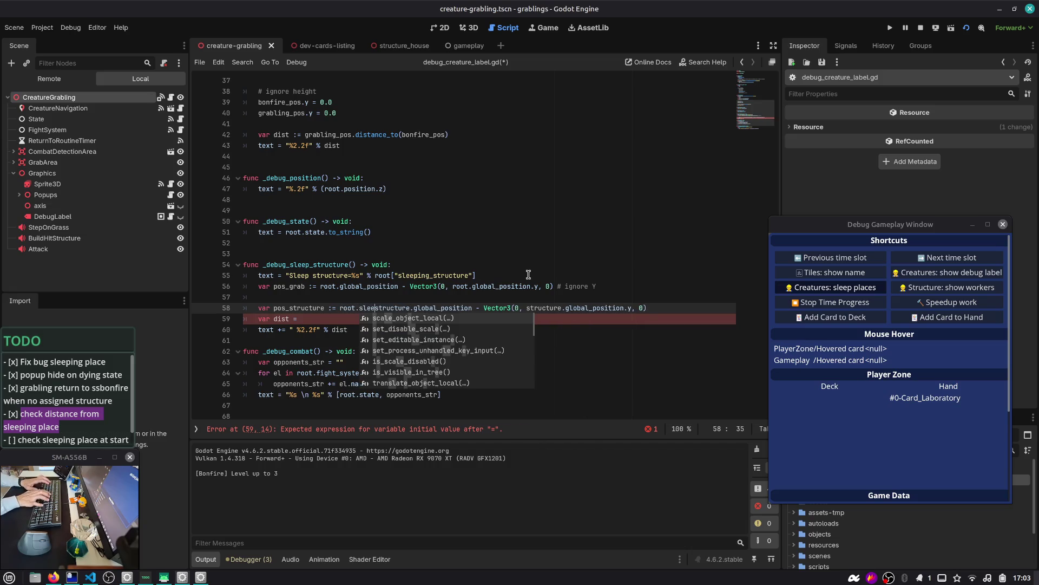
pyautogui.press('Escape')
pyautogui.press('Up')
# - Begin 'var structure = root.' and look up the sleep-structure member in completions
pyautogui.write('var st')
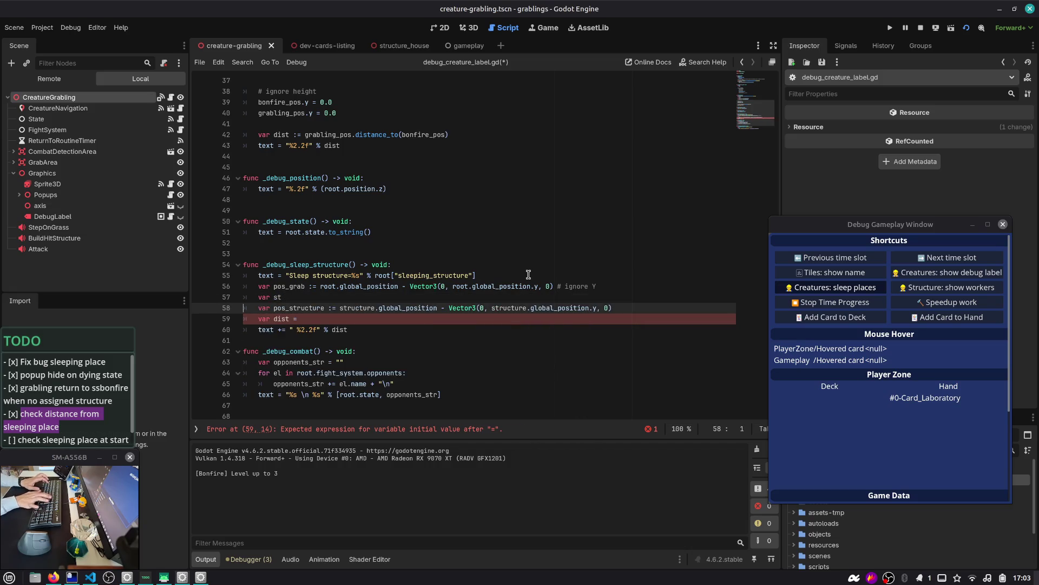
pyautogui.write('ructure = root.sl')
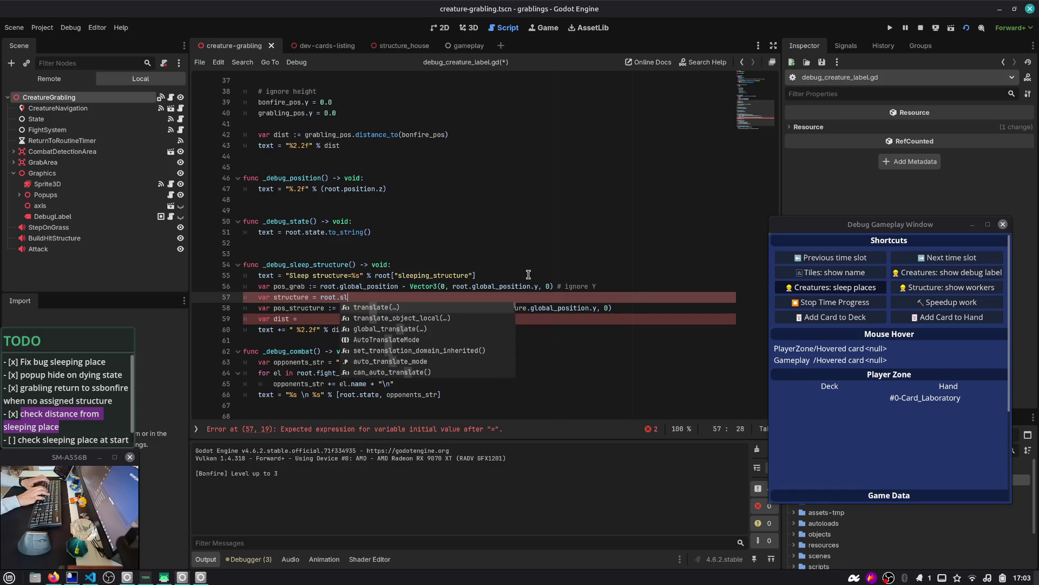
pyautogui.write('ee')
pyautogui.hotkey('ctrl', 'shift', 'Left')
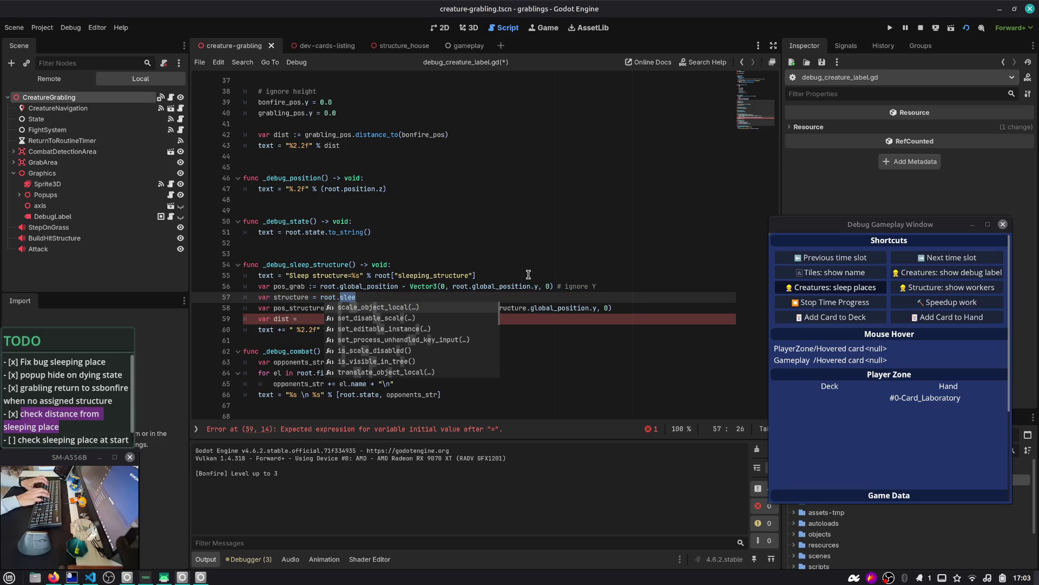
pyautogui.write('sleep')
pyautogui.hotkey('ctrl', 'BackSpace')
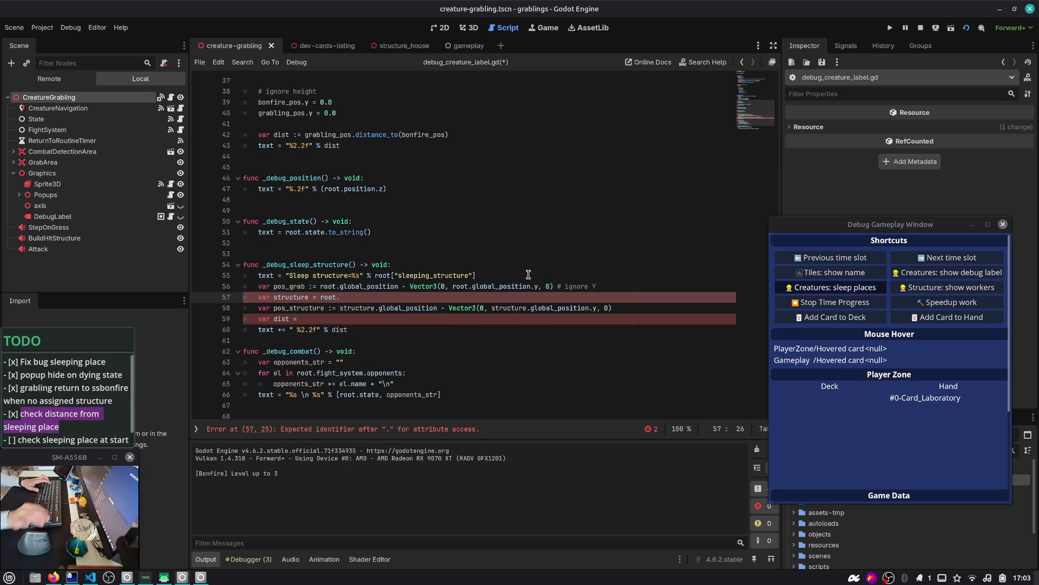
pyautogui.scroll(8, 370, 125)
pyautogui.scroll(-8, 370, 125)
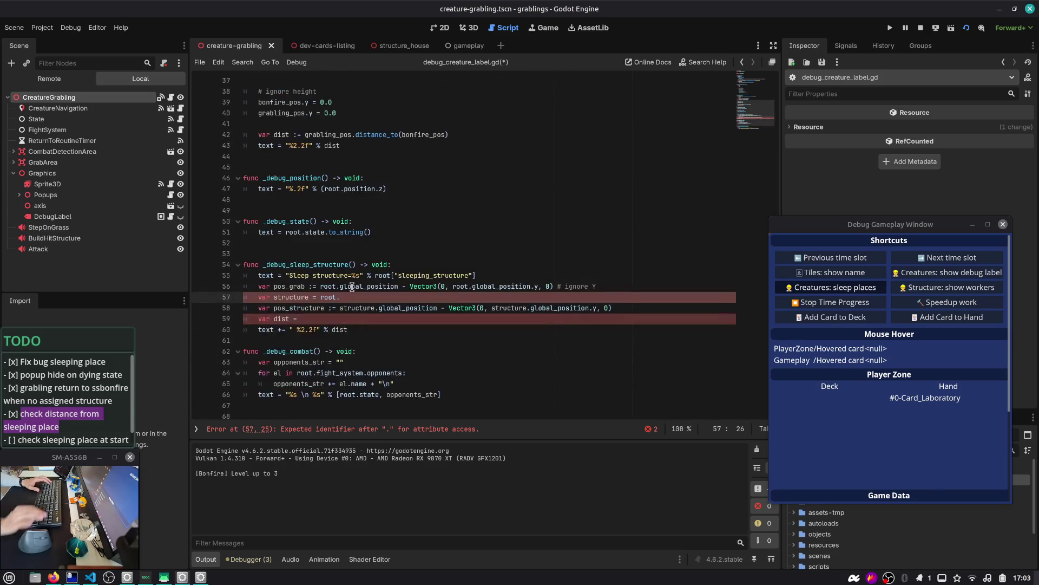
pyautogui.hotkey('ctrl', 'space')
# - Get structure as (root as CreatureGrabling).sleeping_structure
pyautogui.press('BackSpace')
pyautogui.write('as Creature.')
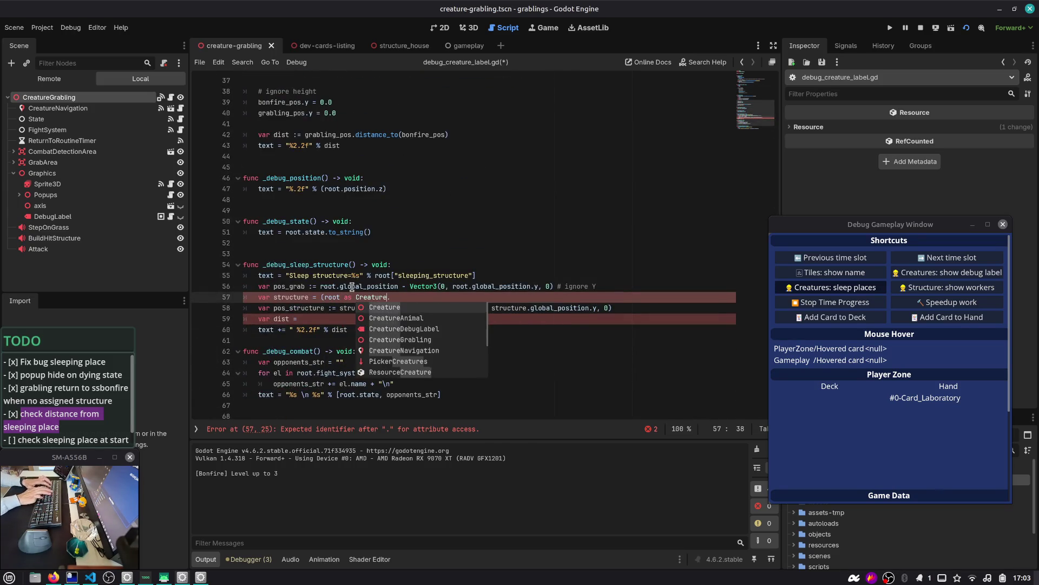
pyautogui.press('Down')
pyautogui.press('Down')
pyautogui.press('Down')
pyautogui.press('Return')
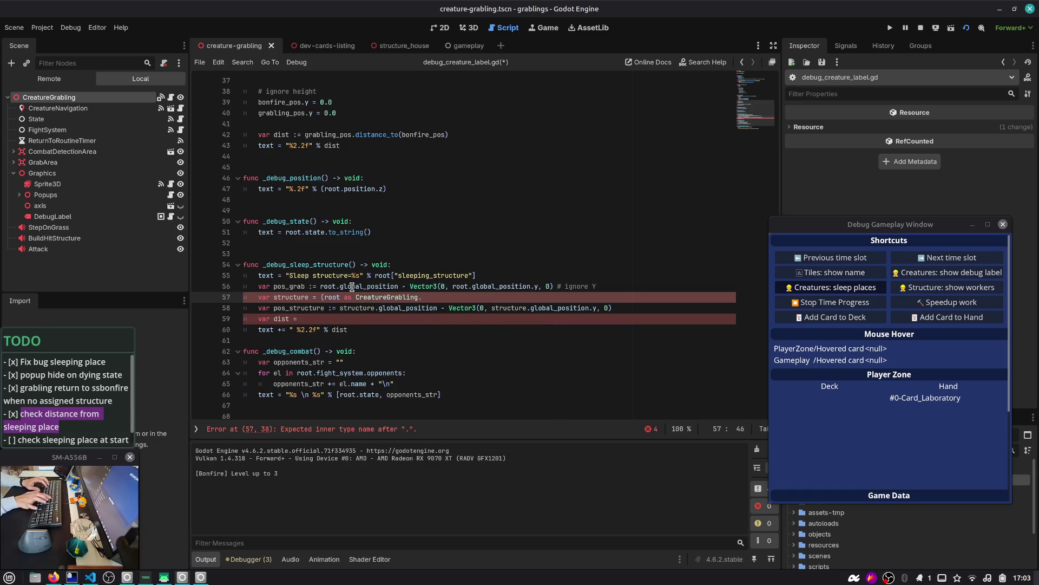
pyautogui.write('slee')
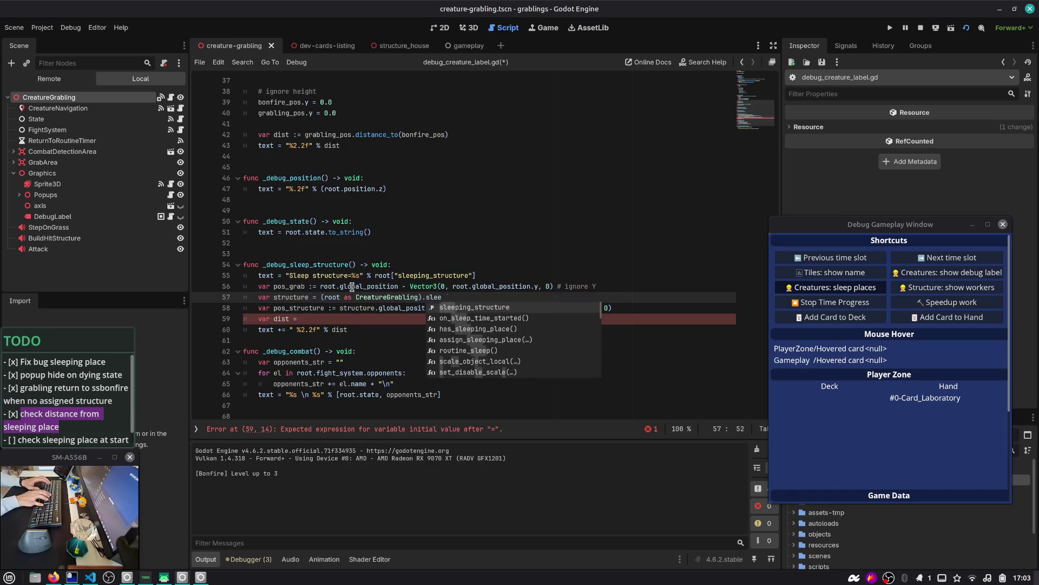
pyautogui.press('Return')
pyautogui.press('Return')
# - Add 'if structure:' and indent the position lines beneath it
pyautogui.write('if structure:')
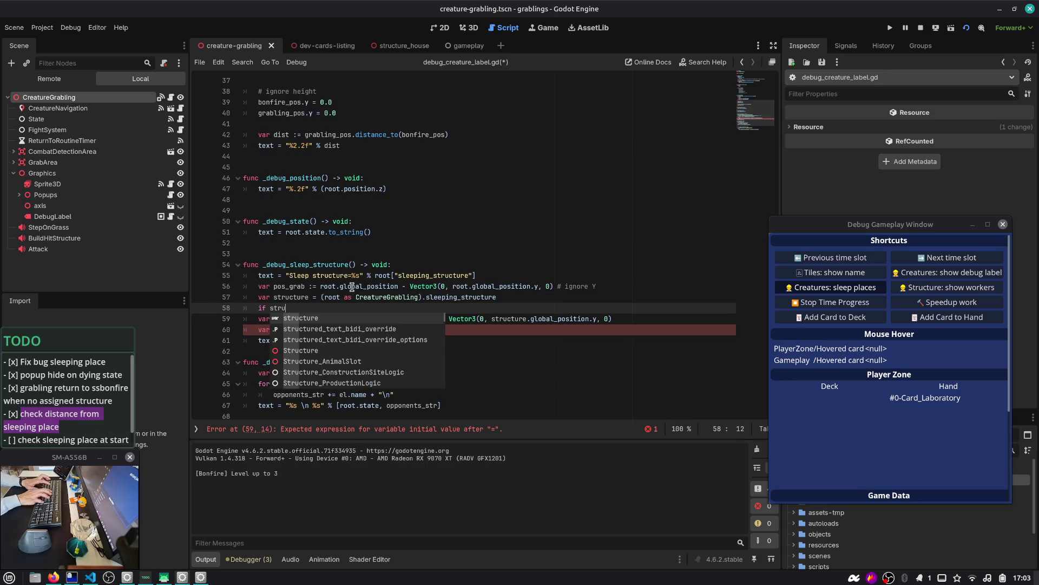
pyautogui.press('Down')
pyautogui.hotkey('shift', 'Down')
pyautogui.press('Tab')
pyautogui.press('Left')
# - Set dist to pos_grab.distance_to(structure)
pyautogui.press('Down')
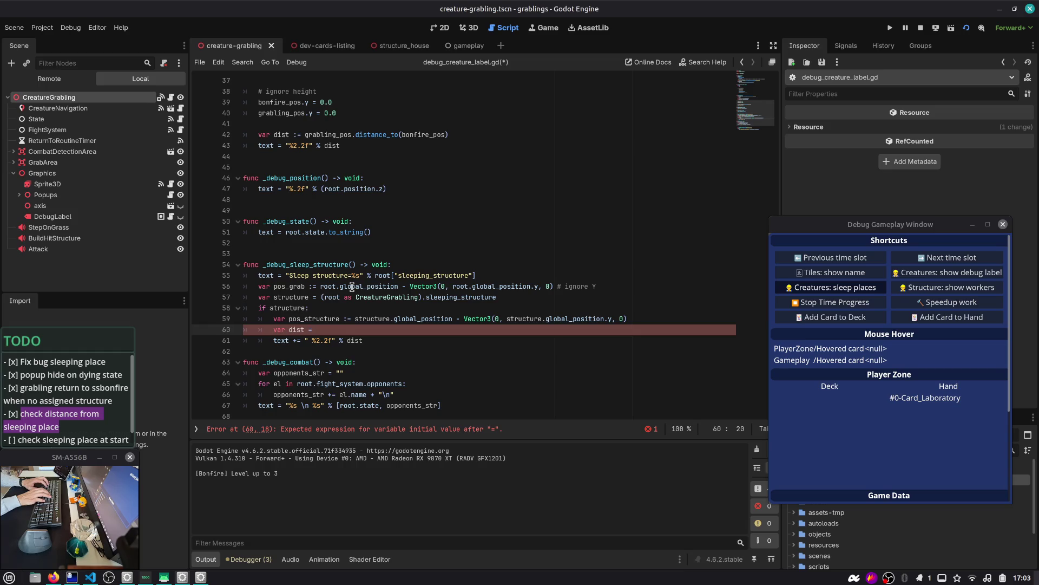
pyautogui.write('pos_gr')
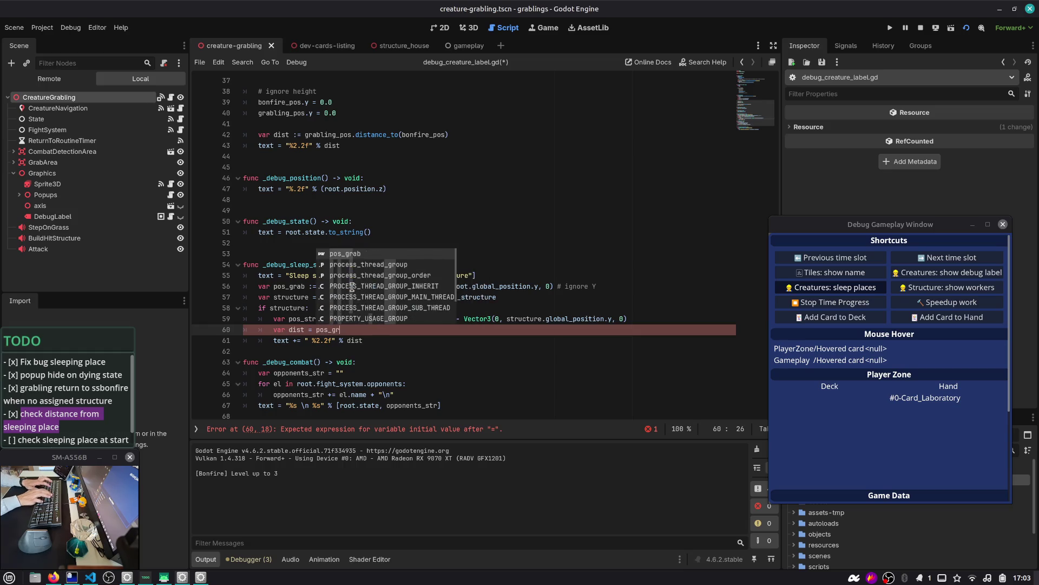
pyautogui.write('ab.di')
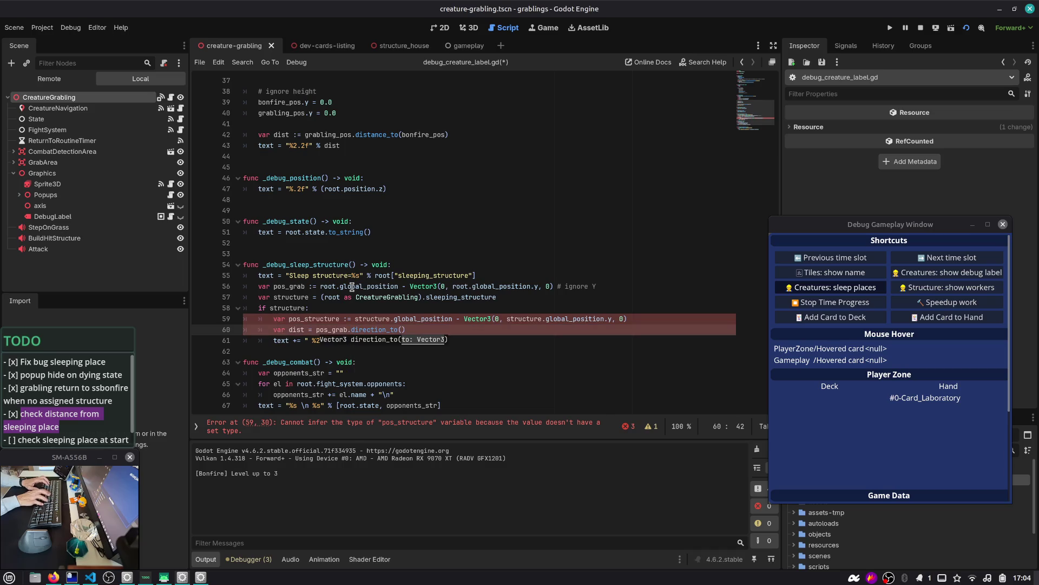
pyautogui.write('sta')
pyautogui.press('Return')
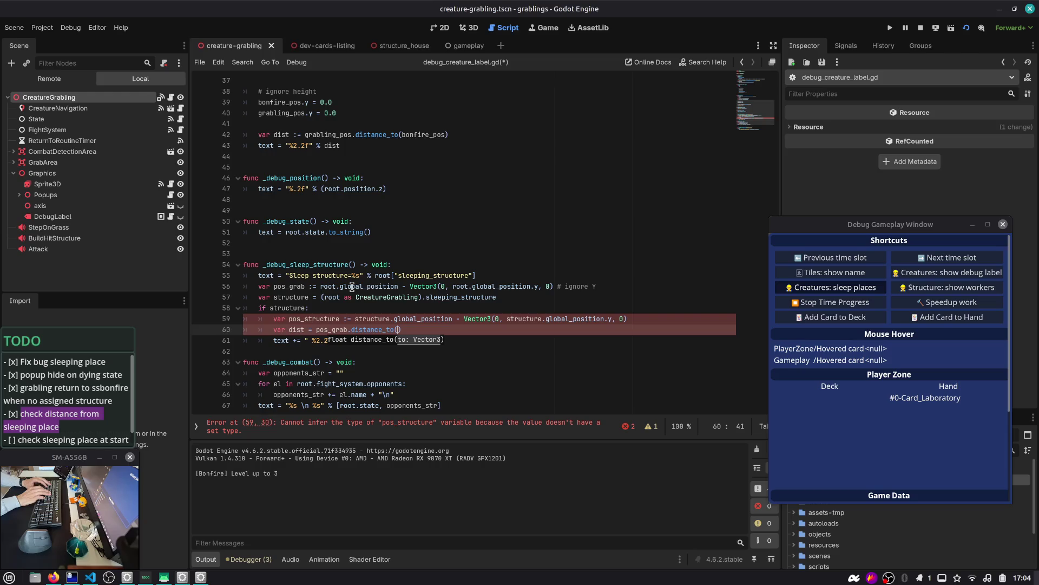
pyautogui.write('structure')
pyautogui.press('Up')
# - Move the pos_grab line inside the if structure: block and indent it
pyautogui.hotkey('ctrl', 'Right')
pyautogui.press('Right')
pyautogui.hotkey('ctrl', 'shift', 'Right')
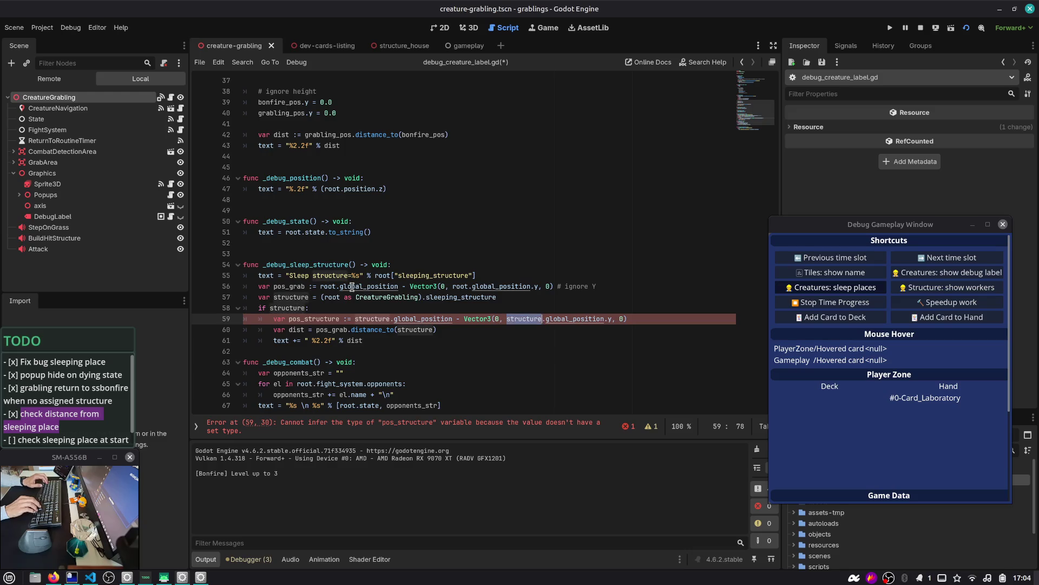
pyautogui.press('Right')
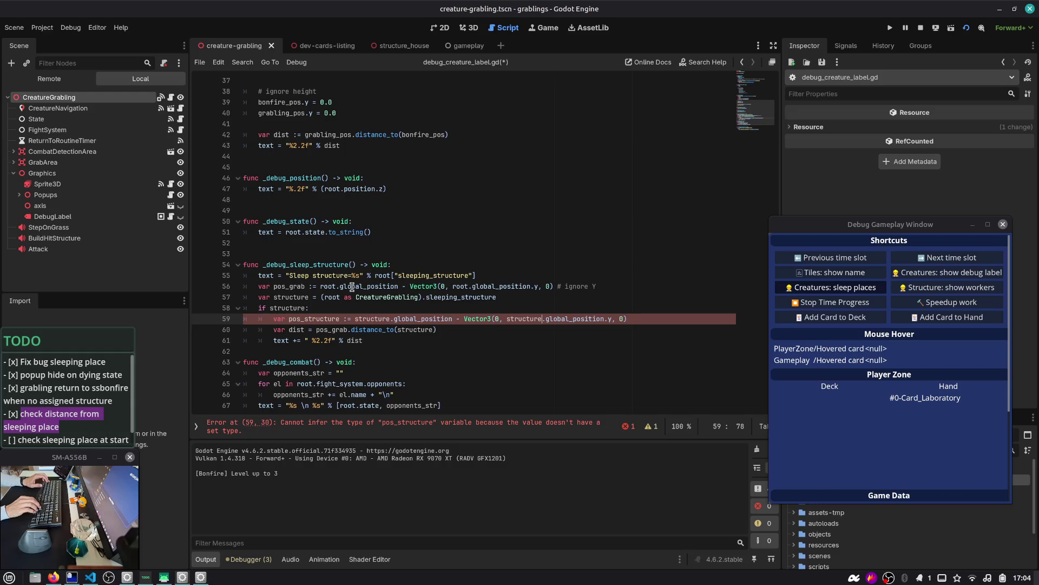
pyautogui.hotkey('ctrl', 'Left')
pyautogui.hotkey('ctrl', 'Left')
pyautogui.hotkey('ctrl', 'Left')
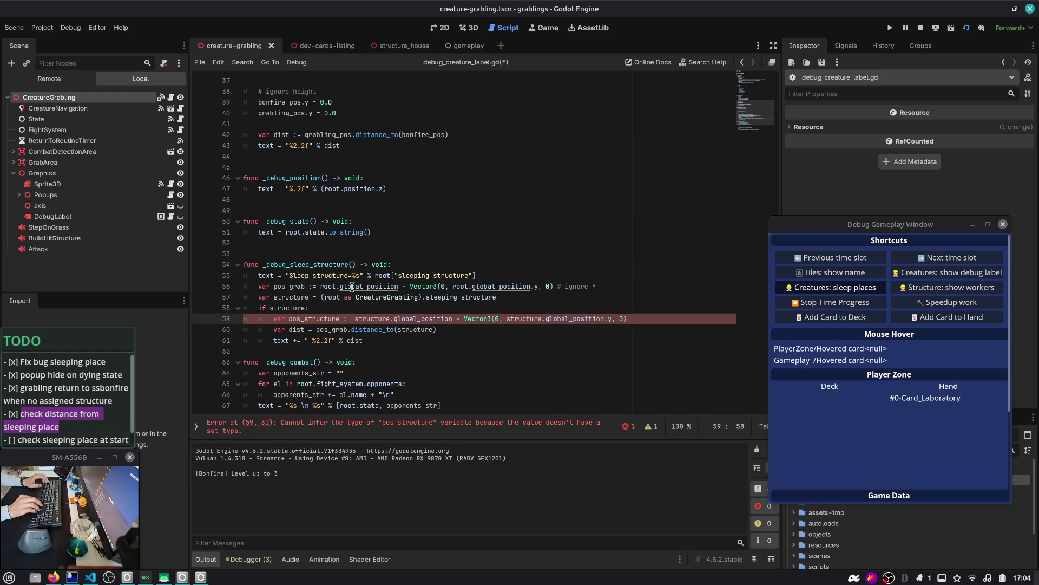
pyautogui.press('Up')
pyautogui.press('Up')
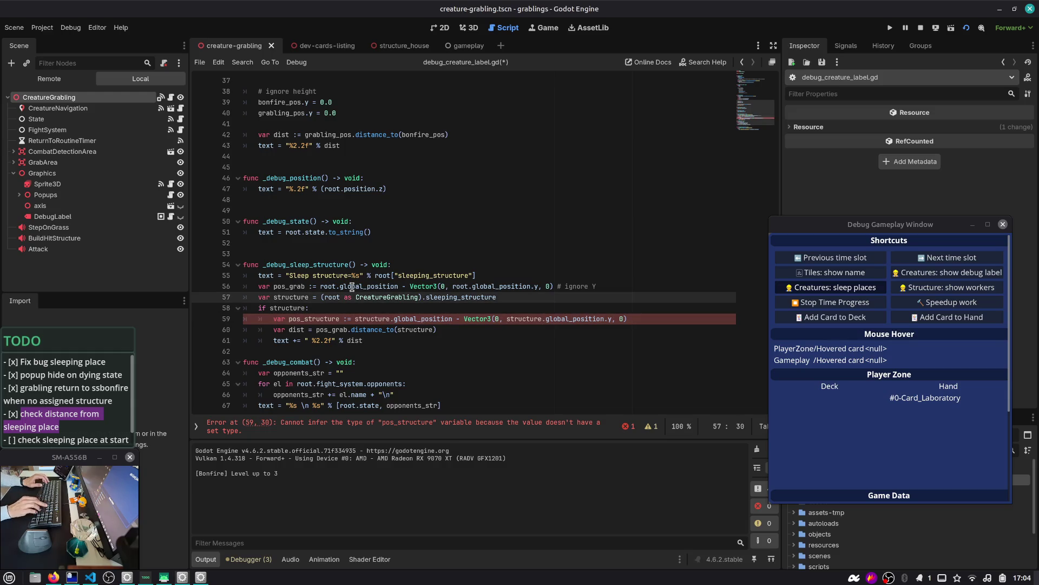
pyautogui.hotkey('alt', 'Up')
pyautogui.press('Down')
pyautogui.hotkey('alt', 'Down')
pyautogui.press('Tab')
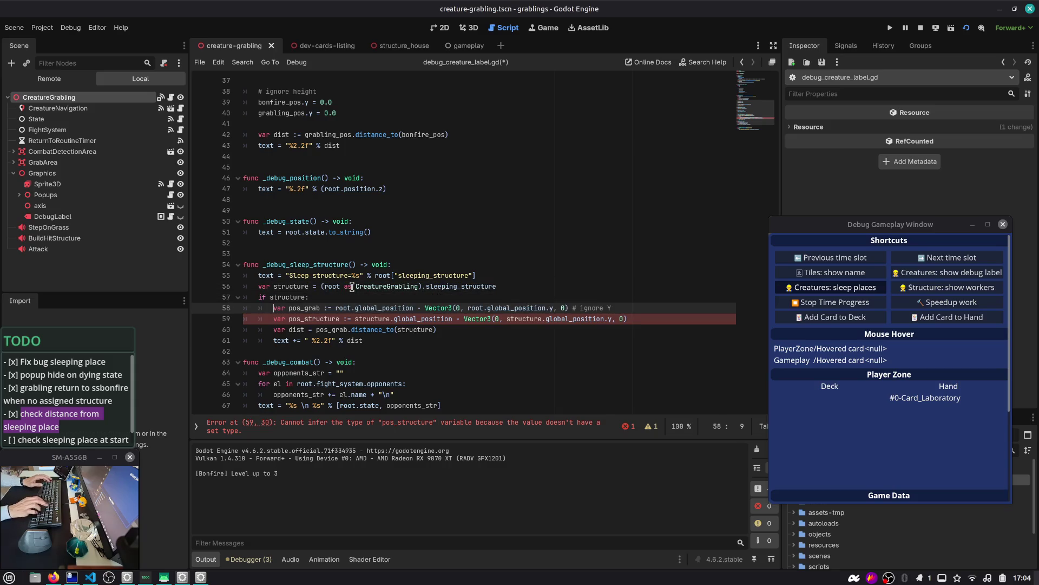